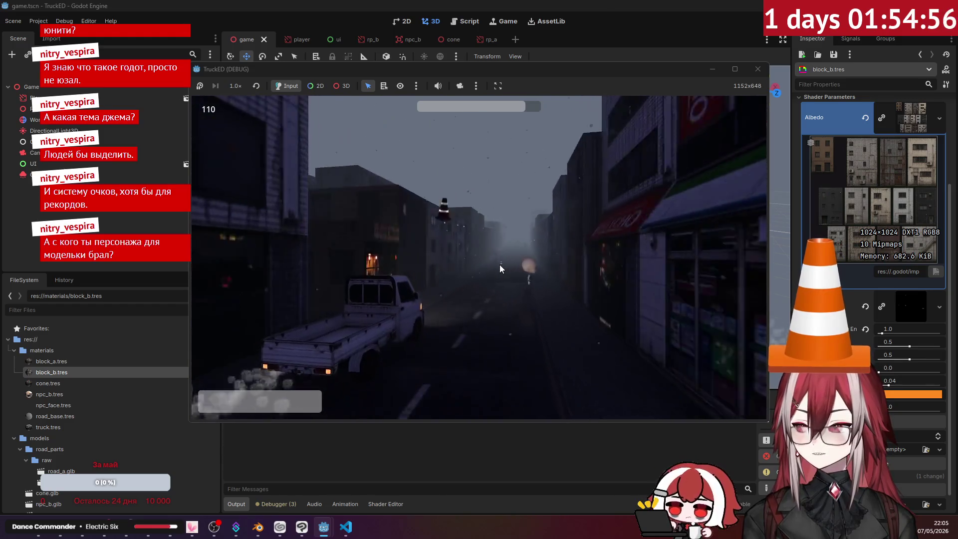
# - Bring the Blender window with cone.blend to the front, leaving the Godot game
pyautogui.click(254, 532)
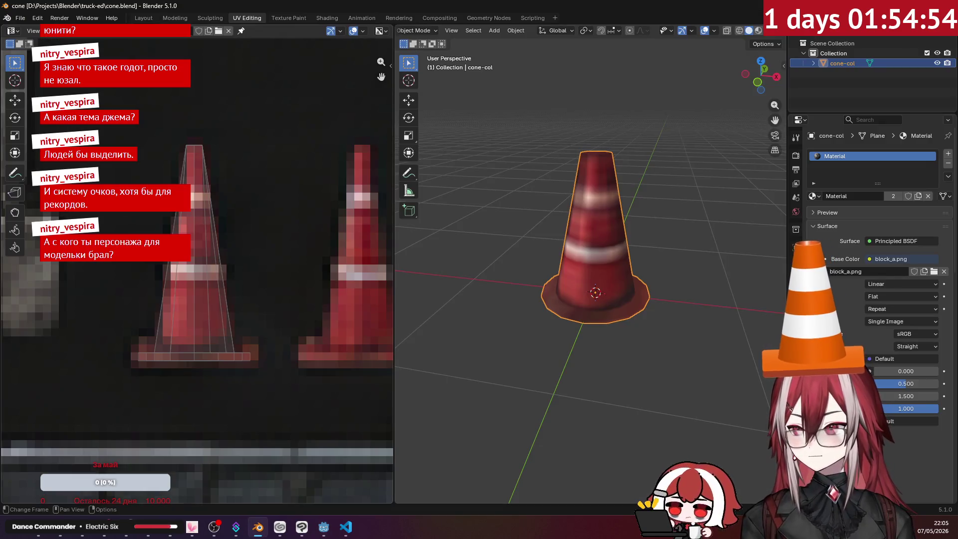
# - Open npc_base.blend and orbit around the character to inspect it
pyautogui.click(20, 18)
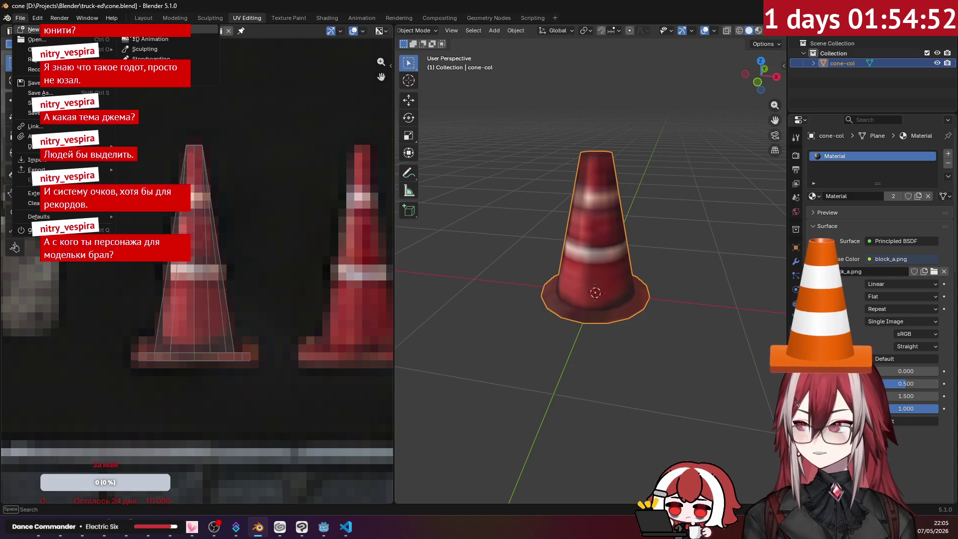
pyautogui.click(72, 40)
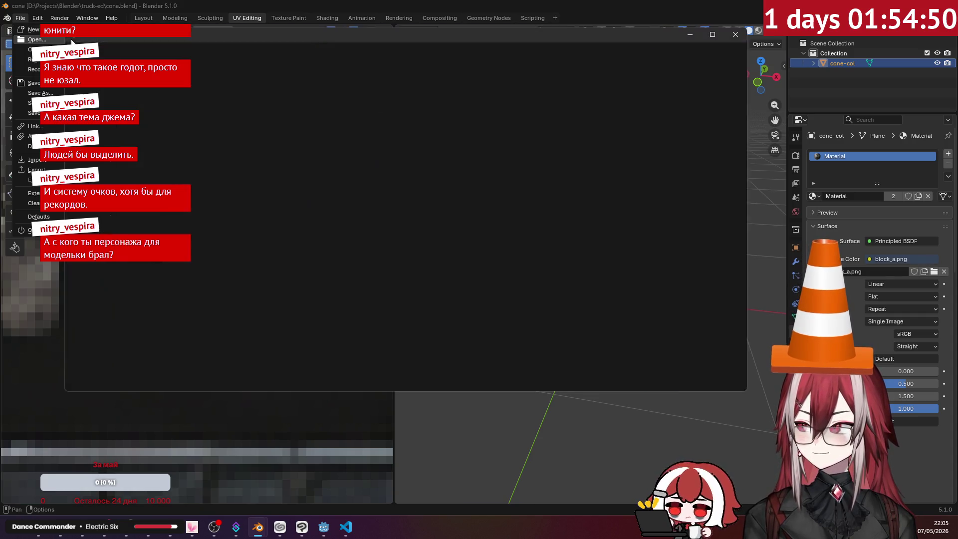
pyautogui.click(384, 101)
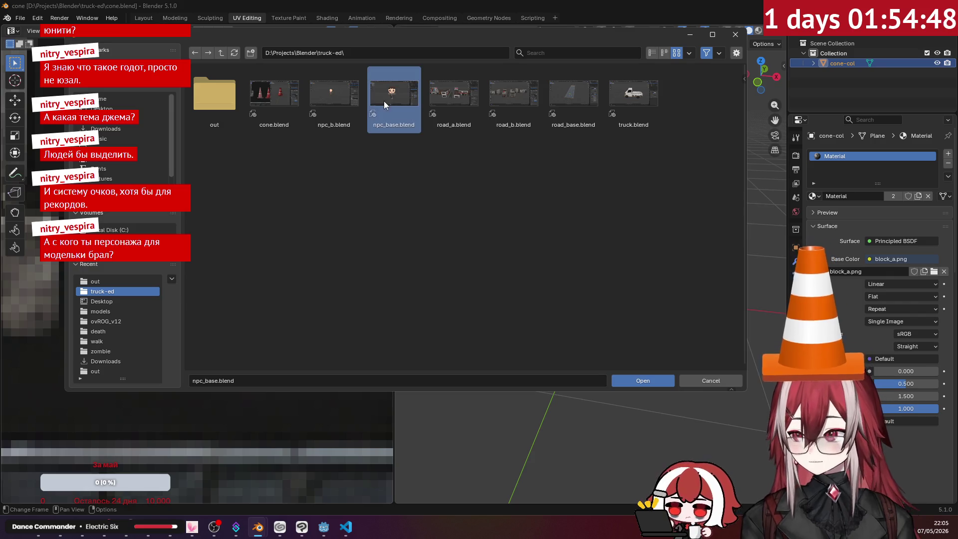
pyautogui.click(655, 382)
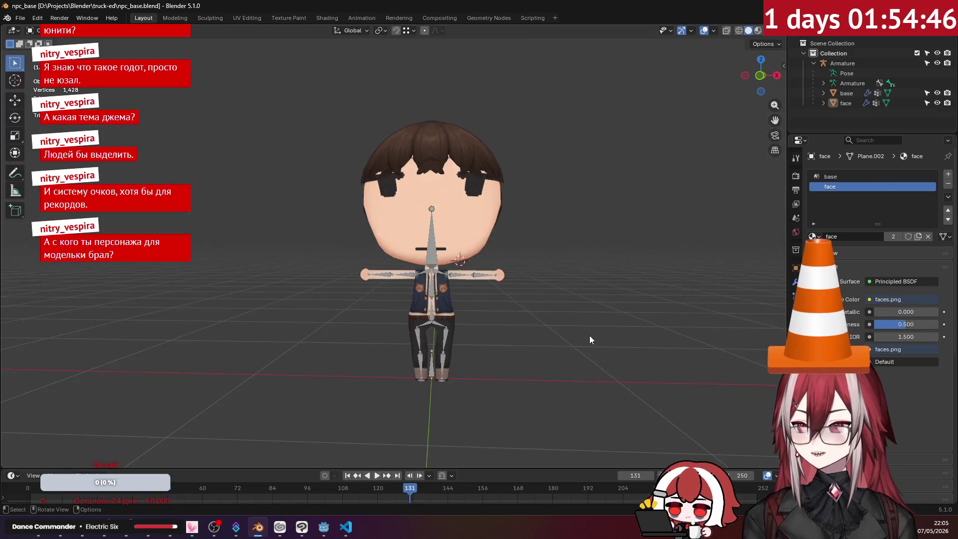
pyautogui.rightClick(509, 247)
pyautogui.moveTo(565, 186)
pyautogui.mouseDown(button='middle')
pyautogui.moveTo(499, 209)
pyautogui.moveTo(616, 154)
pyautogui.mouseUp(button='middle')
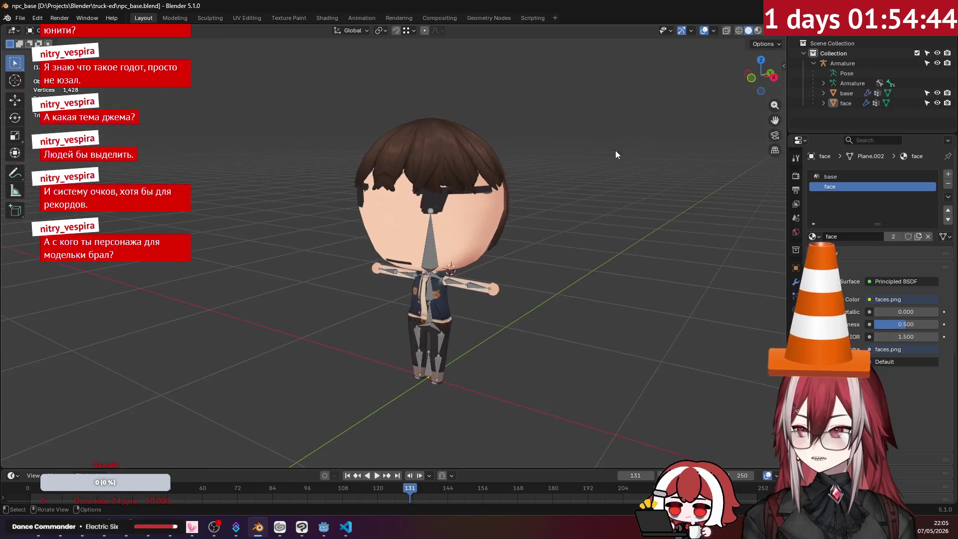
pyautogui.moveTo(543, 201)
pyautogui.mouseDown(button='middle')
pyautogui.moveTo(472, 175)
pyautogui.moveTo(382, 169)
pyautogui.moveTo(492, 255)
pyautogui.moveTo(476, 145)
pyautogui.mouseUp(button='middle')
pyautogui.scroll(5, 527, 268)
pyautogui.scroll(-3, 526, 265)
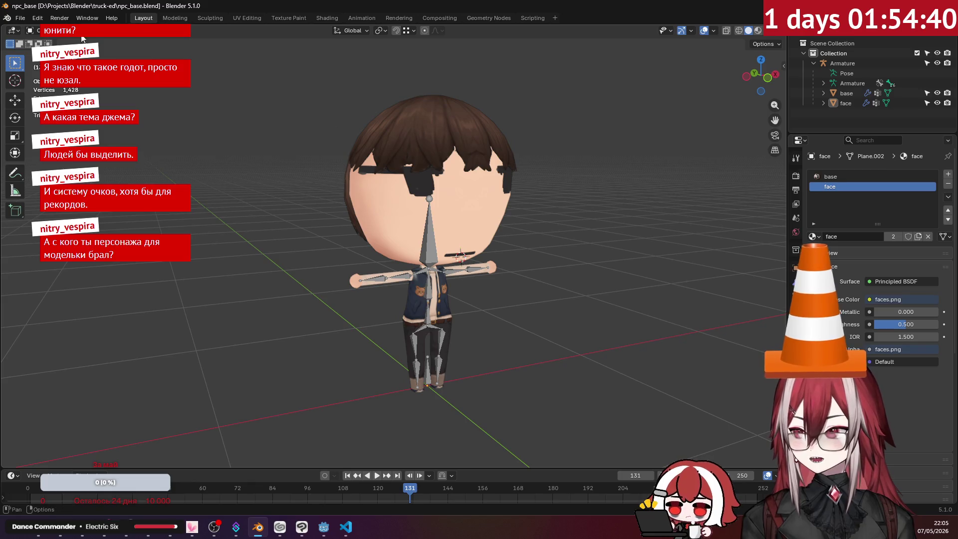
# - Open npc_b.blend and orbit and zoom around the rigged bald NPC
pyautogui.click(22, 18)
pyautogui.click(37, 41)
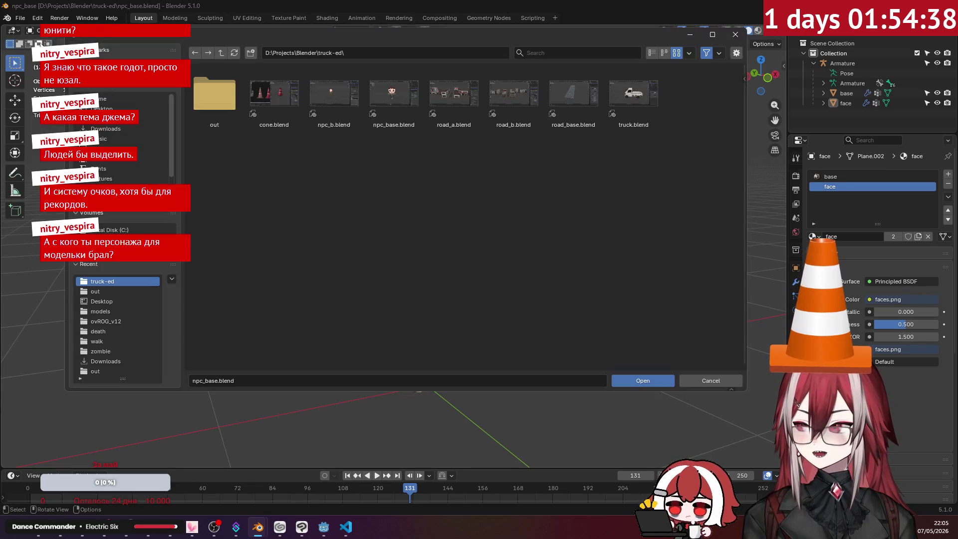
pyautogui.click(330, 94)
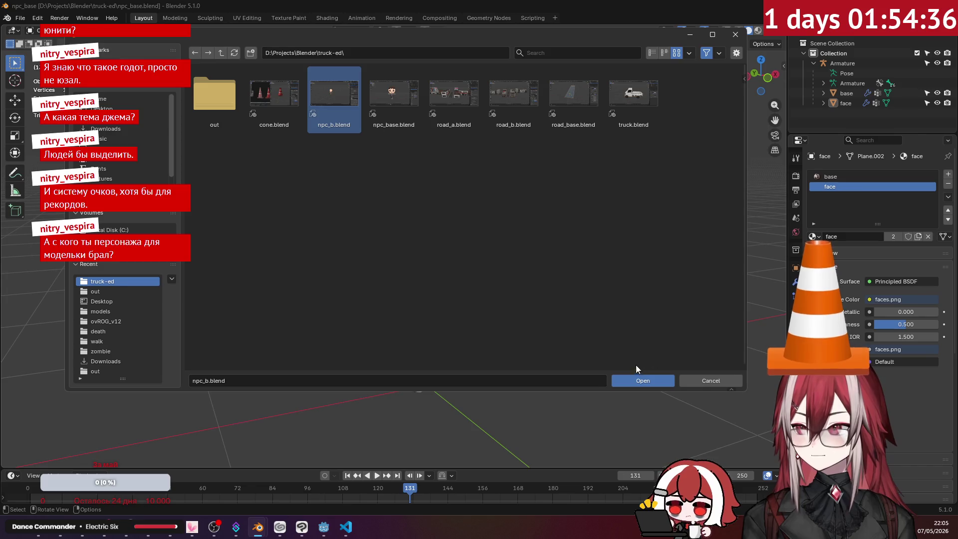
pyautogui.click(634, 381)
pyautogui.scroll(5, 464, 231)
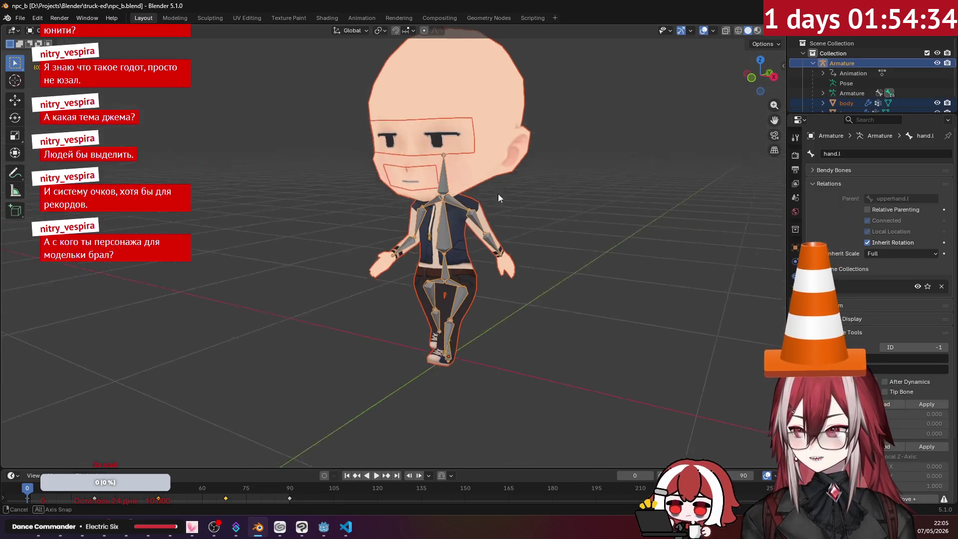
pyautogui.scroll(3, 508, 213)
pyautogui.moveTo(507, 213)
pyautogui.mouseDown(button='middle')
pyautogui.moveTo(454, 217)
pyautogui.moveTo(419, 187)
pyautogui.mouseUp(button='middle')
pyautogui.moveTo(479, 251)
pyautogui.mouseDown(button='middle')
pyautogui.moveTo(357, 247)
pyautogui.moveTo(549, 260)
pyautogui.mouseUp(button='middle')
pyautogui.scroll(-3, 549, 259)
pyautogui.click(18, 18)
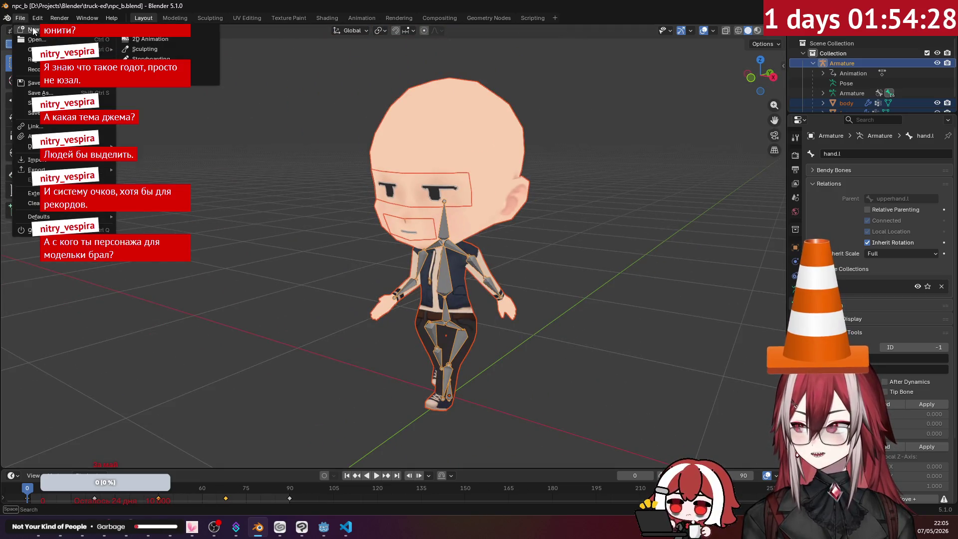
# - Start a new General scene and import C:\Stuff\models\chibi body.obj
pyautogui.click(150, 29)
pyautogui.click(19, 18)
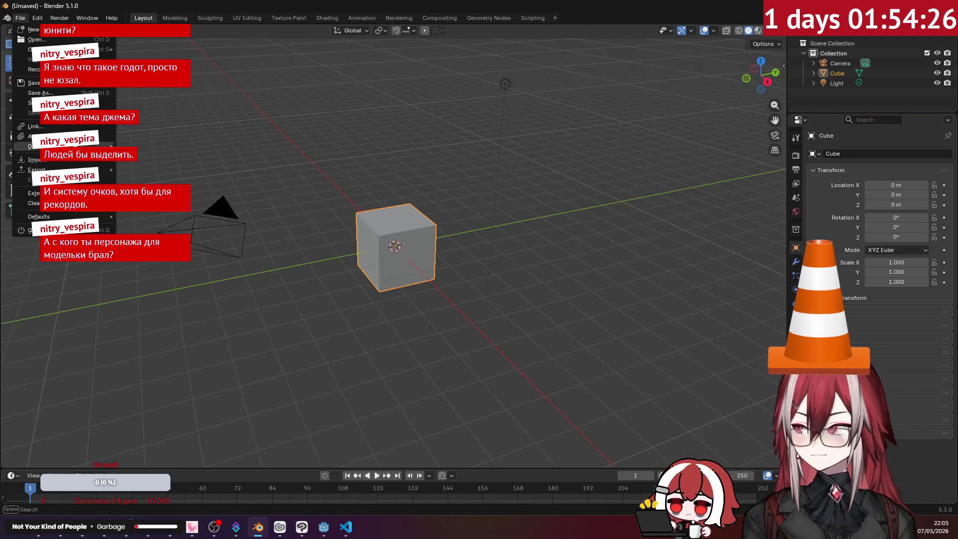
pyautogui.moveTo(90, 161)
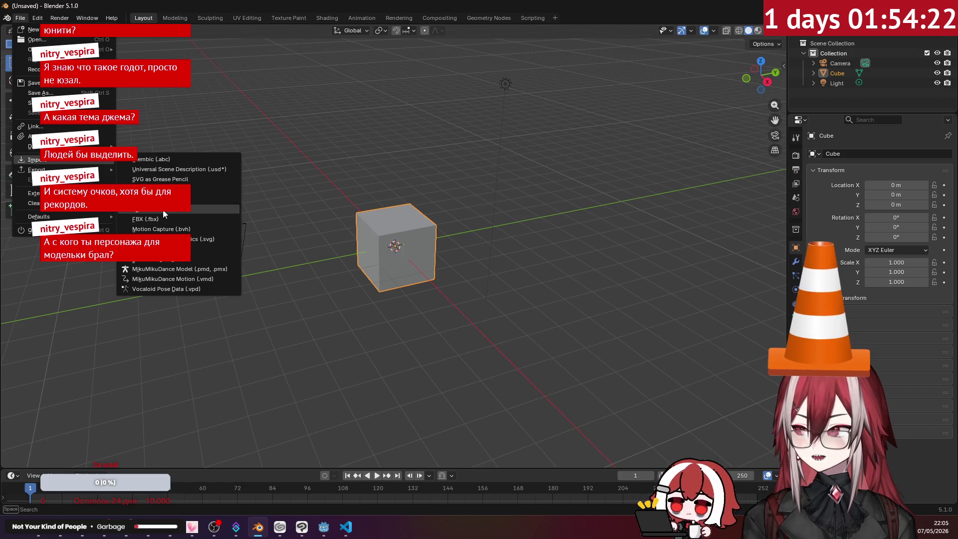
pyautogui.click(160, 188)
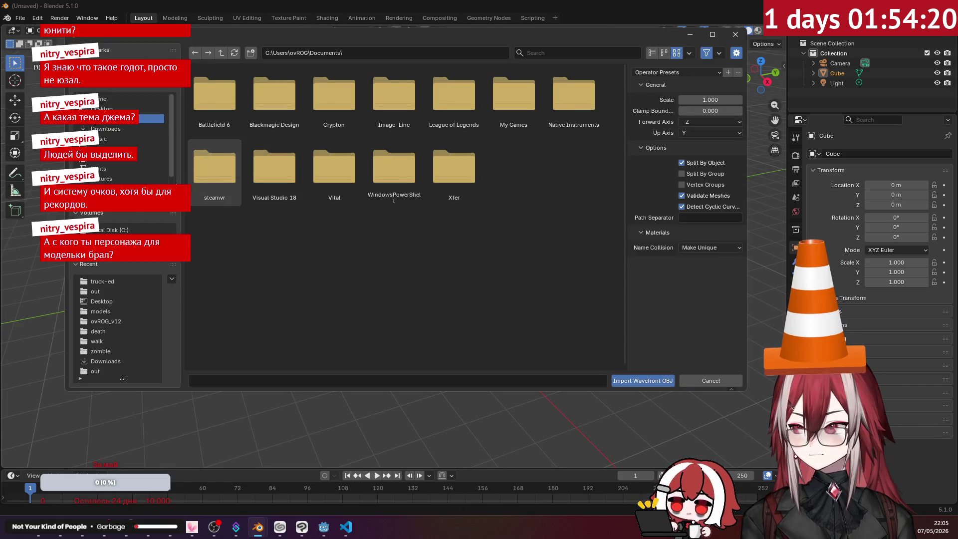
pyautogui.click(120, 229)
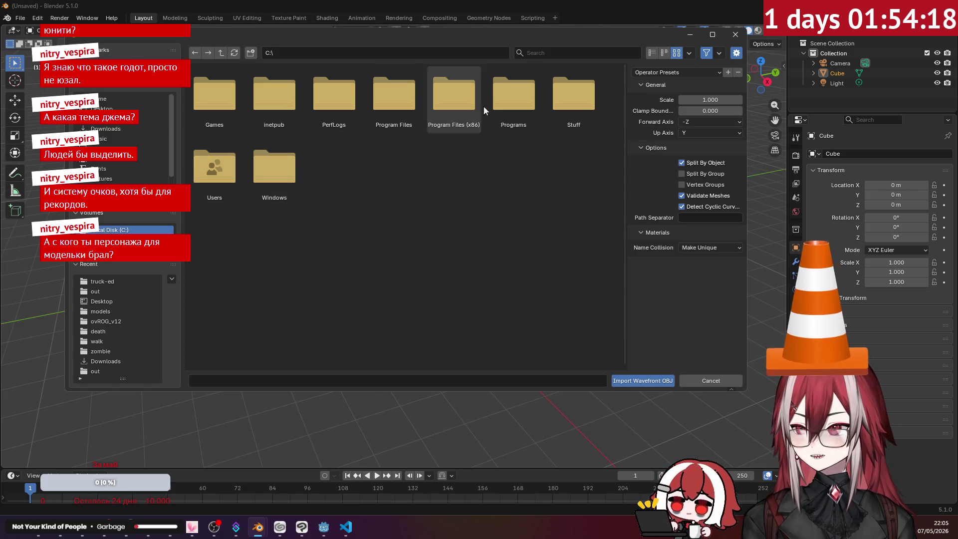
pyautogui.doubleClick(582, 103)
pyautogui.doubleClick(261, 106)
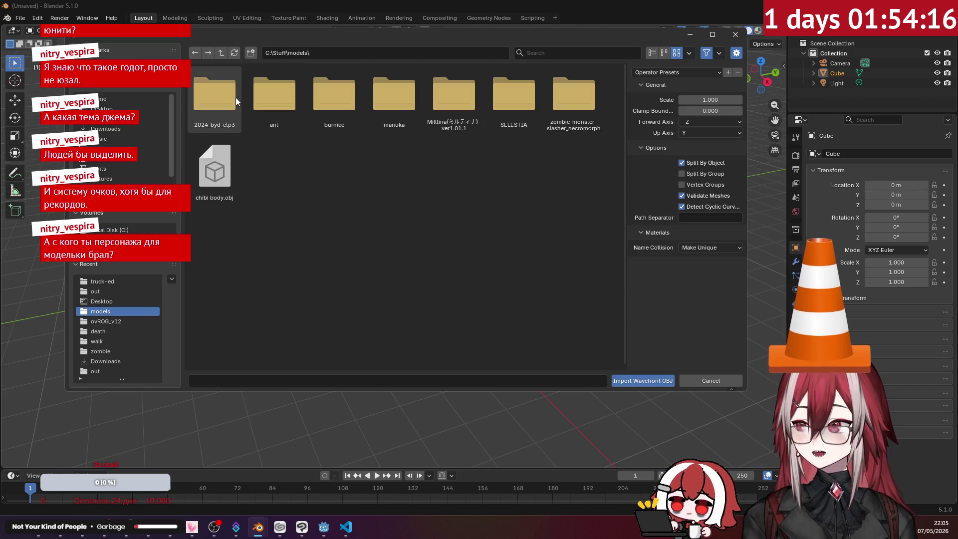
pyautogui.click(215, 170)
pyautogui.click(648, 380)
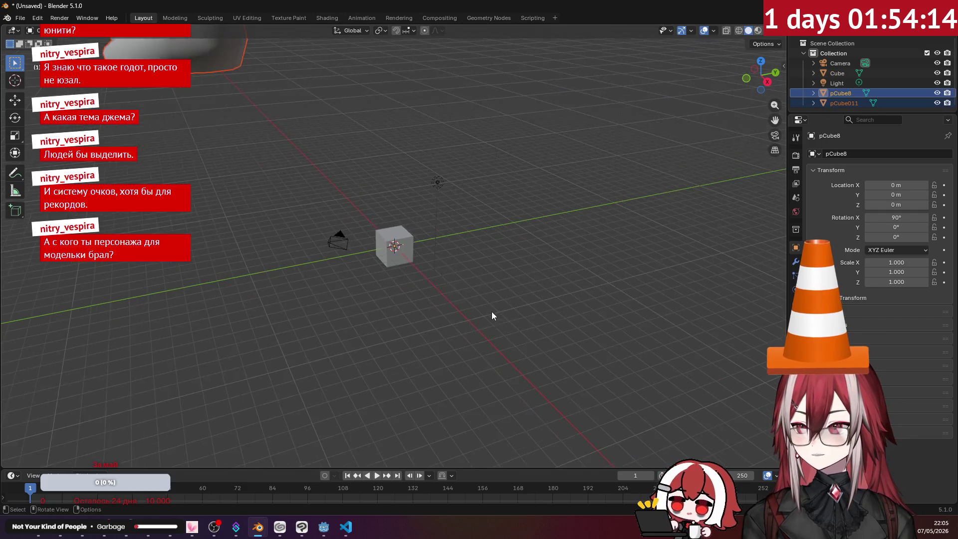
# - Inspect the chibi models in material preview, then discard the scene without saving
pyautogui.scroll(-8, 485, 301)
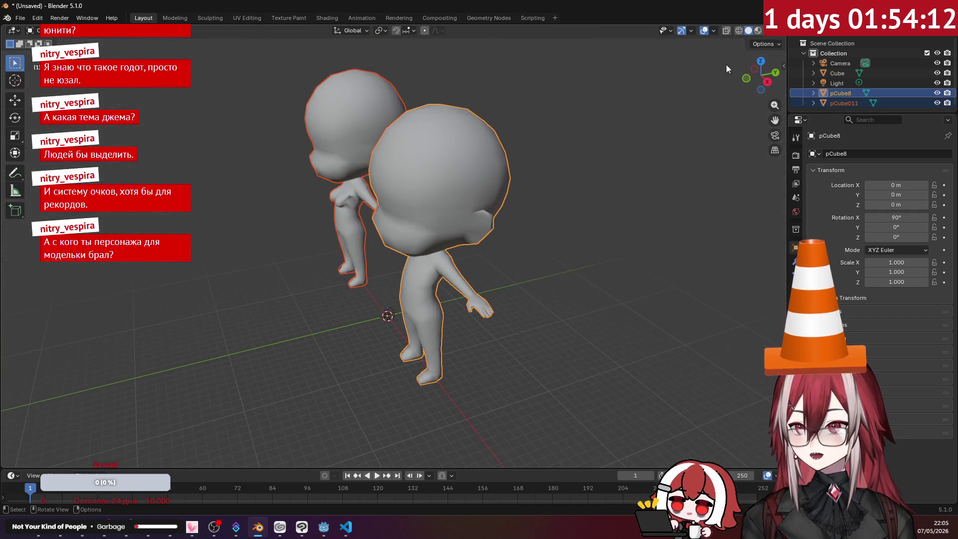
pyautogui.click(757, 31)
pyautogui.moveTo(649, 100); pyautogui.dragTo(537, 162, button='middle')
pyautogui.scroll(5, 526, 195)
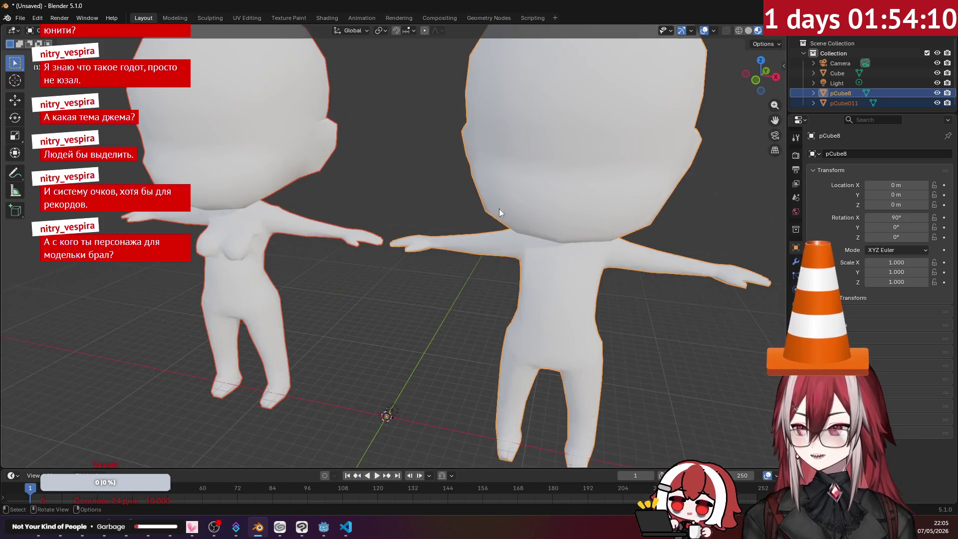
pyautogui.moveTo(499, 209); pyautogui.dragTo(497, 169, button='middle')
pyautogui.moveTo(513, 236)
pyautogui.mouseDown(button='middle')
pyautogui.moveTo(480, 263)
pyautogui.moveTo(463, 217)
pyautogui.moveTo(477, 243)
pyautogui.mouseUp(button='middle')
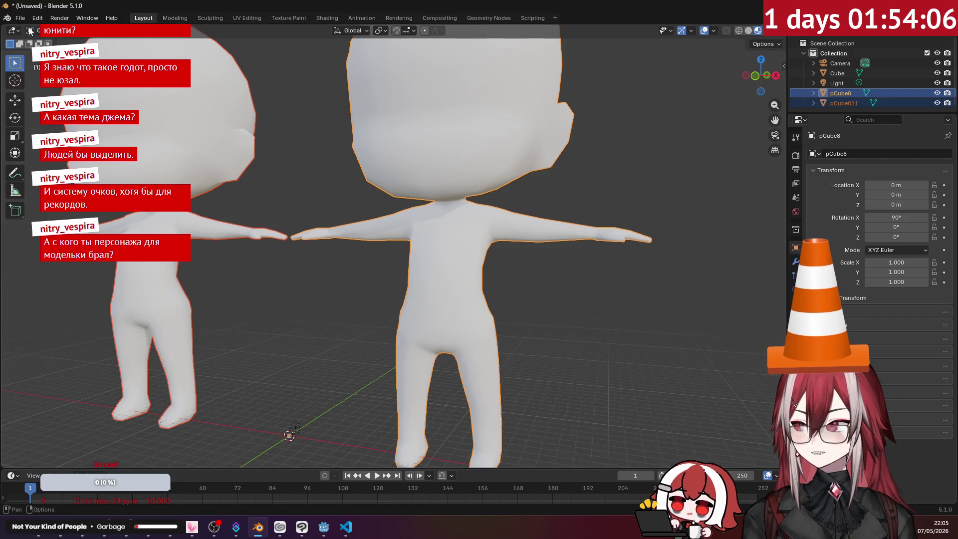
pyautogui.hotkey('ctrl', 'q')
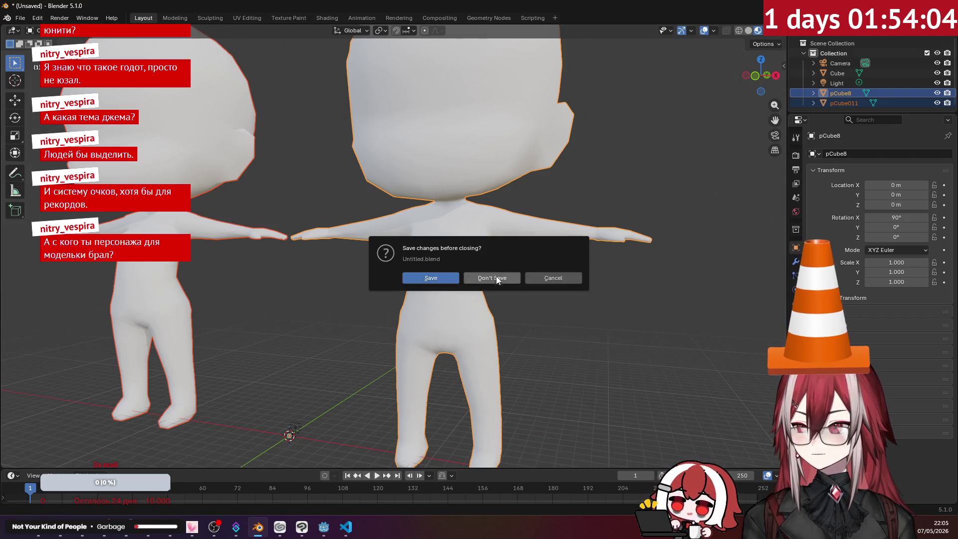
pyautogui.click(496, 278)
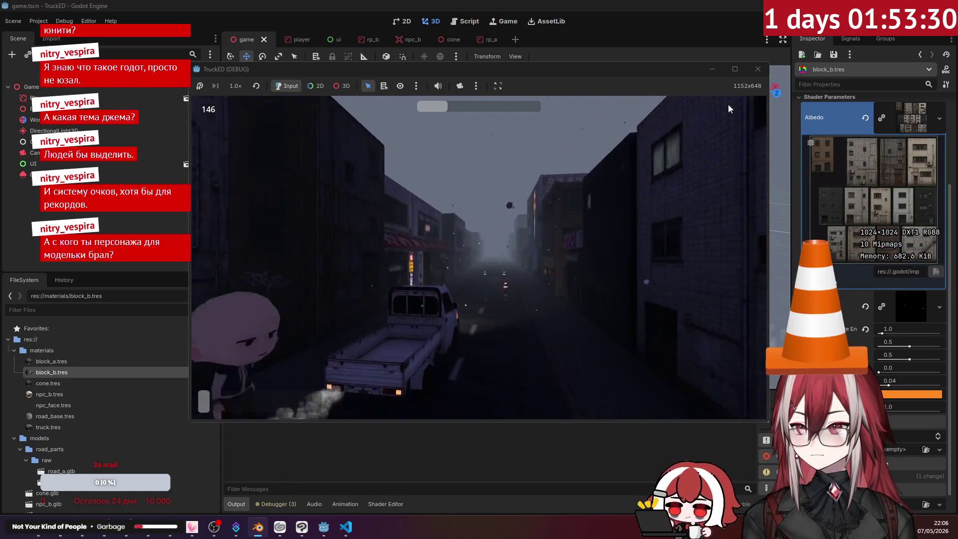
# - Stop the TruckED debug run to return to the game.tscn editor
pyautogui.click(757, 70)
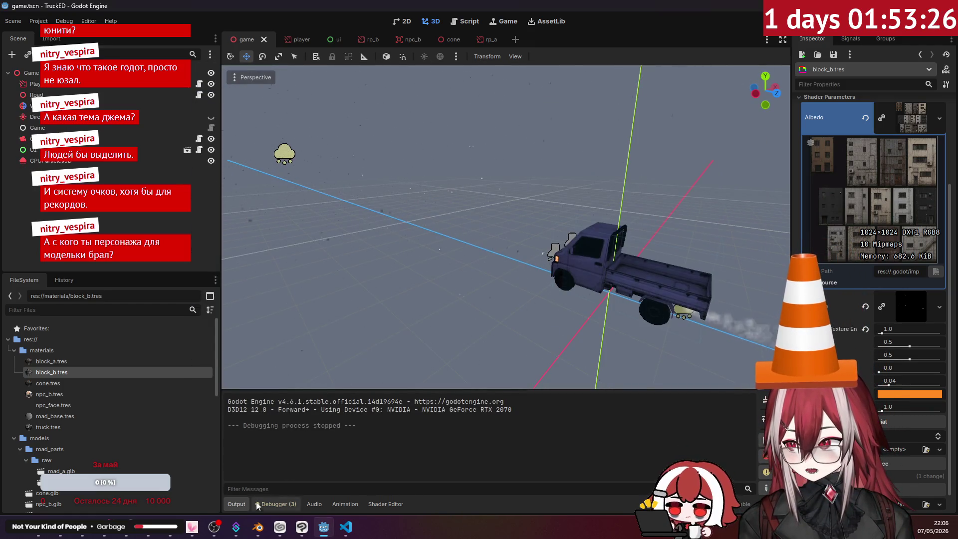
# - Switch to Blender and open road_b.blend from the truck-ed folder
pyautogui.click(257, 526)
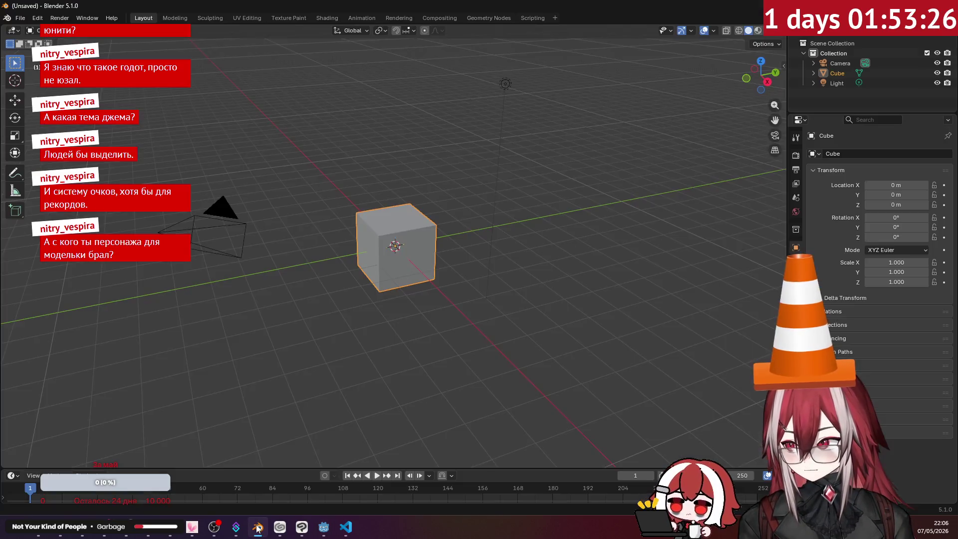
pyautogui.click(21, 18)
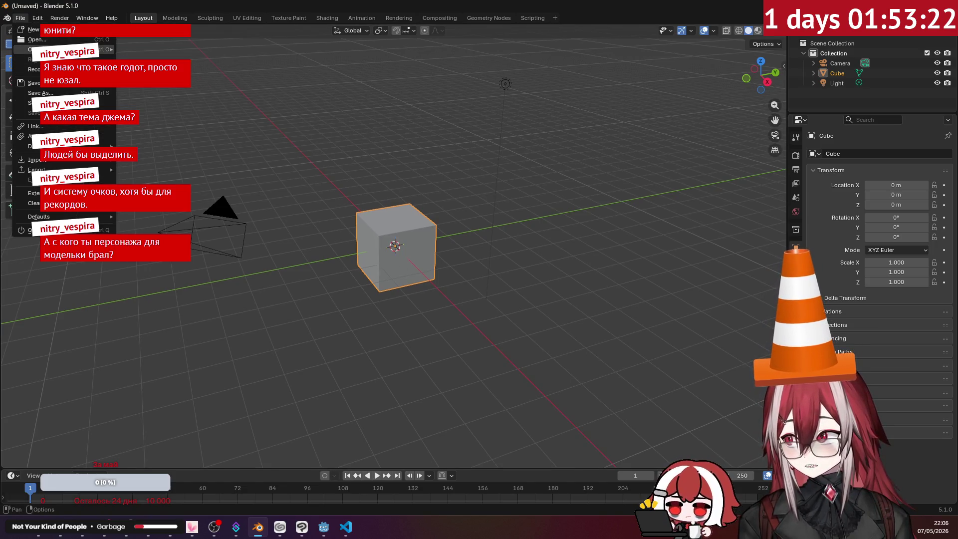
pyautogui.click(35, 39)
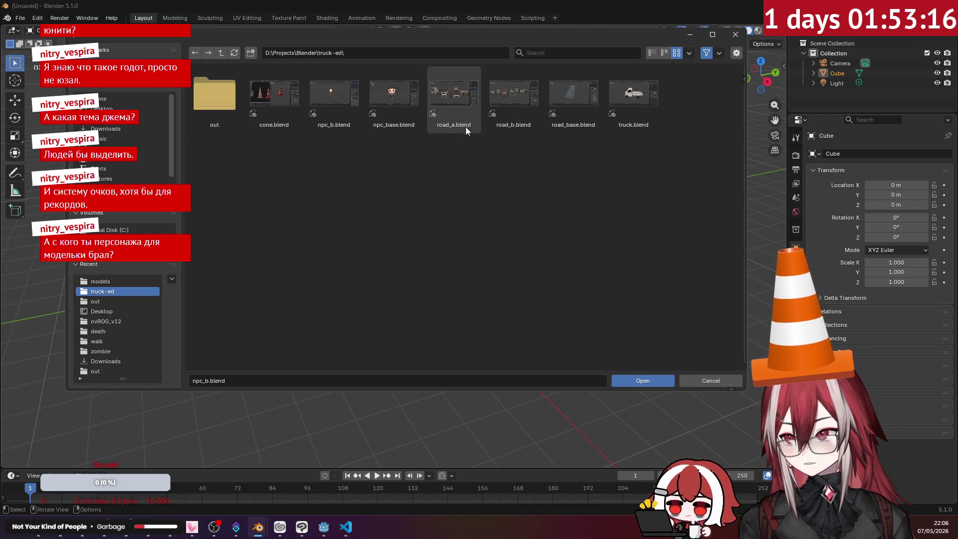
pyautogui.click(509, 122)
pyautogui.click(627, 382)
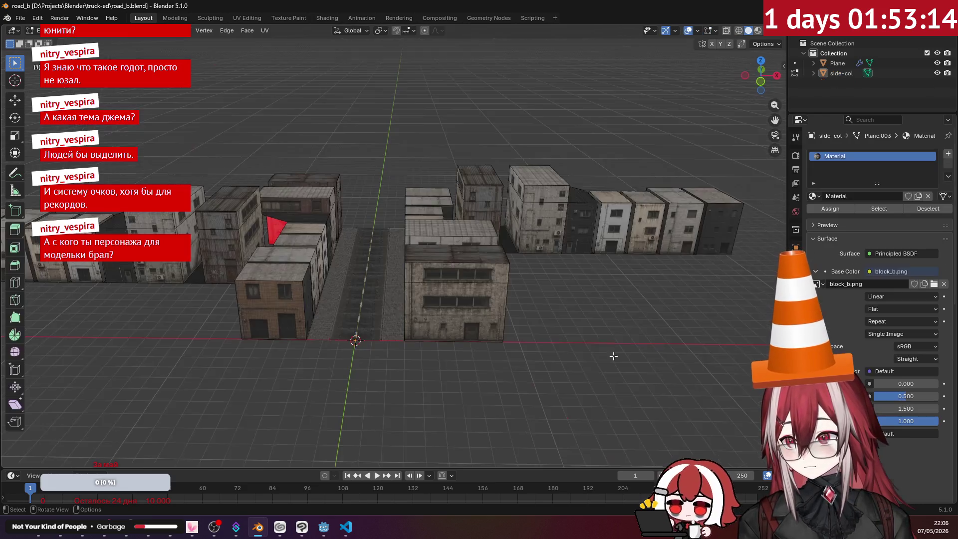
# - Return to Object Mode and hide the side-col buildings with the Outliner eye icon
pyautogui.scroll(-3, 519, 271)
pyautogui.moveTo(520, 271)
pyautogui.mouseDown(button='middle')
pyautogui.moveTo(490, 282)
pyautogui.moveTo(488, 309)
pyautogui.moveTo(468, 269)
pyautogui.mouseUp(button='middle')
pyautogui.scroll(6, 459, 238)
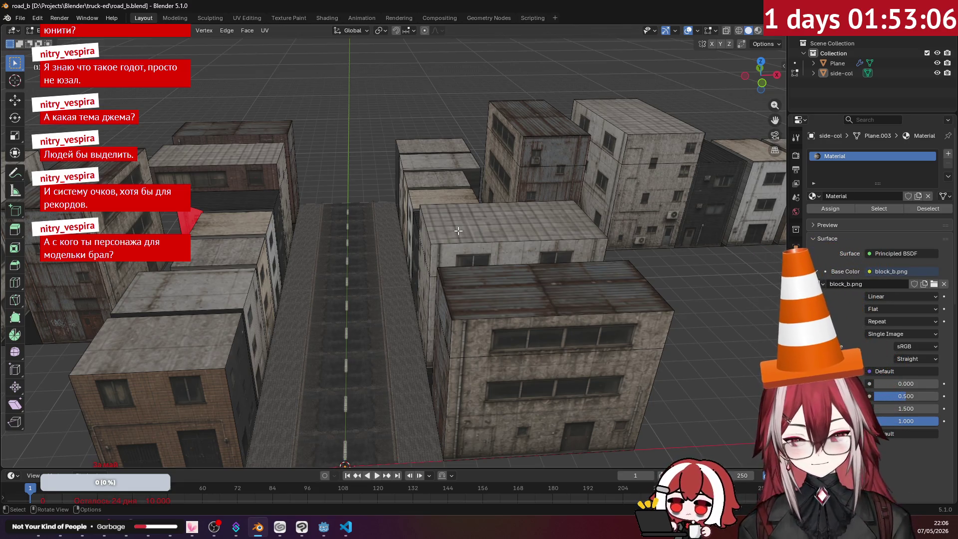
pyautogui.scroll(-4, 458, 230)
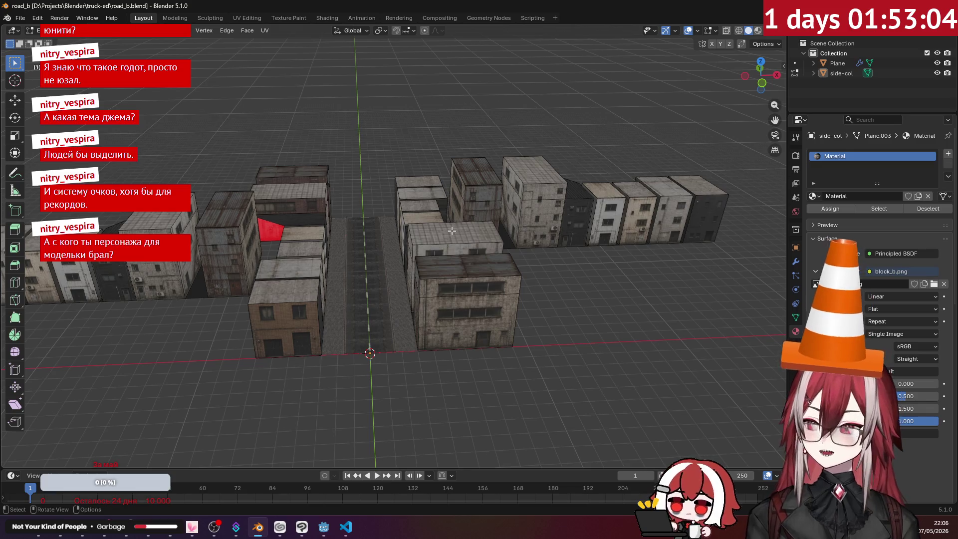
pyautogui.moveTo(451, 231); pyautogui.dragTo(376, 218, button='middle')
pyautogui.press('Tab')
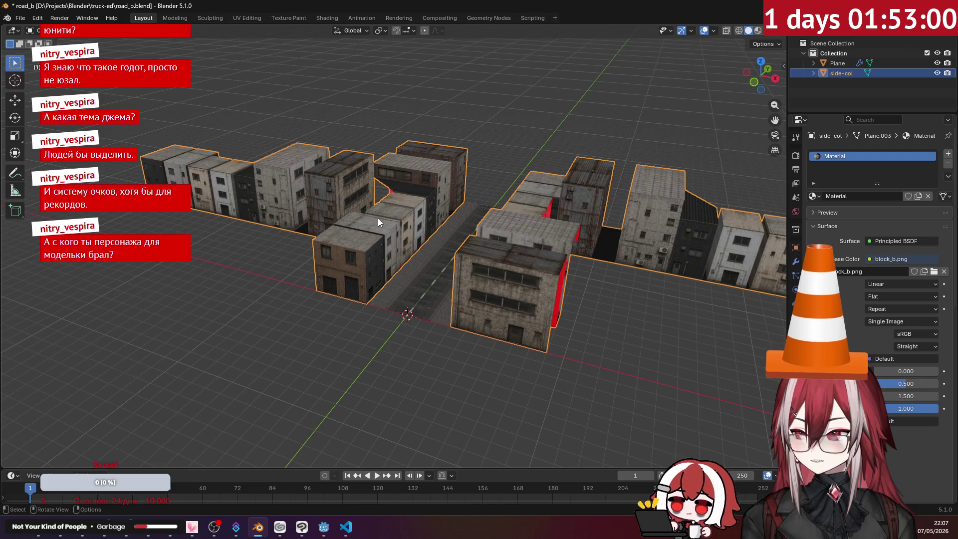
pyautogui.press('x')
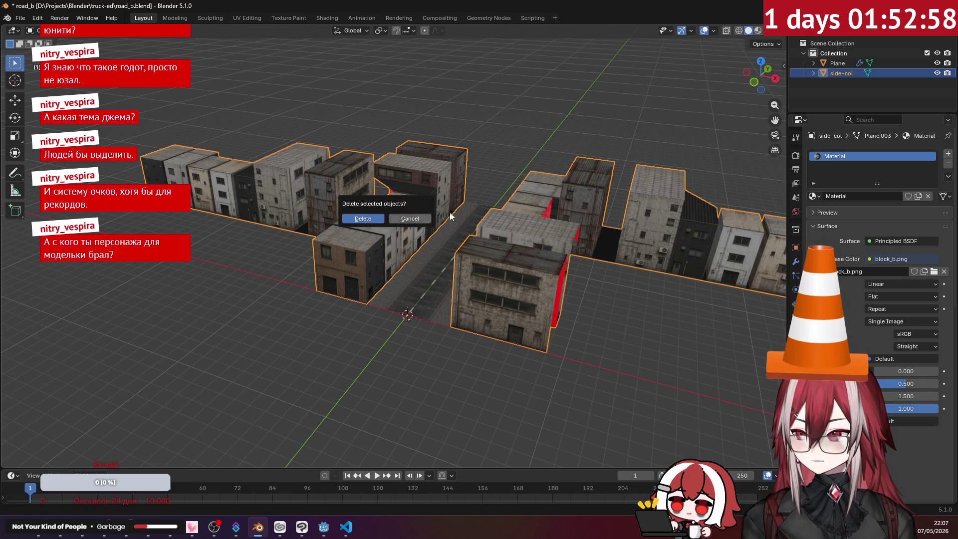
pyautogui.click(936, 72)
# - Orbit down to street level, then select and frame the road plane
pyautogui.moveTo(783, 109)
pyautogui.mouseDown(button='middle')
pyautogui.moveTo(538, 199)
pyautogui.moveTo(472, 184)
pyautogui.mouseUp(button='middle')
pyautogui.scroll(5, 437, 223)
pyautogui.moveTo(438, 223)
pyautogui.mouseDown(button='middle')
pyautogui.moveTo(415, 232)
pyautogui.moveTo(487, 202)
pyautogui.moveTo(522, 160)
pyautogui.moveTo(517, 183)
pyautogui.moveTo(340, 233)
pyautogui.moveTo(396, 239)
pyautogui.mouseUp(button='middle')
pyautogui.click(444, 199)
pyautogui.press('KP_Decimal')
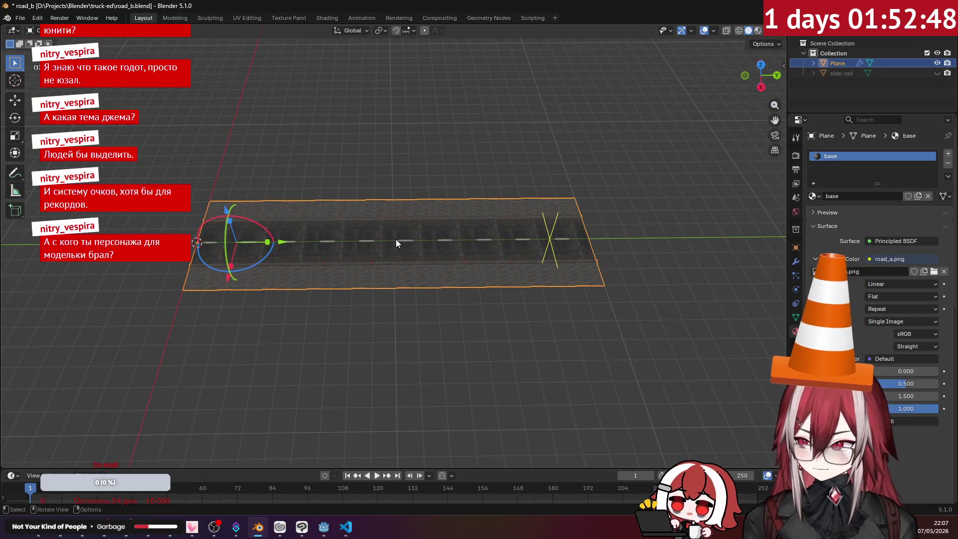
# - Inspect the road mesh, then apply its Mirror and Array modifiers
pyautogui.press('Tab')
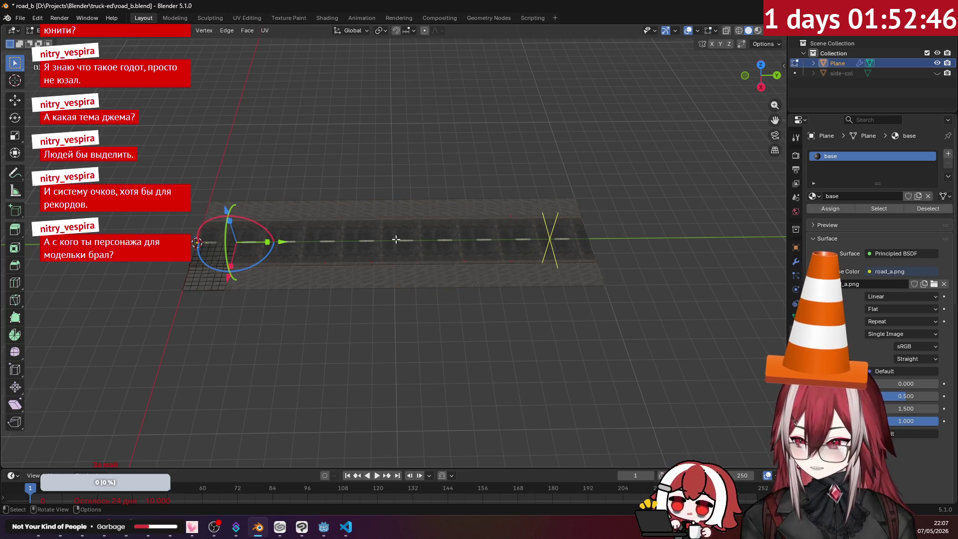
pyautogui.moveTo(308, 236)
pyautogui.mouseDown(button='middle')
pyautogui.moveTo(353, 243)
pyautogui.moveTo(309, 250)
pyautogui.moveTo(425, 222)
pyautogui.moveTo(416, 233)
pyautogui.mouseUp(button='middle')
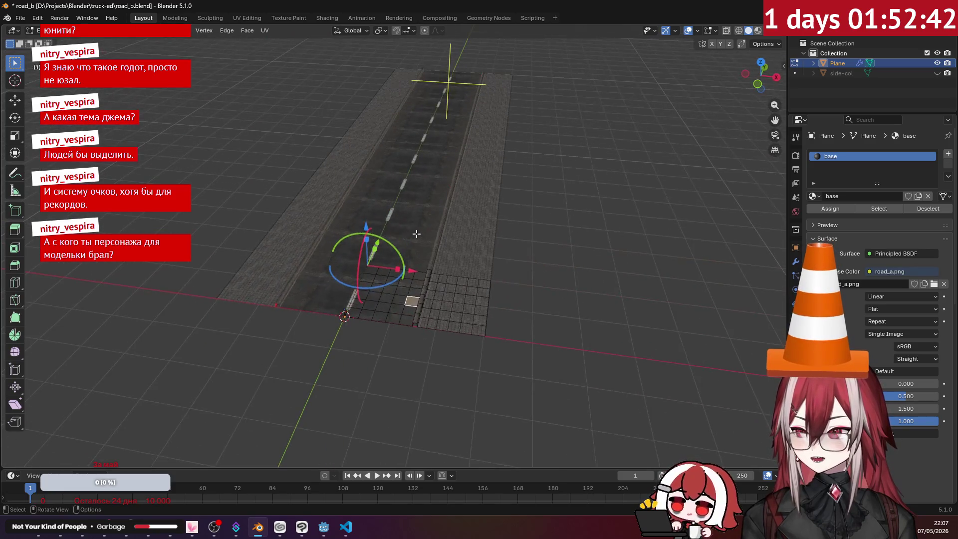
pyautogui.scroll(-3, 417, 233)
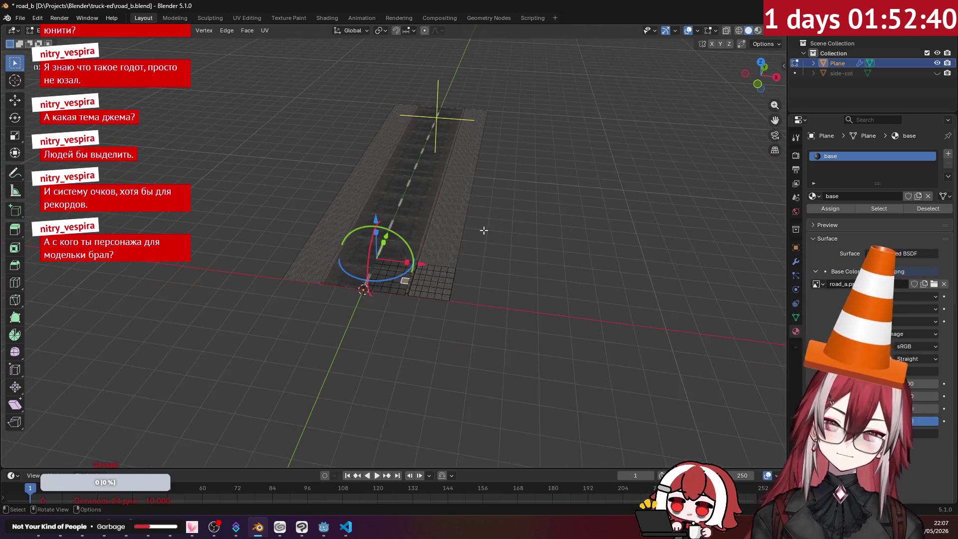
pyautogui.scroll(2, 483, 230)
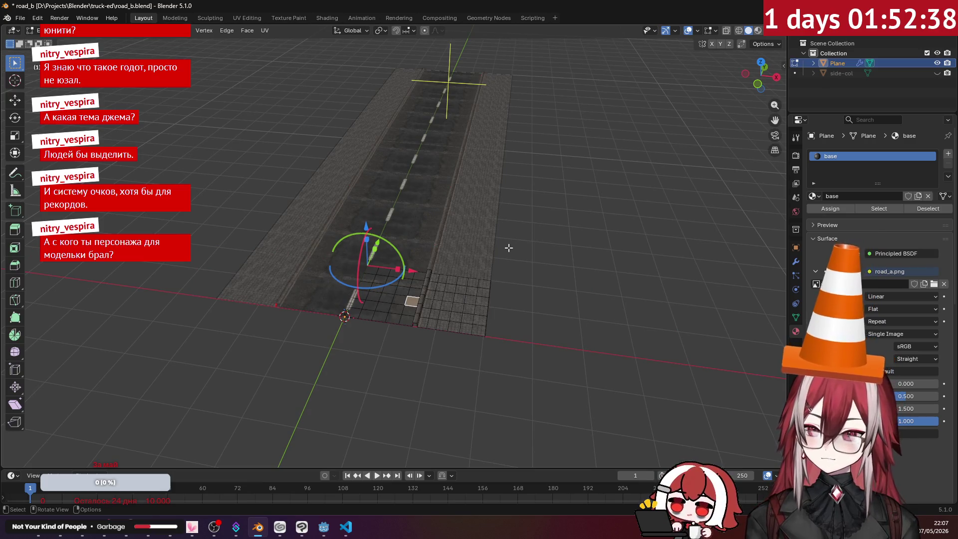
pyautogui.press('Tab')
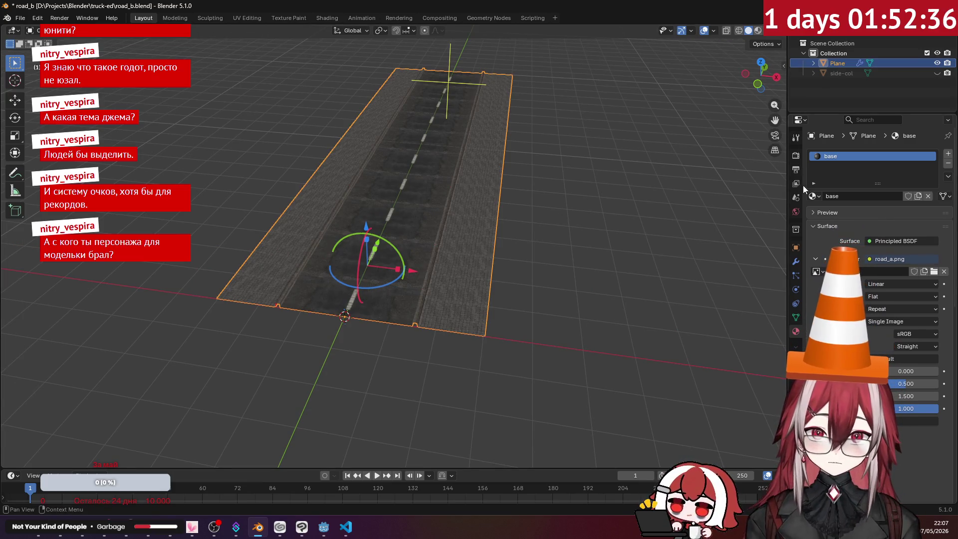
pyautogui.click(794, 261)
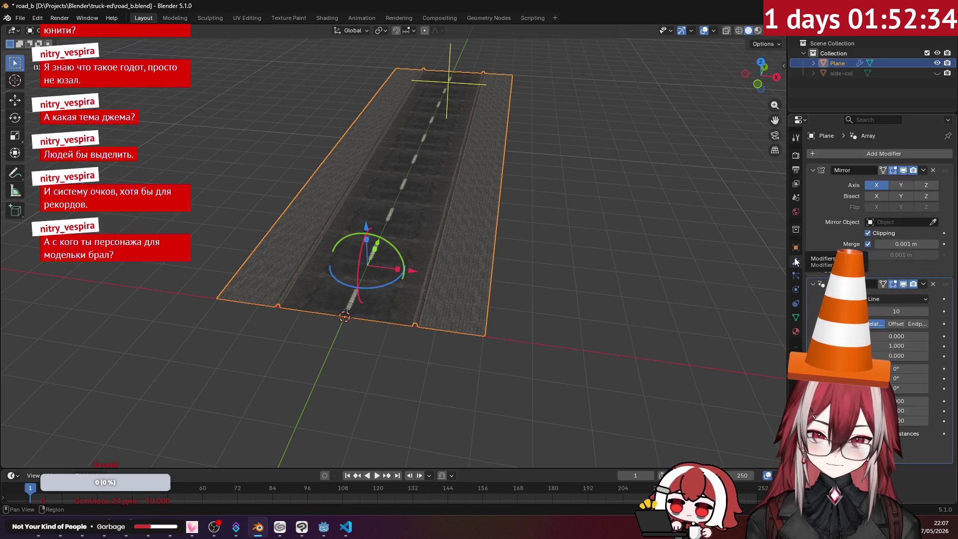
pyautogui.click(923, 170)
pyautogui.click(914, 181)
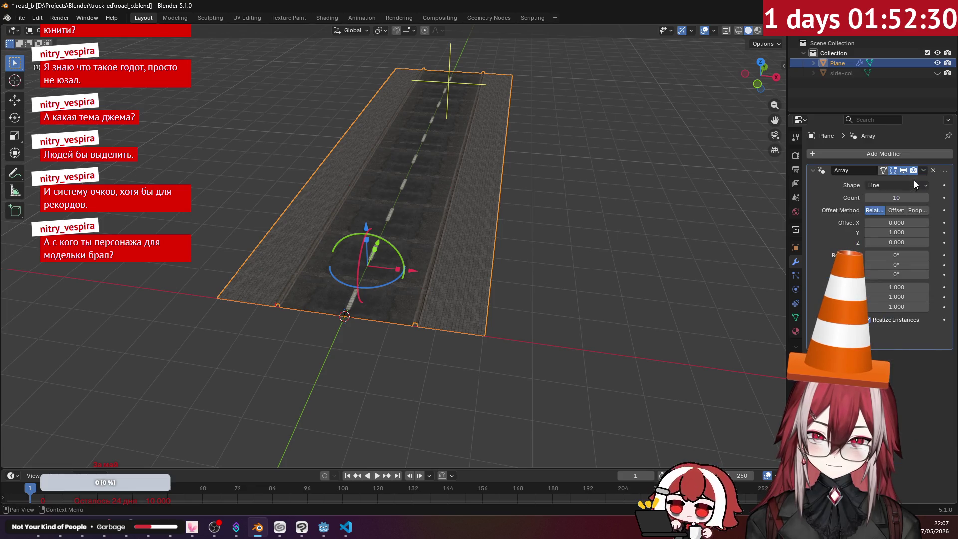
pyautogui.click(923, 170)
pyautogui.click(899, 181)
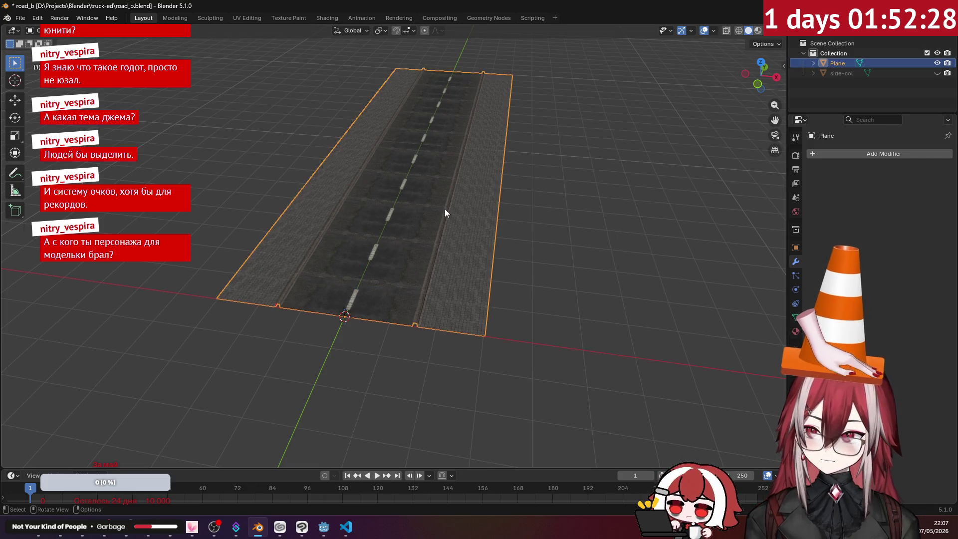
# - Select the entire road mesh in top view and duplicate it in place
pyautogui.press('Tab')
pyautogui.scroll(-2, 523, 216)
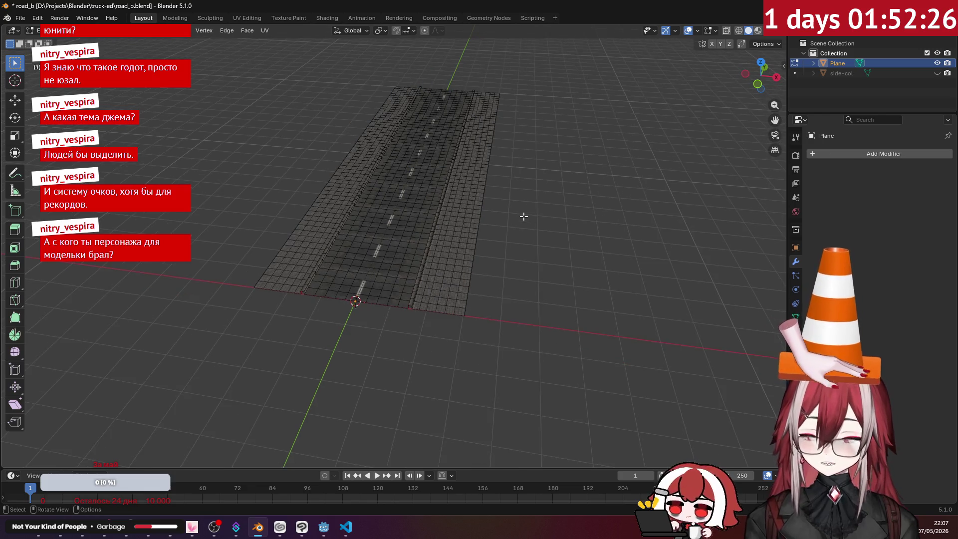
pyautogui.press('KP_7')
pyautogui.press('a')
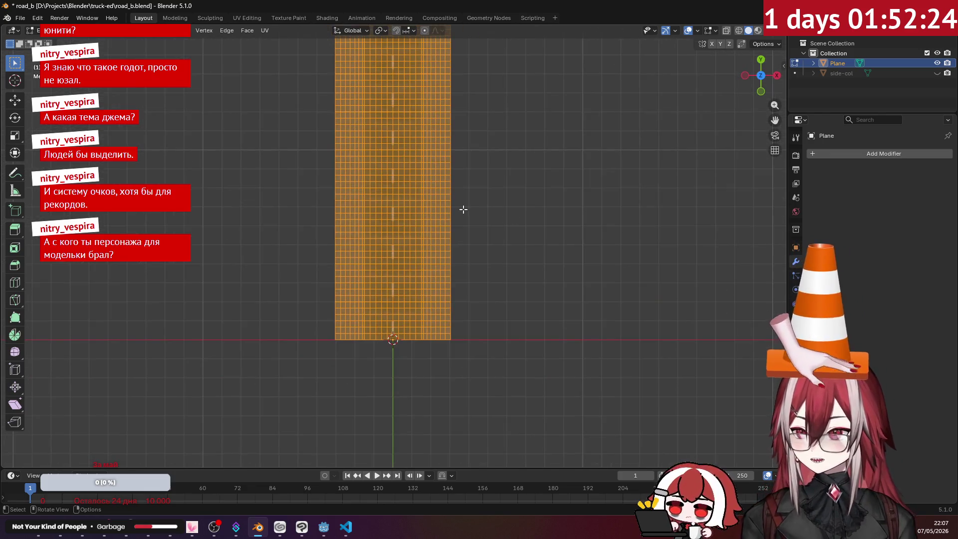
pyautogui.hotkey('shift', 'd')
pyautogui.press('Escape')
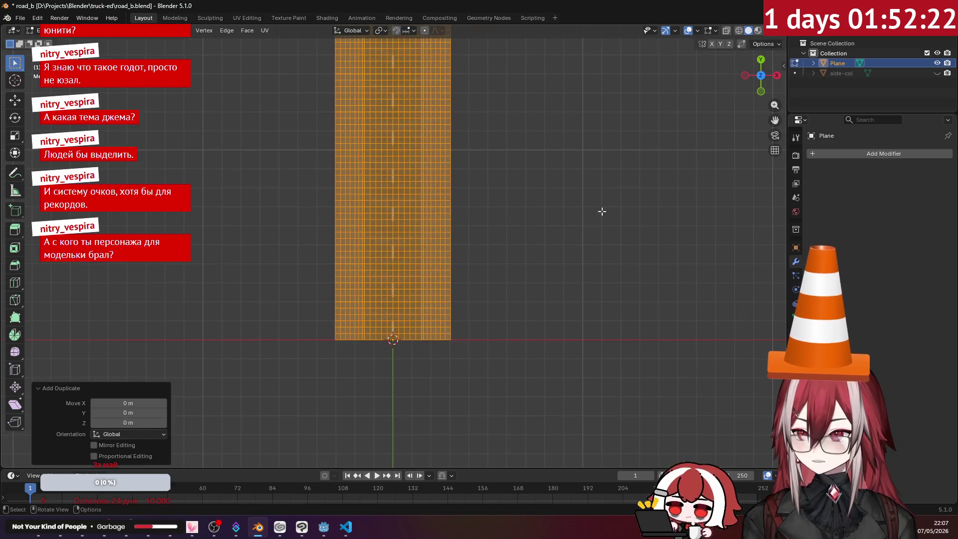
# - Rotate the duplicated road strip 90° and check it from above
pyautogui.press('r')
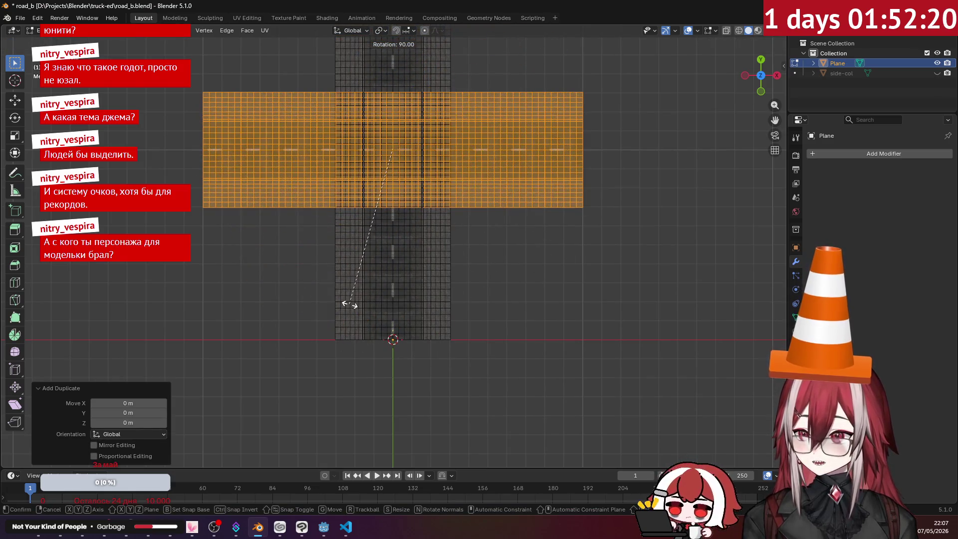
pyautogui.click(345, 299)
pyautogui.moveTo(344, 300)
pyautogui.mouseDown(button='middle')
pyautogui.moveTo(472, 273)
pyautogui.moveTo(412, 258)
pyautogui.mouseUp(button='middle')
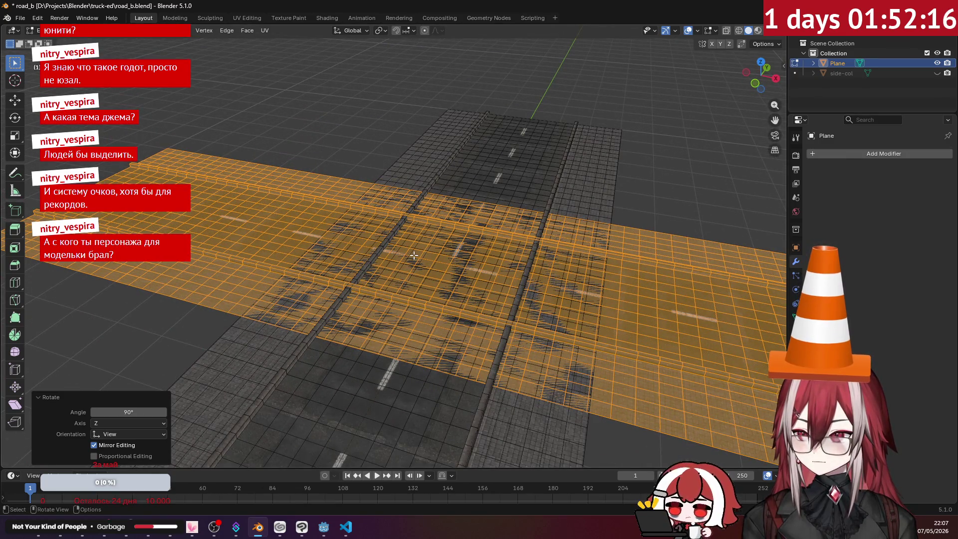
pyautogui.scroll(-6, 413, 255)
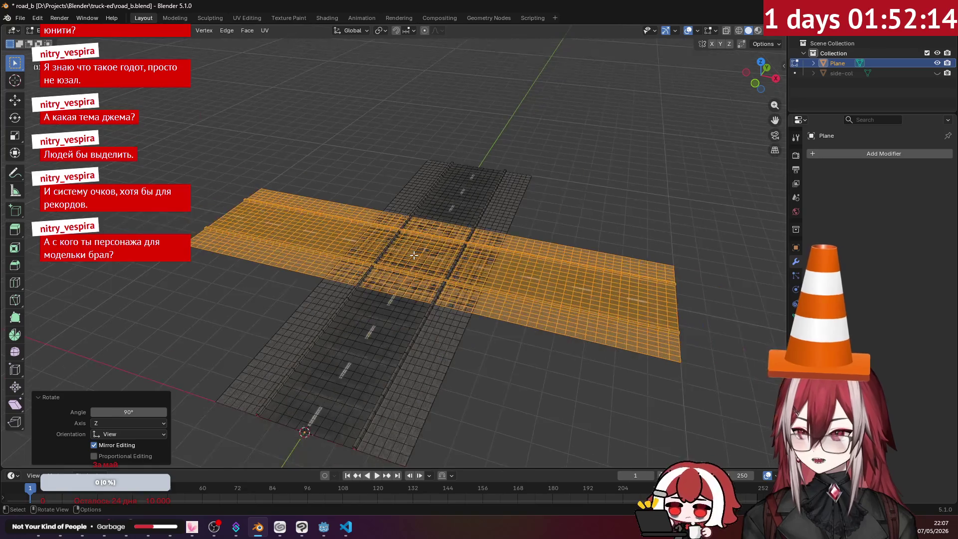
pyautogui.press('KP_7')
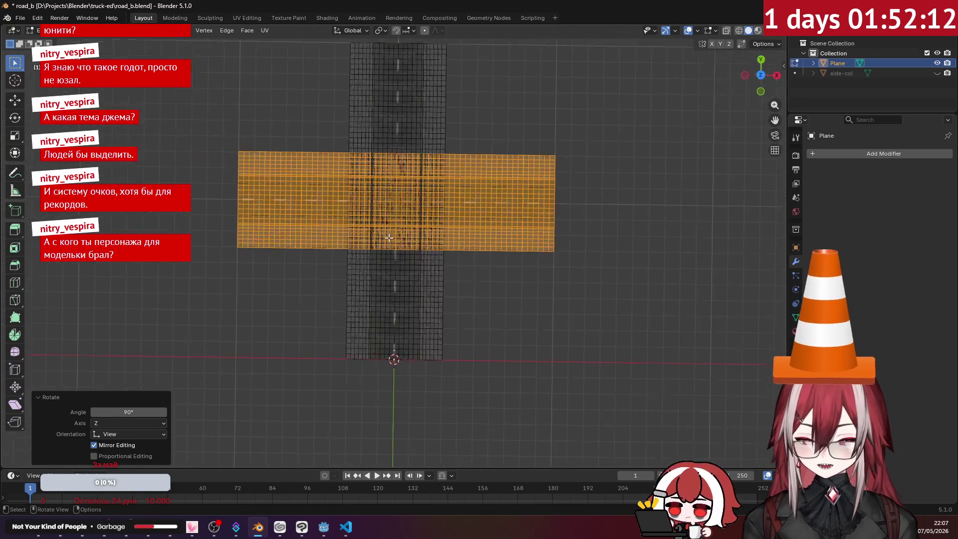
pyautogui.keyDown('shift'); pyautogui.moveTo(389, 238); pyautogui.dragTo(412, 379, button='middle'); pyautogui.keyUp('shift')
# - Move the rotated copy to the upper right, crosswise beyond the road's end
pyautogui.press('g')
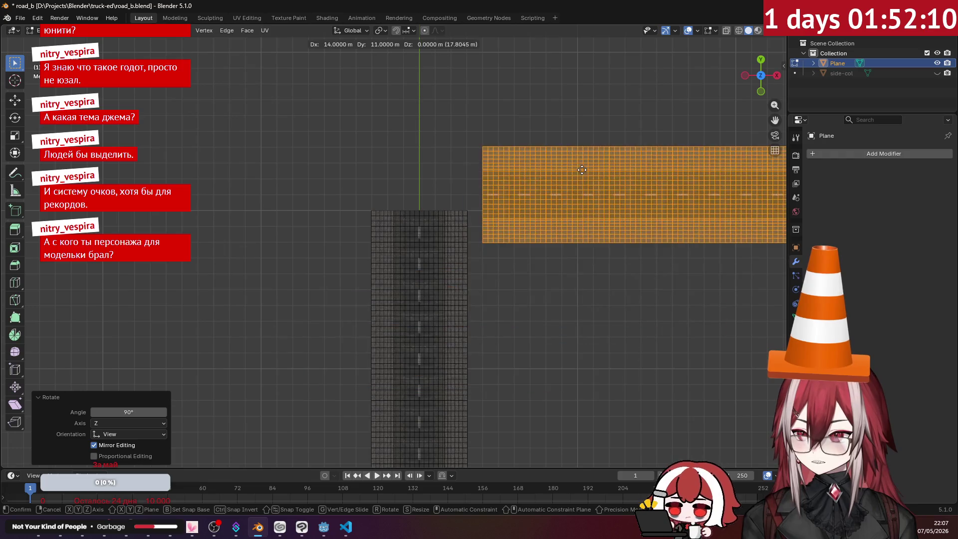
pyautogui.click(564, 144)
pyautogui.click(526, 235)
pyautogui.moveTo(526, 235)
pyautogui.mouseDown(button='middle')
pyautogui.moveTo(522, 212)
pyautogui.moveTo(507, 217)
pyautogui.mouseUp(button='middle')
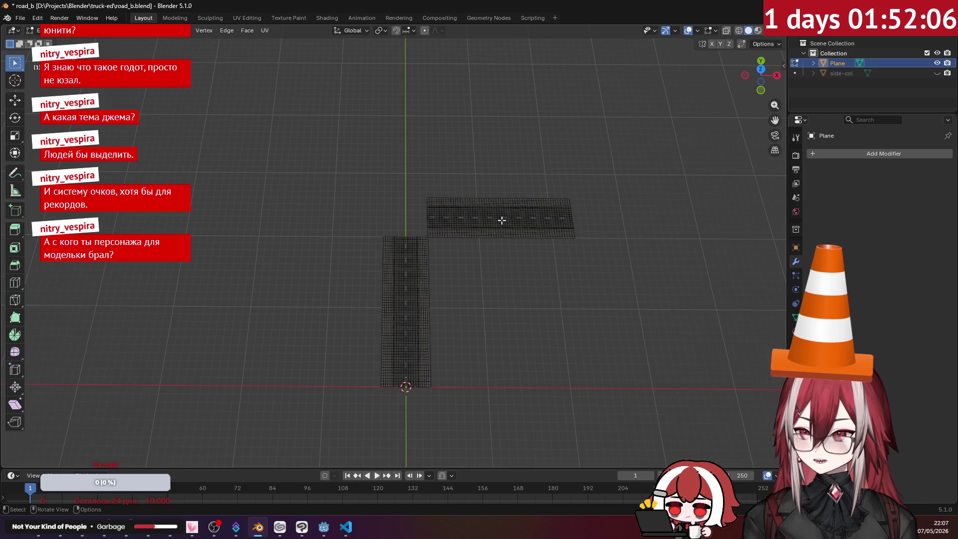
pyautogui.press('Tab')
pyautogui.scroll(2, 485, 228)
pyautogui.press('Tab')
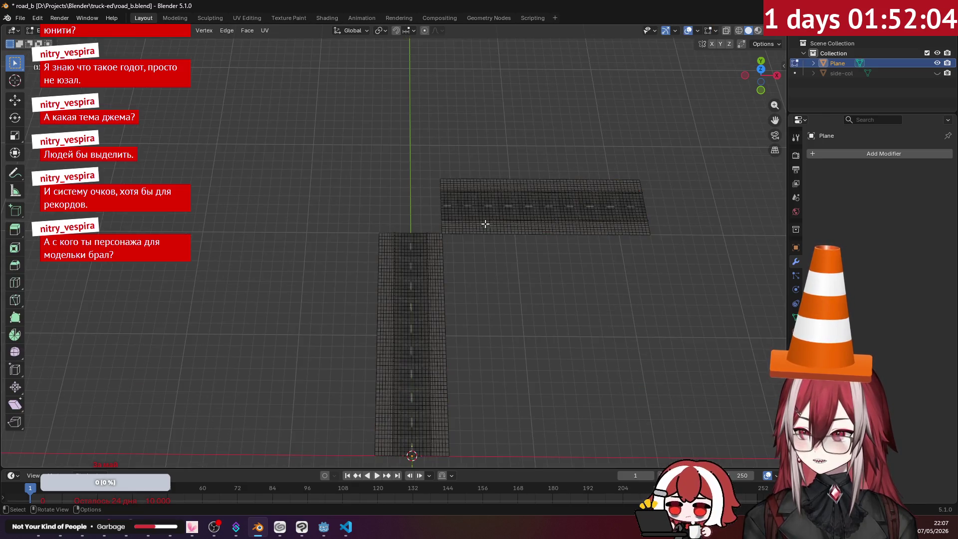
# - Select the crosswise road strips with linked selection
pyautogui.press('a')
pyautogui.click(487, 229)
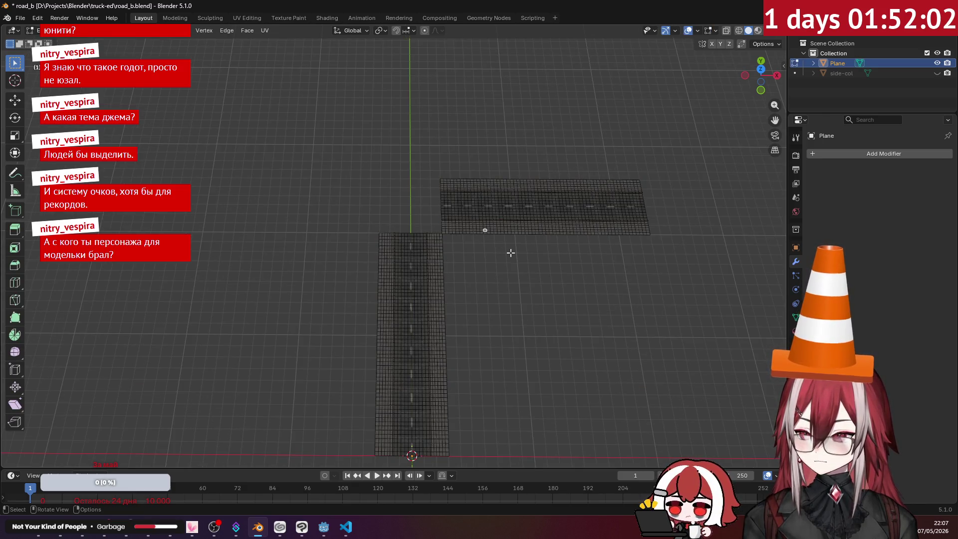
pyautogui.hotkey('ctrl', 'l')
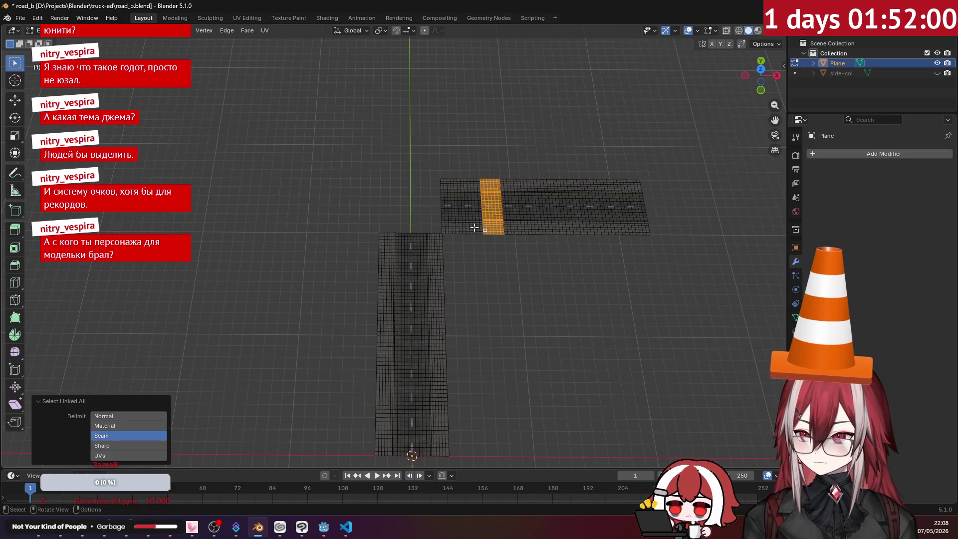
pyautogui.click(474, 227)
pyautogui.hotkey('ctrl', 'l')
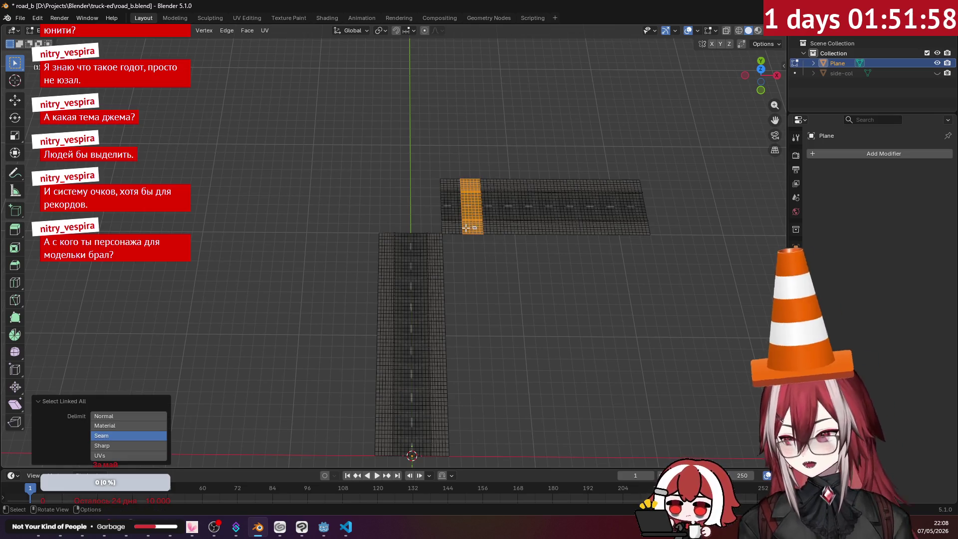
pyautogui.moveTo(465, 227)
pyautogui.mouseDown(button='middle')
pyautogui.moveTo(387, 209)
pyautogui.moveTo(502, 274)
pyautogui.moveTo(535, 204)
pyautogui.mouseUp(button='middle')
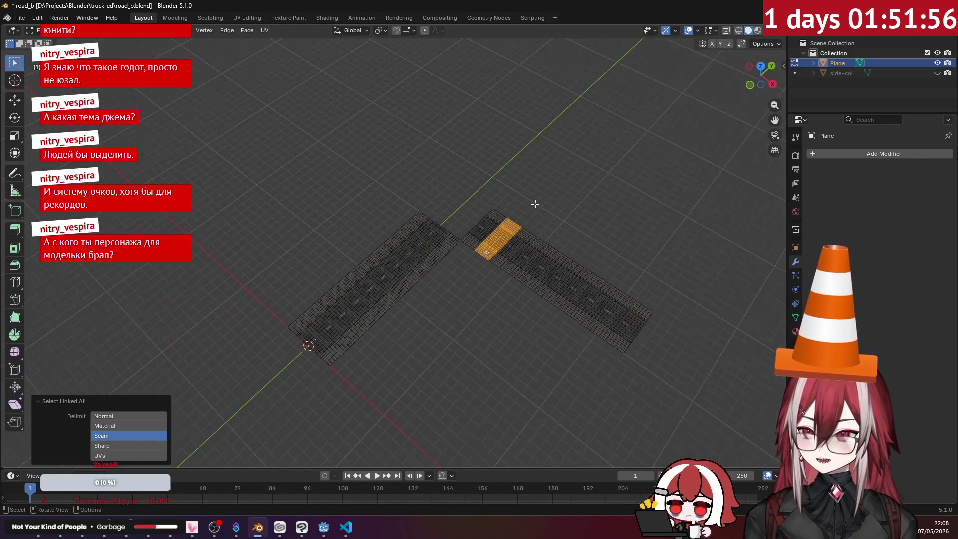
pyautogui.press('Tab')
# - Hide the crosswise strip and reselect the remaining road plane object
pyautogui.moveTo(478, 190); pyautogui.dragTo(511, 184, button='middle')
pyautogui.scroll(5, 511, 184)
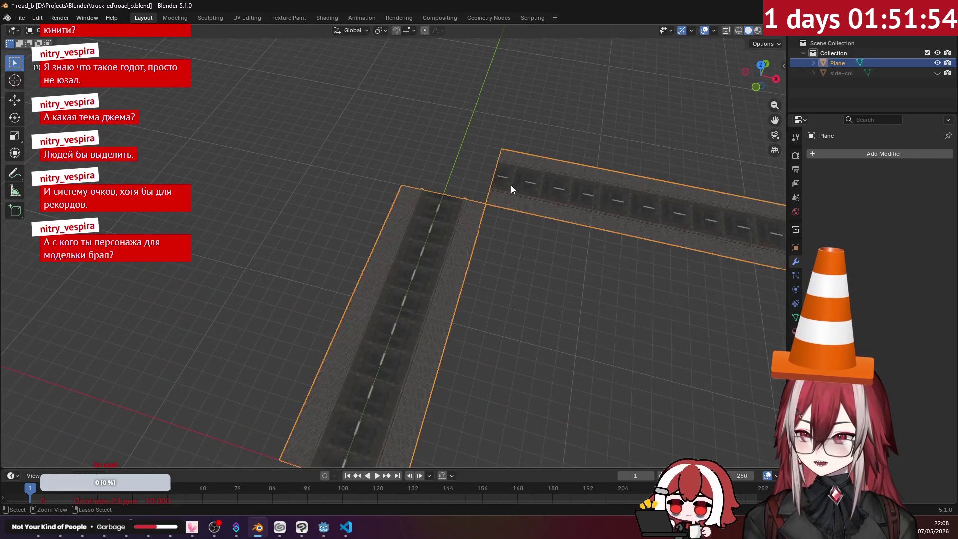
pyautogui.press('Tab')
pyautogui.press('l')
pyautogui.press('h')
pyautogui.press('a')
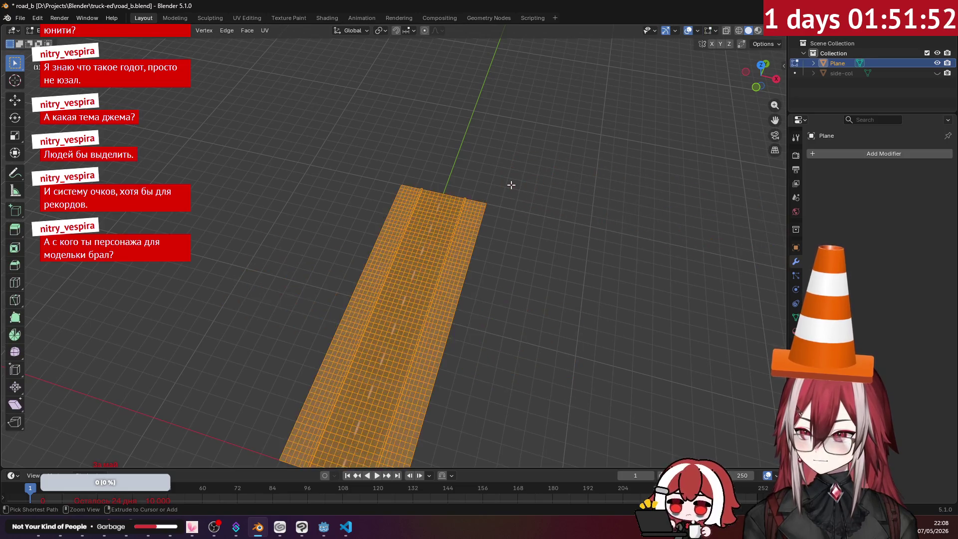
pyautogui.hotkey('alt', 'a')
pyautogui.press('a')
pyautogui.press('Tab')
pyautogui.hotkey('alt', 'a')
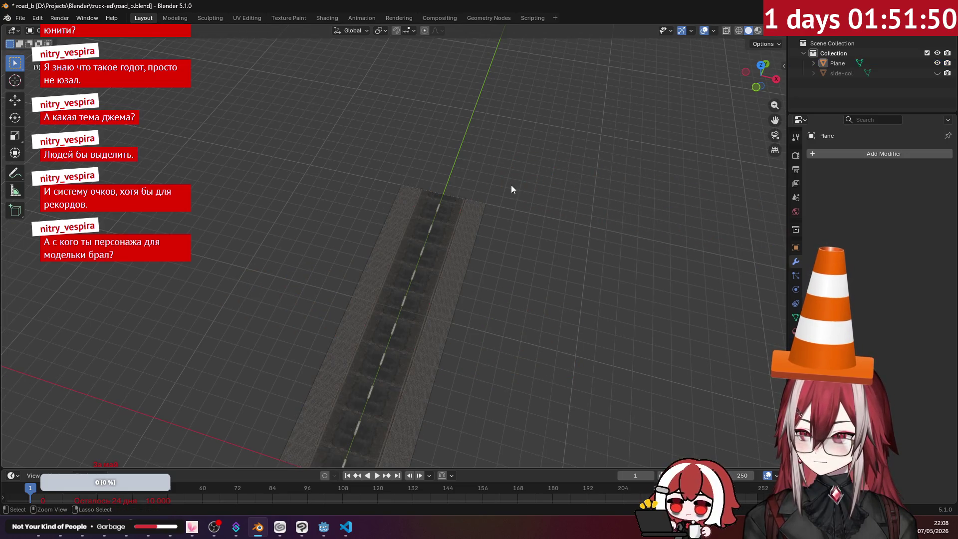
pyautogui.press('a')
pyautogui.hotkey('ctrl', 'shift', 'a')
pyautogui.hotkey('ctrl', 'shift', 'a')
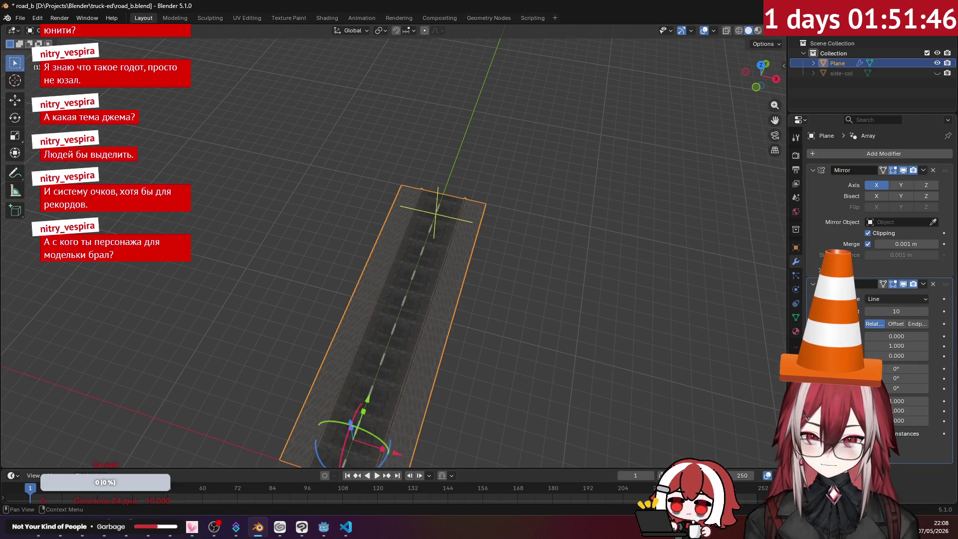
# - Apply the road plane's Mirror and Array modifiers again
pyautogui.click(921, 170)
pyautogui.click(906, 177)
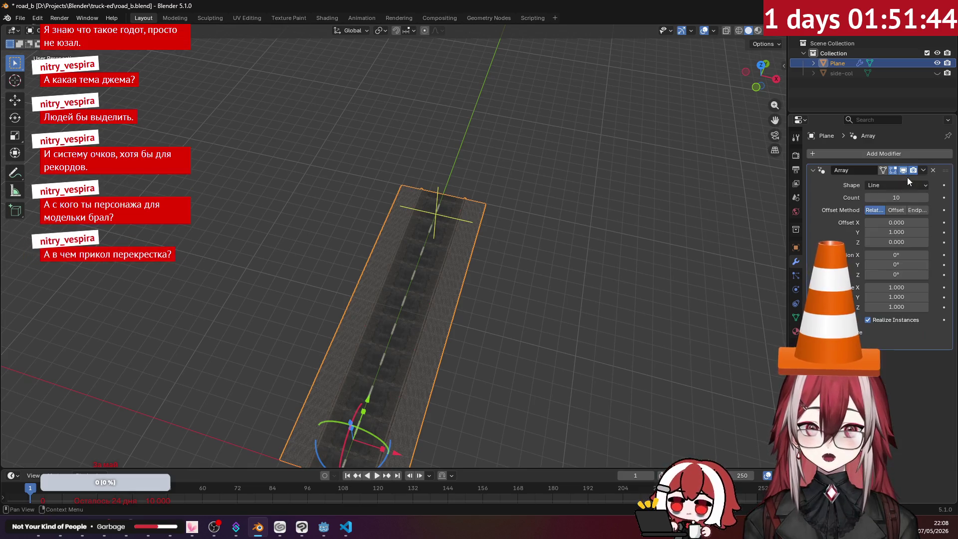
pyautogui.click(921, 171)
pyautogui.click(884, 183)
pyautogui.press('Tab')
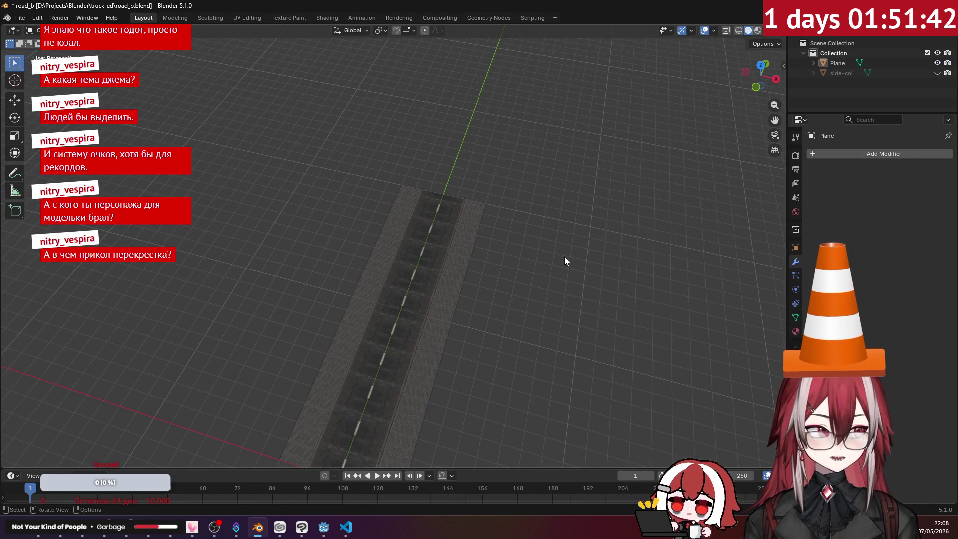
# - Select the whole road mesh in top view and duplicate it in place
pyautogui.hotkey('ctrl', 'l')
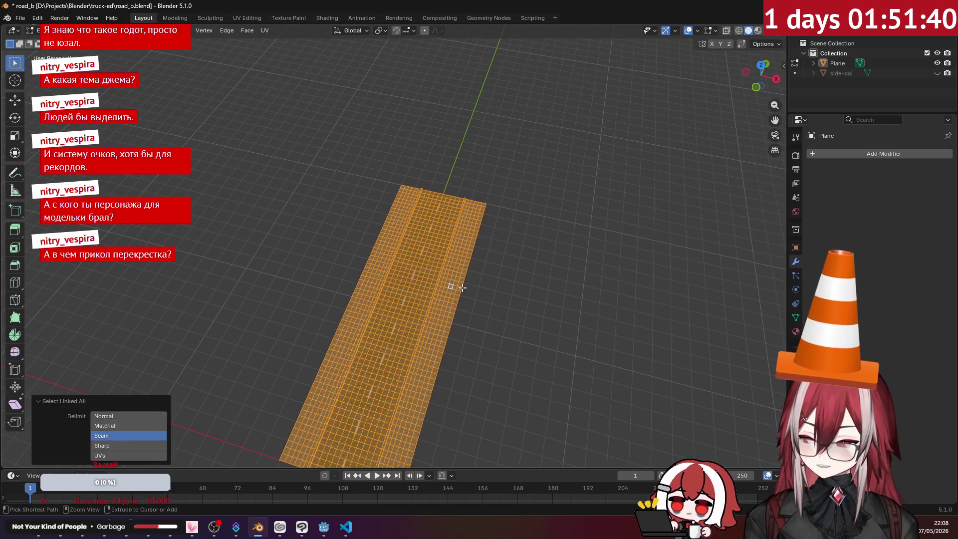
pyautogui.press('KP_7')
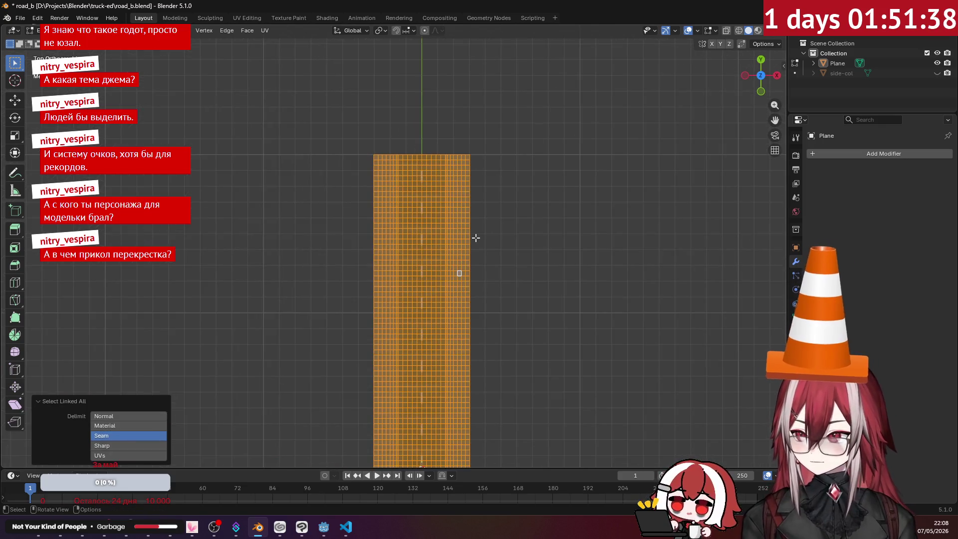
pyautogui.press('Tab')
pyautogui.press('Tab')
pyautogui.scroll(-3, 484, 240)
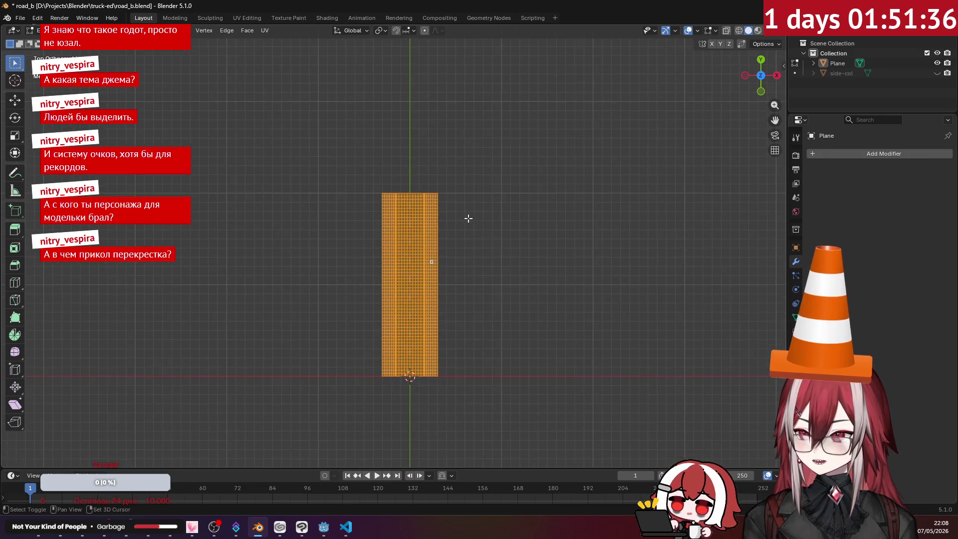
pyautogui.keyDown('shift'); pyautogui.moveTo(466, 216); pyautogui.dragTo(464, 263, button='middle'); pyautogui.keyUp('shift')
pyautogui.hotkey('shift', 'd')
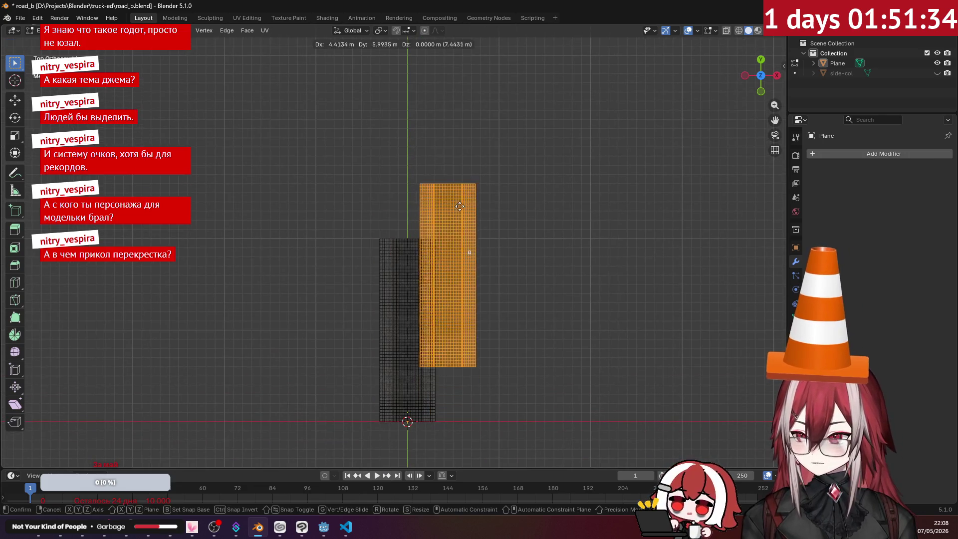
pyautogui.press('Escape')
# - Rotate the copy exactly 90° and move it 13 m up and right
pyautogui.press('r')
pyautogui.click(463, 387)
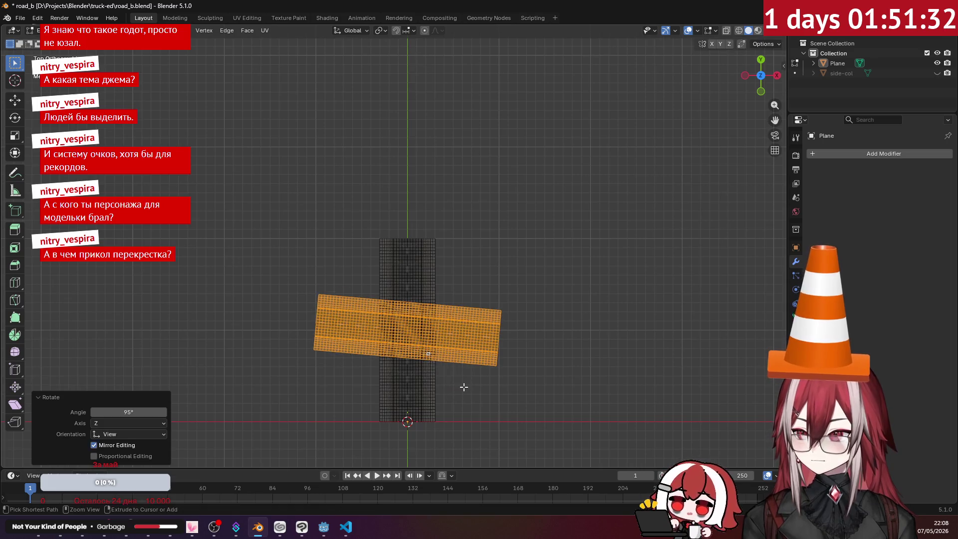
pyautogui.hotkey('ctrl', 'z')
pyautogui.press('r')
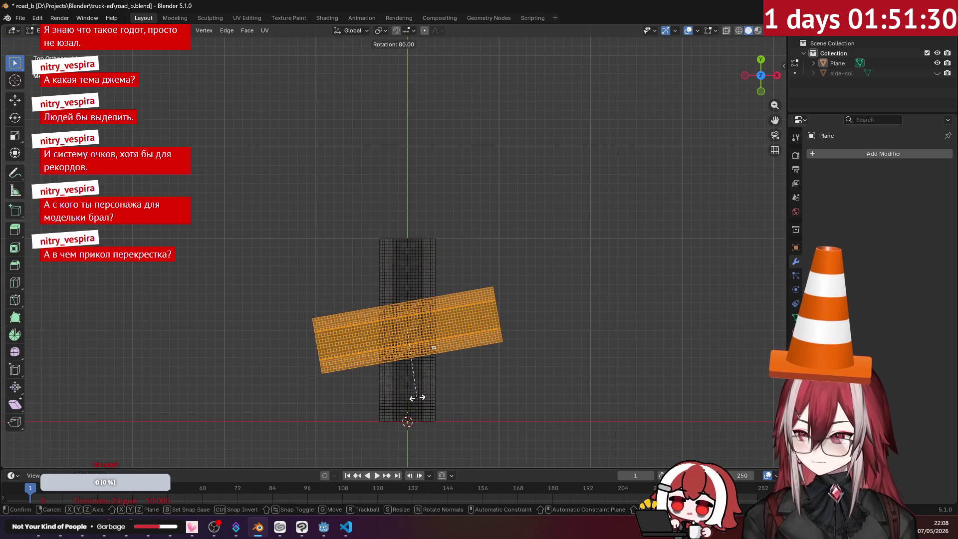
pyautogui.click(406, 407)
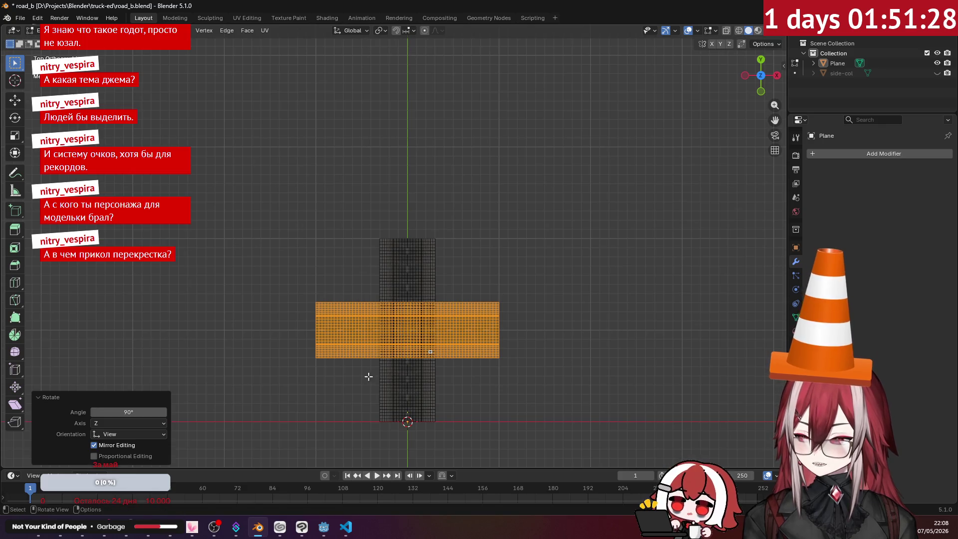
pyautogui.press('g')
pyautogui.click(486, 254)
# - Slide the crosswise copy level with the straight road's end, leaving the centre square open
pyautogui.scroll(3, 483, 257)
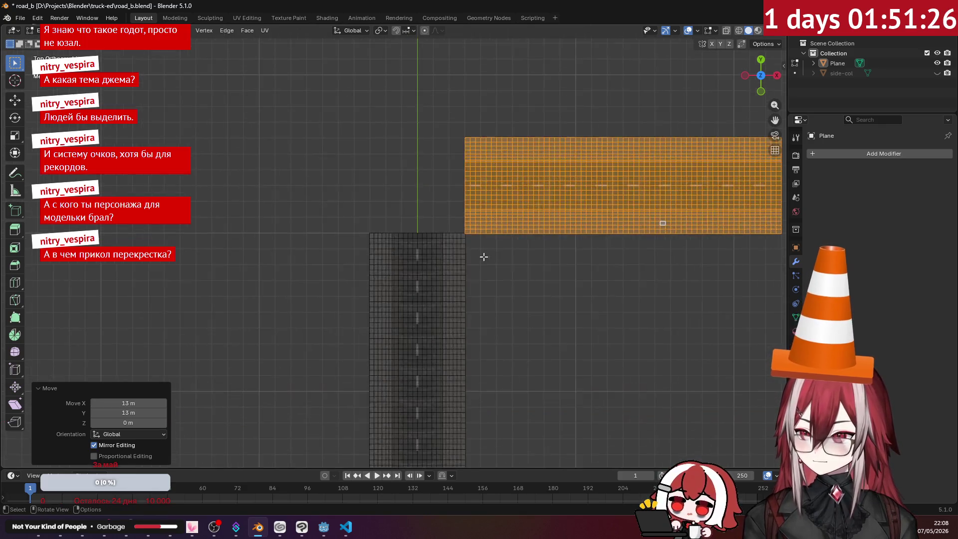
pyautogui.scroll(7, 483, 256)
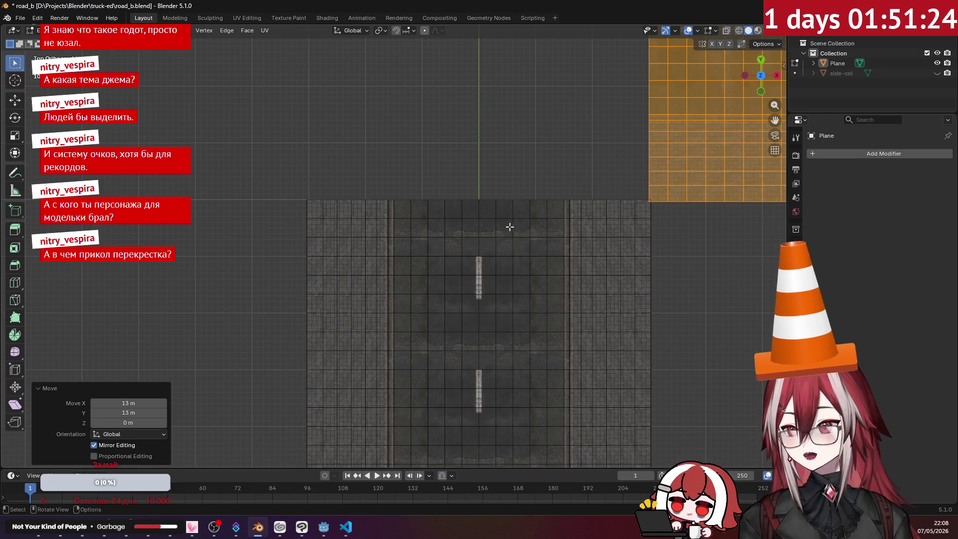
pyautogui.moveTo(561, 170)
pyautogui.keyDown('shift'); pyautogui.mouseDown(button='middle')
pyautogui.moveTo(470, 284)
pyautogui.moveTo(384, 337)
pyautogui.moveTo(455, 324)
pyautogui.moveTo(373, 236)
pyautogui.moveTo(417, 163)
pyautogui.mouseUp(button='middle'); pyautogui.keyUp('shift')
pyautogui.scroll(-1, 417, 163)
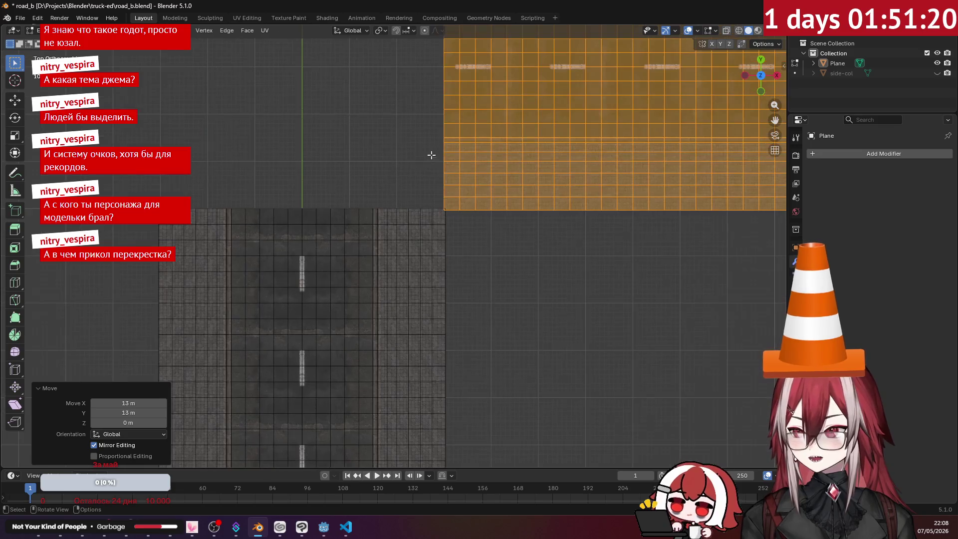
pyautogui.press('g')
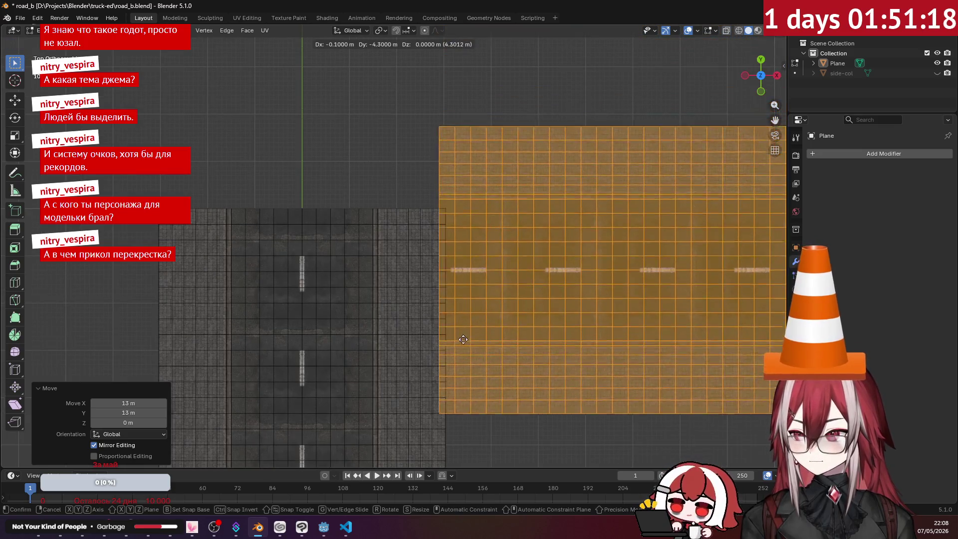
pyautogui.scroll(-6, 444, 313)
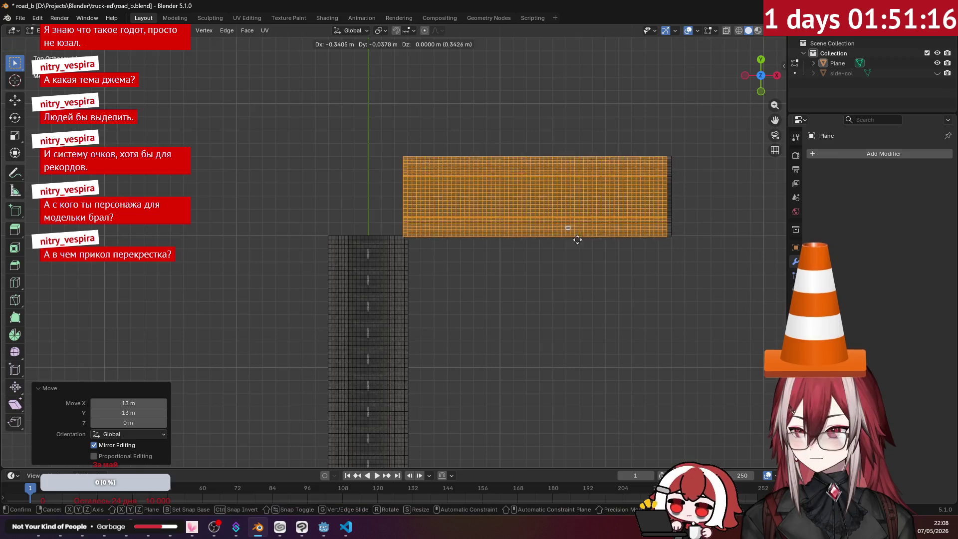
pyautogui.click(252, 234)
pyautogui.hotkey('alt', 'a')
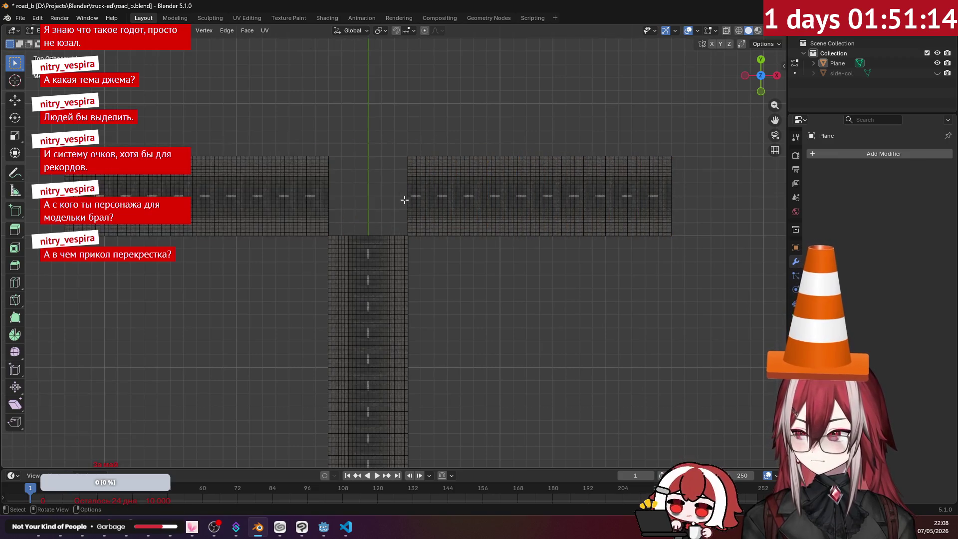
pyautogui.moveTo(406, 199)
pyautogui.mouseDown(button='middle')
pyautogui.moveTo(313, 135)
pyautogui.moveTo(472, 166)
pyautogui.moveTo(389, 233)
pyautogui.moveTo(422, 198)
pyautogui.moveTo(434, 204)
pyautogui.mouseUp(button='middle')
pyautogui.press('Tab')
pyautogui.scroll(4, 480, 183)
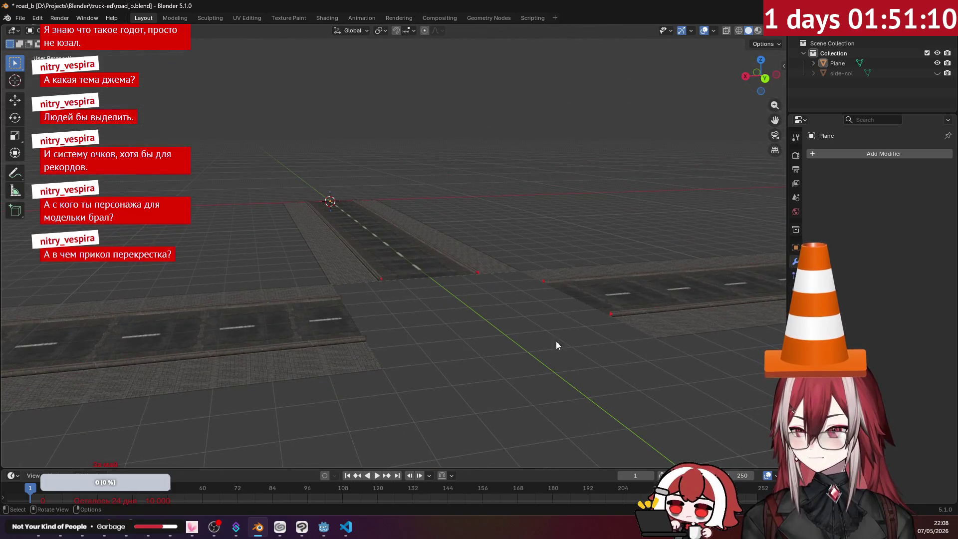
pyautogui.moveTo(557, 344)
pyautogui.mouseDown(button='middle')
pyautogui.moveTo(546, 341)
pyautogui.moveTo(612, 335)
pyautogui.moveTo(474, 295)
pyautogui.moveTo(402, 324)
pyautogui.mouseUp(button='middle')
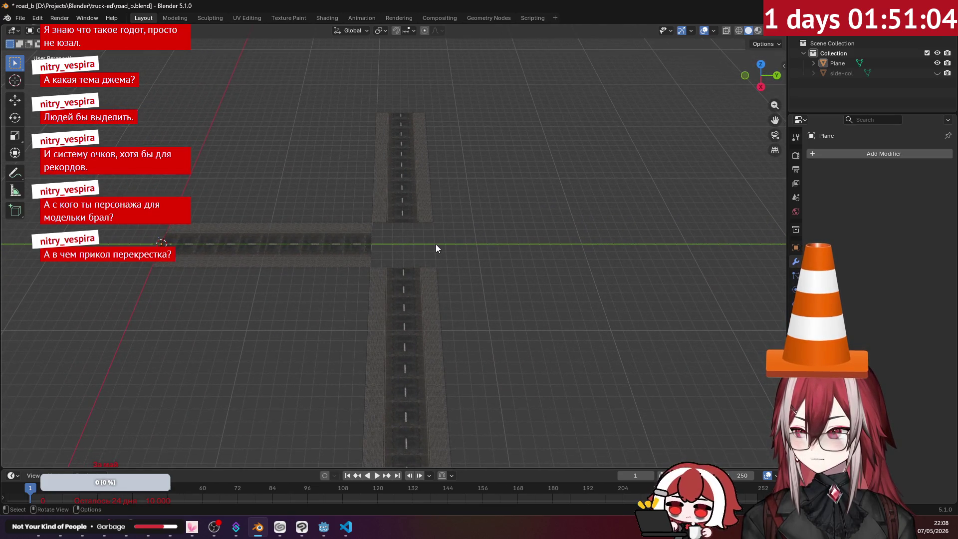
pyautogui.moveTo(363, 241)
pyautogui.mouseDown(button='middle')
pyautogui.moveTo(481, 240)
pyautogui.moveTo(452, 240)
pyautogui.moveTo(550, 180)
pyautogui.moveTo(478, 246)
pyautogui.moveTo(462, 241)
pyautogui.mouseUp(button='middle')
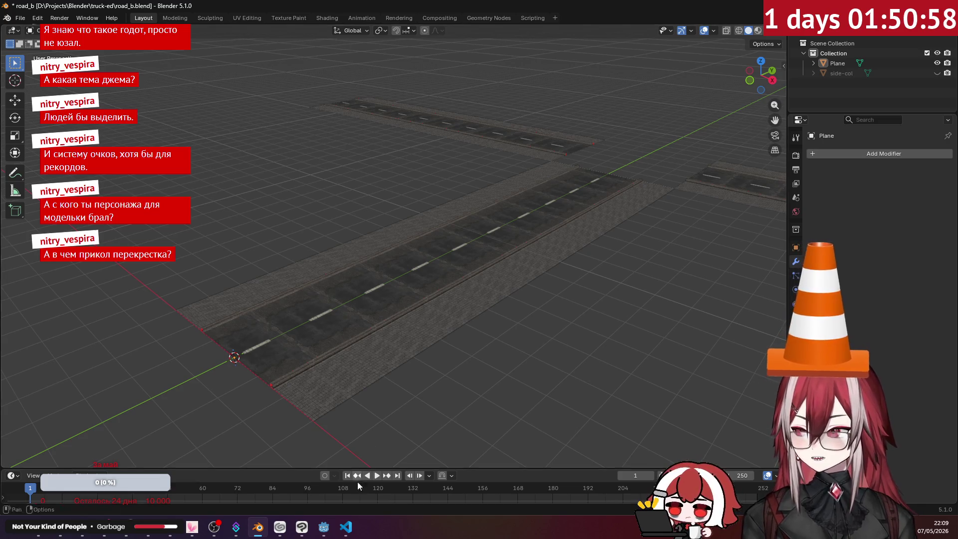
pyautogui.click(342, 528)
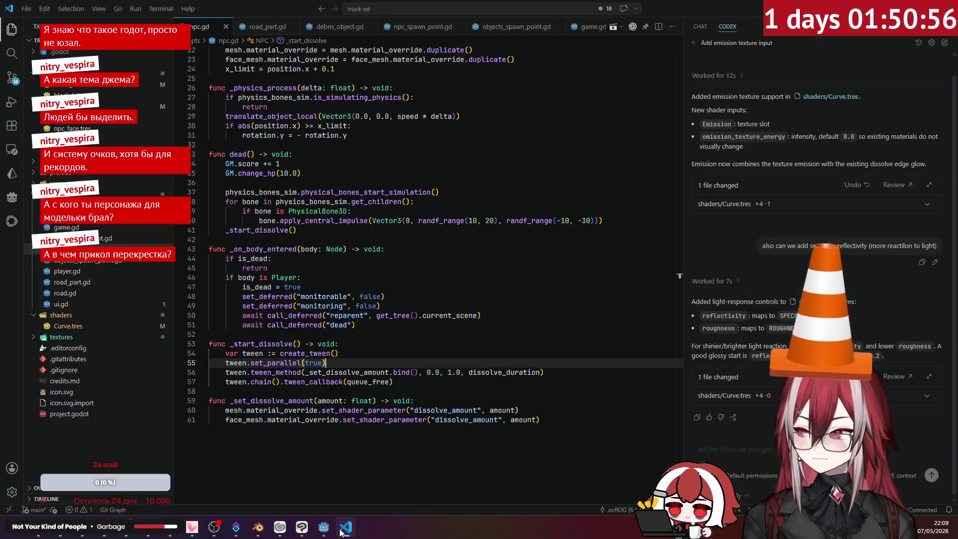
pyautogui.scroll(7, 280, 243)
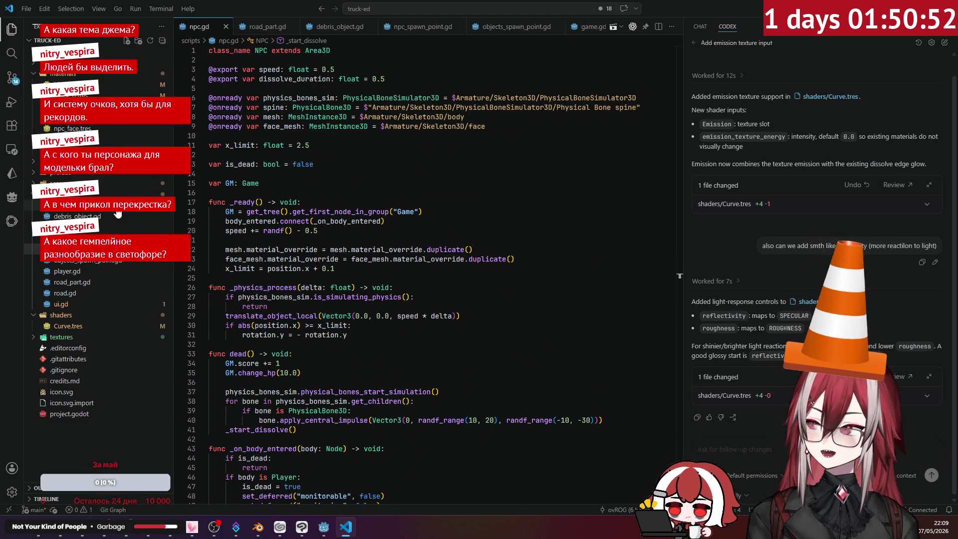
pyautogui.click(355, 530)
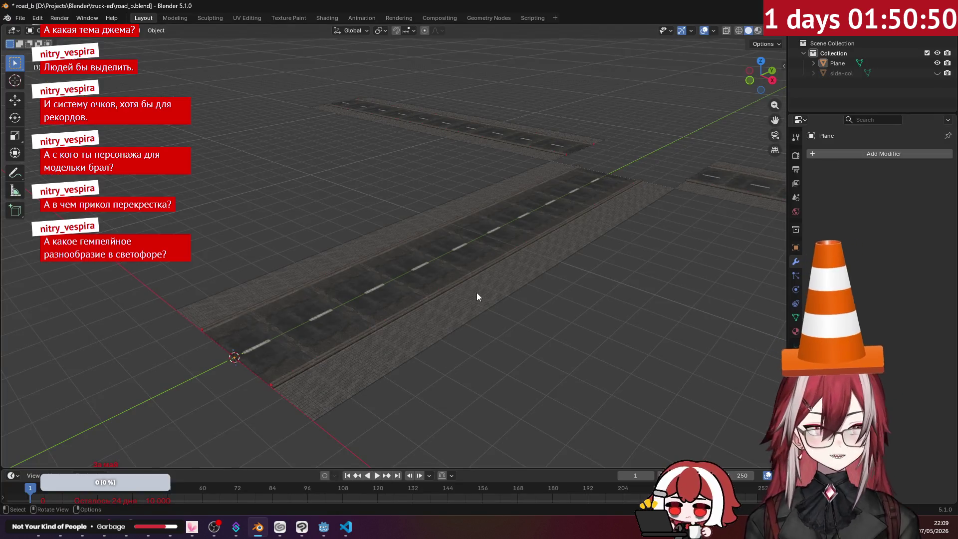
# - In Edit Mode, frame the open sidewalk corner gap and select its curb edges
pyautogui.moveTo(477, 254); pyautogui.dragTo(439, 274, button='middle')
pyautogui.scroll(3, 349, 266)
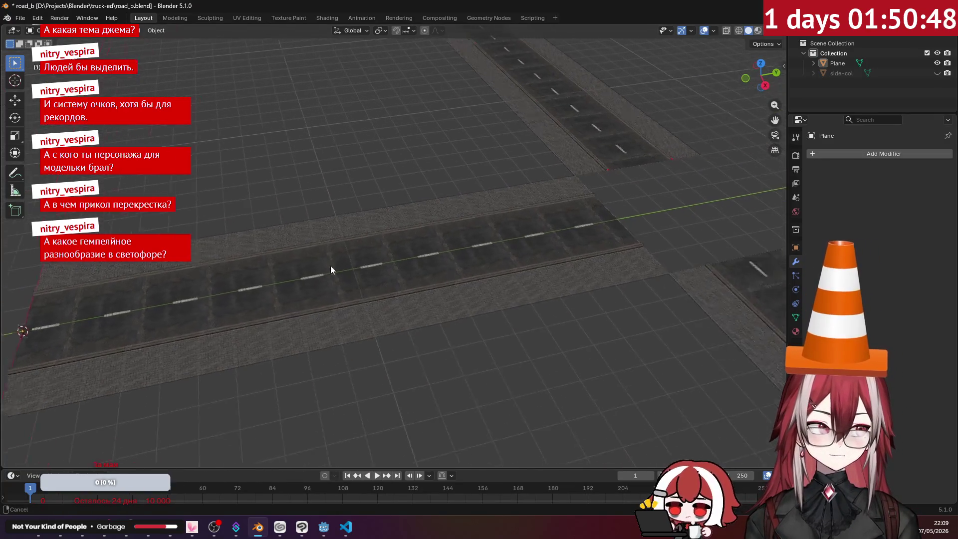
pyautogui.moveTo(338, 248)
pyautogui.keyDown('shift'); pyautogui.mouseDown(button='middle')
pyautogui.moveTo(222, 278)
pyautogui.moveTo(299, 238)
pyautogui.moveTo(301, 215)
pyautogui.mouseUp(button='middle'); pyautogui.keyUp('shift')
pyautogui.press('Tab')
pyautogui.moveTo(351, 240)
pyautogui.mouseDown(button='middle')
pyautogui.moveTo(364, 208)
pyautogui.moveTo(314, 238)
pyautogui.mouseUp(button='middle')
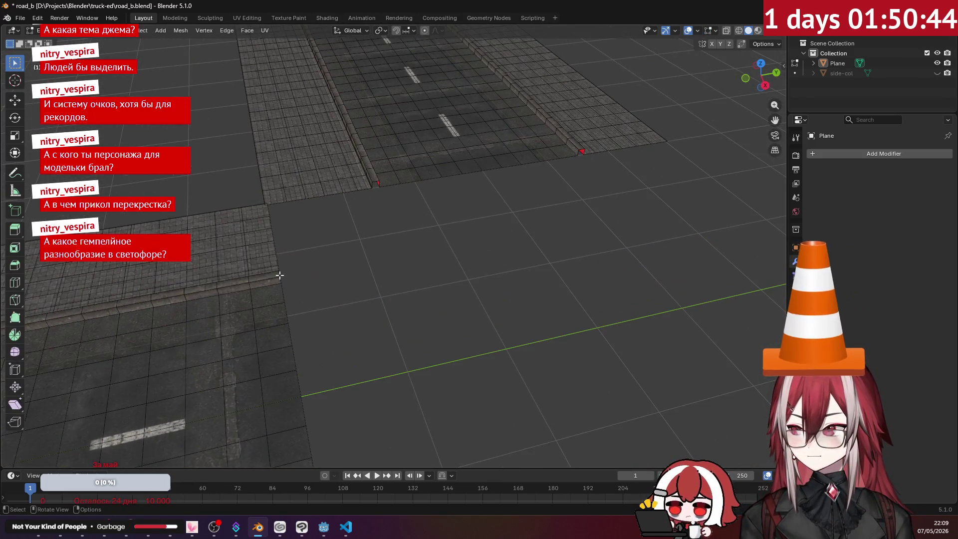
pyautogui.click(280, 276)
pyautogui.moveTo(280, 276)
pyautogui.mouseDown(button='middle')
pyautogui.moveTo(334, 270)
pyautogui.moveTo(255, 245)
pyautogui.mouseUp(button='middle')
pyautogui.keyDown('shift'); pyautogui.moveTo(164, 107); pyautogui.dragTo(272, 218, button='middle'); pyautogui.keyUp('shift')
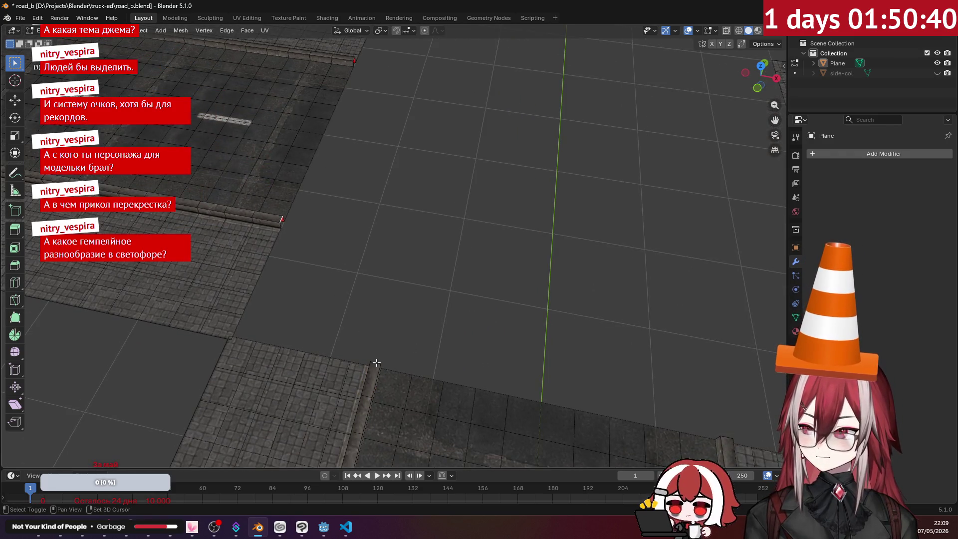
pyautogui.moveTo(383, 319)
pyautogui.mouseDown(button='middle')
pyautogui.moveTo(370, 304)
pyautogui.moveTo(418, 270)
pyautogui.mouseUp(button='middle')
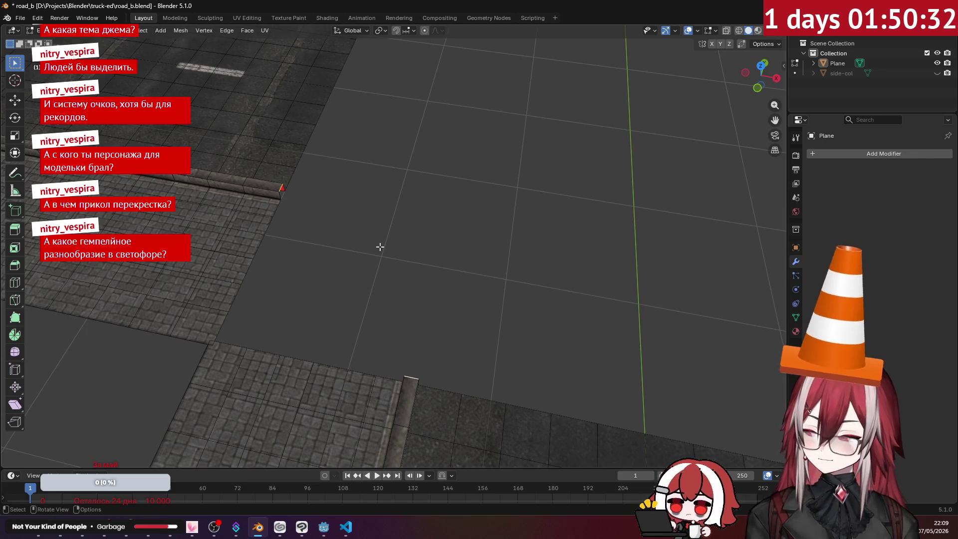
pyautogui.press('ctrl')
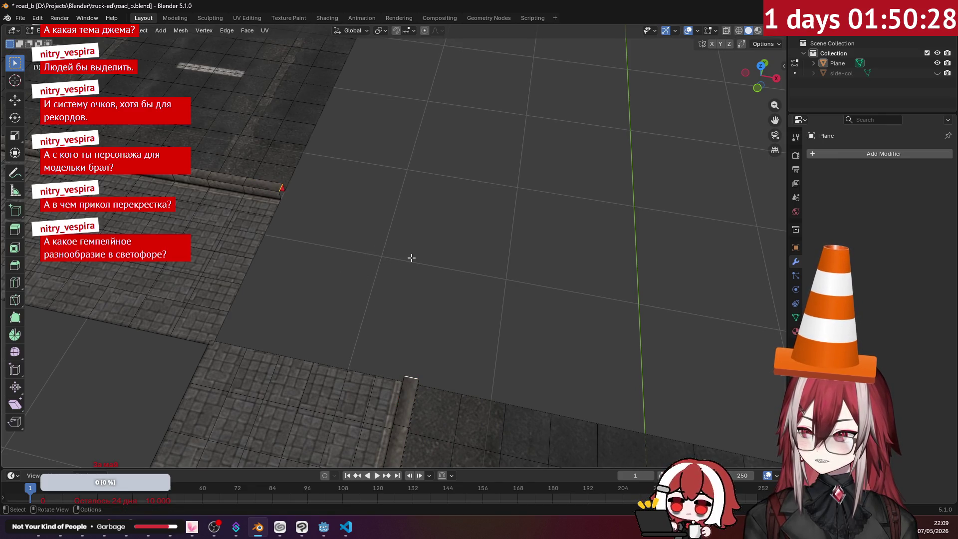
# - Bridge the corner edges via F3 'brid' with 8 cuts and 0.5 smoothness
pyautogui.press('F3')
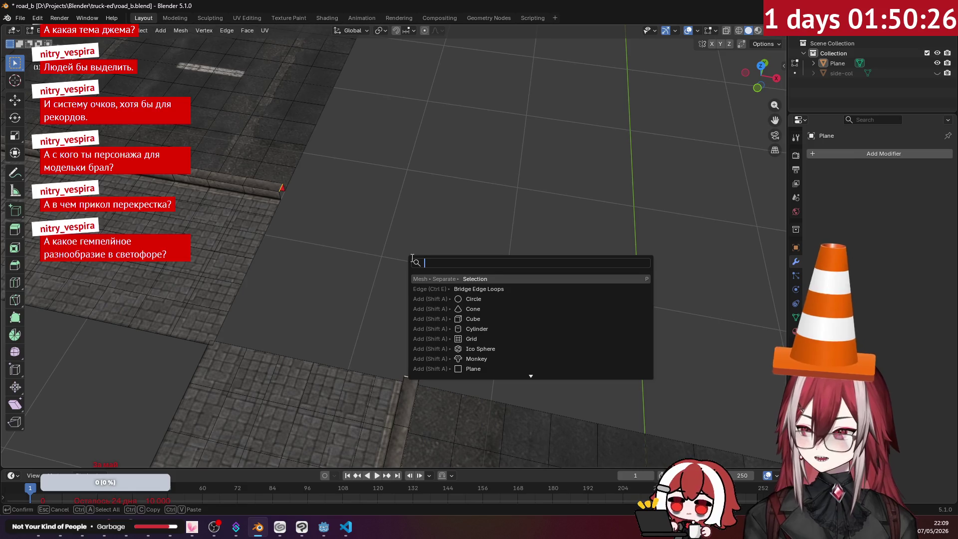
pyautogui.write('b')
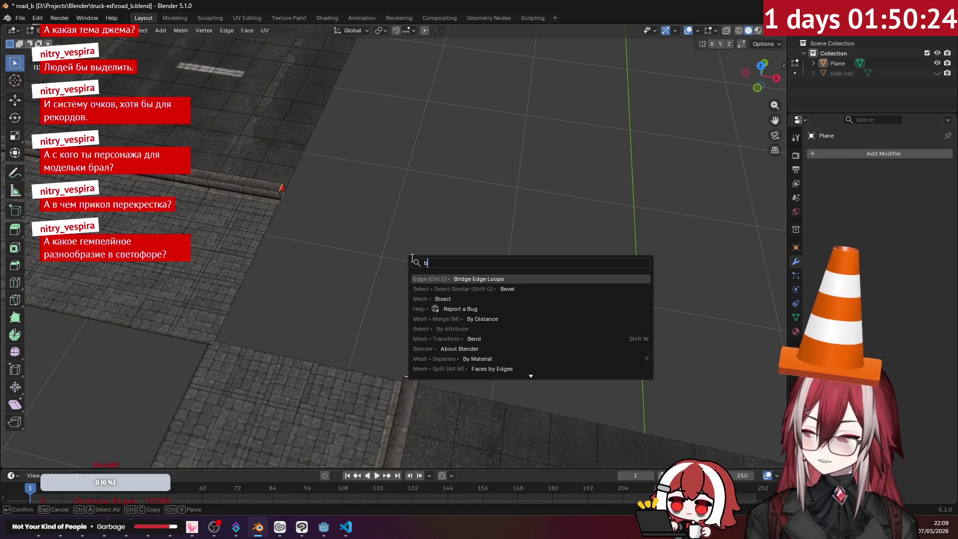
pyautogui.write('rid')
pyautogui.press('Return')
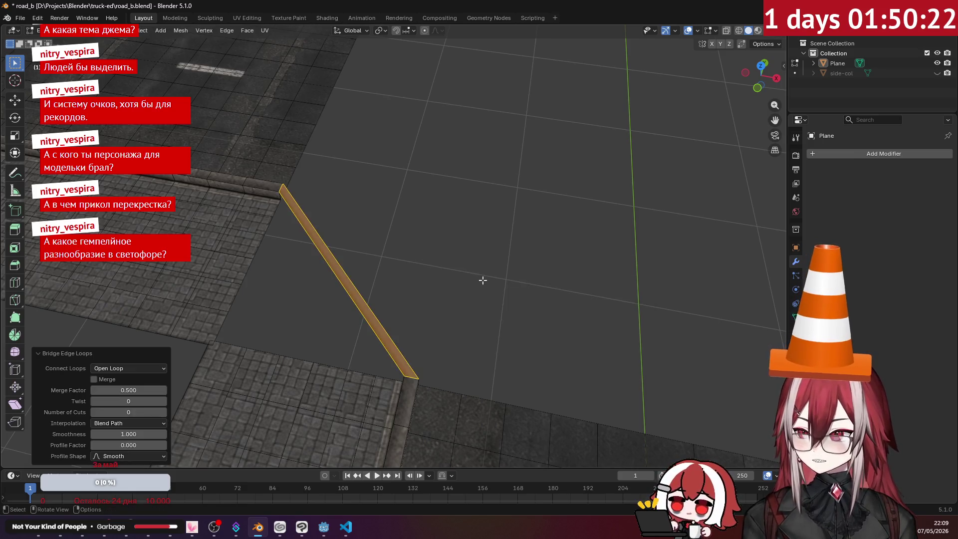
pyautogui.click(164, 412)
pyautogui.click(164, 413)
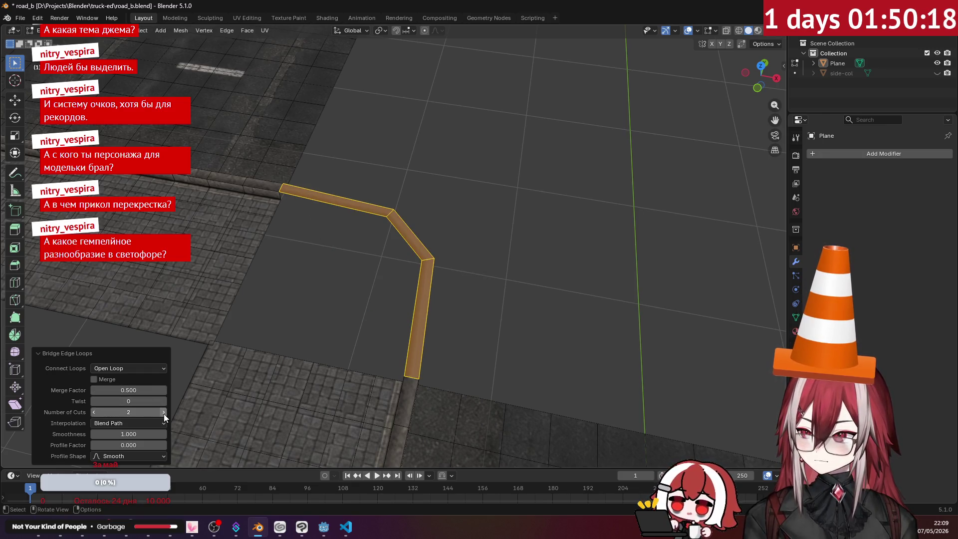
pyautogui.click(164, 413)
pyautogui.click(163, 413)
pyautogui.click(164, 413)
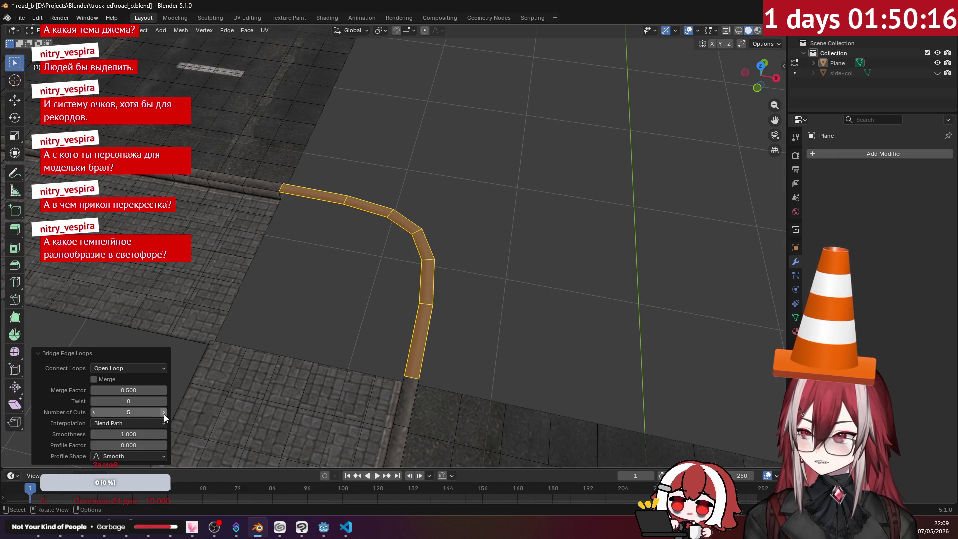
pyautogui.click(164, 413)
pyautogui.click(164, 413)
pyautogui.click(163, 413)
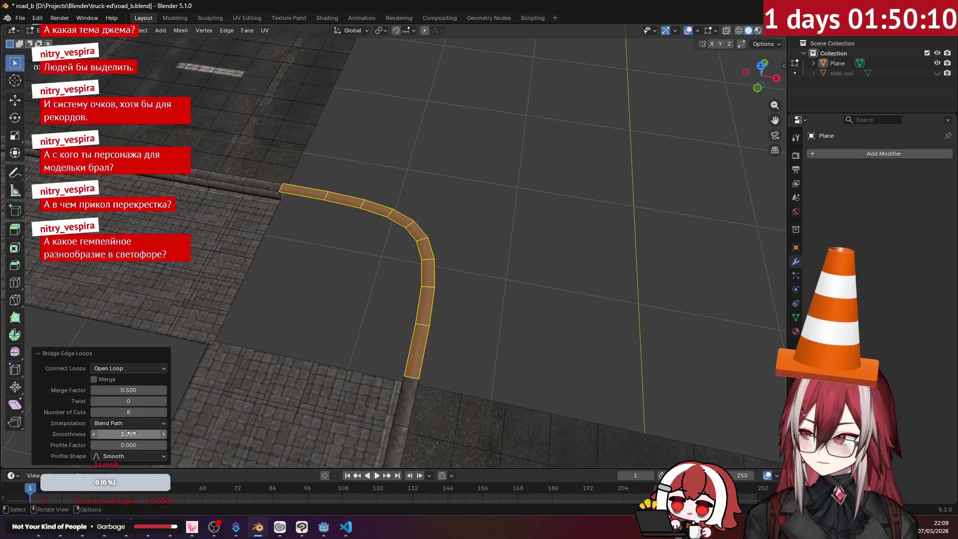
pyautogui.moveTo(130, 433); pyautogui.dragTo(109, 432)
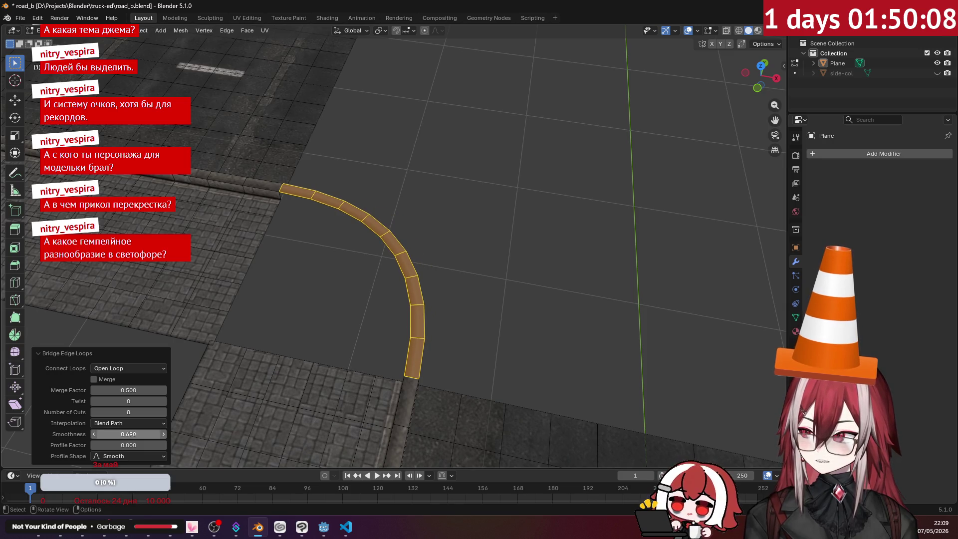
pyautogui.click(140, 434)
pyautogui.write('0.500')
pyautogui.press('Return')
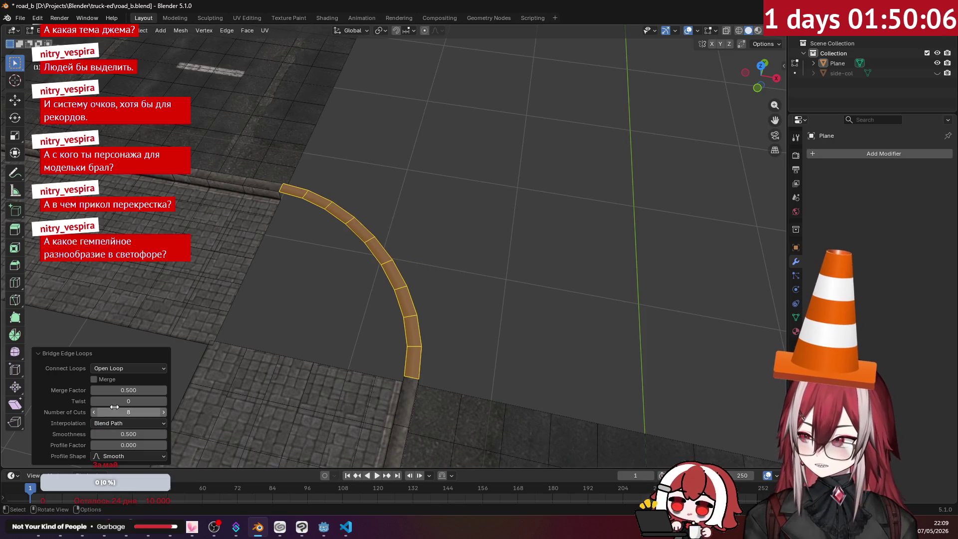
# - Deselect, then dissolve the unneeded edges of the new curb strip
pyautogui.click(506, 276)
pyautogui.press('x')
pyautogui.click(505, 278)
pyautogui.press('c')
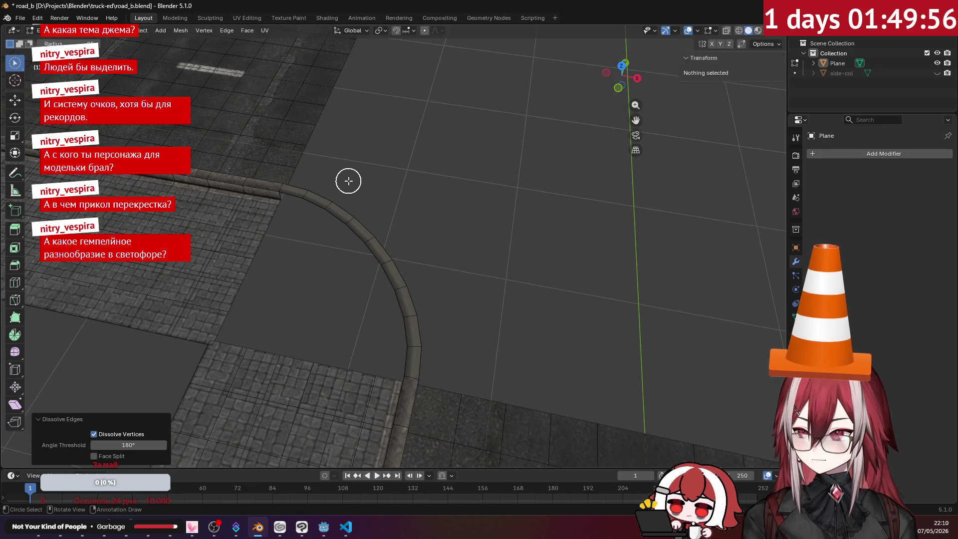
# - Merge the curb curve's end vertices at center onto the upper-left curb
pyautogui.press('m')
pyautogui.click(348, 180)
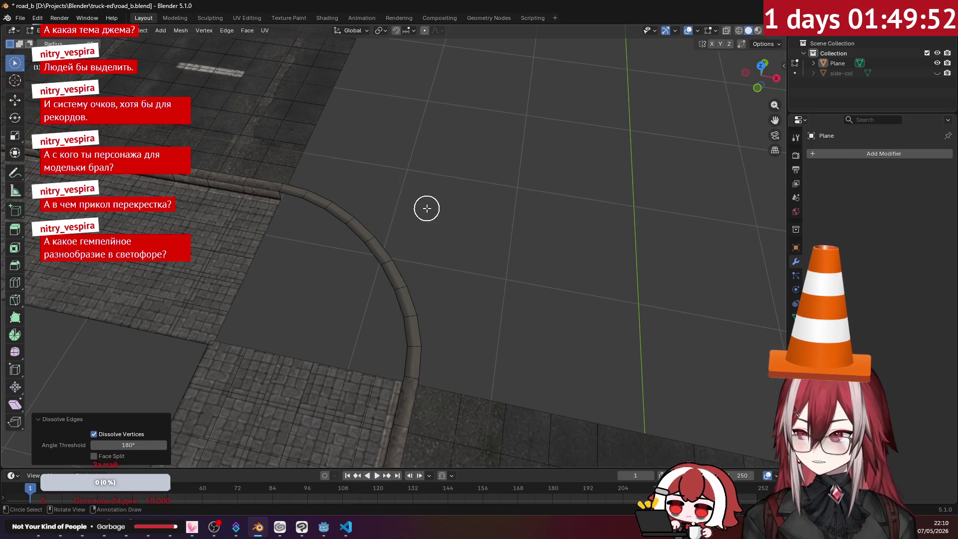
pyautogui.hotkey('ctrl', 'e')
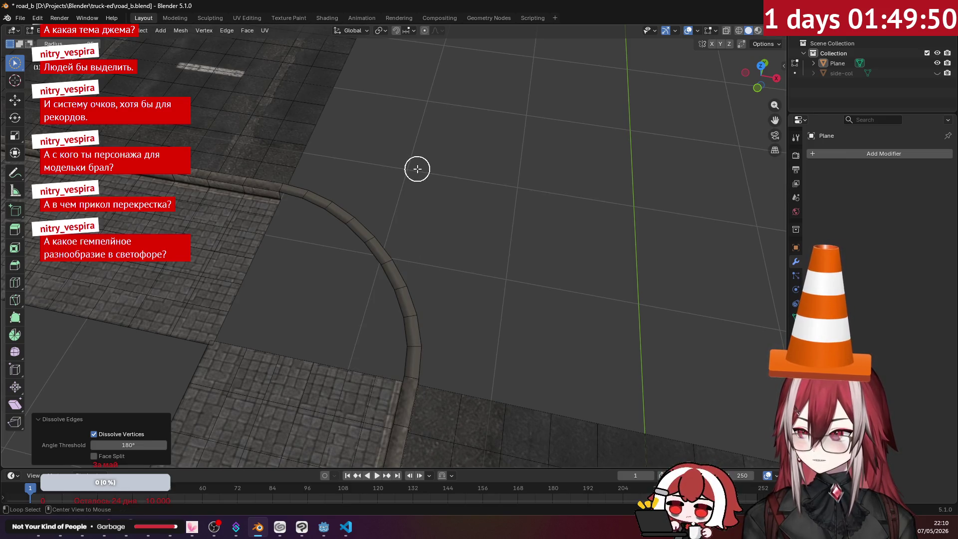
pyautogui.press('Right')
pyautogui.press('Right')
pyautogui.press('Right')
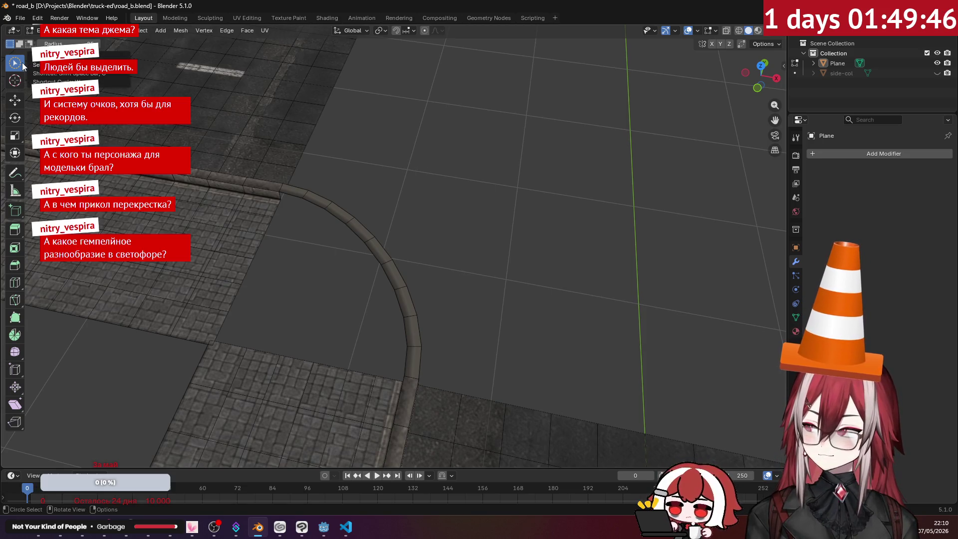
# - Circle-select the curved curb edges, orbit out, and select the linked road mesh
pyautogui.press('c')
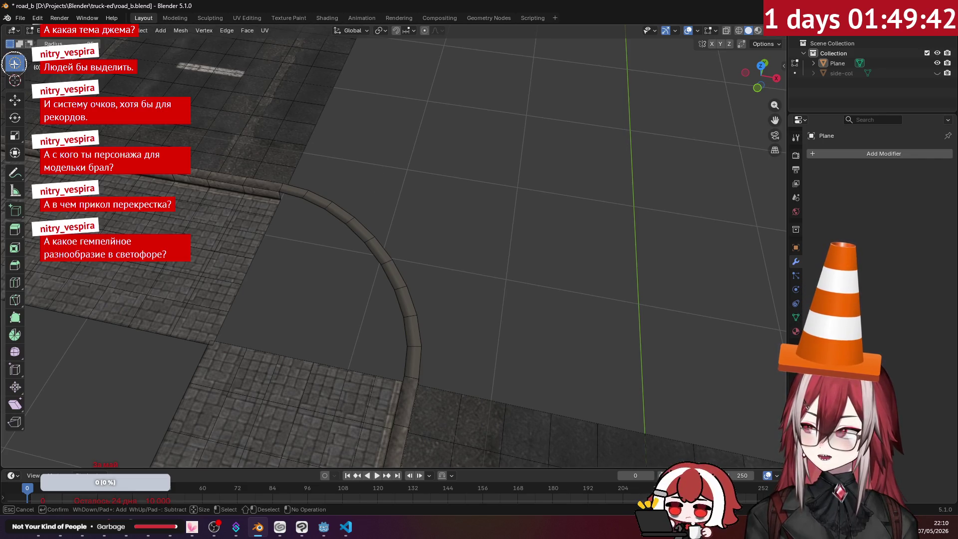
pyautogui.rightClick(14, 64)
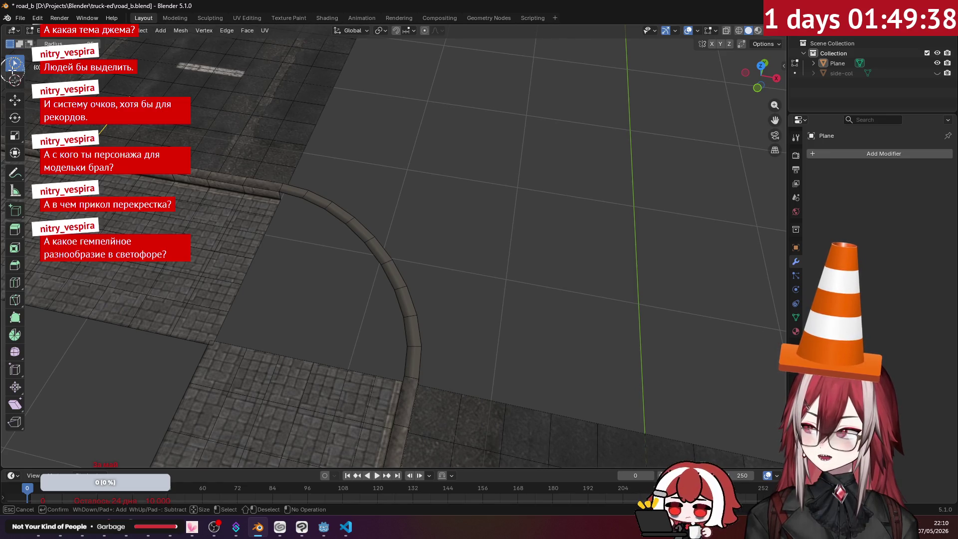
pyautogui.moveTo(14, 70); pyautogui.dragTo(396, 193)
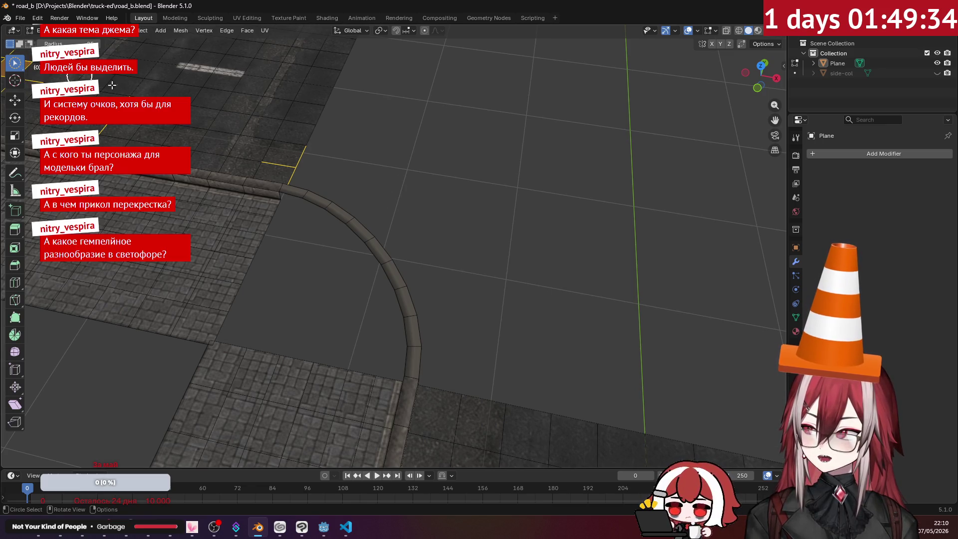
pyautogui.rightClick(432, 175)
pyautogui.moveTo(429, 177)
pyautogui.mouseDown(button='middle')
pyautogui.moveTo(441, 203)
pyautogui.moveTo(424, 198)
pyautogui.moveTo(504, 216)
pyautogui.moveTo(374, 224)
pyautogui.moveTo(496, 174)
pyautogui.moveTo(413, 220)
pyautogui.moveTo(368, 224)
pyautogui.moveTo(391, 199)
pyautogui.moveTo(412, 207)
pyautogui.moveTo(404, 211)
pyautogui.mouseUp(button='middle')
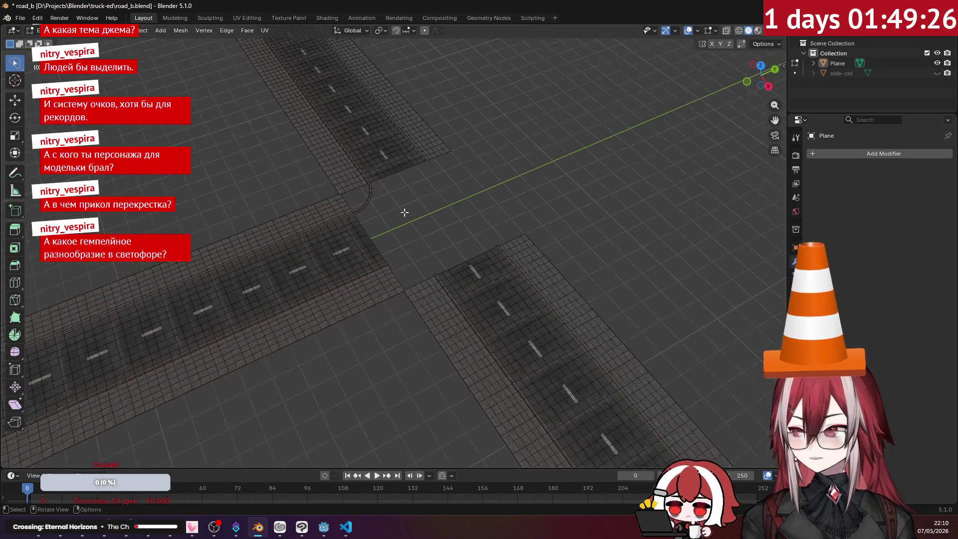
pyautogui.hotkey('ctrl', 'l')
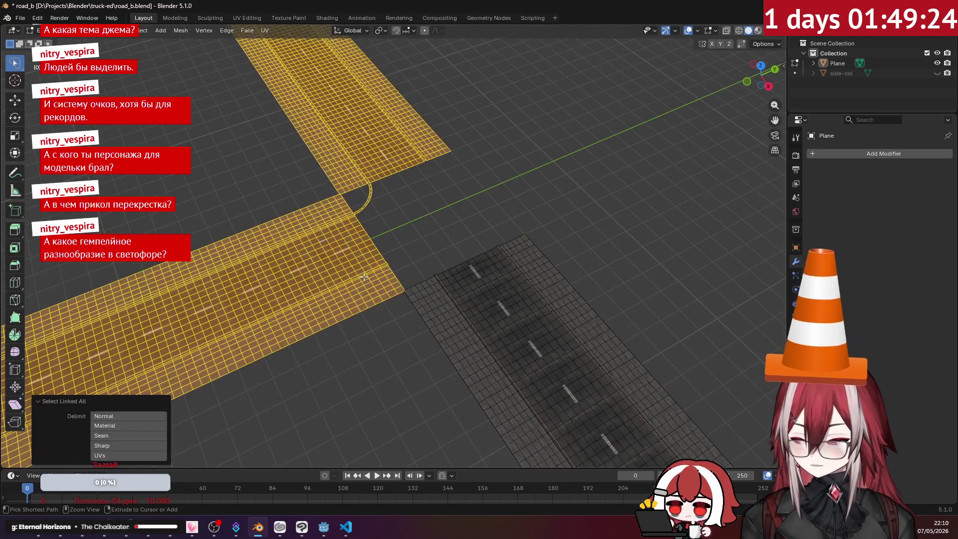
# - Go to top view in Edit Mode and lasso the road's bottom row of faces
pyautogui.press('Tab')
pyautogui.moveTo(363, 276)
pyautogui.mouseDown(button='middle')
pyautogui.moveTo(330, 288)
pyautogui.moveTo(324, 233)
pyautogui.moveTo(452, 203)
pyautogui.moveTo(398, 235)
pyautogui.mouseUp(button='middle')
pyautogui.press('KP_7')
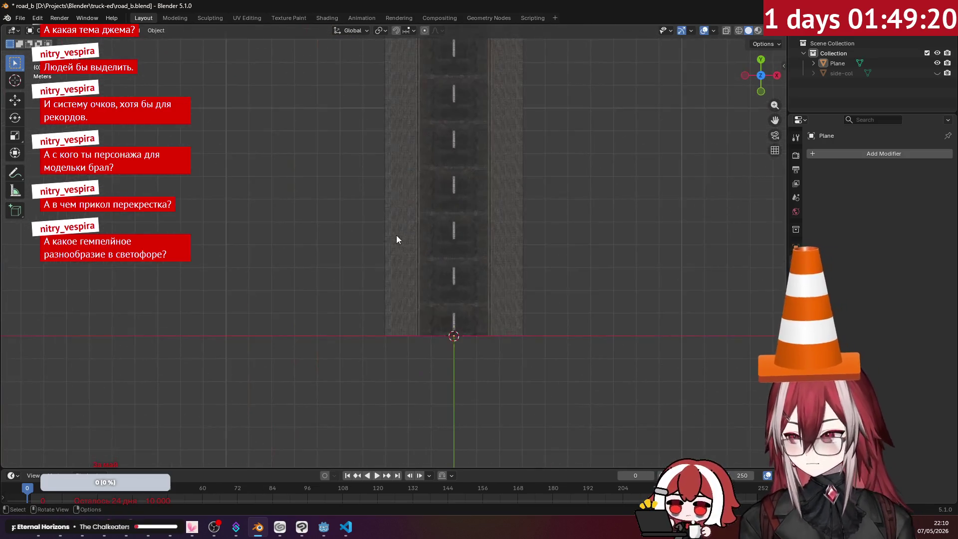
pyautogui.press('Tab')
pyautogui.click(536, 319)
pyautogui.keyDown('ctrl'); pyautogui.moveTo(546, 349); pyautogui.dragTo(376, 332, button='right'); pyautogui.keyUp('ctrl')
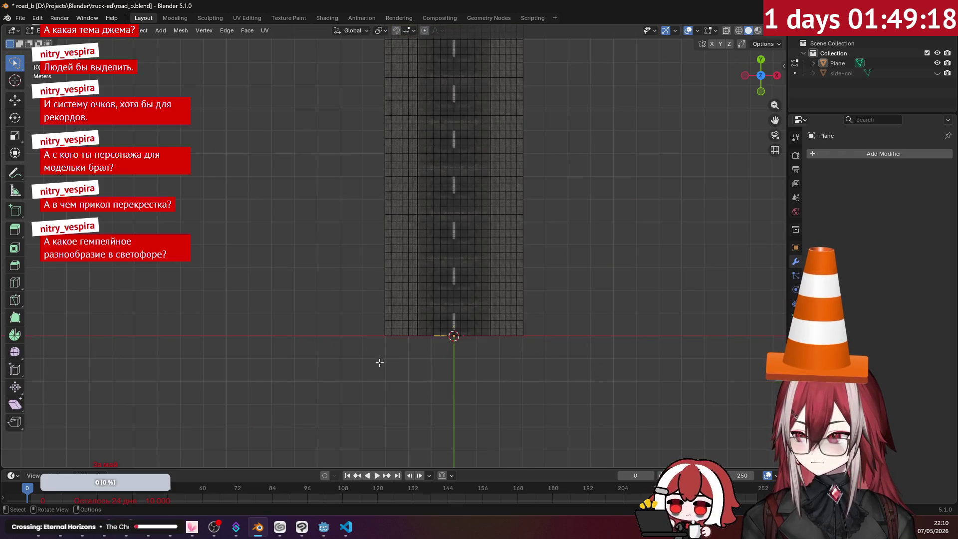
pyautogui.moveTo(571, 374)
pyautogui.keyDown('ctrl'); pyautogui.mouseDown(button='right')
pyautogui.moveTo(458, 331)
pyautogui.moveTo(352, 324)
pyautogui.mouseUp(button='right'); pyautogui.keyUp('ctrl')
pyautogui.scroll(3, 539, 367)
pyautogui.press('a')
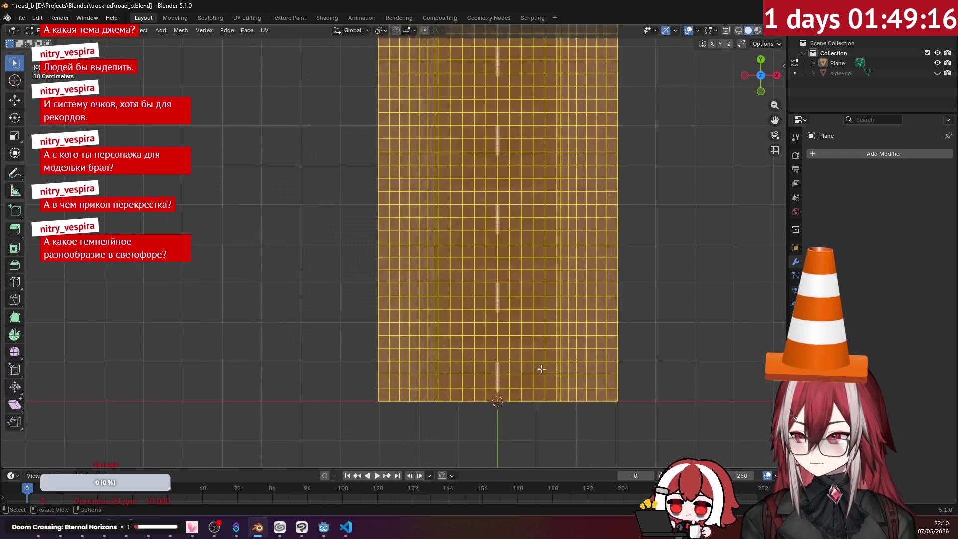
pyautogui.hotkey('alt', 'a')
pyautogui.keyDown('shift'); pyautogui.moveTo(608, 372); pyautogui.dragTo(574, 272, button='middle'); pyautogui.keyUp('shift')
pyautogui.moveTo(603, 321)
pyautogui.keyDown('ctrl'); pyautogui.mouseDown(button='right')
pyautogui.moveTo(528, 263)
pyautogui.moveTo(364, 268)
pyautogui.moveTo(304, 308)
pyautogui.mouseUp(button='right'); pyautogui.keyUp('ctrl')
pyautogui.scroll(4, 514, 333)
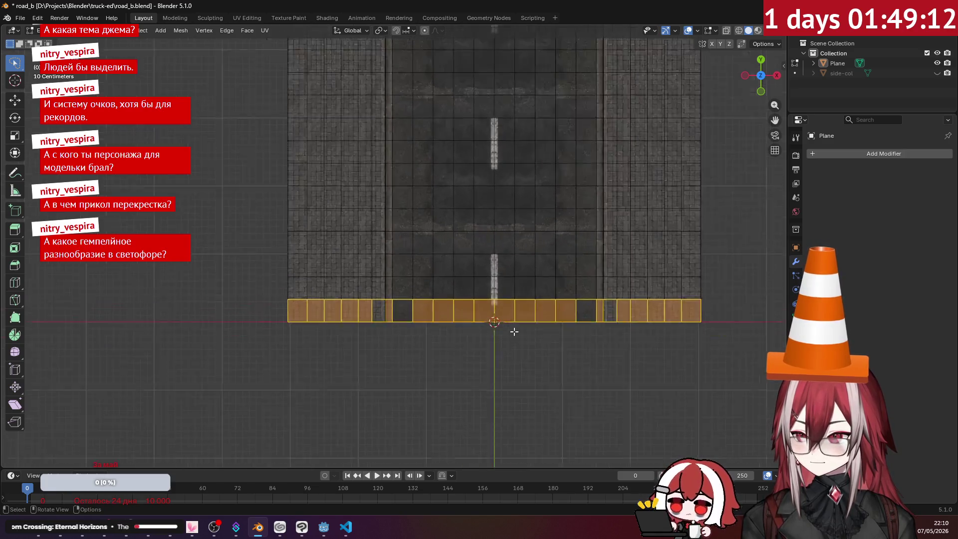
pyautogui.moveTo(514, 333)
pyautogui.mouseDown(button='middle')
pyautogui.moveTo(499, 267)
pyautogui.moveTo(470, 320)
pyautogui.moveTo(499, 282)
pyautogui.mouseUp(button='middle')
# - Clear the selection and select only the road's bottom edge loop
pyautogui.click(471, 320)
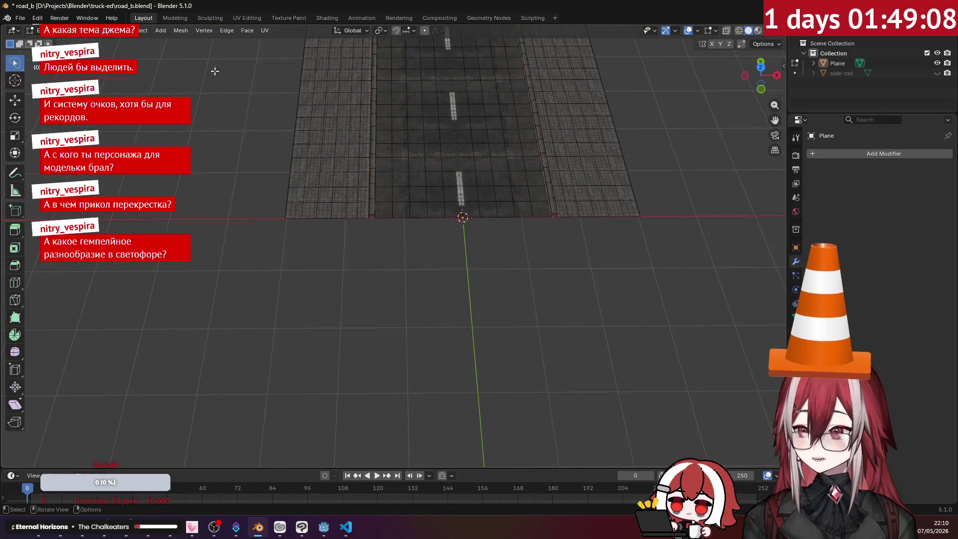
pyautogui.press('a')
pyautogui.hotkey('alt', 'a')
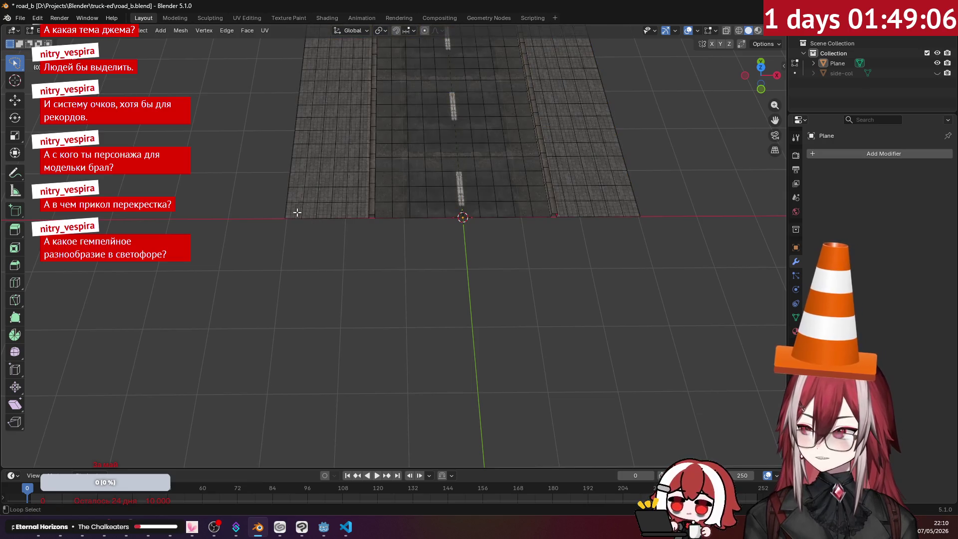
pyautogui.keyDown('alt'); pyautogui.click(300, 212); pyautogui.keyUp('alt')
pyautogui.press('KP_7')
pyautogui.scroll(-6, 355, 230)
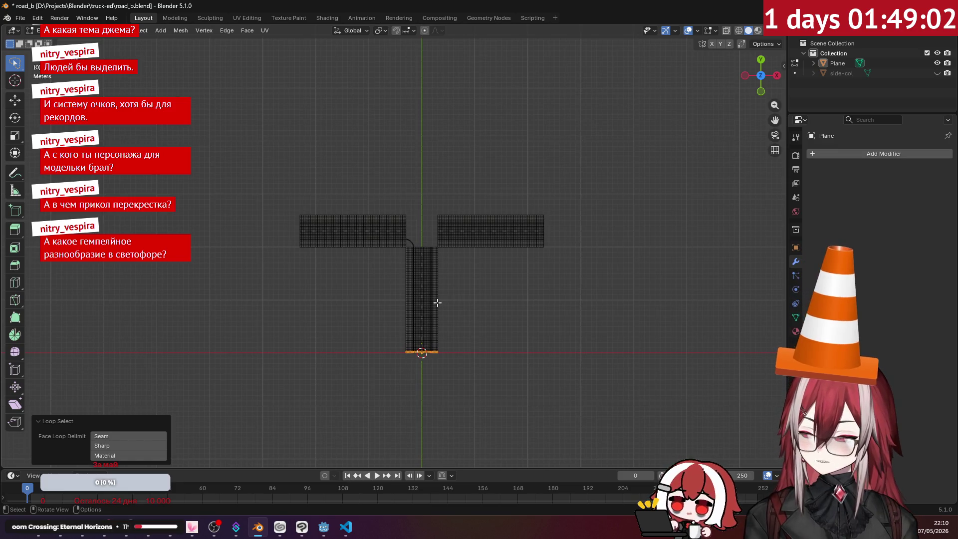
# - Duplicate the bottom edge loop and move the copy 26 m along Y
pyautogui.hotkey('shift', 'd')
pyautogui.click(437, 163)
pyautogui.scroll(6, 436, 163)
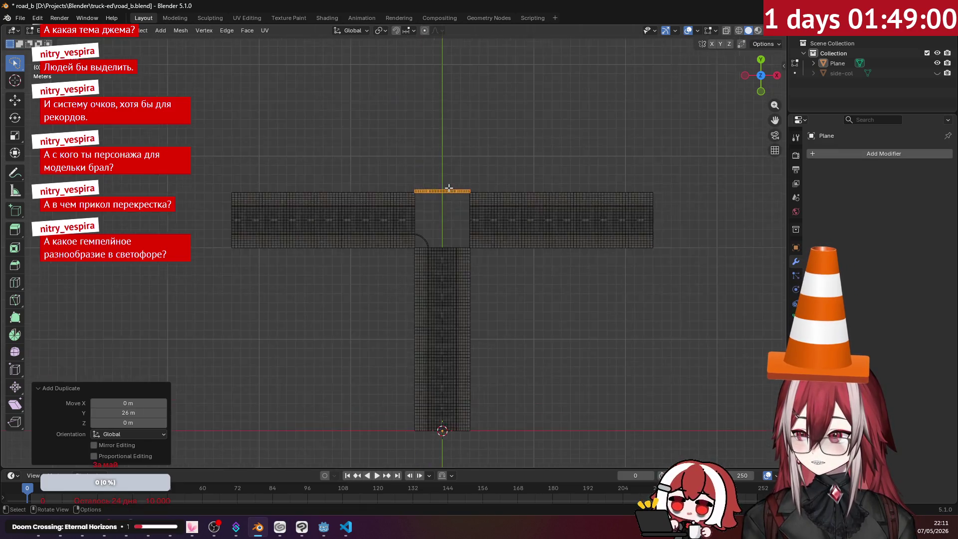
pyautogui.moveTo(528, 184); pyautogui.dragTo(464, 132, button='middle')
pyautogui.scroll(5, 438, 240)
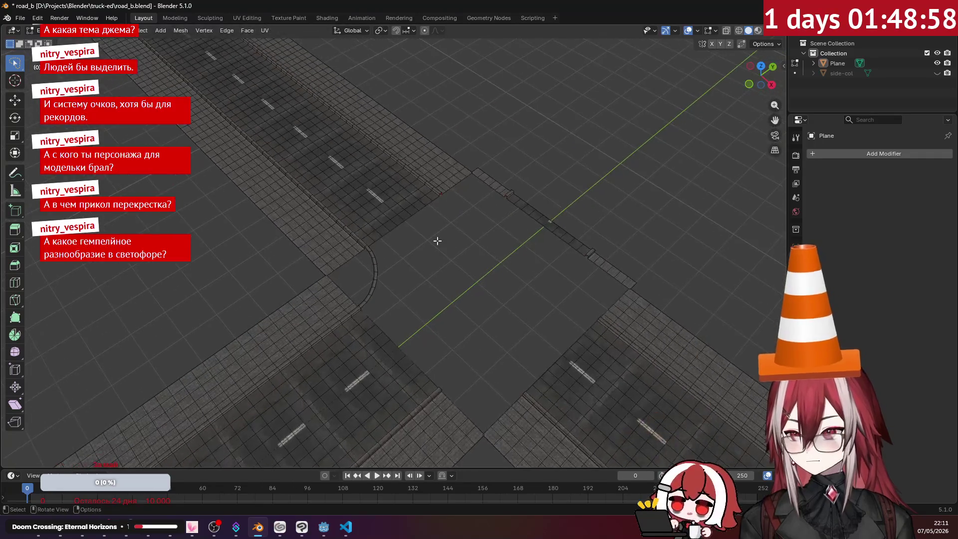
# - Bring the sidewalk corners into view and select the curb-end edges
pyautogui.moveTo(523, 218)
pyautogui.mouseDown(button='middle')
pyautogui.moveTo(439, 264)
pyautogui.moveTo(340, 230)
pyautogui.mouseUp(button='middle')
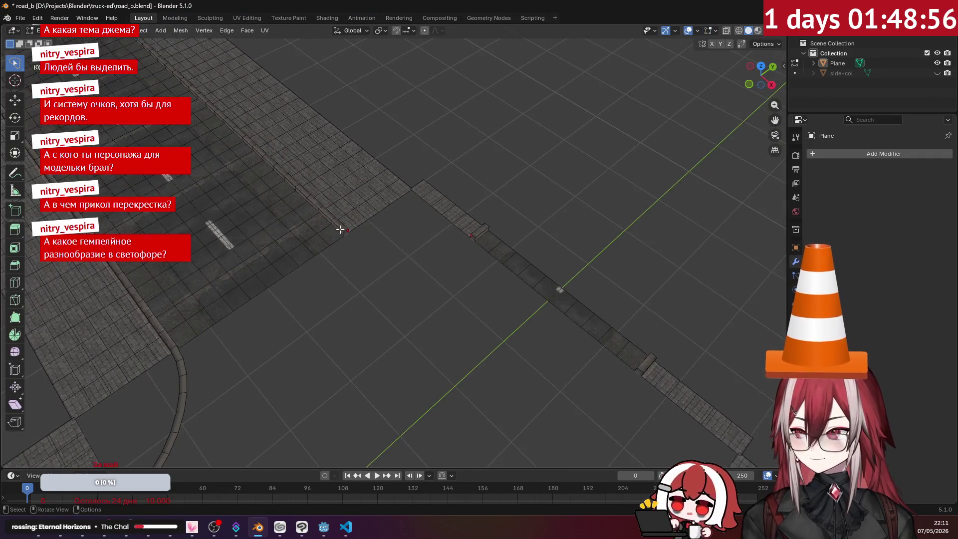
pyautogui.scroll(2, 341, 230)
pyautogui.click(317, 221)
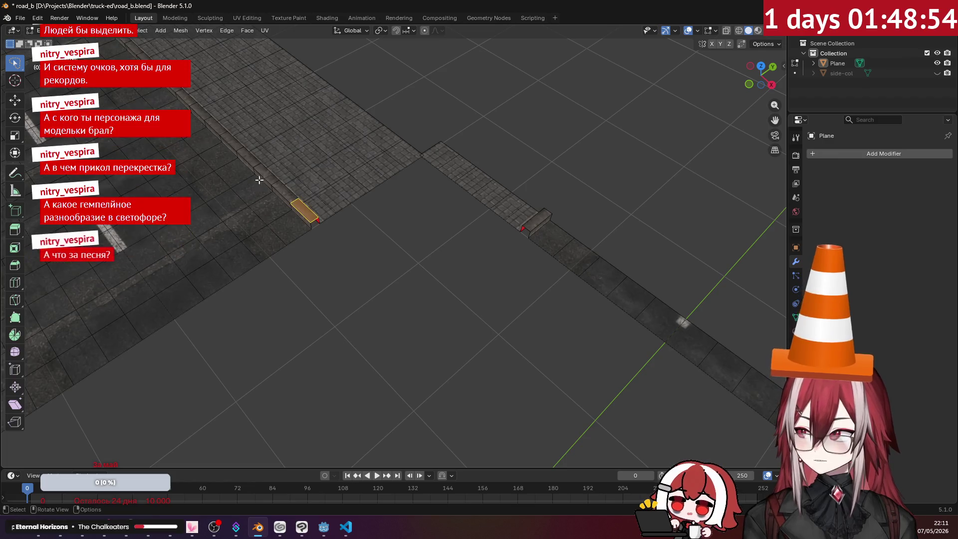
pyautogui.click(312, 220)
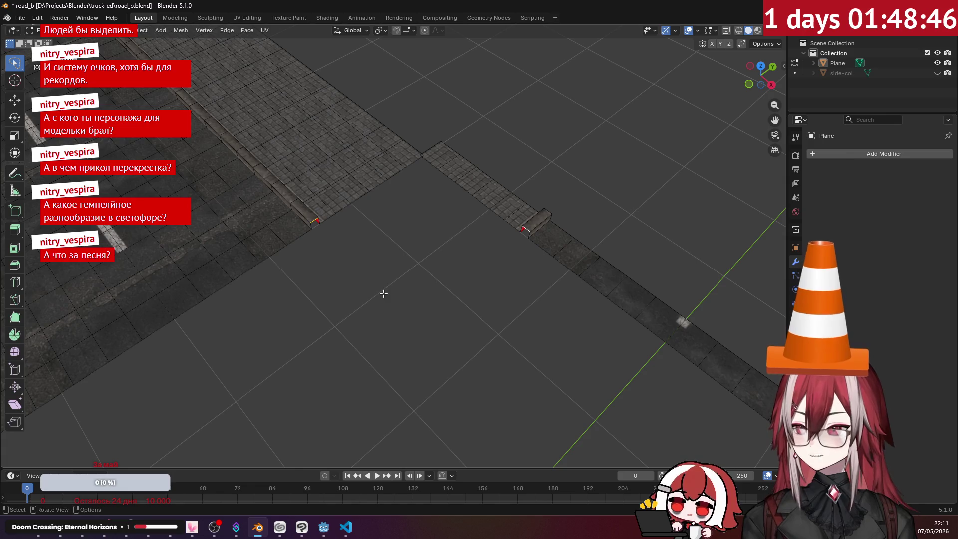
pyautogui.scroll(1, 389, 289)
pyautogui.scroll(1, 451, 250)
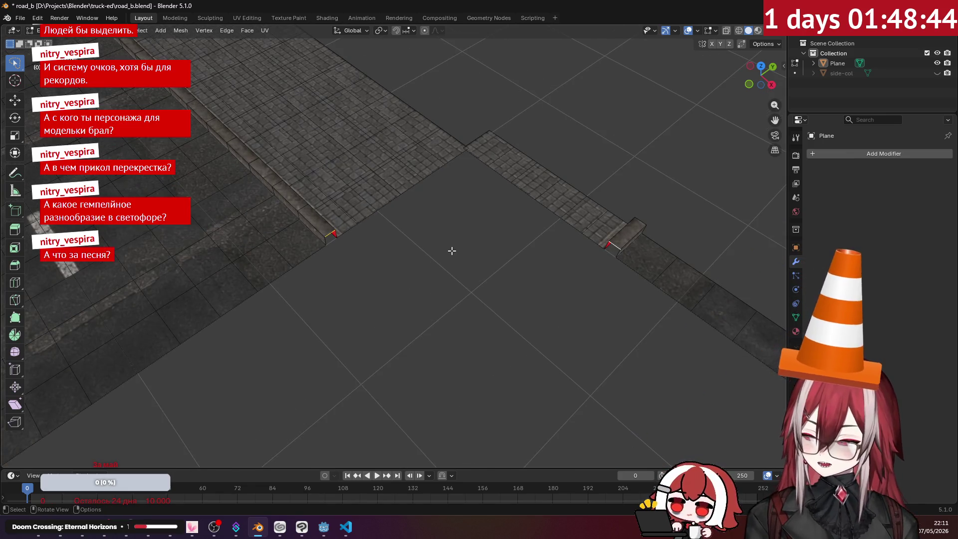
# - Bridge the two corner edges with Bridge Edge Loops and raise Number of Cuts to 8
pyautogui.hotkey('ctrl', 'e')
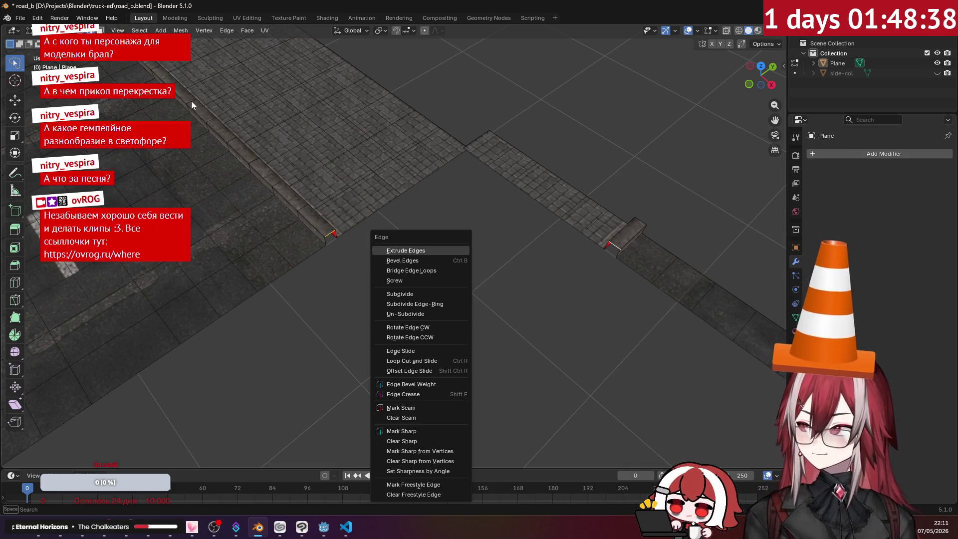
pyautogui.press('Escape')
pyautogui.press('F3')
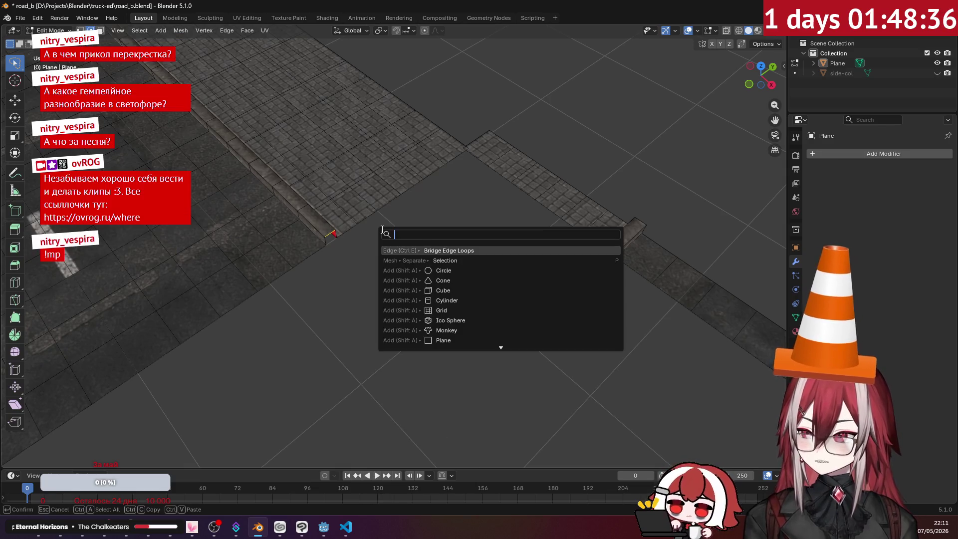
pyautogui.click(442, 251)
pyautogui.hotkey('ctrl', 'e')
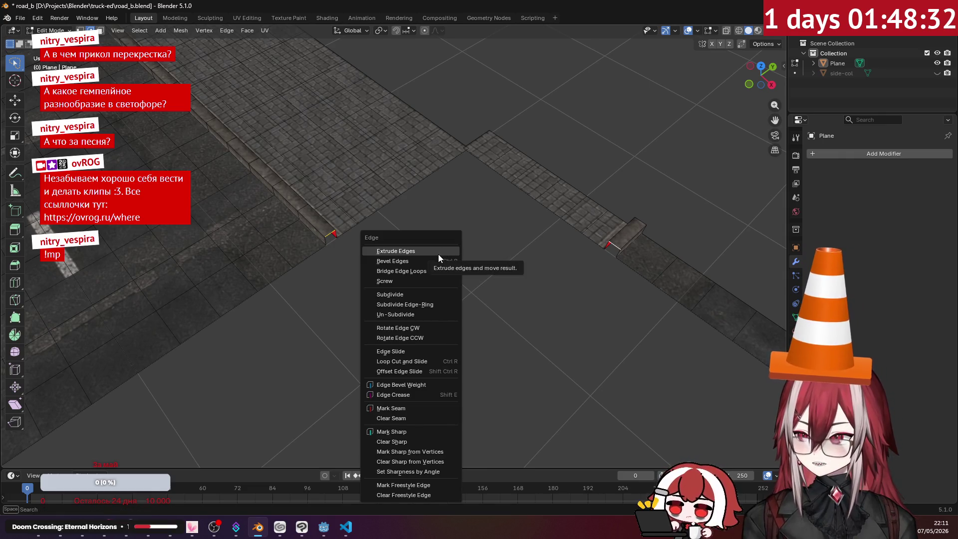
pyautogui.click(430, 271)
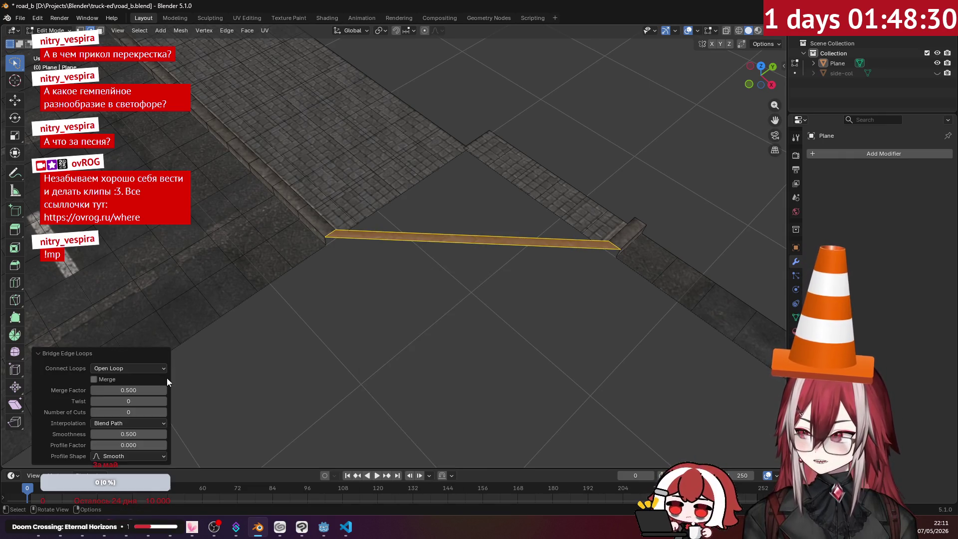
pyautogui.click(164, 412)
pyautogui.click(164, 412)
pyautogui.click(164, 411)
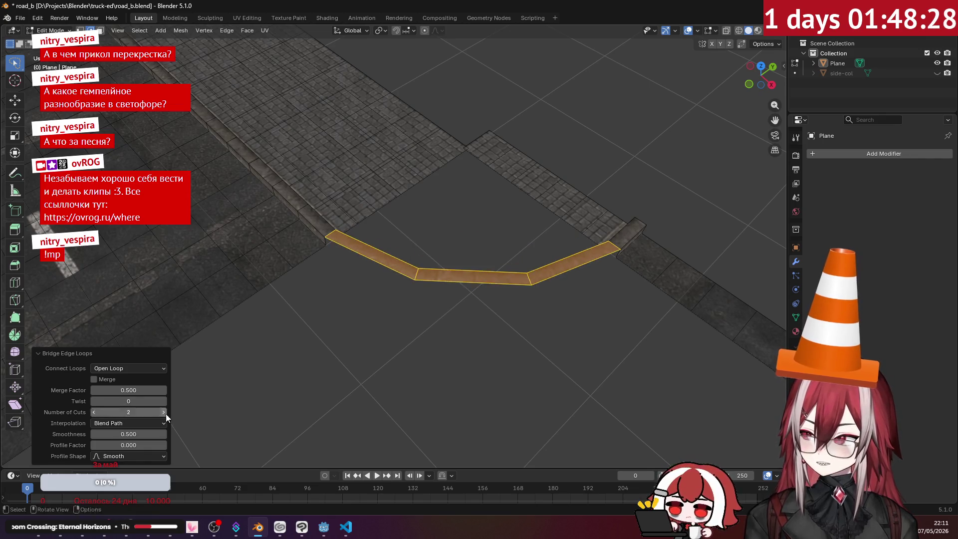
pyautogui.click(164, 412)
pyautogui.click(164, 411)
pyautogui.click(164, 412)
pyautogui.click(165, 412)
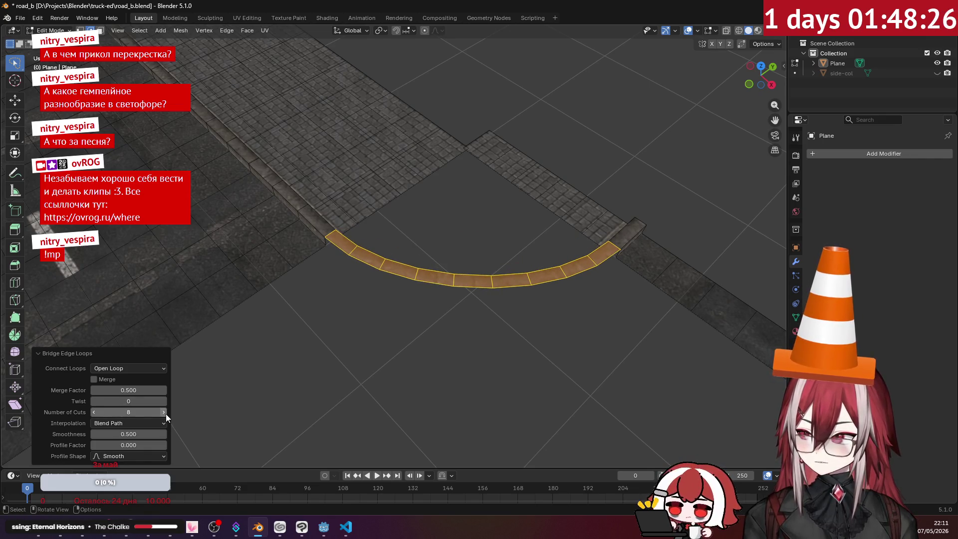
# - Deselect the finished curb arc and orbit out over the crossing
pyautogui.click(451, 344)
pyautogui.moveTo(451, 345)
pyautogui.mouseDown(button='middle')
pyautogui.moveTo(464, 337)
pyautogui.moveTo(391, 352)
pyautogui.moveTo(438, 271)
pyautogui.moveTo(448, 284)
pyautogui.moveTo(453, 215)
pyautogui.mouseUp(button='middle')
pyautogui.moveTo(476, 250)
pyautogui.mouseDown(button='middle')
pyautogui.moveTo(481, 216)
pyautogui.moveTo(508, 193)
pyautogui.mouseUp(button='middle')
pyautogui.scroll(5, 385, 205)
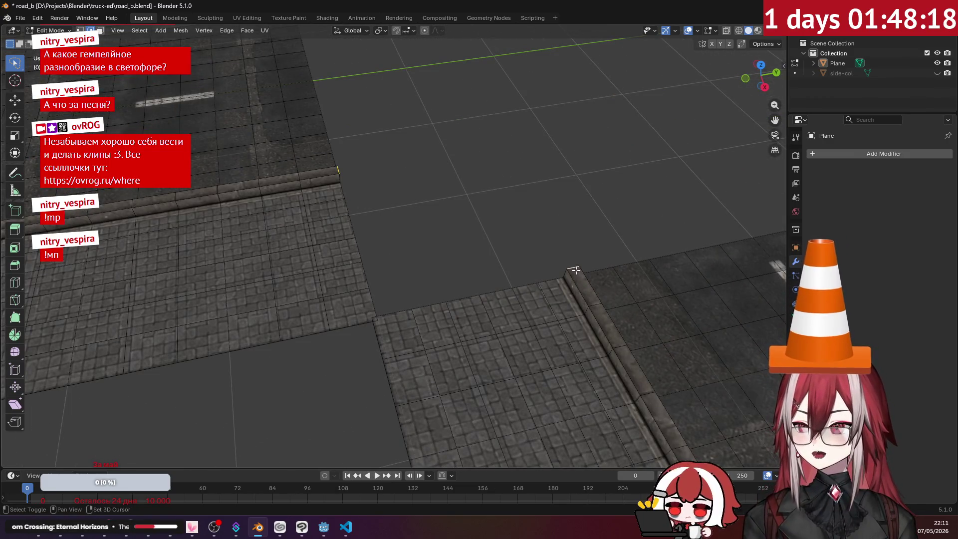
# - Bridge the selected corner edges with Bridge Edge Loops using 5 cuts
pyautogui.hotkey('ctrl', 'e')
pyautogui.click(552, 206)
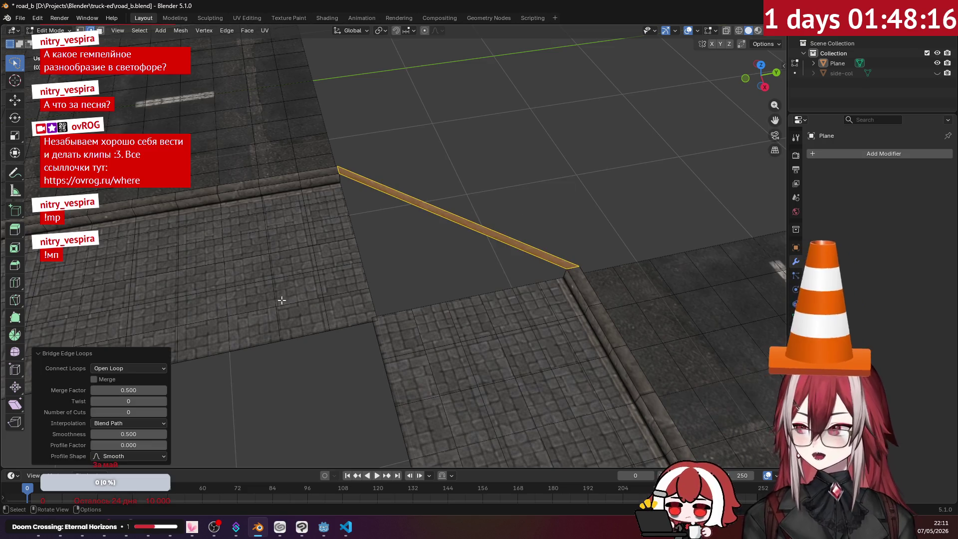
pyautogui.click(165, 411)
pyautogui.click(165, 411)
pyautogui.click(166, 411)
pyautogui.click(165, 411)
pyautogui.click(166, 411)
pyautogui.click(166, 410)
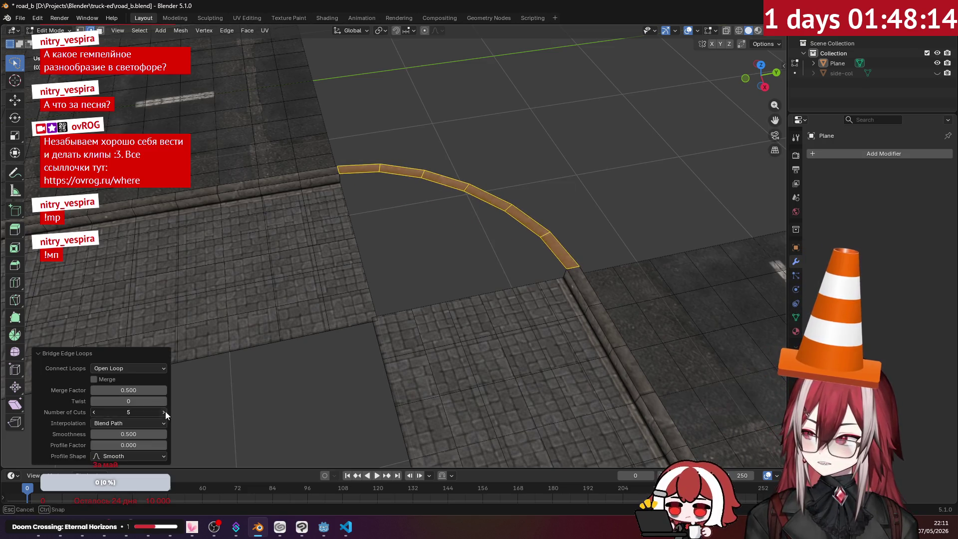
pyautogui.click(166, 411)
pyautogui.click(165, 411)
# - Select both edges of the next sidewalk corner gap
pyautogui.click(481, 247)
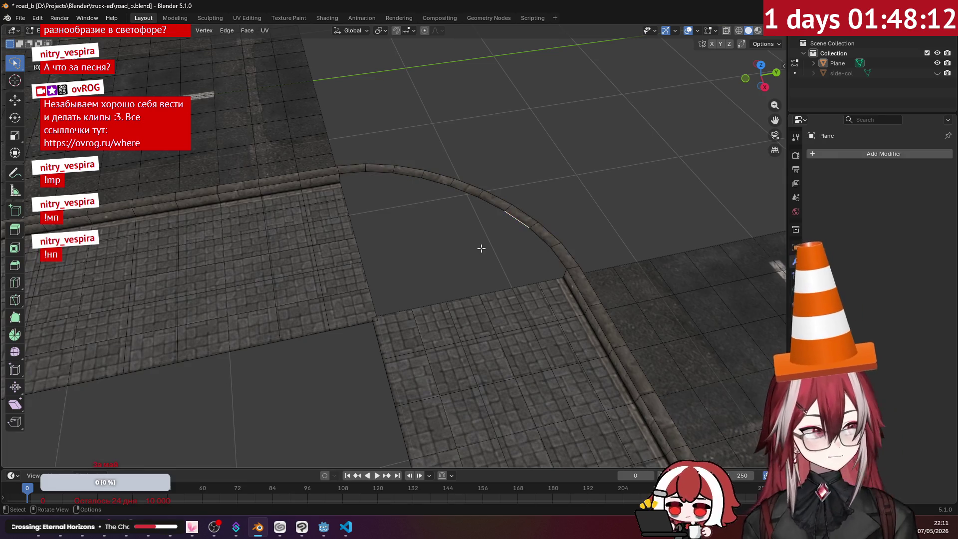
pyautogui.scroll(-3, 552, 229)
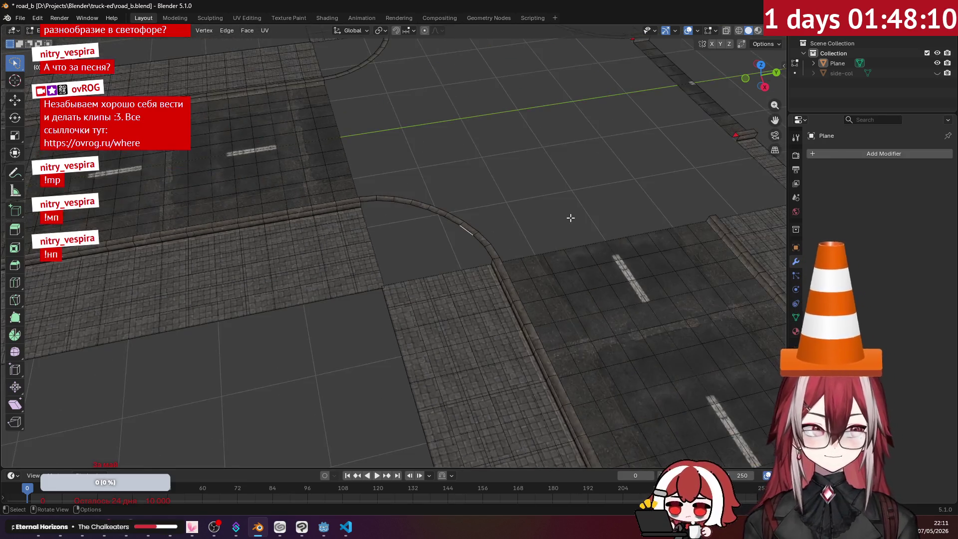
pyautogui.moveTo(568, 216)
pyautogui.mouseDown(button='middle')
pyautogui.moveTo(551, 231)
pyautogui.moveTo(465, 216)
pyautogui.moveTo(438, 227)
pyautogui.mouseUp(button='middle')
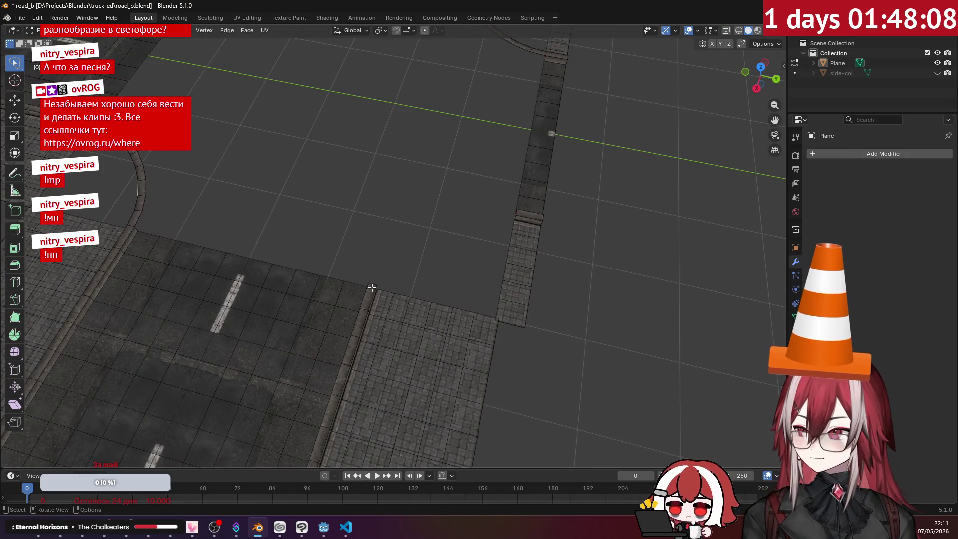
pyautogui.keyDown('shift'); pyautogui.click(517, 214); pyautogui.keyUp('shift')
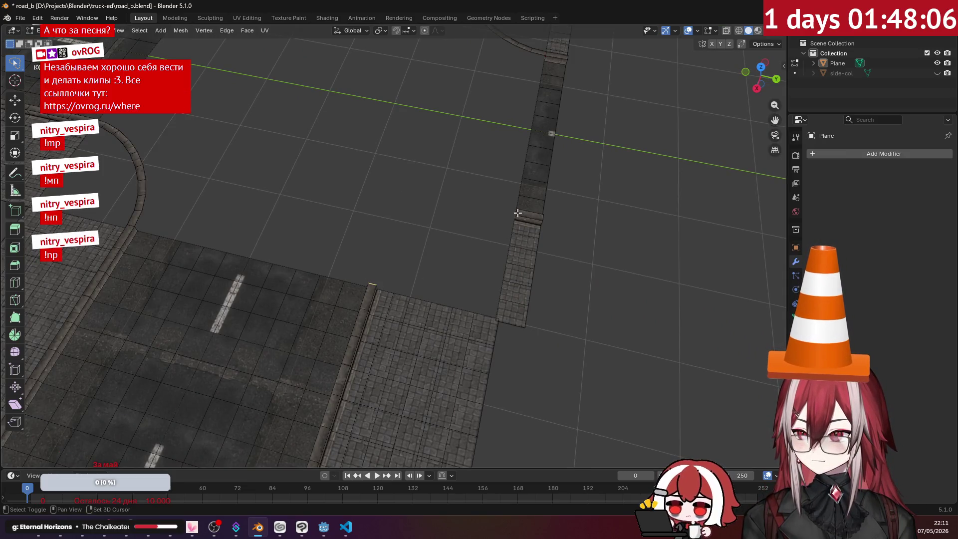
pyautogui.scroll(2, 442, 234)
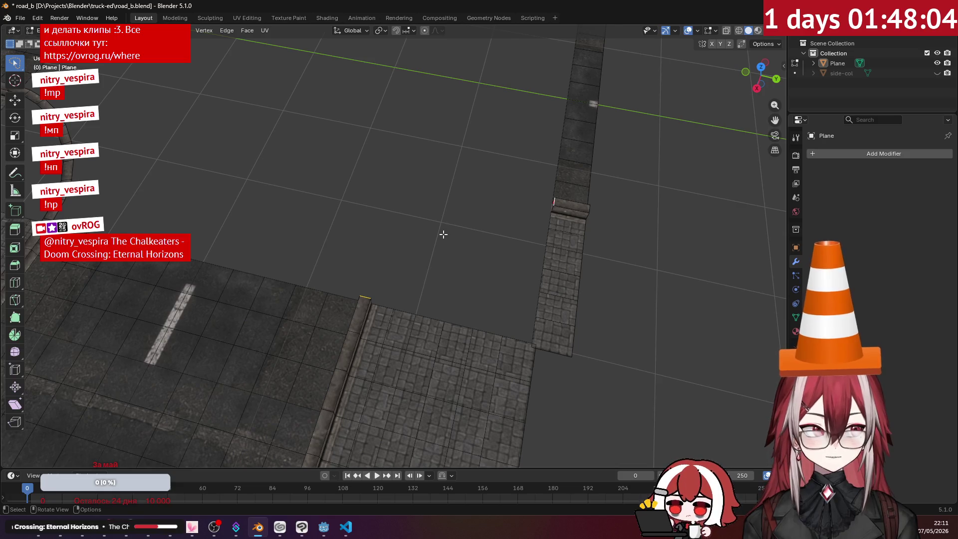
pyautogui.moveTo(443, 234)
pyautogui.mouseDown(button='middle')
pyautogui.moveTo(414, 220)
pyautogui.moveTo(438, 229)
pyautogui.moveTo(454, 216)
pyautogui.mouseUp(button='middle')
pyautogui.hotkey('shift', 'e')
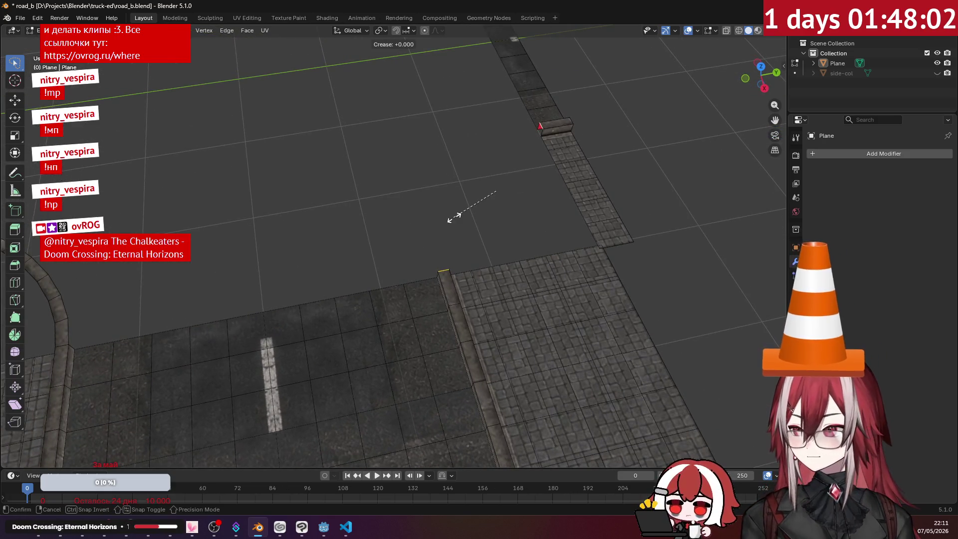
# - Bridge the corner edges with Bridge Edge Loops and drag Number of Cuts to 6
pyautogui.press('Escape')
pyautogui.hotkey('ctrl', 'e')
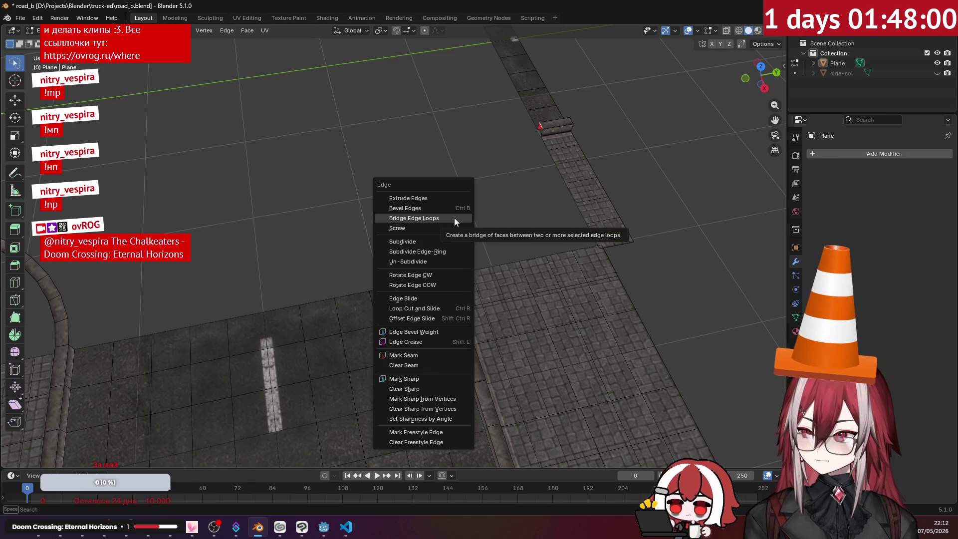
pyautogui.click(454, 217)
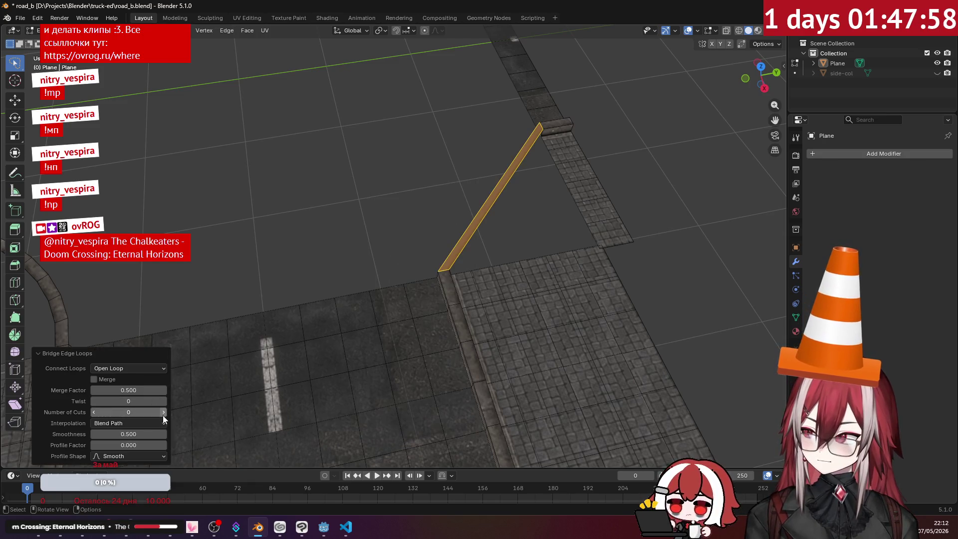
pyautogui.moveTo(163, 415)
pyautogui.mouseDown()
pyautogui.moveTo(175, 415)
pyautogui.moveTo(164, 411)
pyautogui.mouseUp()
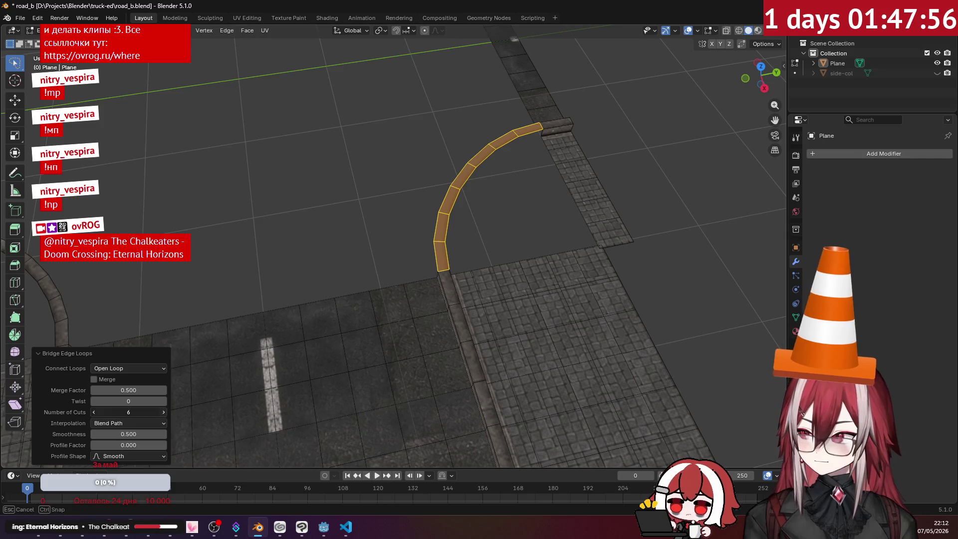
# - Deselect the new curb arc and zoom out over the crossing
pyautogui.click(413, 233)
pyautogui.scroll(-3, 413, 233)
pyautogui.moveTo(413, 230)
pyautogui.keyDown('shift'); pyautogui.mouseDown(button='middle')
pyautogui.moveTo(430, 271)
pyautogui.moveTo(424, 280)
pyautogui.moveTo(475, 229)
pyautogui.moveTo(374, 226)
pyautogui.moveTo(447, 233)
pyautogui.mouseUp(button='middle'); pyautogui.keyUp('shift')
pyautogui.scroll(5, 447, 233)
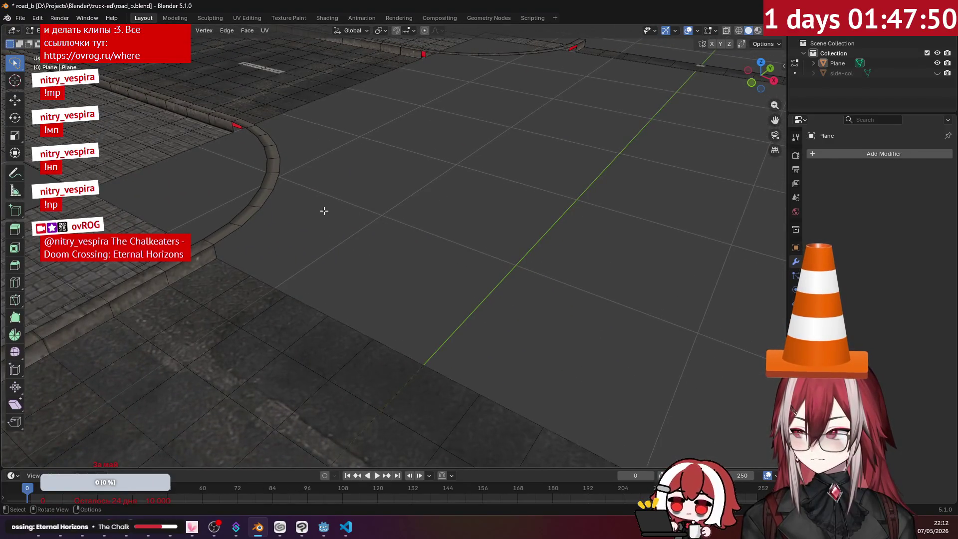
pyautogui.moveTo(323, 209)
pyautogui.mouseDown(button='middle')
pyautogui.moveTo(384, 228)
pyautogui.moveTo(364, 224)
pyautogui.moveTo(336, 252)
pyautogui.moveTo(380, 199)
pyautogui.moveTo(394, 222)
pyautogui.mouseUp(button='middle')
pyautogui.scroll(-4, 383, 229)
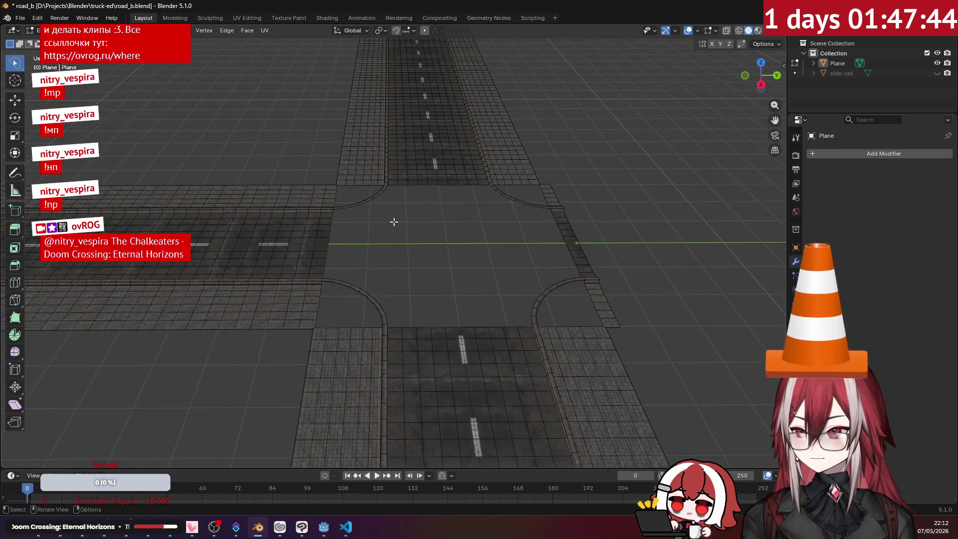
# - In Top Ortho, box-select all four curb arcs plus the far road's top edge
pyautogui.press('KP_7')
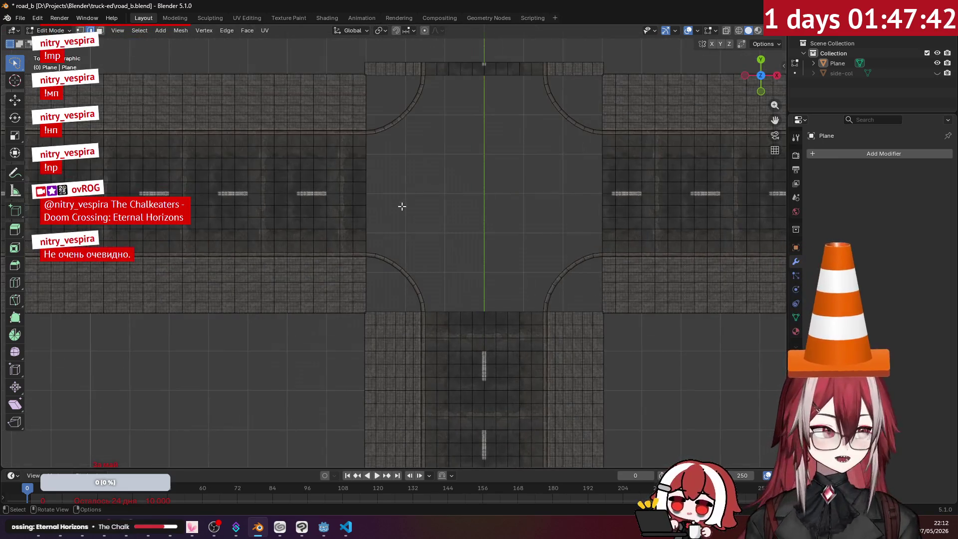
pyautogui.keyDown('shift'); pyautogui.moveTo(402, 206); pyautogui.dragTo(299, 158, button='middle'); pyautogui.keyUp('shift')
pyautogui.scroll(2, 387, 199)
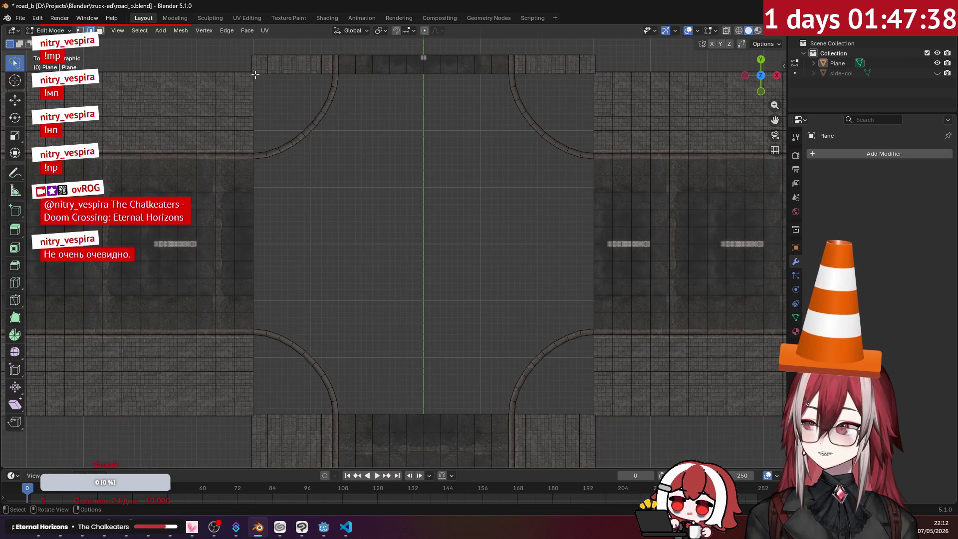
pyautogui.moveTo(255, 74); pyautogui.dragTo(383, 212)
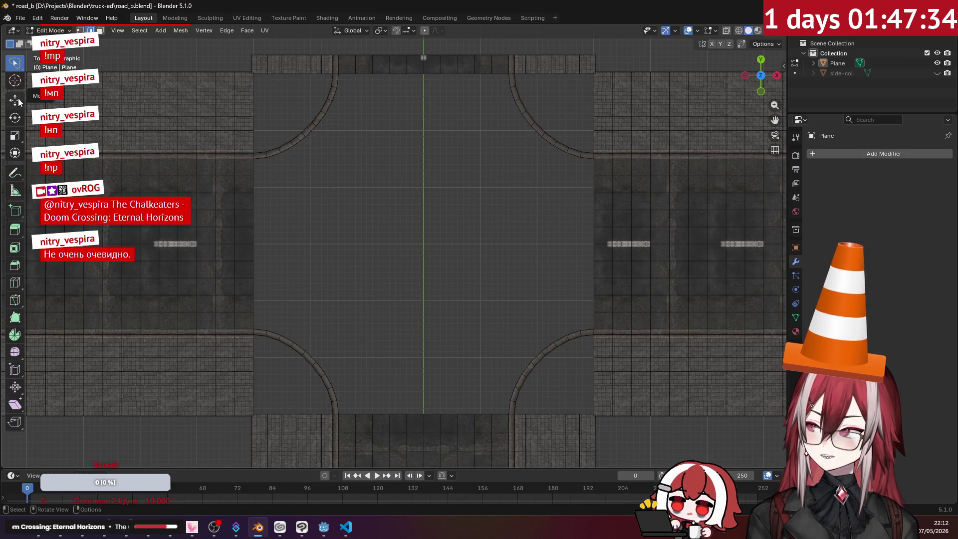
pyautogui.rightClick(23, 73)
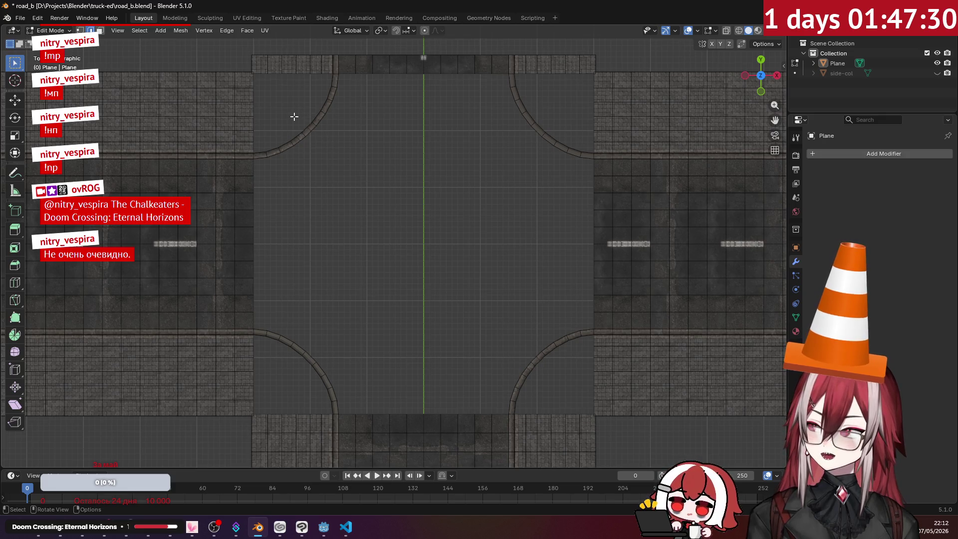
pyautogui.moveTo(255, 76)
pyautogui.mouseDown()
pyautogui.moveTo(522, 356)
pyautogui.moveTo(591, 414)
pyautogui.mouseUp()
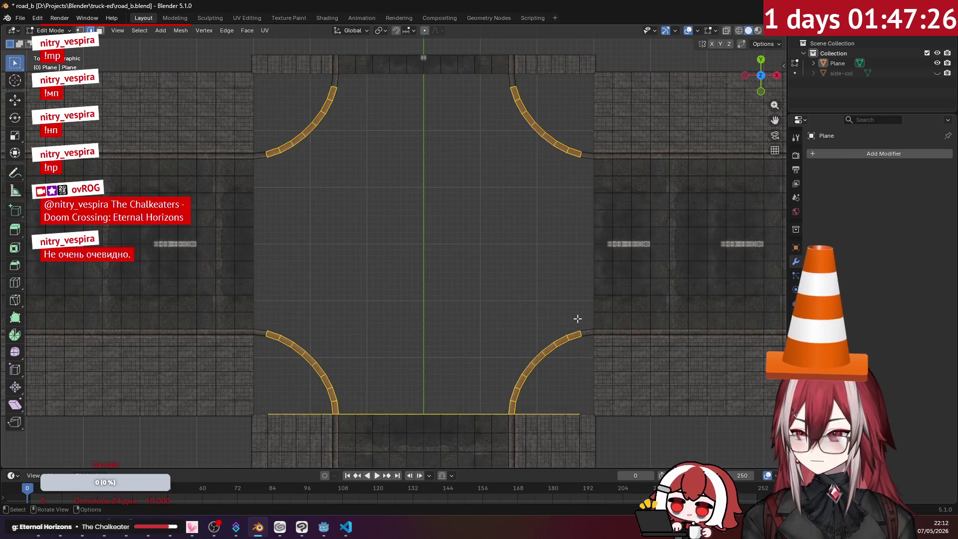
pyautogui.click(577, 318)
pyautogui.moveTo(254, 75)
pyautogui.mouseDown()
pyautogui.moveTo(486, 256)
pyautogui.moveTo(593, 413)
pyautogui.mouseUp()
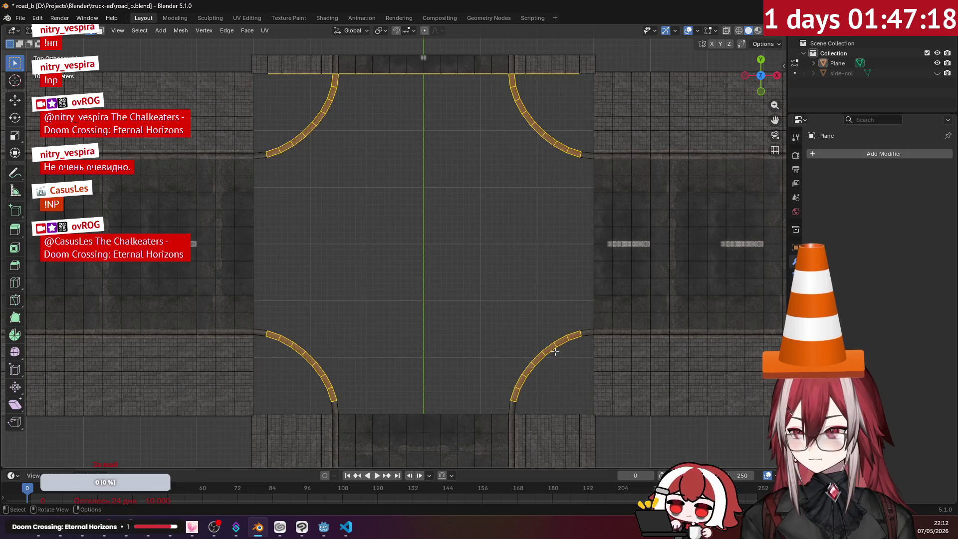
pyautogui.moveTo(555, 352); pyautogui.dragTo(496, 205, button='middle')
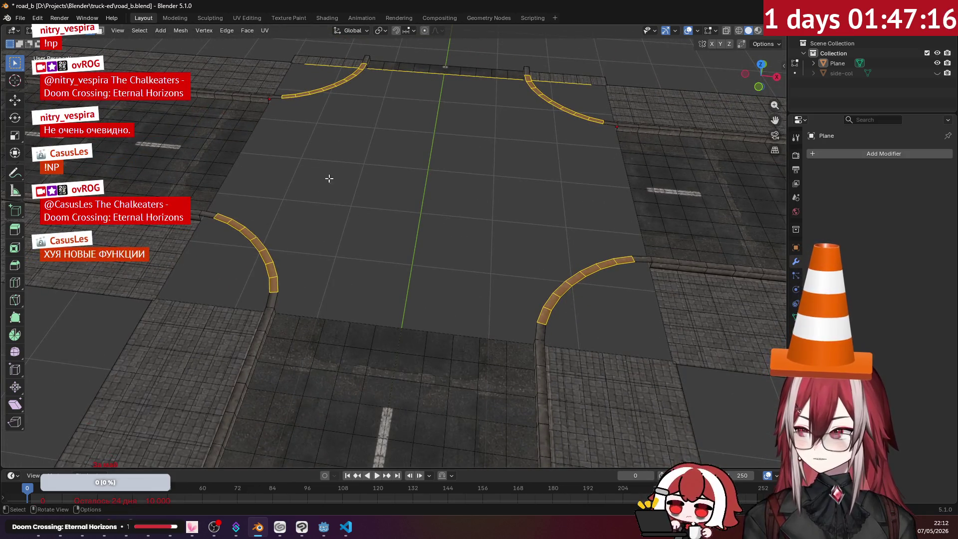
# - Delete the curved curb faces at the top-left corner and the next corner
pyautogui.hotkey('alt', 'a')
pyautogui.keyDown('shift'); pyautogui.moveTo(396, 206); pyautogui.dragTo(398, 229, button='middle'); pyautogui.keyUp('shift')
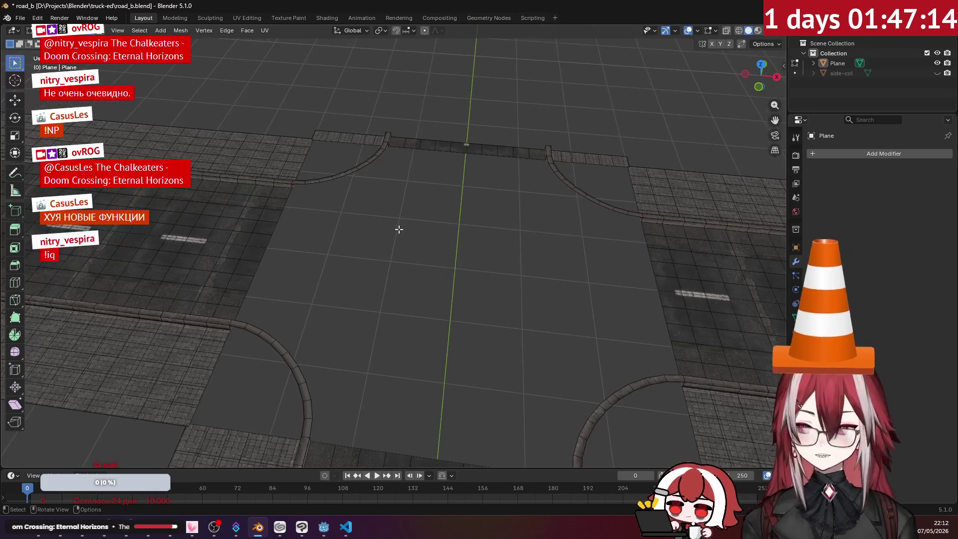
pyautogui.moveTo(279, 178)
pyautogui.mouseDown(button='middle')
pyautogui.moveTo(359, 188)
pyautogui.moveTo(354, 215)
pyautogui.moveTo(309, 247)
pyautogui.mouseUp(button='middle')
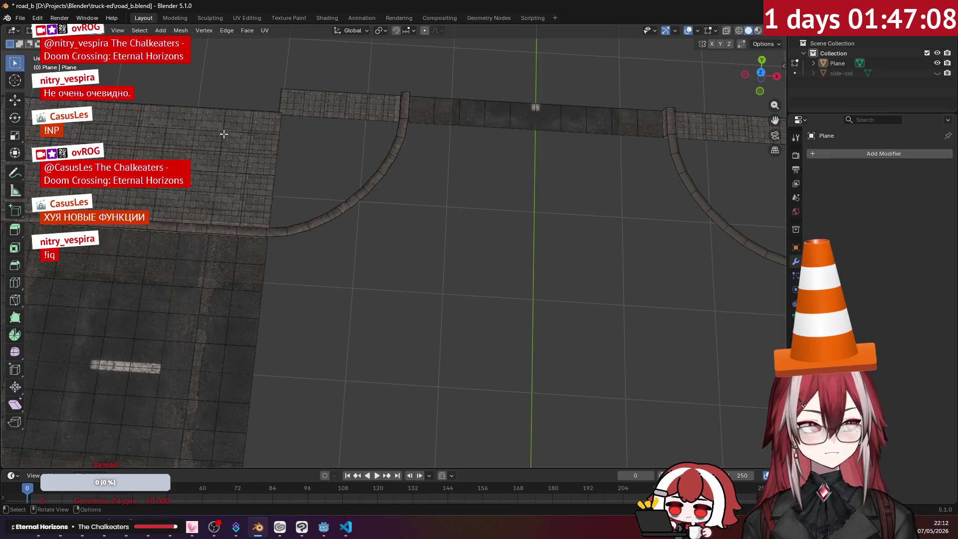
pyautogui.moveTo(224, 133)
pyautogui.mouseDown(button='middle')
pyautogui.moveTo(226, 164)
pyautogui.moveTo(235, 143)
pyautogui.mouseUp(button='middle')
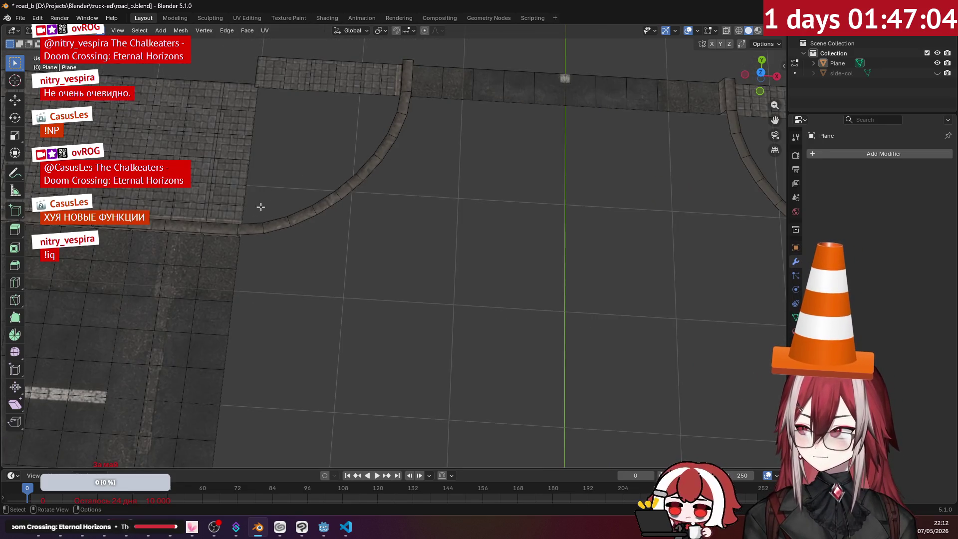
pyautogui.moveTo(263, 228)
pyautogui.keyDown('shift'); pyautogui.mouseDown()
pyautogui.moveTo(326, 204)
pyautogui.moveTo(371, 168)
pyautogui.moveTo(394, 144)
pyautogui.moveTo(406, 105)
pyautogui.mouseUp(); pyautogui.keyUp('shift')
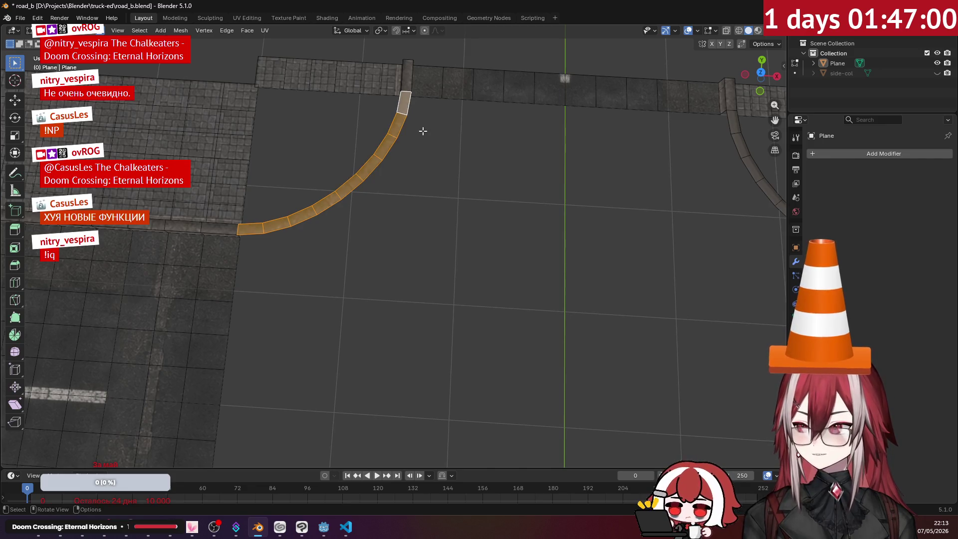
pyautogui.press('x')
pyautogui.click(411, 152)
pyautogui.moveTo(417, 150)
pyautogui.keyDown('shift'); pyautogui.mouseDown(button='middle')
pyautogui.moveTo(429, 164)
pyautogui.moveTo(513, 166)
pyautogui.mouseUp(button='middle'); pyautogui.keyUp('shift')
pyautogui.moveTo(513, 166)
pyautogui.keyDown('shift'); pyautogui.mouseDown()
pyautogui.moveTo(544, 219)
pyautogui.moveTo(598, 269)
pyautogui.moveTo(648, 290)
pyautogui.mouseUp(); pyautogui.keyUp('shift')
pyautogui.press('x')
pyautogui.click(575, 219)
# - Delete the curved curb faces at the remaining two corners
pyautogui.moveTo(576, 219)
pyautogui.keyDown('shift'); pyautogui.mouseDown(button='middle')
pyautogui.moveTo(381, 233)
pyautogui.moveTo(367, 199)
pyautogui.mouseUp(button='middle'); pyautogui.keyUp('shift')
pyautogui.keyDown('shift'); pyautogui.click(378, 196); pyautogui.keyUp('shift')
pyautogui.moveTo(378, 196)
pyautogui.keyDown('shift'); pyautogui.mouseDown()
pyautogui.moveTo(441, 241)
pyautogui.moveTo(469, 313)
pyautogui.mouseUp(); pyautogui.keyUp('shift')
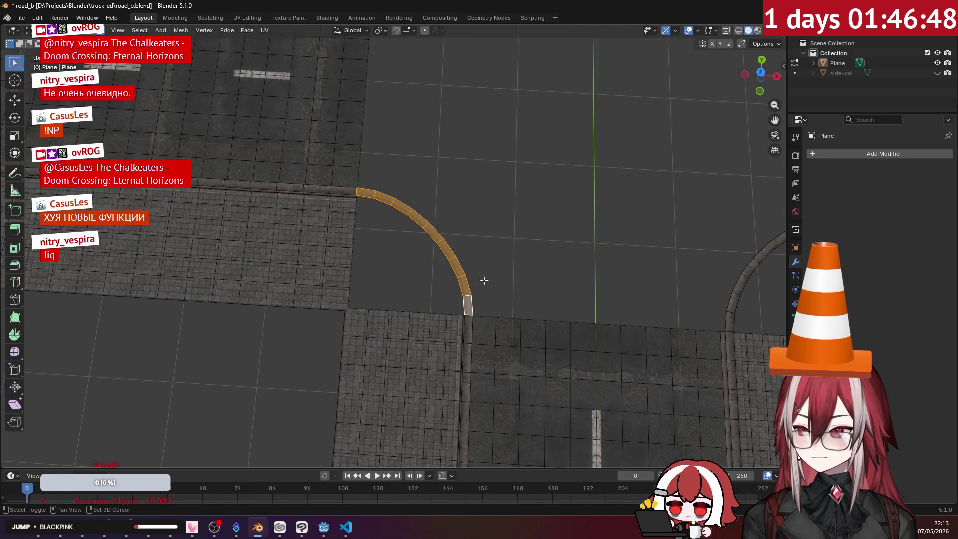
pyautogui.press('x')
pyautogui.click(494, 269)
pyautogui.keyDown('shift'); pyautogui.moveTo(496, 268); pyautogui.dragTo(377, 251, button='middle'); pyautogui.keyUp('shift')
pyautogui.click(432, 302)
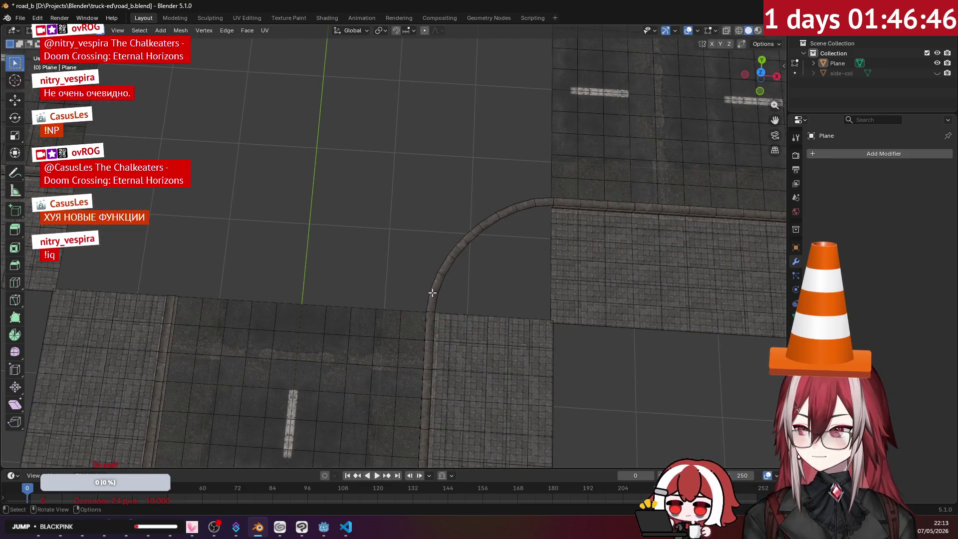
pyautogui.keyDown('shift'); pyautogui.click(437, 283); pyautogui.keyUp('shift')
pyautogui.moveTo(457, 252)
pyautogui.keyDown('shift'); pyautogui.mouseDown()
pyautogui.moveTo(496, 220)
pyautogui.moveTo(541, 203)
pyautogui.mouseUp(); pyautogui.keyUp('shift')
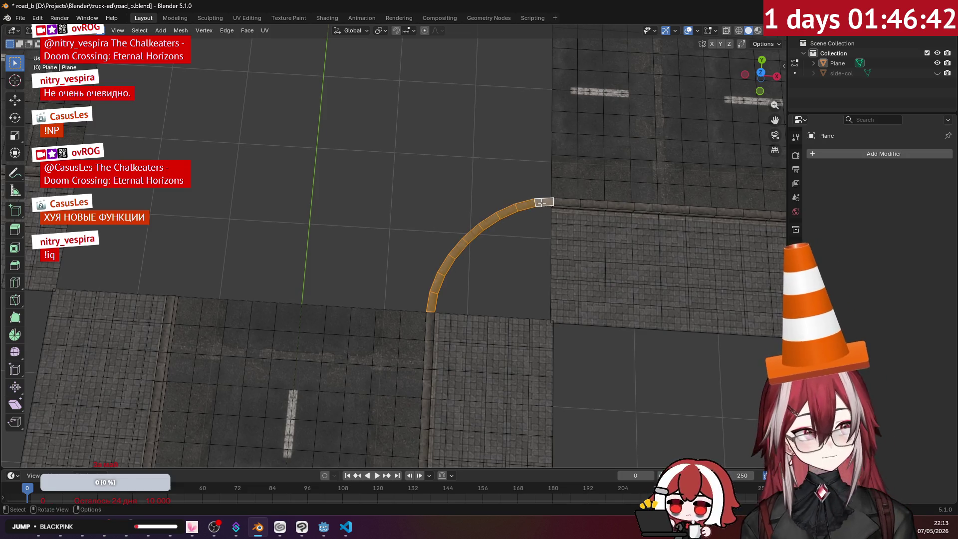
pyautogui.press('x')
pyautogui.click(540, 203)
pyautogui.moveTo(436, 206)
pyautogui.mouseDown(button='middle')
pyautogui.moveTo(414, 216)
pyautogui.moveTo(291, 160)
pyautogui.moveTo(279, 201)
pyautogui.moveTo(321, 145)
pyautogui.moveTo(404, 168)
pyautogui.moveTo(483, 207)
pyautogui.mouseUp(button='middle')
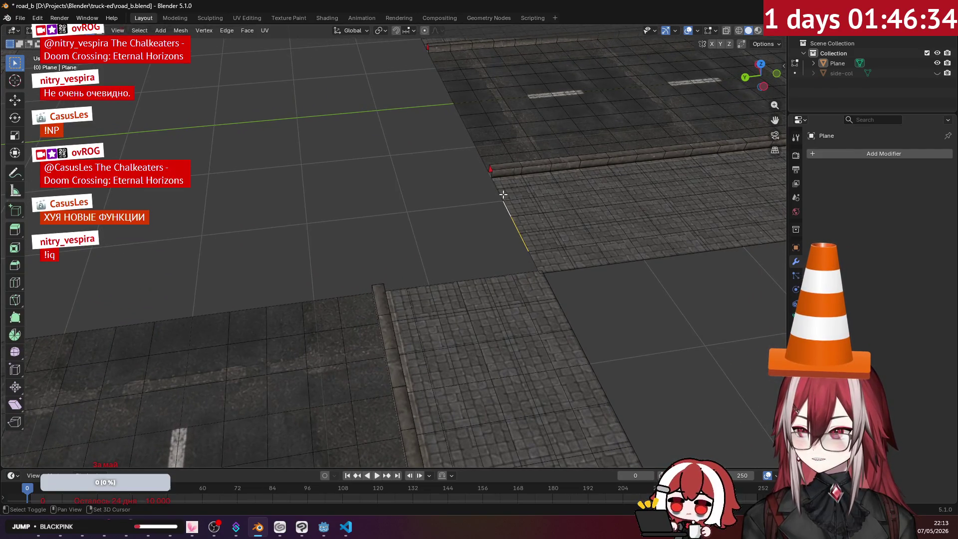
# - Bridge the two facing curb end loops into a curved curb arc with Number of Cuts 8
pyautogui.moveTo(497, 185)
pyautogui.mouseDown(button='middle')
pyautogui.moveTo(495, 175)
pyautogui.moveTo(536, 167)
pyautogui.mouseUp(button='middle')
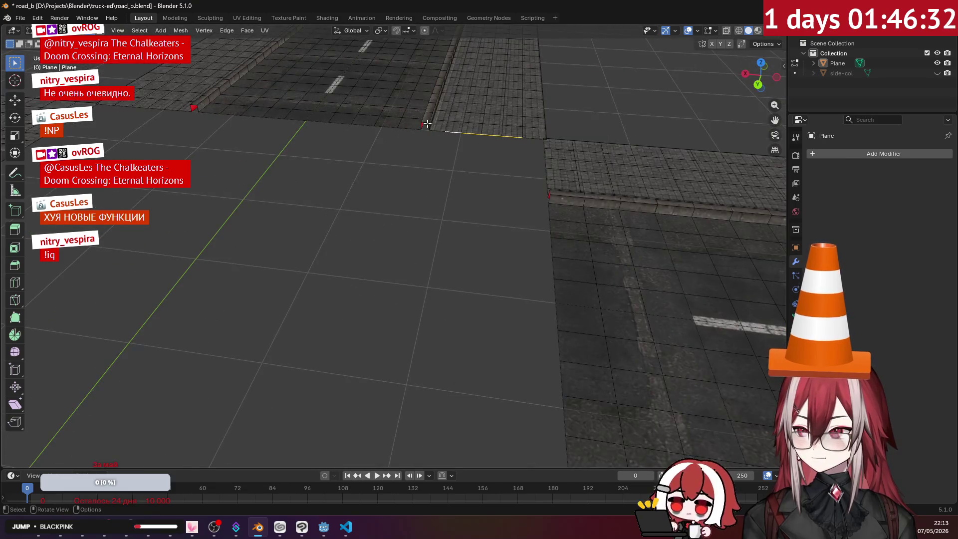
pyautogui.keyDown('shift'); pyautogui.moveTo(427, 124); pyautogui.dragTo(384, 191, button='middle'); pyautogui.keyUp('shift')
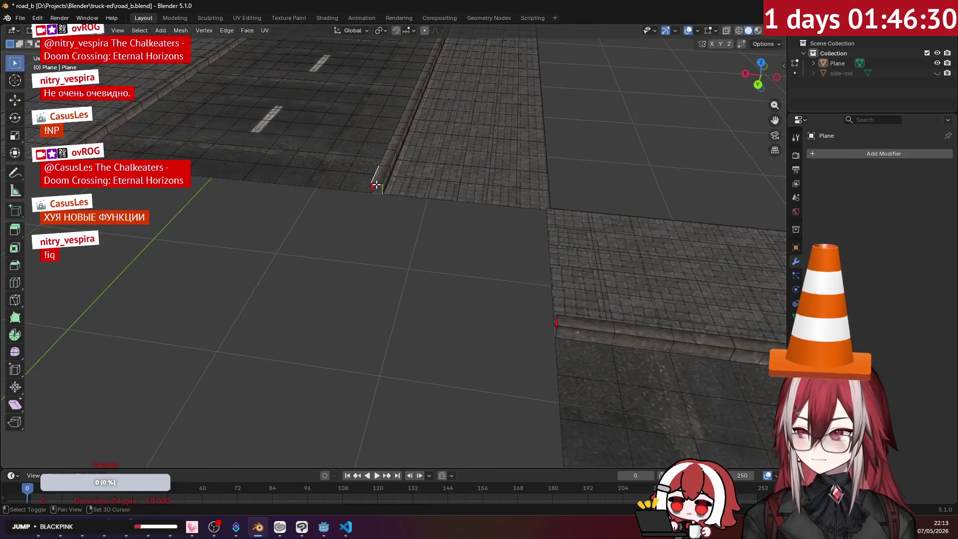
pyautogui.moveTo(373, 188)
pyautogui.mouseDown(button='middle')
pyautogui.moveTo(462, 235)
pyautogui.moveTo(406, 216)
pyautogui.mouseUp(button='middle')
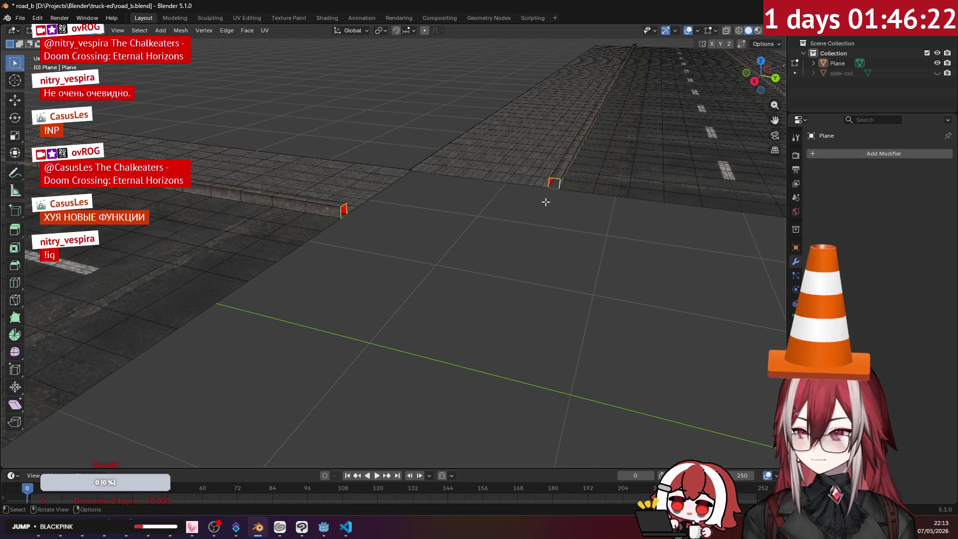
pyautogui.moveTo(549, 201)
pyautogui.mouseDown(button='middle')
pyautogui.moveTo(472, 214)
pyautogui.moveTo(451, 235)
pyautogui.mouseUp(button='middle')
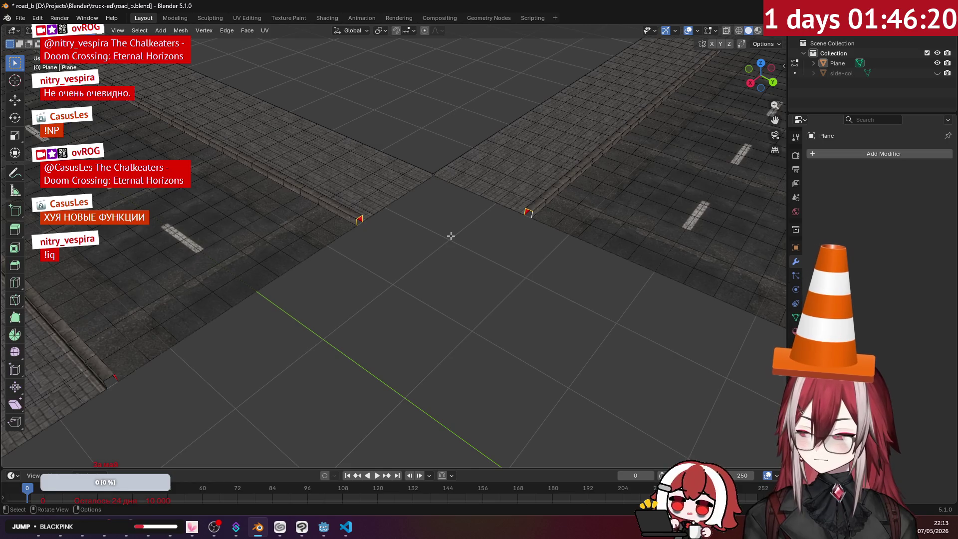
pyautogui.hotkey('ctrl', 'e')
pyautogui.click(451, 238)
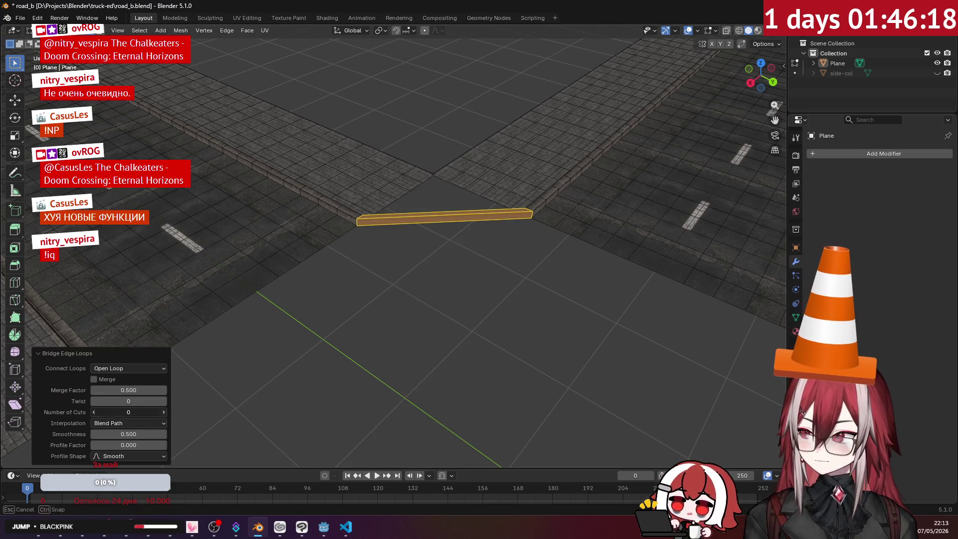
pyautogui.moveTo(128, 412); pyautogui.dragTo(164, 414)
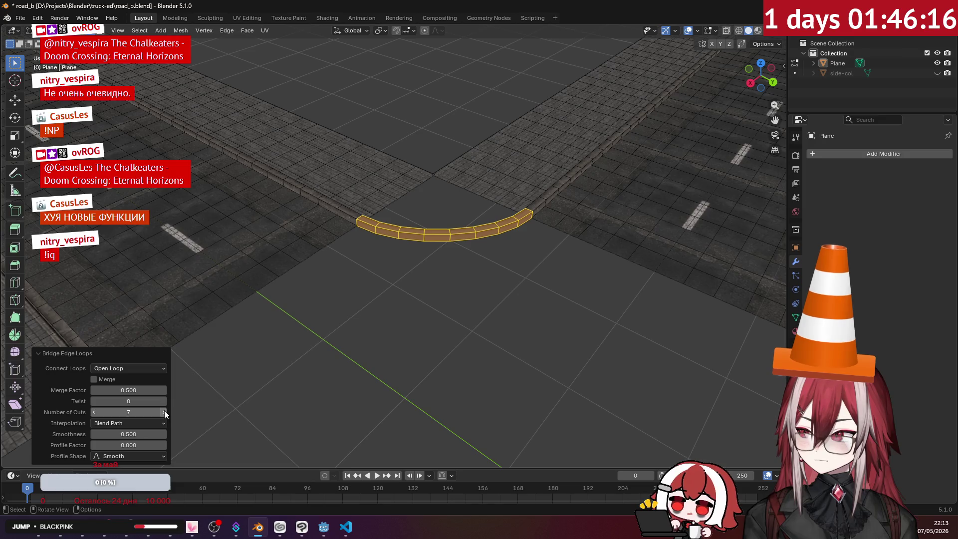
pyautogui.click(164, 412)
pyautogui.click(453, 273)
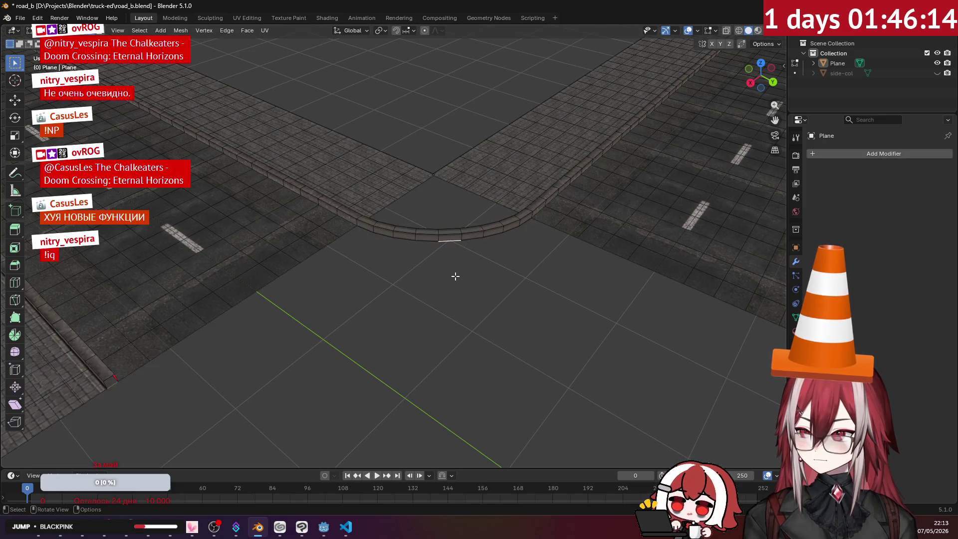
pyautogui.moveTo(454, 273)
pyautogui.mouseDown(button='middle')
pyautogui.moveTo(499, 316)
pyautogui.moveTo(484, 290)
pyautogui.moveTo(489, 318)
pyautogui.moveTo(411, 214)
pyautogui.moveTo(314, 218)
pyautogui.moveTo(438, 261)
pyautogui.moveTo(401, 254)
pyautogui.moveTo(402, 265)
pyautogui.moveTo(388, 266)
pyautogui.mouseUp(button='middle')
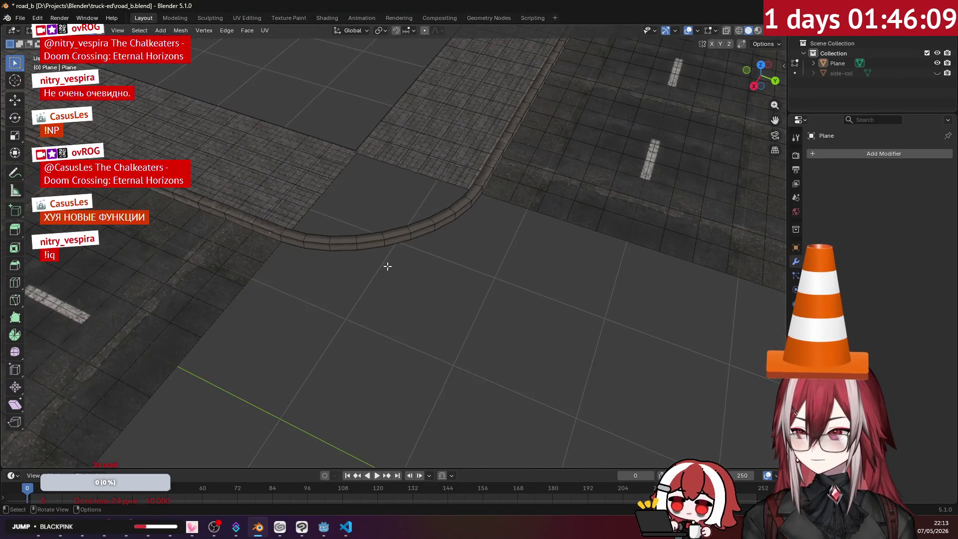
# - Bridge the two edges beside the new curb arc into a curved ground strip with 7 cuts
pyautogui.click(272, 259)
pyautogui.keyDown('shift'); pyautogui.click(495, 202); pyautogui.keyUp('shift')
pyautogui.hotkey('ctrl', 'e')
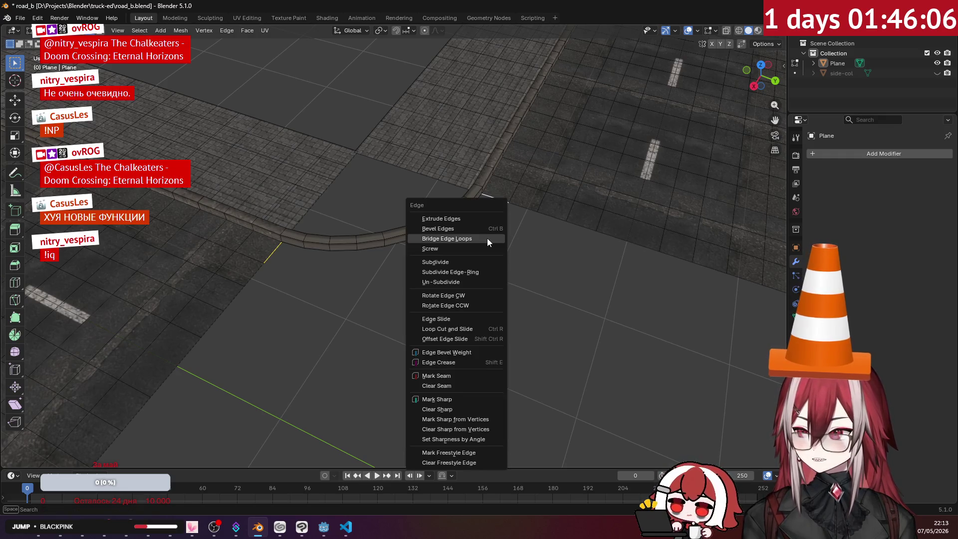
pyautogui.click(486, 239)
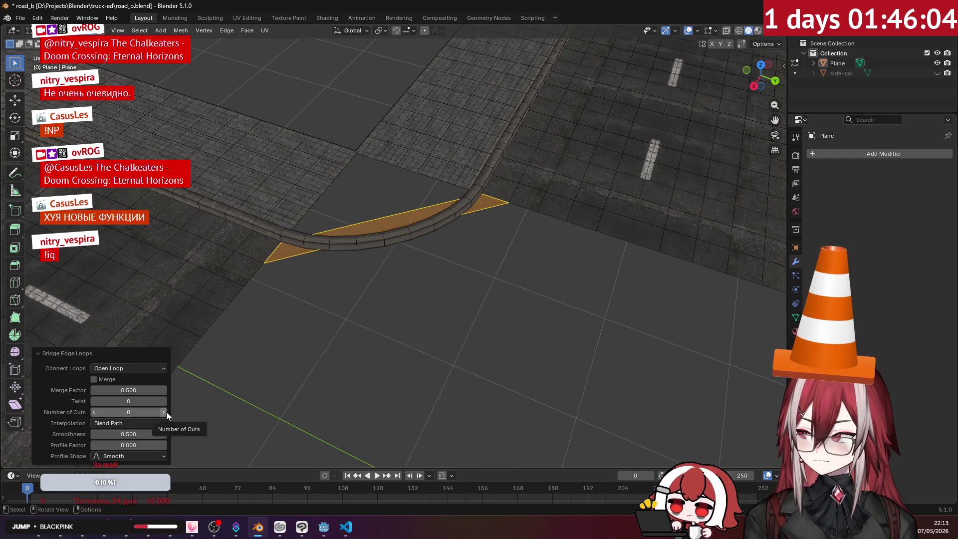
pyautogui.keyDown('ctrl'); pyautogui.scroll(7, 166, 411); pyautogui.keyUp('ctrl')
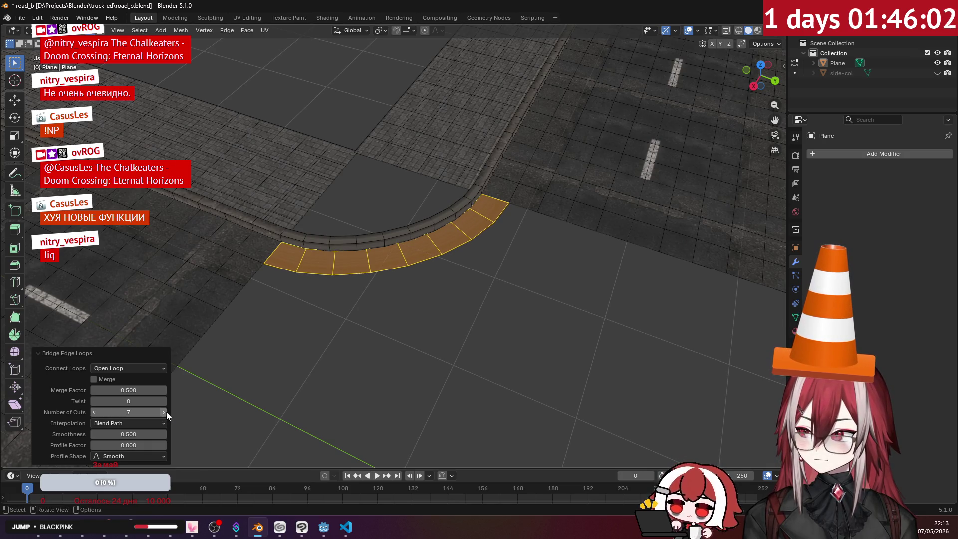
pyautogui.click(236, 378)
pyautogui.moveTo(399, 297)
pyautogui.mouseDown(button='middle')
pyautogui.moveTo(449, 267)
pyautogui.moveTo(510, 288)
pyautogui.moveTo(472, 271)
pyautogui.moveTo(444, 226)
pyautogui.moveTo(447, 186)
pyautogui.moveTo(404, 193)
pyautogui.moveTo(382, 261)
pyautogui.mouseUp(button='middle')
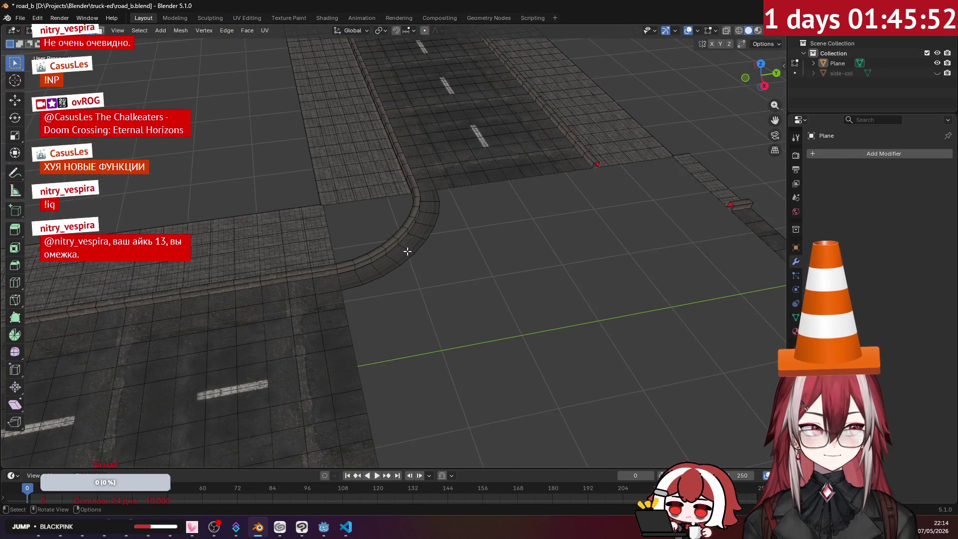
pyautogui.moveTo(407, 251)
pyautogui.mouseDown(button='middle')
pyautogui.moveTo(394, 278)
pyautogui.moveTo(398, 267)
pyautogui.moveTo(376, 257)
pyautogui.mouseUp(button='middle')
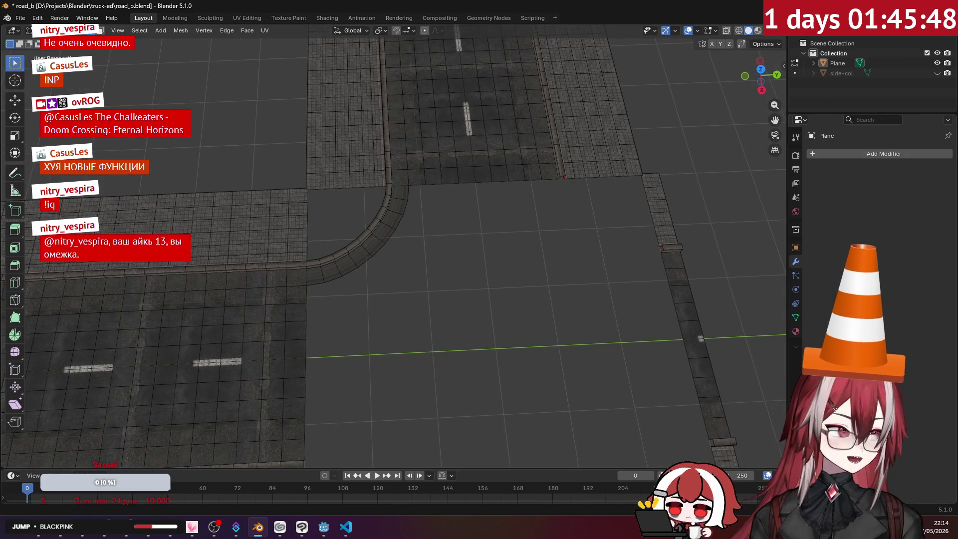
pyautogui.hotkey('alt', 'Tab')
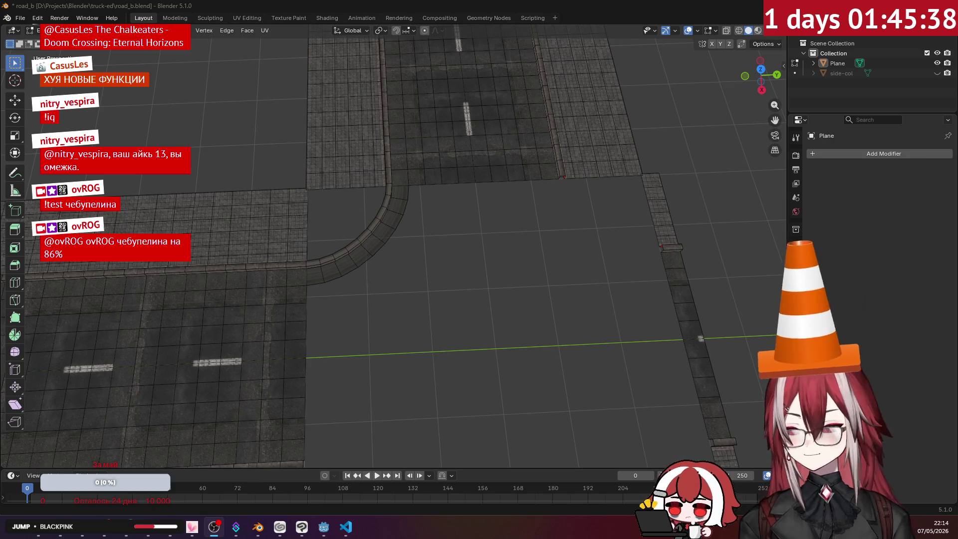
pyautogui.click(513, 258)
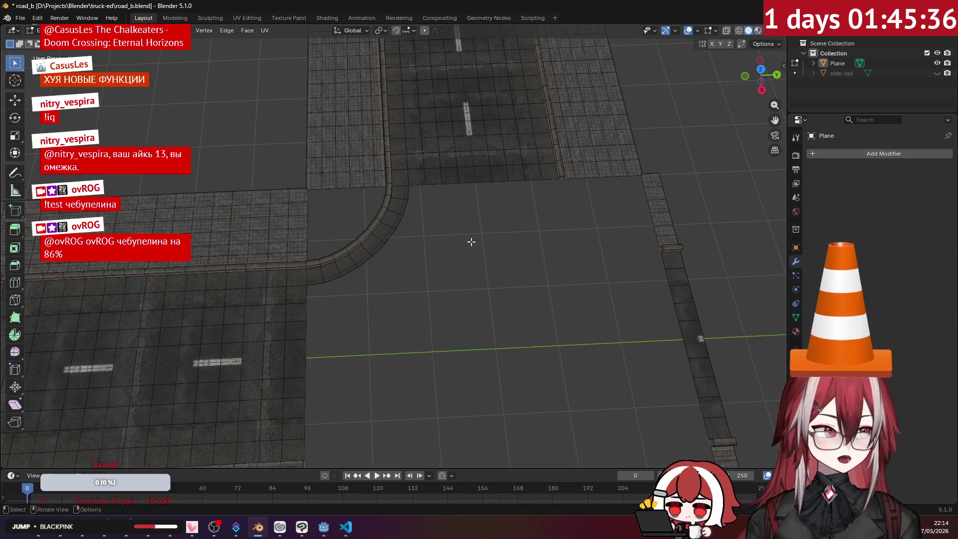
pyautogui.scroll(5, 438, 203)
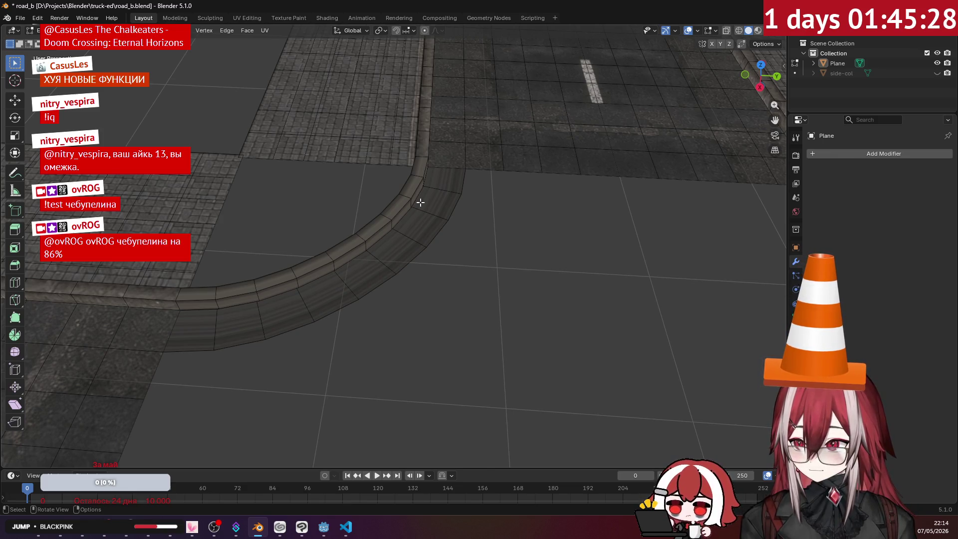
pyautogui.scroll(-1, 420, 202)
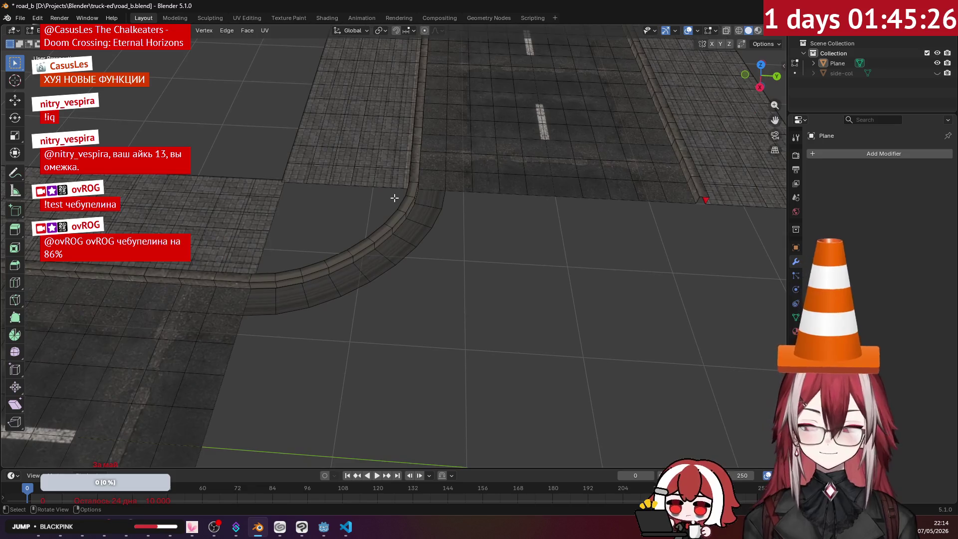
pyautogui.scroll(-1, 419, 192)
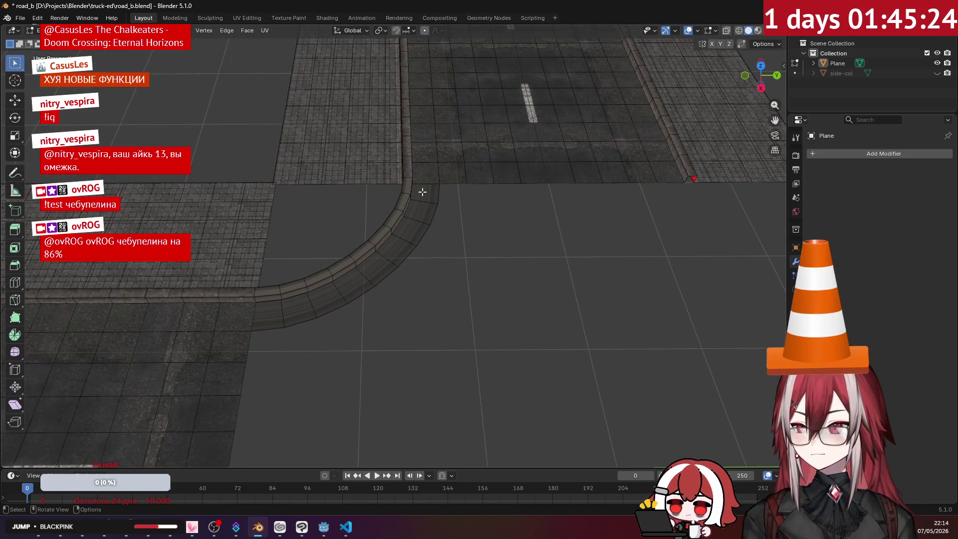
pyautogui.scroll(-1, 422, 192)
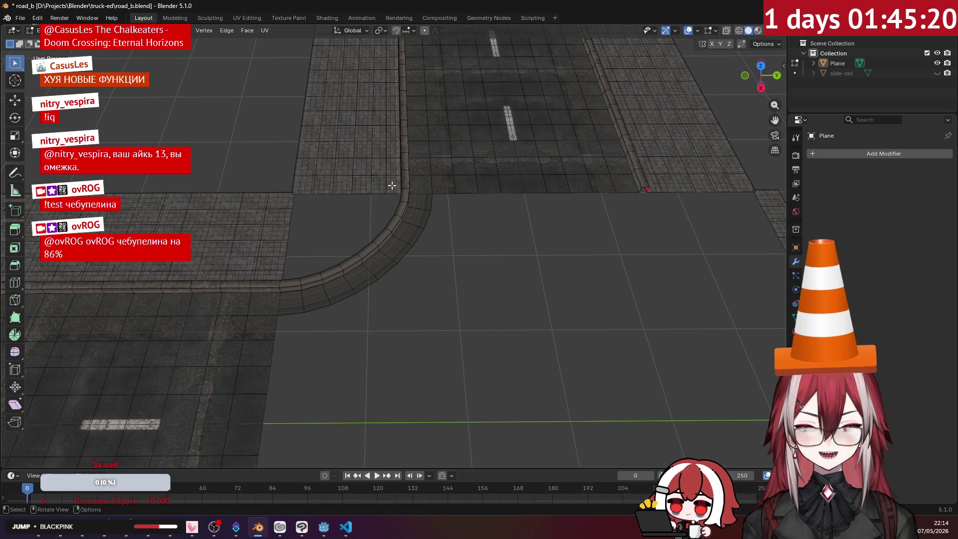
pyautogui.moveTo(392, 185)
pyautogui.mouseDown(button='middle')
pyautogui.moveTo(536, 173)
pyautogui.moveTo(387, 166)
pyautogui.moveTo(425, 189)
pyautogui.mouseUp(button='middle')
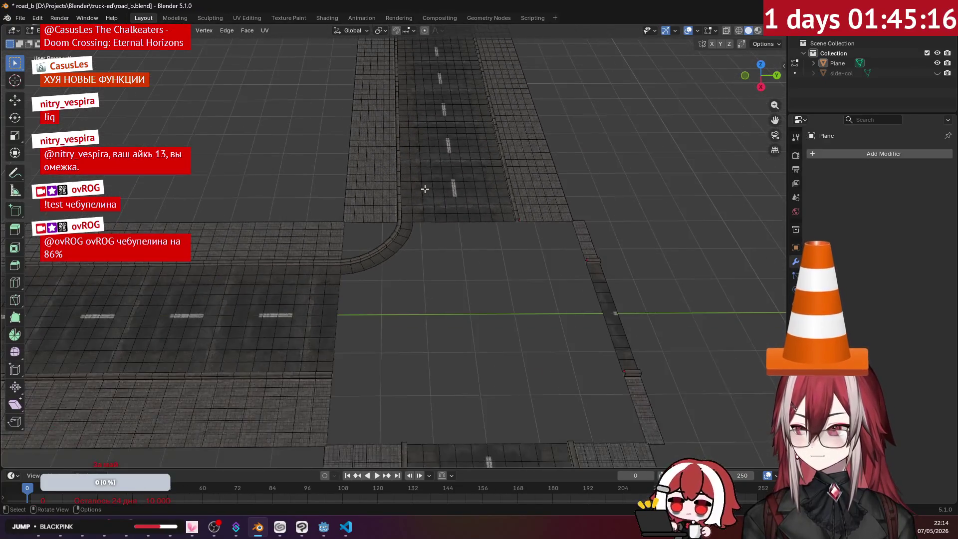
pyautogui.scroll(-1, 424, 189)
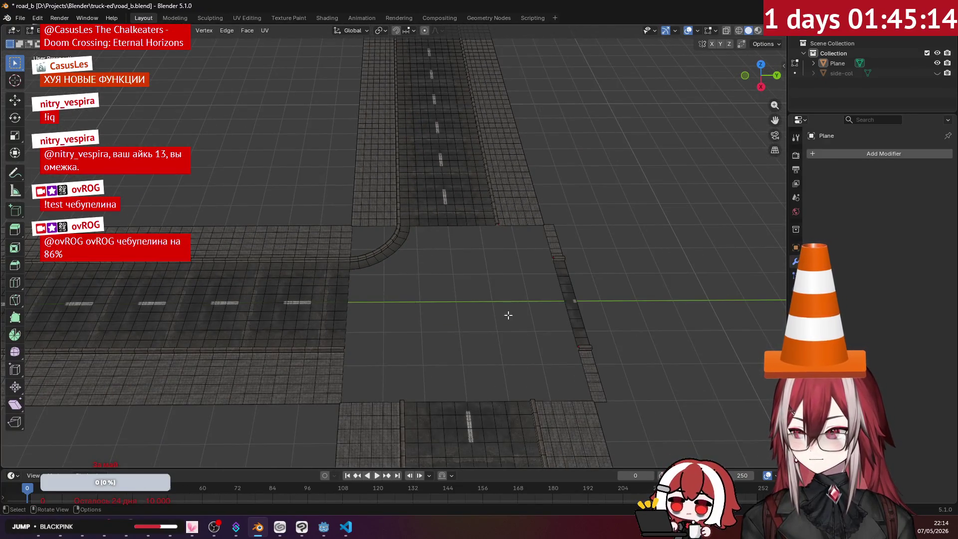
pyautogui.moveTo(473, 321)
pyautogui.mouseDown(button='middle')
pyautogui.moveTo(445, 262)
pyautogui.moveTo(453, 271)
pyautogui.mouseUp(button='middle')
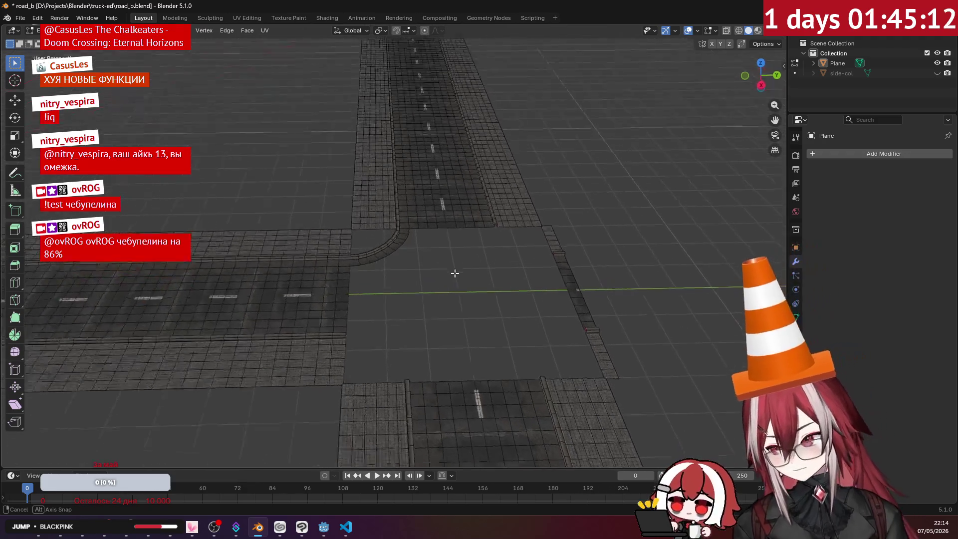
pyautogui.scroll(3, 421, 261)
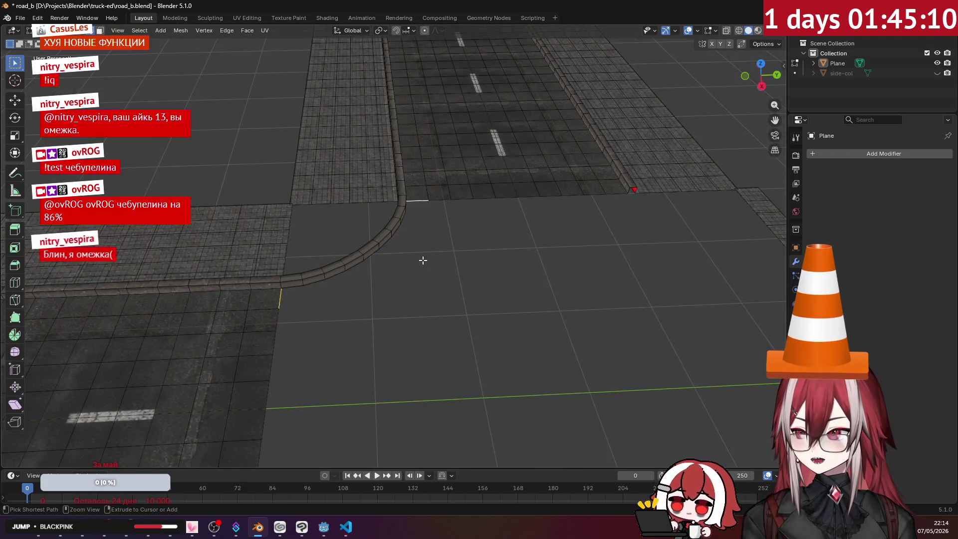
# - Delete the connected curved curb section and frame the open corner gap
pyautogui.hotkey('ctrl', 'l')
pyautogui.press('x')
pyautogui.press('v')
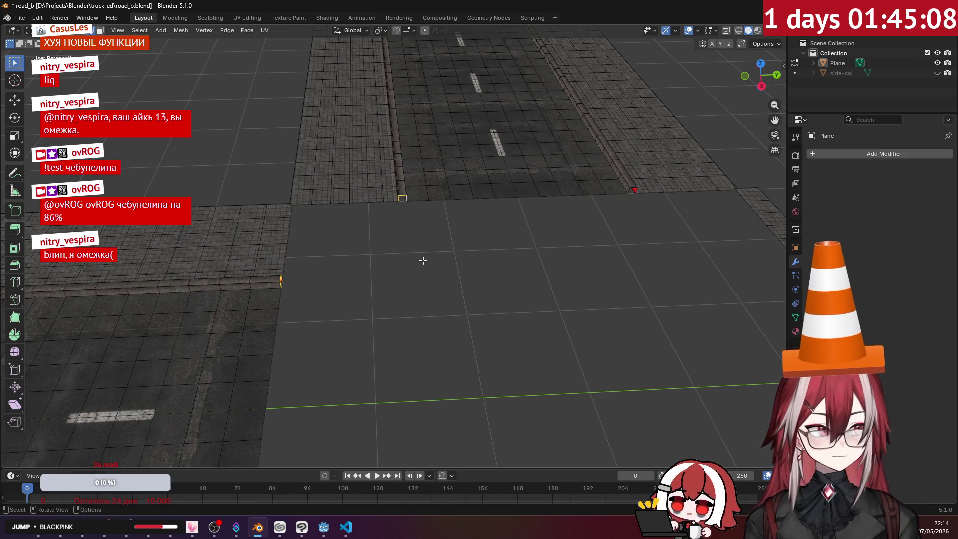
pyautogui.scroll(2, 423, 260)
pyautogui.moveTo(421, 258)
pyautogui.mouseDown(button='middle')
pyautogui.moveTo(403, 200)
pyautogui.moveTo(442, 184)
pyautogui.mouseUp(button='middle')
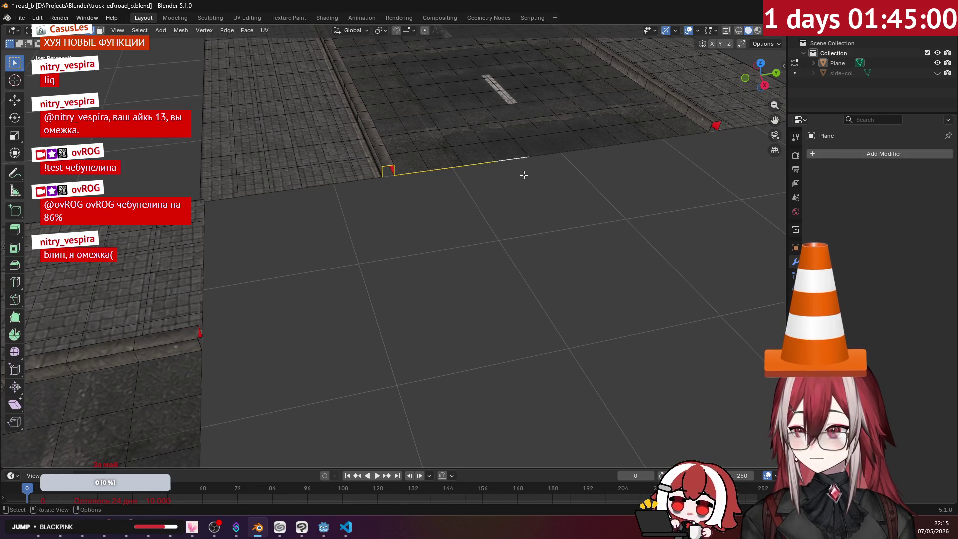
pyautogui.moveTo(513, 159); pyautogui.dragTo(588, 209, button='middle')
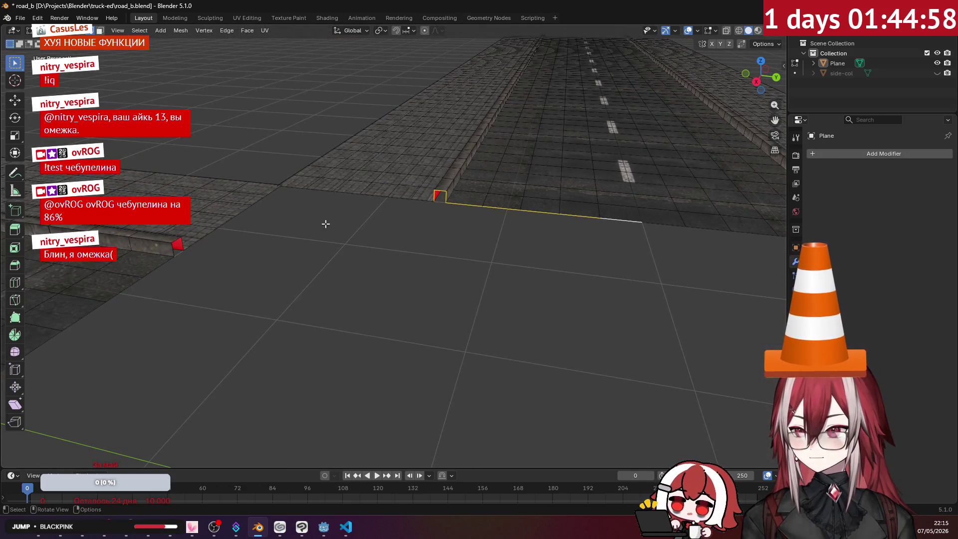
pyautogui.moveTo(325, 220)
pyautogui.mouseDown(button='middle')
pyautogui.moveTo(351, 231)
pyautogui.moveTo(299, 228)
pyautogui.mouseUp(button='middle')
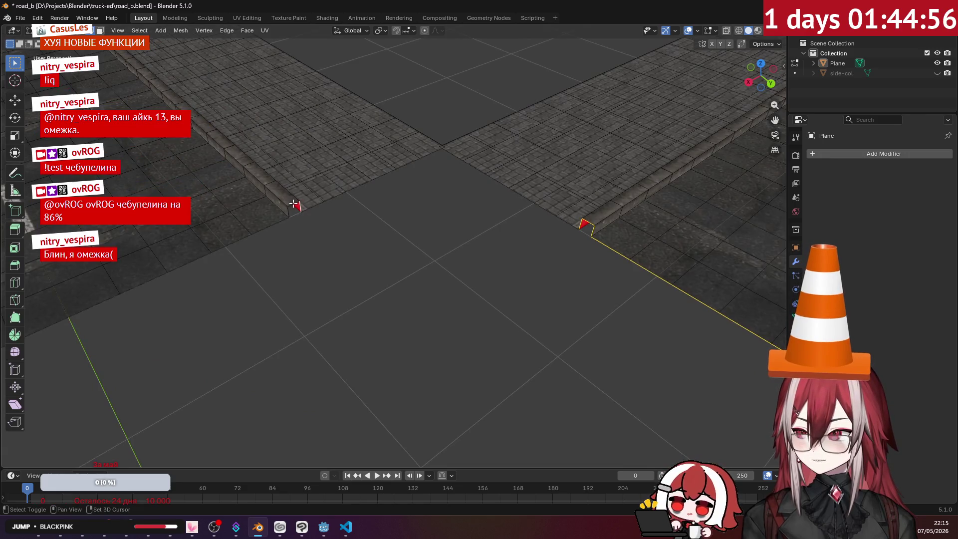
pyautogui.scroll(-2, 263, 221)
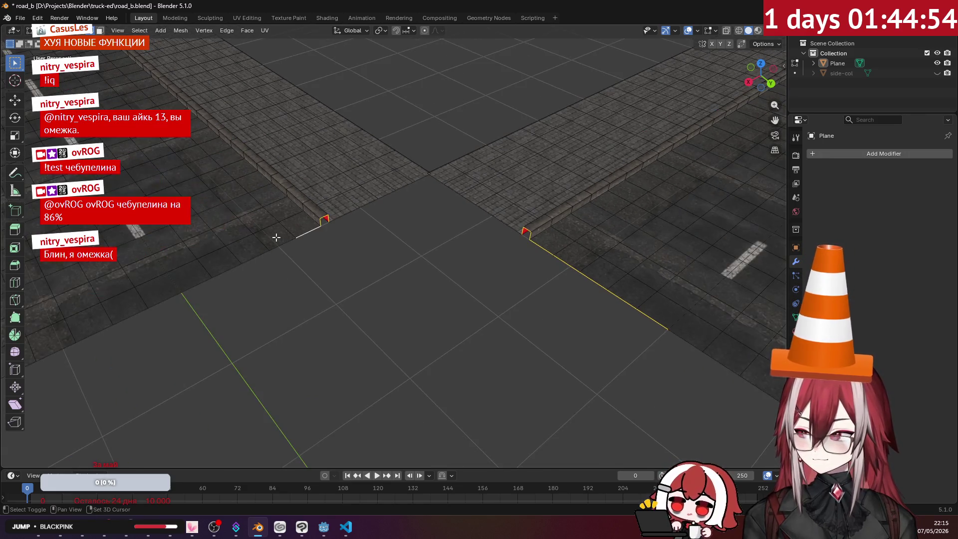
pyautogui.moveTo(194, 280); pyautogui.dragTo(342, 252, button='middle')
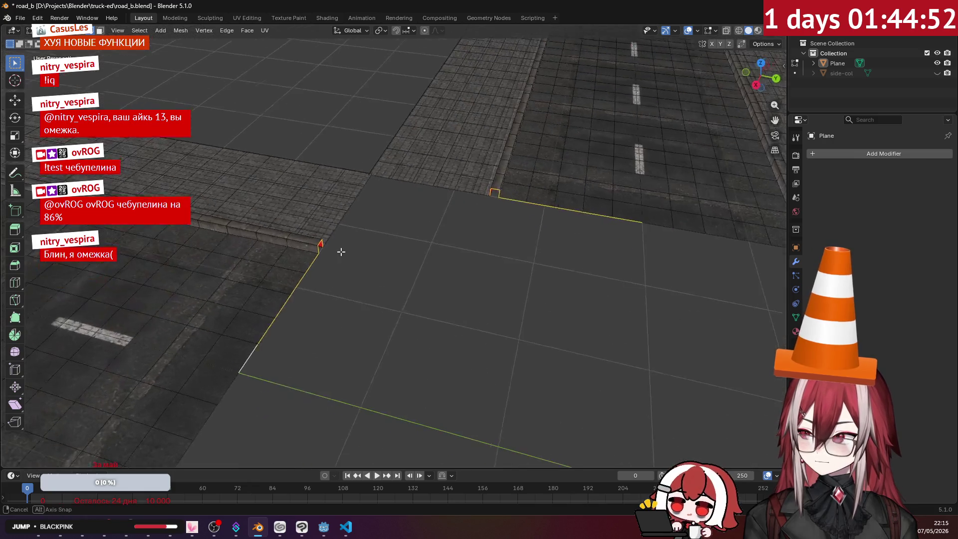
# - Bridge the two curb edge runs across the corner with 7 cuts, then leave Edit Mode
pyautogui.hotkey('ctrl', 'e')
pyautogui.click(340, 251)
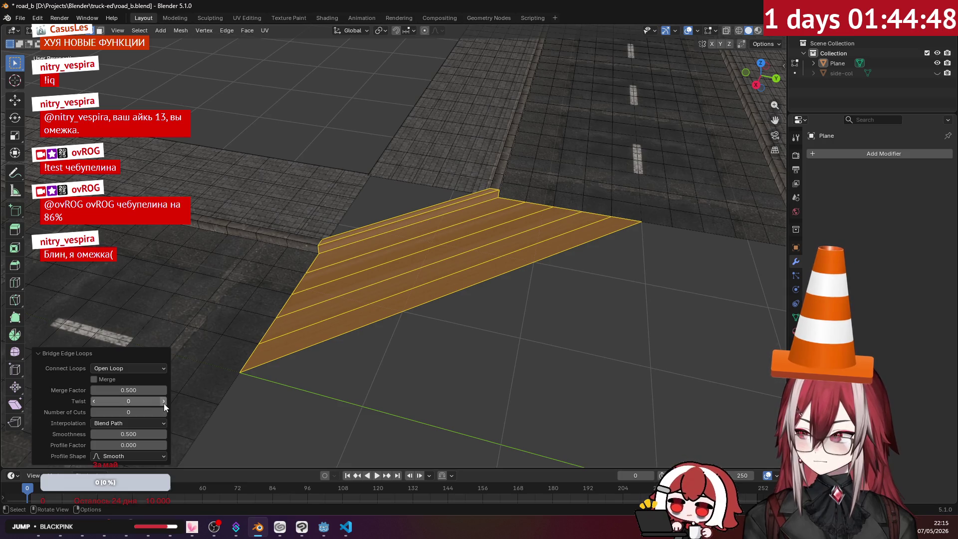
pyautogui.click(164, 412)
pyautogui.click(164, 412)
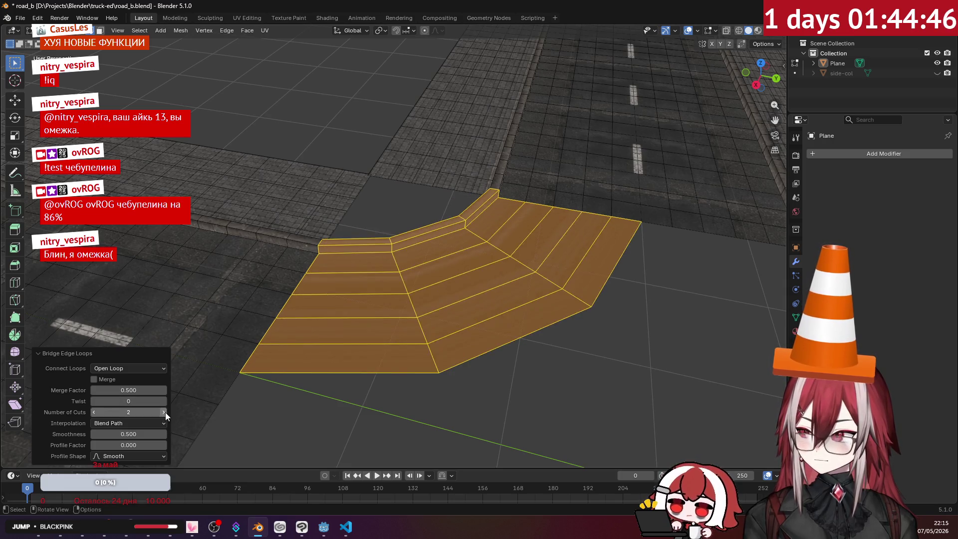
pyautogui.click(164, 412)
pyautogui.click(166, 412)
pyautogui.click(165, 412)
pyautogui.click(165, 411)
pyautogui.click(165, 412)
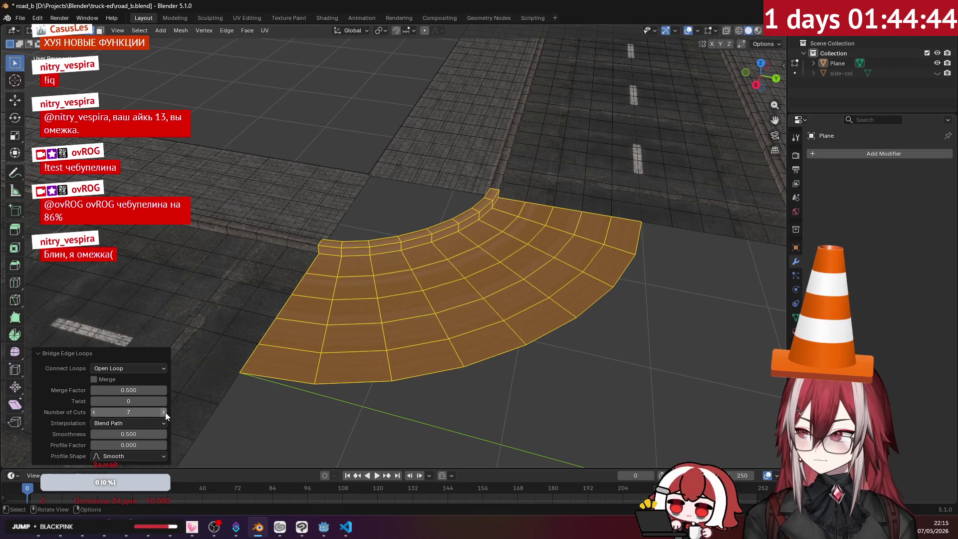
pyautogui.click(165, 412)
pyautogui.press('Tab')
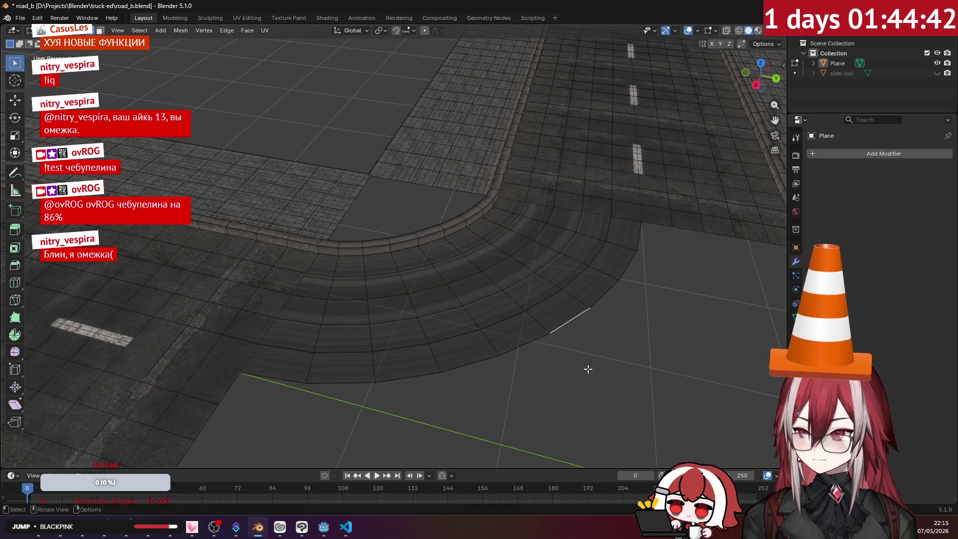
pyautogui.moveTo(588, 368)
pyautogui.mouseDown(button='middle')
pyautogui.moveTo(581, 376)
pyautogui.moveTo(633, 329)
pyautogui.moveTo(664, 339)
pyautogui.moveTo(505, 357)
pyautogui.moveTo(449, 277)
pyautogui.moveTo(349, 234)
pyautogui.moveTo(432, 266)
pyautogui.moveTo(384, 247)
pyautogui.moveTo(419, 244)
pyautogui.moveTo(399, 209)
pyautogui.moveTo(432, 199)
pyautogui.mouseUp(button='middle')
# - In Edit Mode, select the border edges on both sides of the next corner gap
pyautogui.scroll(2, 419, 267)
pyautogui.press('Tab')
pyautogui.keyDown('shift'); pyautogui.click(433, 188); pyautogui.keyUp('shift')
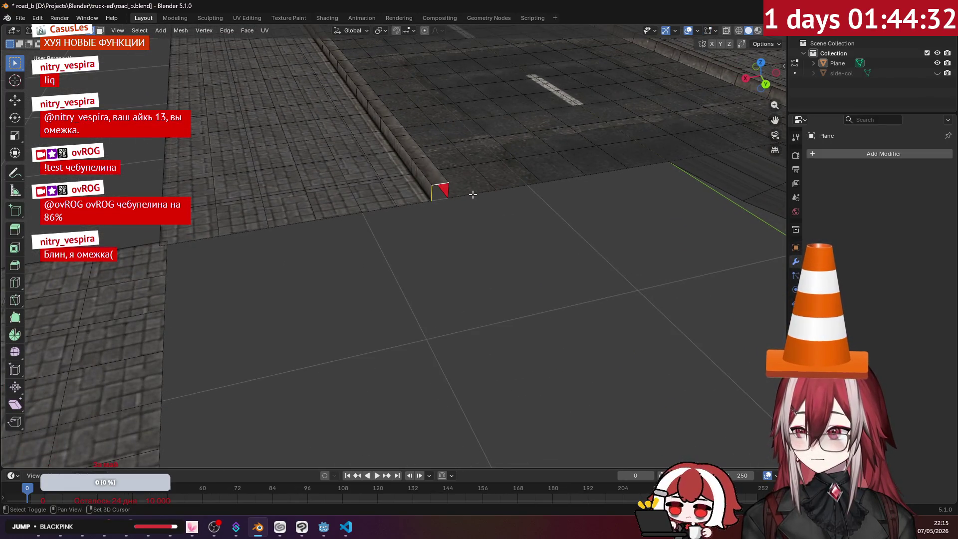
pyautogui.keyDown('shift'); pyautogui.click(468, 192); pyautogui.keyUp('shift')
pyautogui.keyDown('shift'); pyautogui.click(553, 179); pyautogui.keyUp('shift')
pyautogui.keyDown('shift'); pyautogui.click(607, 172); pyautogui.keyUp('shift')
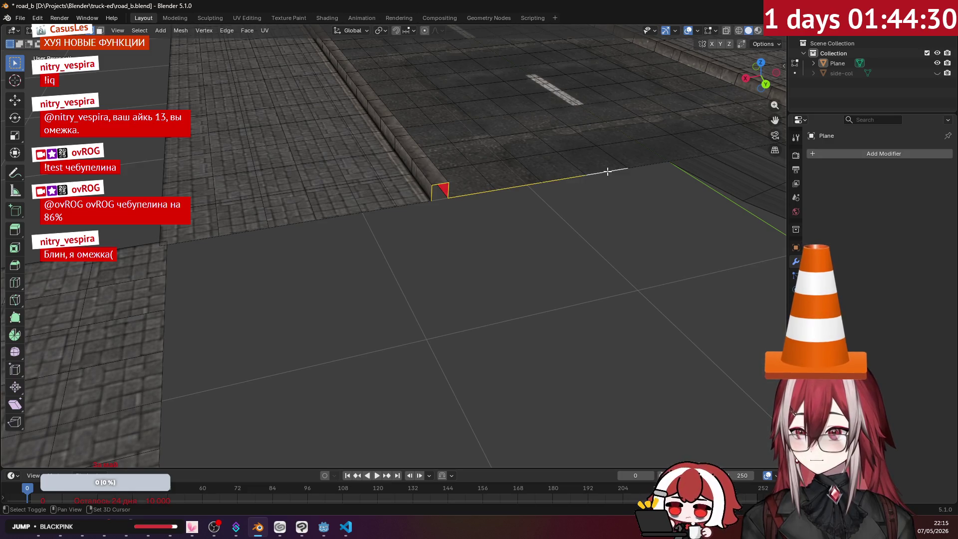
pyautogui.moveTo(634, 166)
pyautogui.mouseDown(button='middle')
pyautogui.moveTo(425, 274)
pyautogui.moveTo(343, 242)
pyautogui.moveTo(436, 321)
pyautogui.moveTo(325, 210)
pyautogui.mouseUp(button='middle')
pyautogui.keyDown('shift'); pyautogui.click(255, 209); pyautogui.keyUp('shift')
pyautogui.keyDown('shift'); pyautogui.click(300, 209); pyautogui.keyUp('shift')
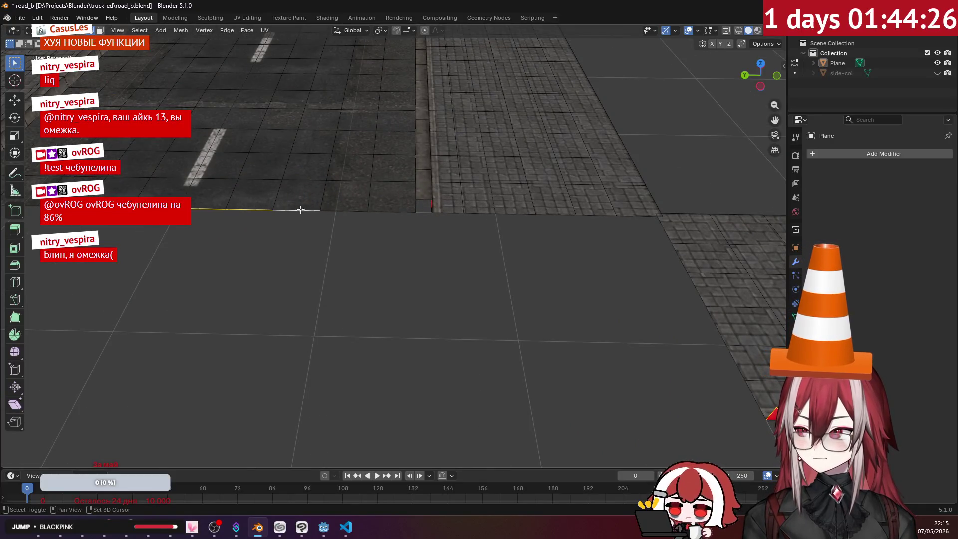
pyautogui.keyDown('shift'); pyautogui.click(384, 210); pyautogui.keyUp('shift')
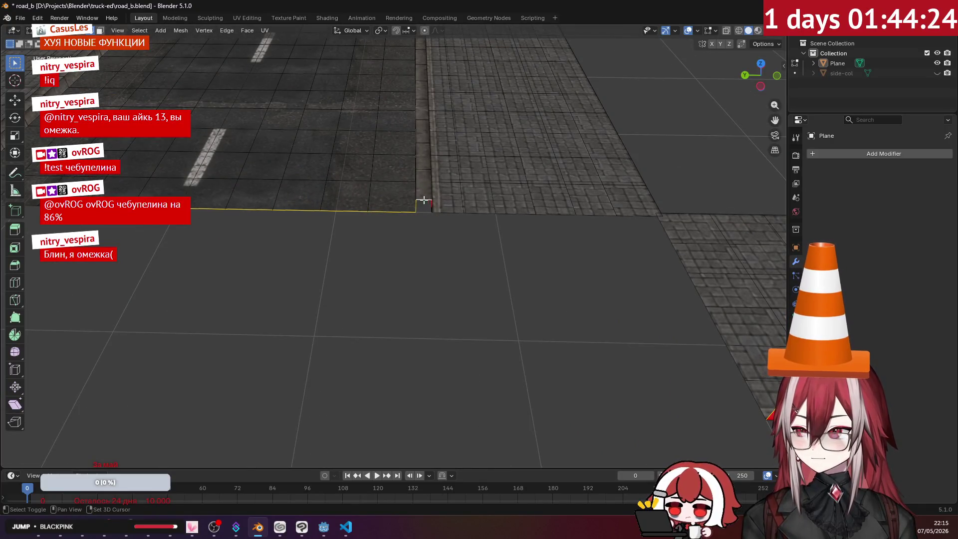
# - Bridge the two edge runs into a curved strip and raise its number of cuts
pyautogui.moveTo(436, 248); pyautogui.dragTo(491, 237, button='middle')
pyautogui.scroll(-2, 492, 238)
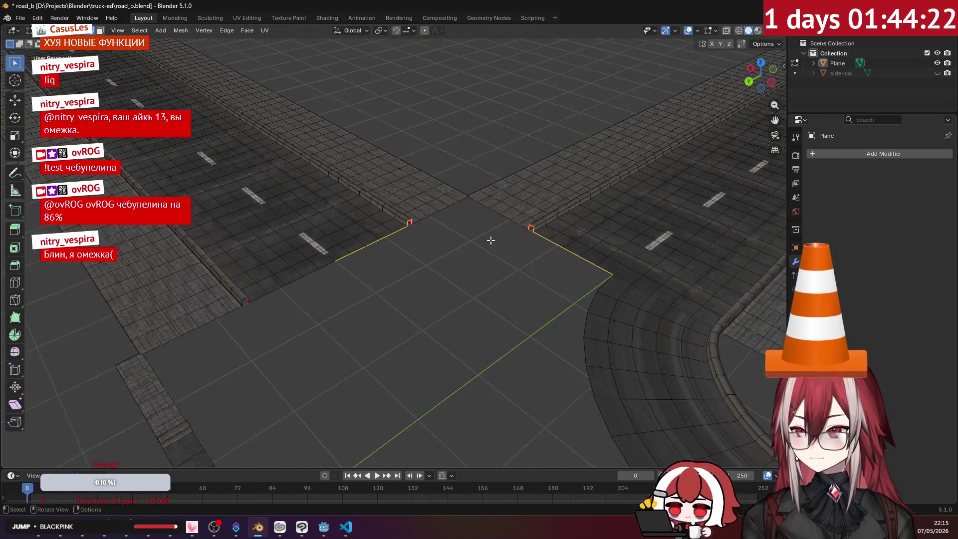
pyautogui.hotkey('ctrl', 'e')
pyautogui.click(490, 240)
pyautogui.click(164, 411)
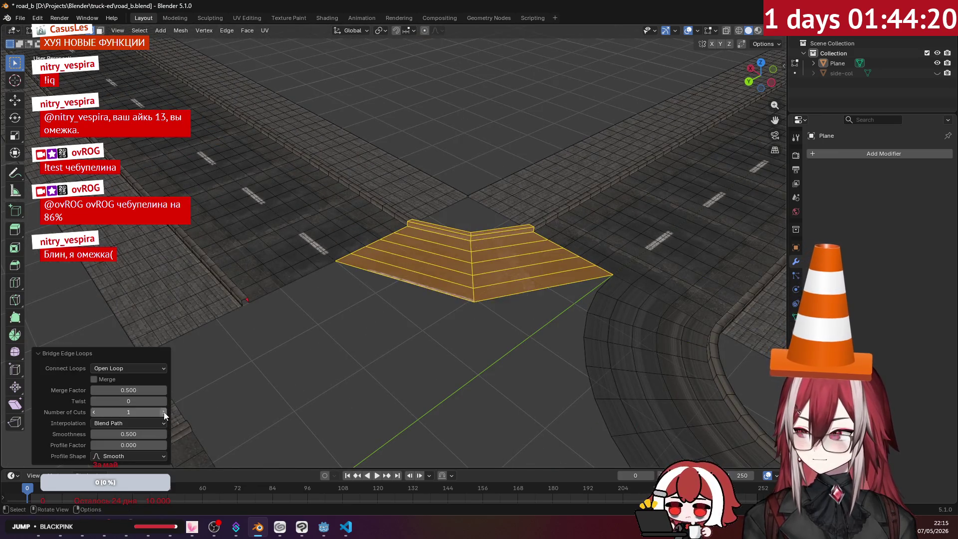
pyautogui.click(164, 411)
pyautogui.click(164, 411)
pyautogui.hotkey('ctrl', 'z')
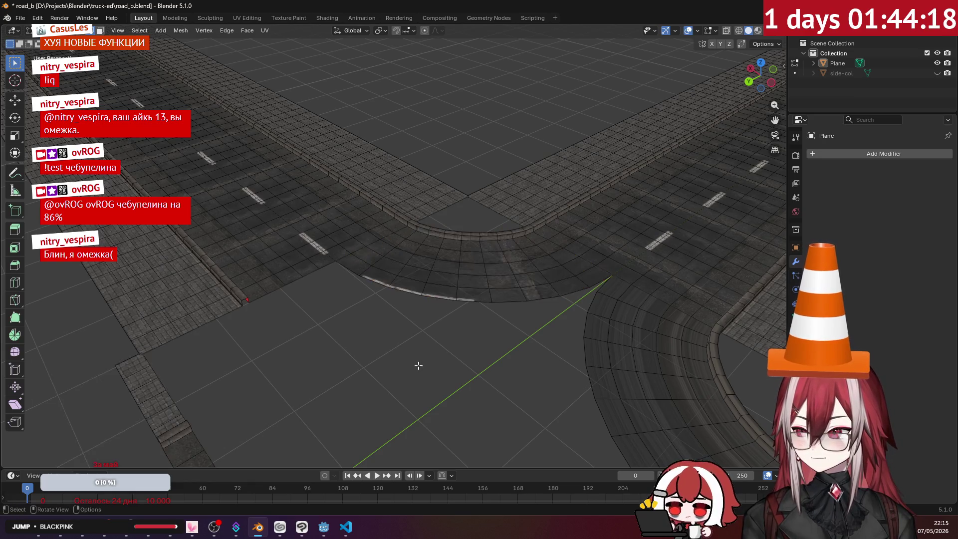
pyautogui.moveTo(417, 364)
pyautogui.mouseDown(button='middle')
pyautogui.moveTo(498, 358)
pyautogui.moveTo(462, 342)
pyautogui.mouseUp(button='middle')
# - Select the edges along both road borders at the next unfilled corner
pyautogui.scroll(5, 489, 344)
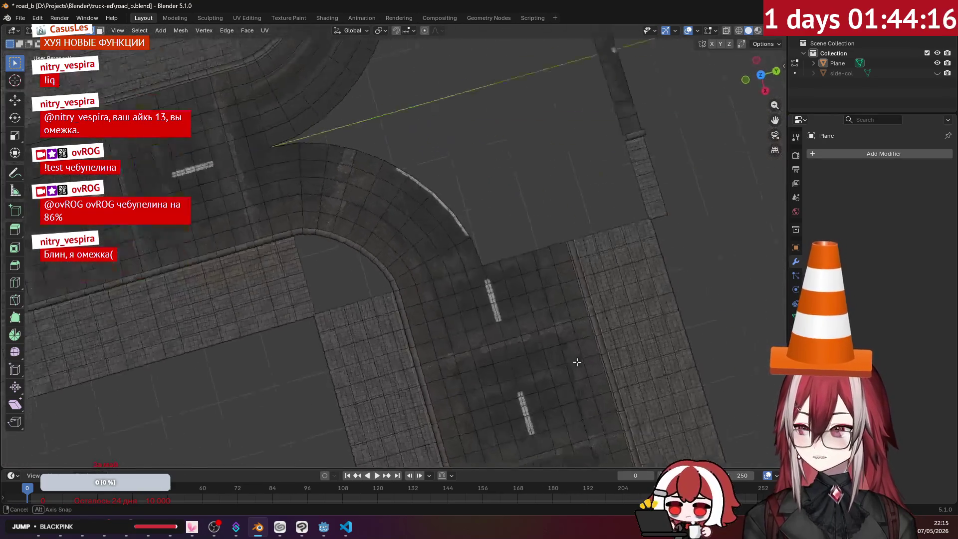
pyautogui.moveTo(319, 194)
pyautogui.mouseDown(button='middle')
pyautogui.moveTo(389, 336)
pyautogui.moveTo(391, 141)
pyautogui.moveTo(438, 175)
pyautogui.moveTo(447, 148)
pyautogui.mouseUp(button='middle')
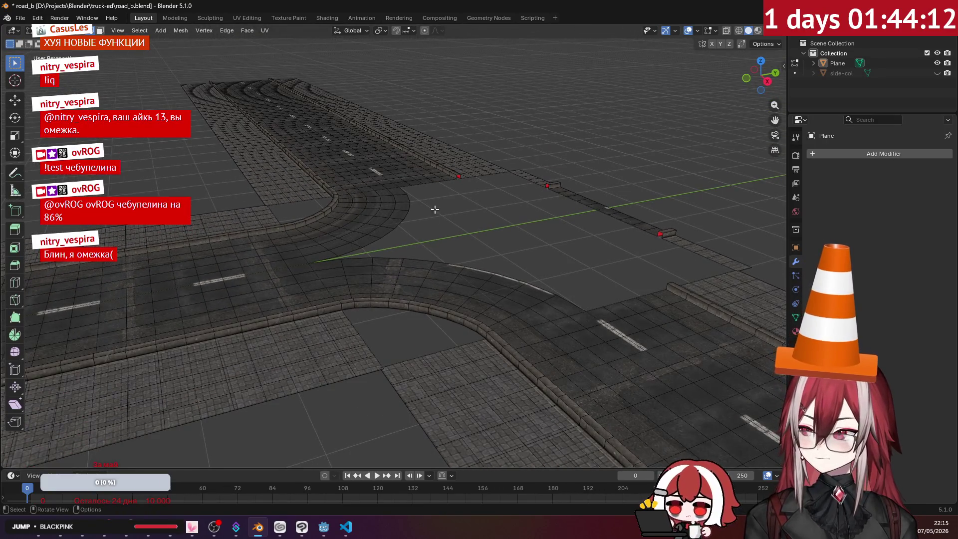
pyautogui.moveTo(434, 209)
pyautogui.mouseDown(button='middle')
pyautogui.moveTo(432, 288)
pyautogui.moveTo(310, 263)
pyautogui.moveTo(417, 274)
pyautogui.moveTo(391, 273)
pyautogui.moveTo(414, 270)
pyautogui.moveTo(329, 199)
pyautogui.moveTo(299, 234)
pyautogui.moveTo(287, 280)
pyautogui.moveTo(271, 250)
pyautogui.mouseUp(button='middle')
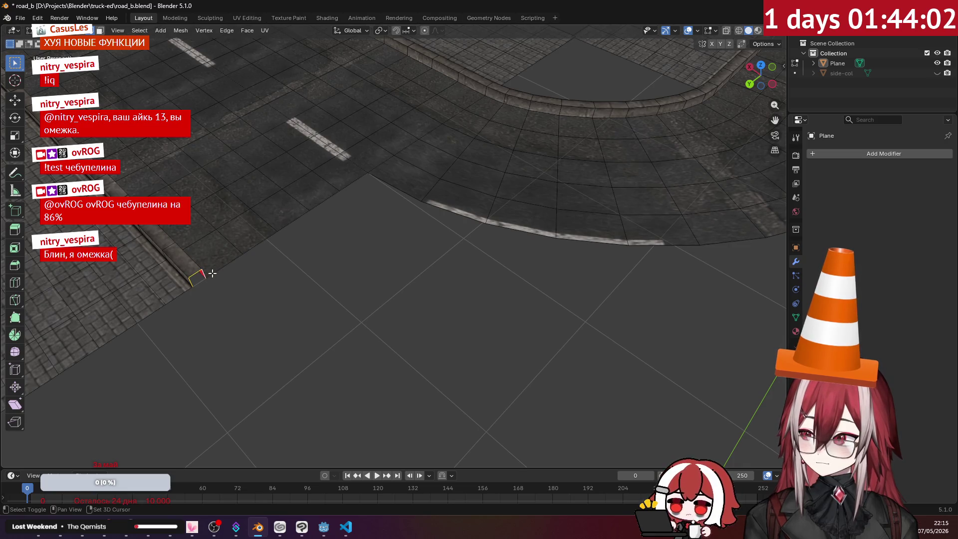
pyautogui.keyDown('shift'); pyautogui.click(305, 213); pyautogui.keyUp('shift')
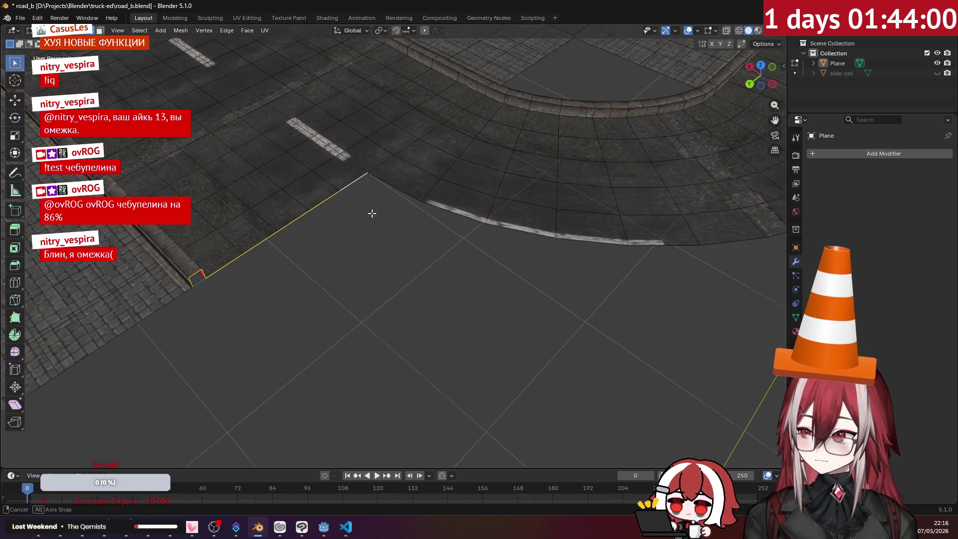
pyautogui.moveTo(368, 210)
pyautogui.mouseDown(button='middle')
pyautogui.moveTo(280, 214)
pyautogui.moveTo(306, 229)
pyautogui.moveTo(265, 253)
pyautogui.moveTo(416, 222)
pyautogui.mouseUp(button='middle')
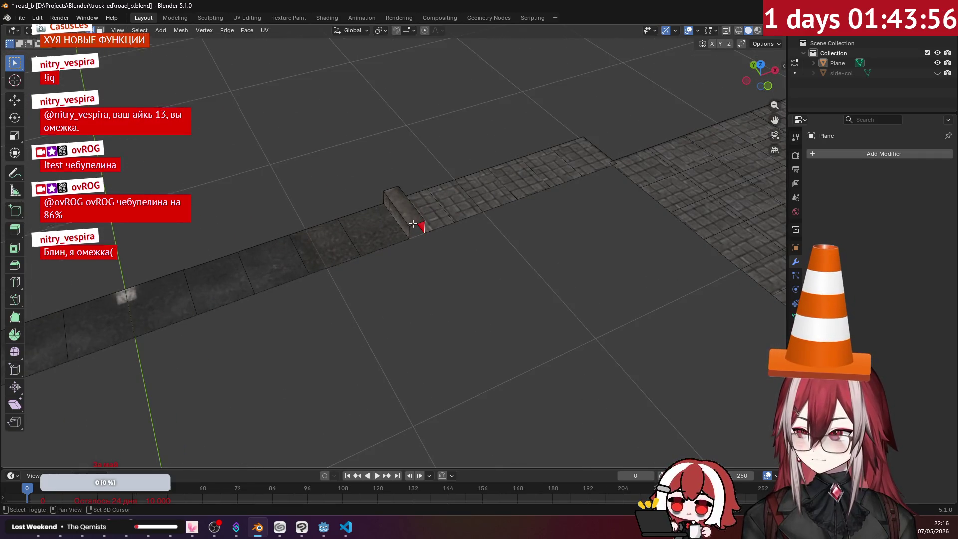
pyautogui.keyDown('shift'); pyautogui.click(340, 262); pyautogui.keyUp('shift')
pyautogui.keyDown('shift'); pyautogui.click(259, 293); pyautogui.keyUp('shift')
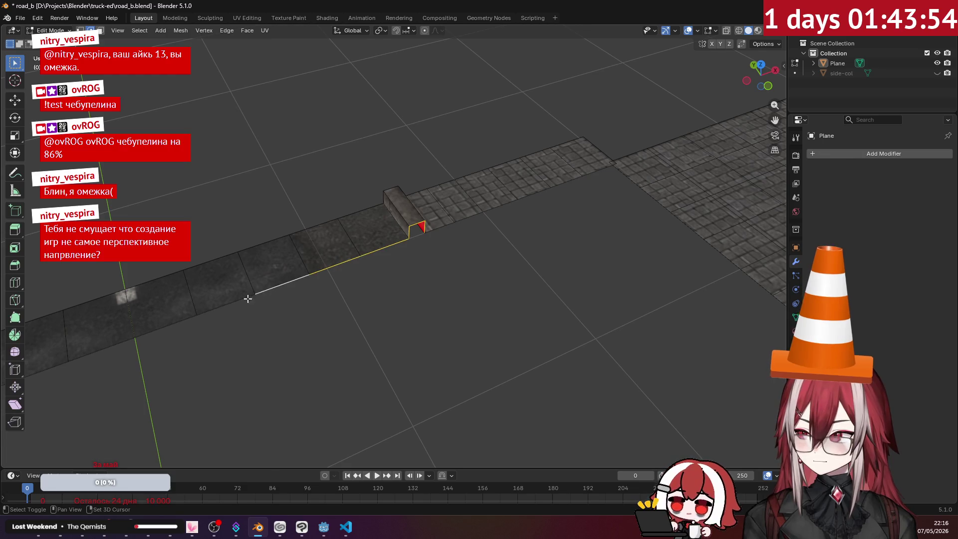
pyautogui.moveTo(168, 325)
pyautogui.mouseDown(button='middle')
pyautogui.moveTo(271, 288)
pyautogui.moveTo(351, 286)
pyautogui.mouseUp(button='middle')
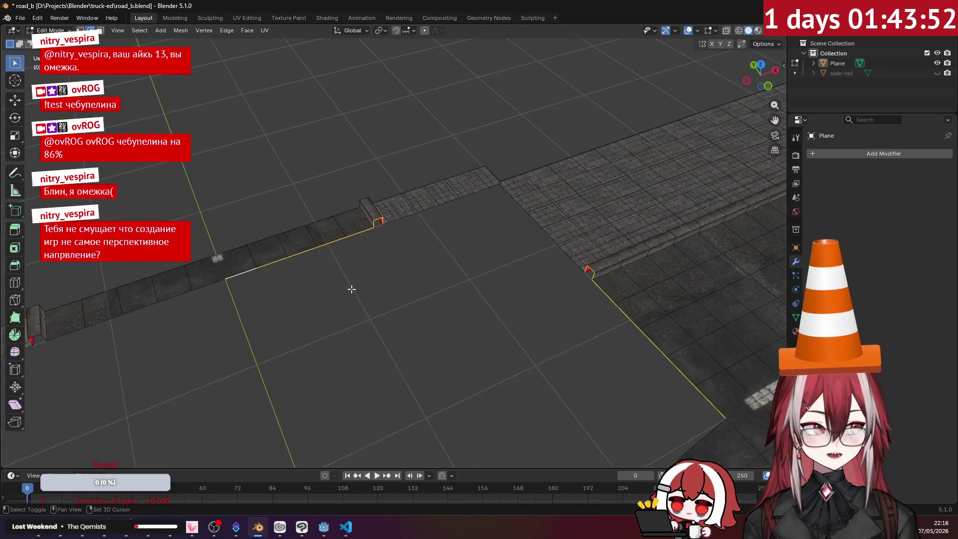
# - Bridge the two border runs into a curved face grid with 7 cuts and deselect
pyautogui.rightClick(354, 286)
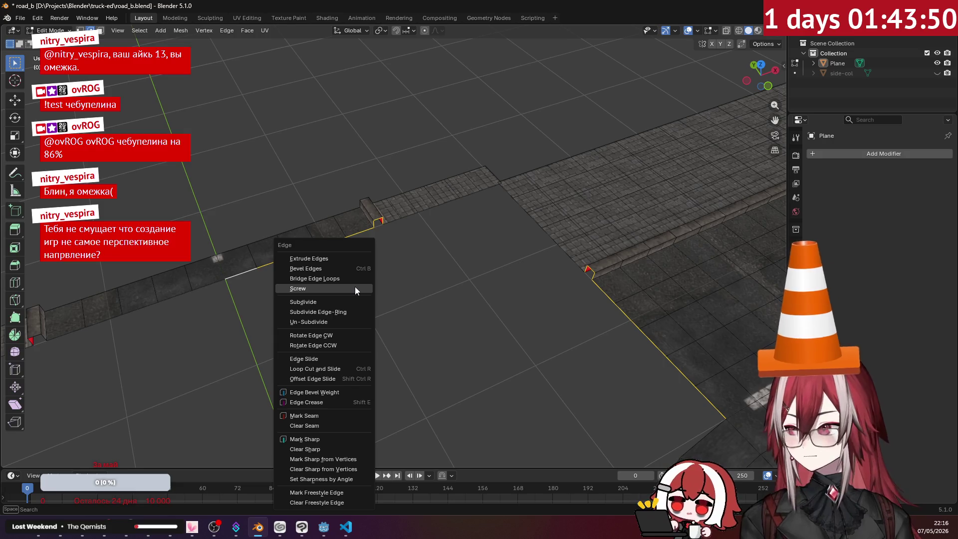
pyautogui.click(357, 280)
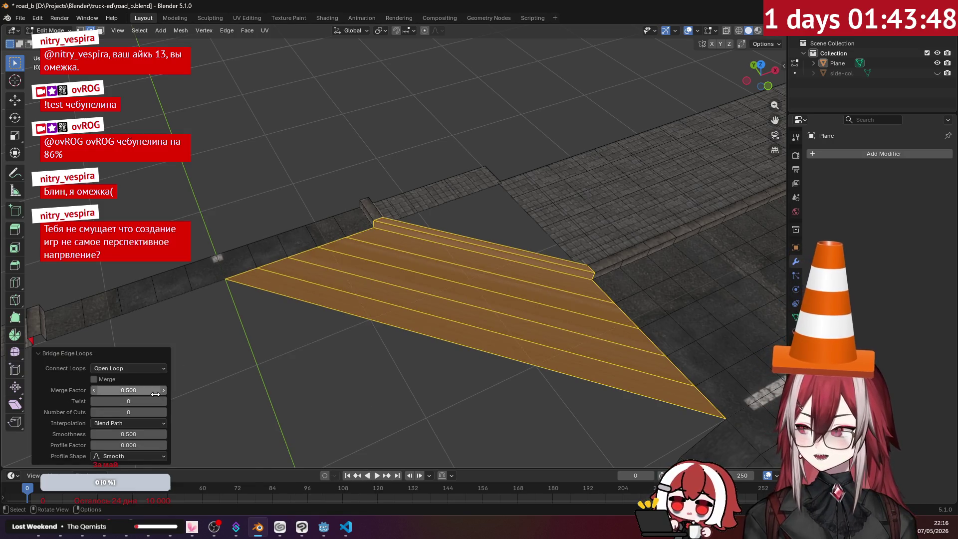
pyautogui.click(164, 410)
pyautogui.click(164, 410)
pyautogui.click(164, 410)
pyautogui.click(165, 410)
pyautogui.click(164, 411)
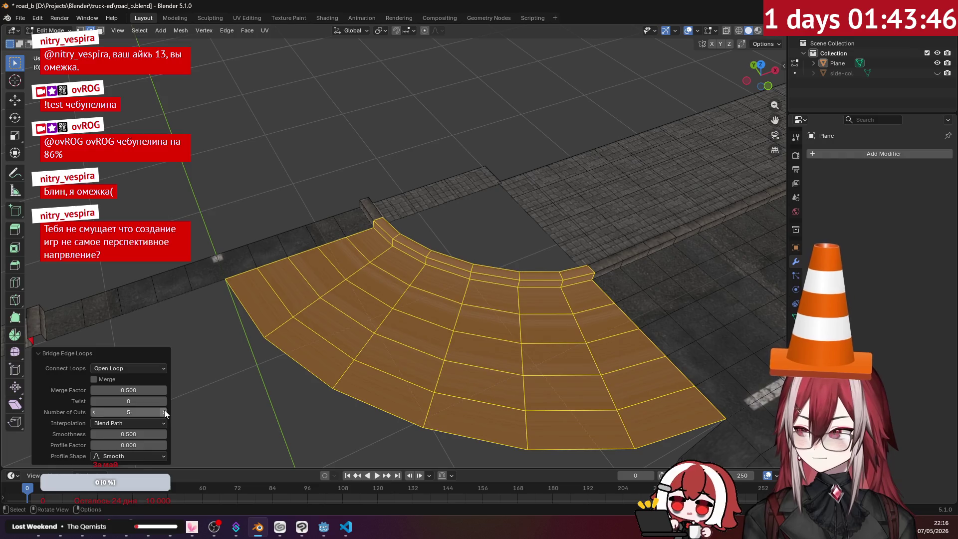
pyautogui.click(164, 412)
pyautogui.click(164, 411)
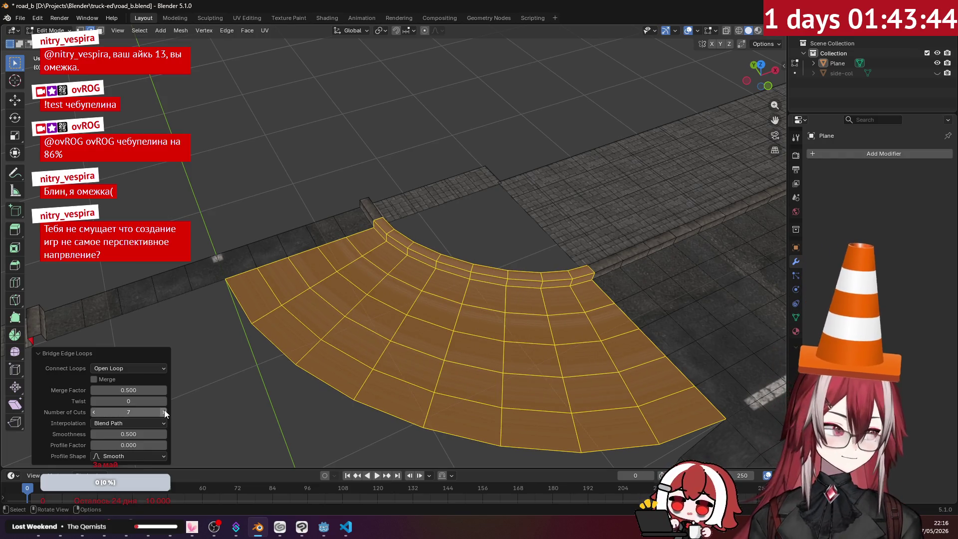
pyautogui.click(165, 411)
pyautogui.hotkey('alt', 'a')
pyautogui.moveTo(319, 249)
pyautogui.mouseDown(button='middle')
pyautogui.moveTo(375, 242)
pyautogui.moveTo(558, 301)
pyautogui.moveTo(419, 228)
pyautogui.mouseUp(button='middle')
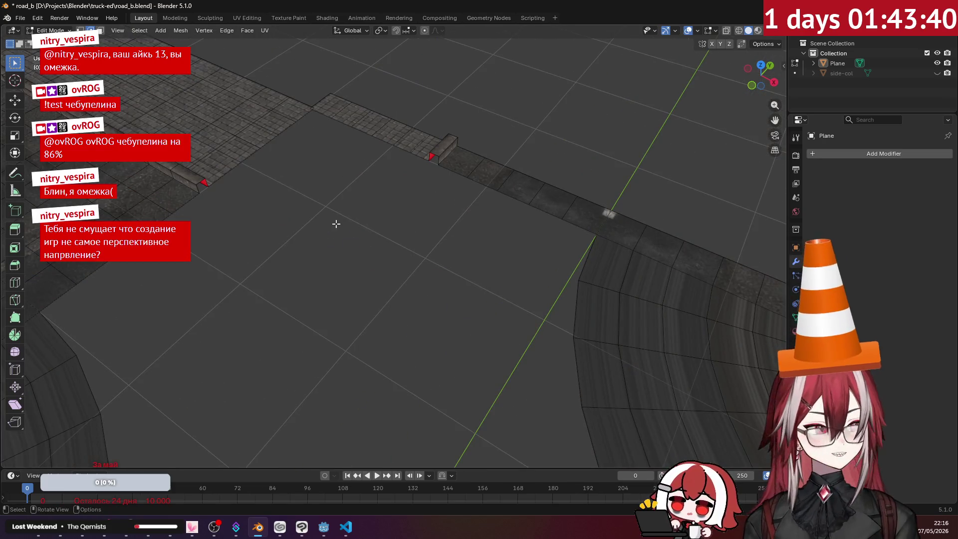
# - Extrude a new two-segment edge chain from the corner vertex along the curb
pyautogui.moveTo(336, 224)
pyautogui.mouseDown(button='middle')
pyautogui.moveTo(522, 235)
pyautogui.moveTo(353, 237)
pyautogui.mouseUp(button='middle')
pyautogui.keyDown('shift'); pyautogui.moveTo(269, 257); pyautogui.dragTo(415, 192); pyautogui.keyUp('shift')
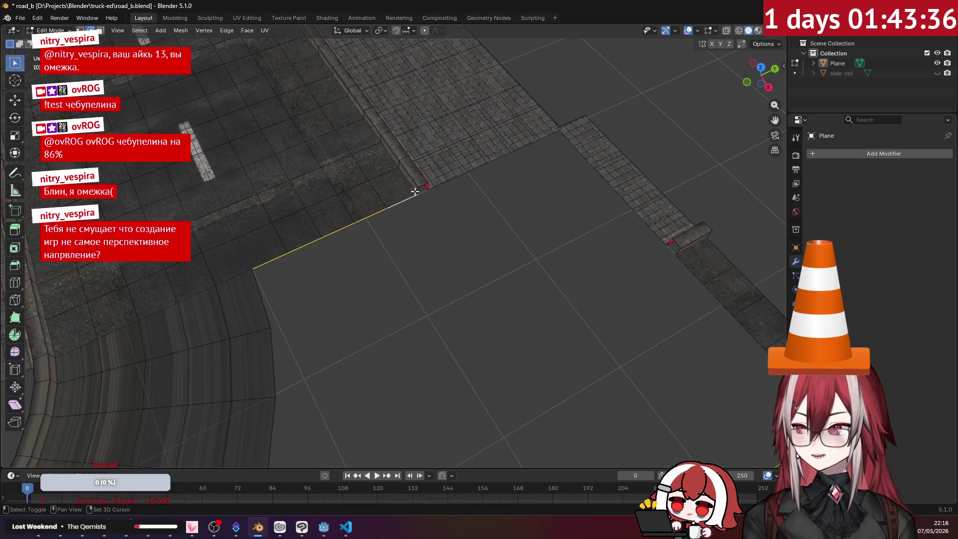
pyautogui.scroll(2, 417, 190)
pyautogui.keyDown('shift'); pyautogui.click(436, 162); pyautogui.keyUp('shift')
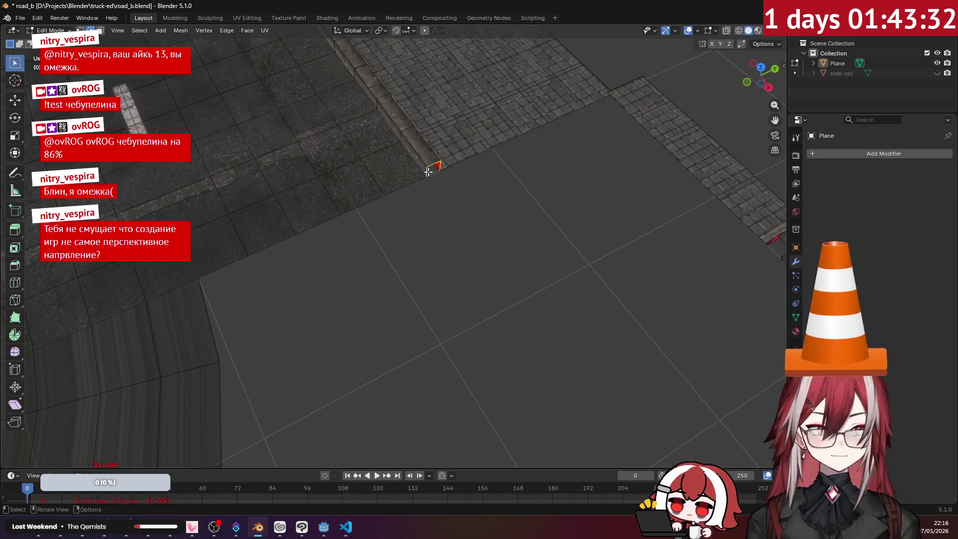
pyautogui.scroll(2, 388, 171)
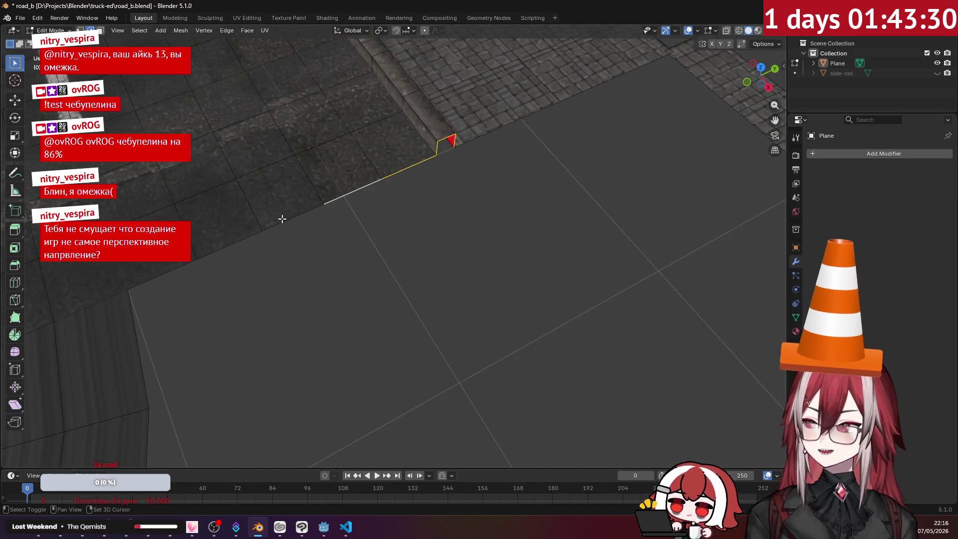
pyautogui.moveTo(226, 243)
pyautogui.mouseDown(button='middle')
pyautogui.moveTo(520, 237)
pyautogui.moveTo(424, 249)
pyautogui.moveTo(367, 240)
pyautogui.moveTo(226, 292)
pyautogui.mouseUp(button='middle')
pyautogui.keyDown('ctrl'); pyautogui.rightClick(297, 229); pyautogui.keyUp('ctrl')
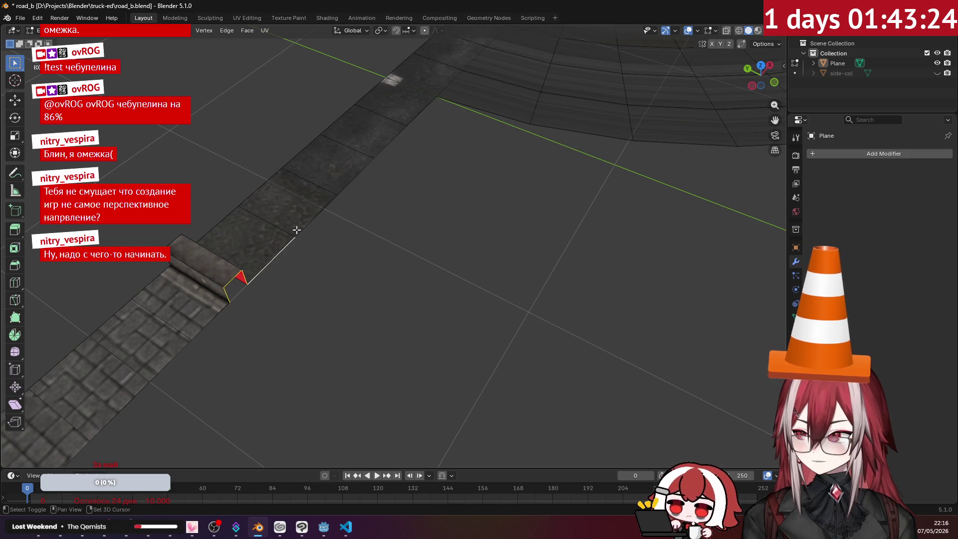
pyautogui.keyDown('ctrl'); pyautogui.rightClick(374, 160); pyautogui.keyUp('ctrl')
pyautogui.scroll(-3, 417, 122)
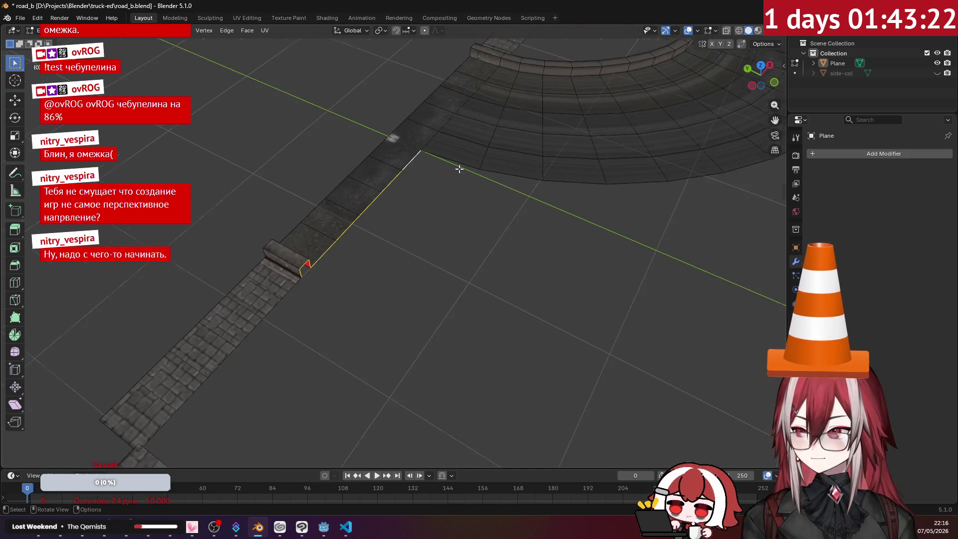
pyautogui.moveTo(416, 122); pyautogui.dragTo(368, 204, button='middle')
# - Try a subdivided bridge across the corner gap, then undo it
pyautogui.hotkey('ctrl', 'e')
pyautogui.click(368, 205)
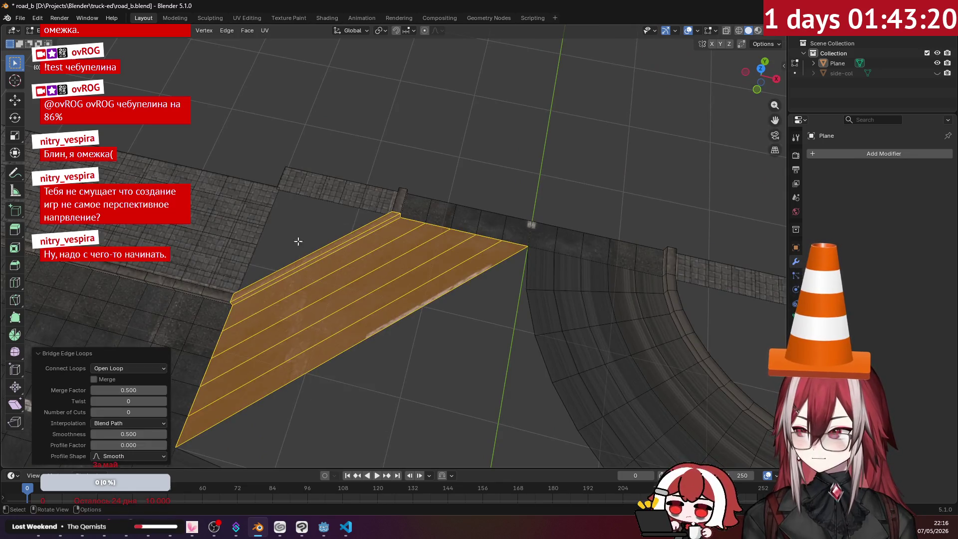
pyautogui.click(165, 412)
pyautogui.click(165, 412)
pyautogui.moveTo(165, 412); pyautogui.dragTo(182, 412)
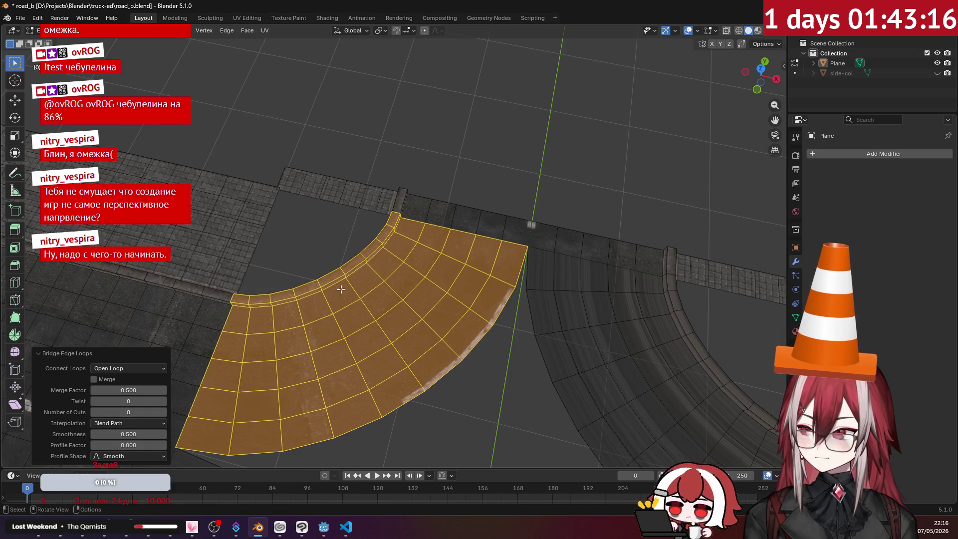
pyautogui.hotkey('ctrl', 'z')
pyautogui.scroll(-3, 517, 220)
pyautogui.moveTo(473, 166)
pyautogui.mouseDown(button='middle')
pyautogui.moveTo(383, 141)
pyautogui.moveTo(391, 207)
pyautogui.mouseUp(button='middle')
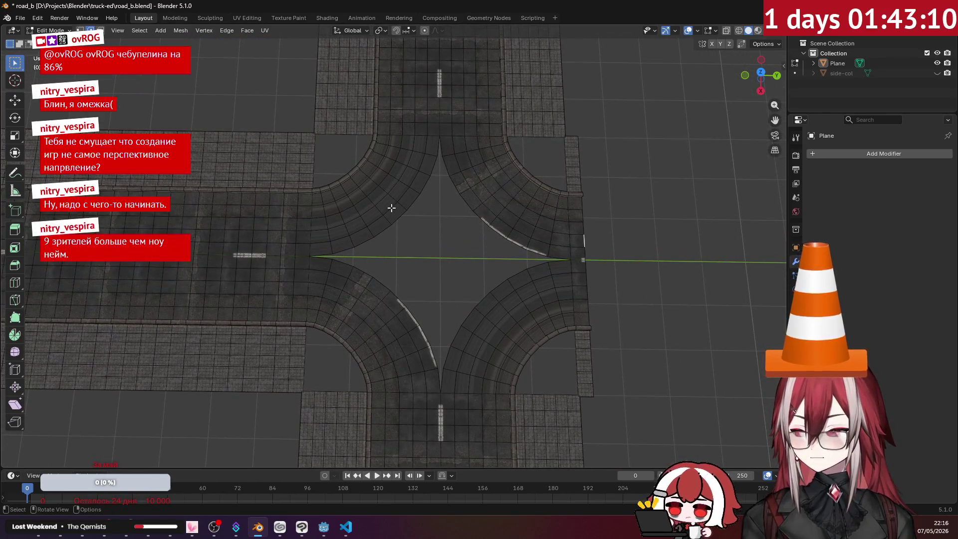
# - In vertex mode, select the two left-tip vertices of the open centre and move them inward
pyautogui.scroll(6, 387, 207)
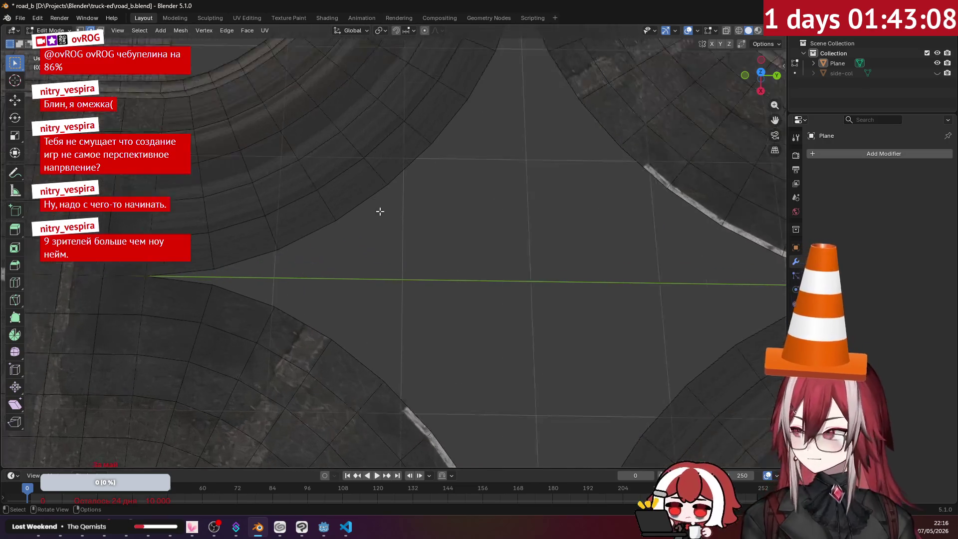
pyautogui.scroll(-2, 226, 169)
pyautogui.press('1')
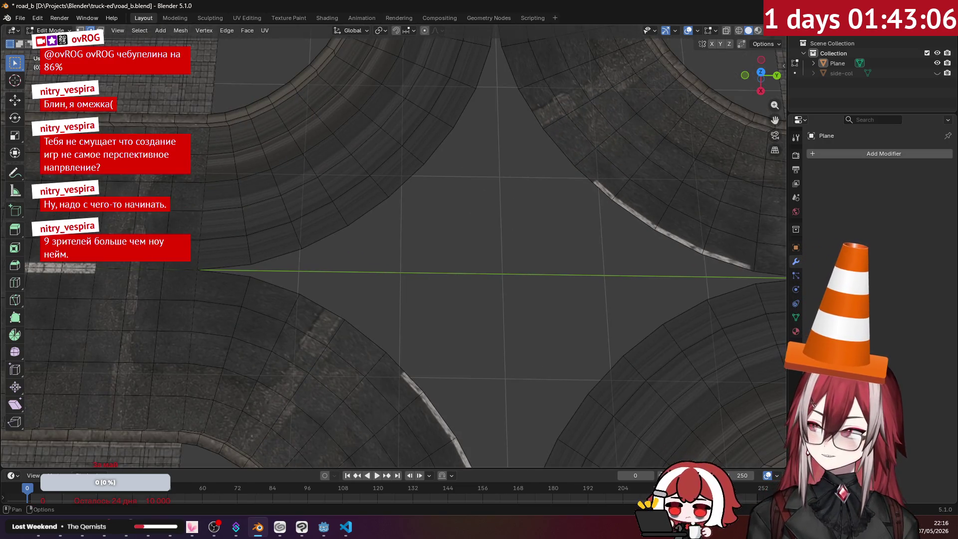
pyautogui.click(250, 263)
pyautogui.keyDown('shift'); pyautogui.click(249, 277); pyautogui.keyUp('shift')
pyautogui.scroll(2, 295, 271)
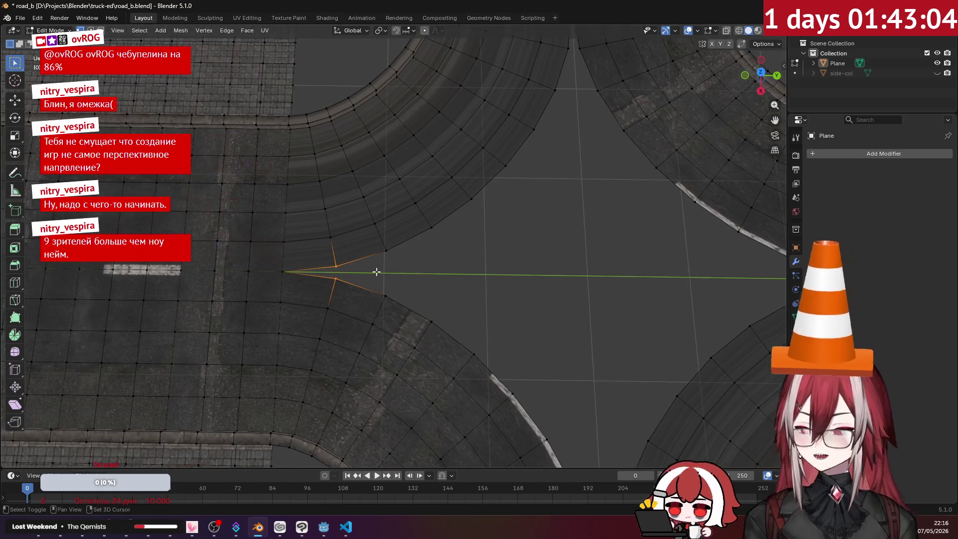
pyautogui.scroll(-3, 381, 269)
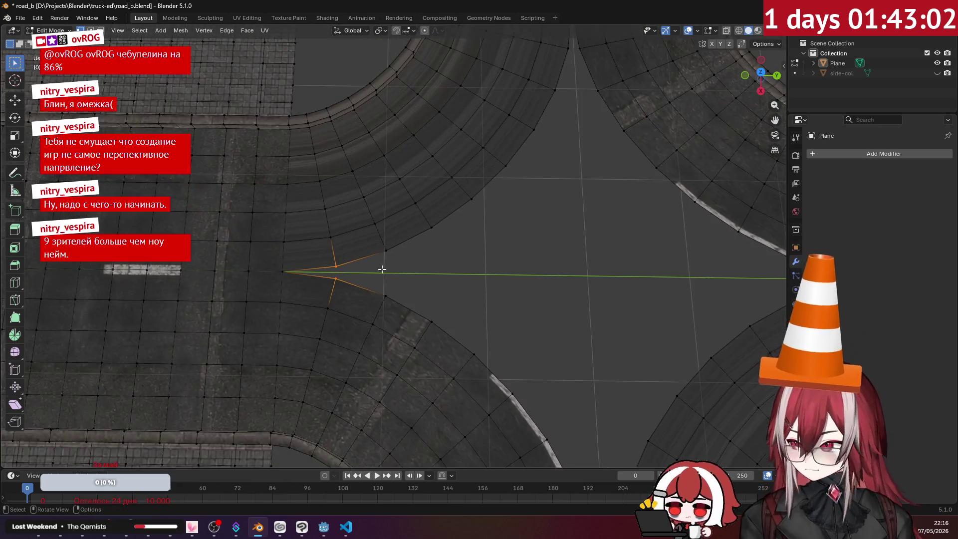
pyautogui.scroll(-2, 402, 244)
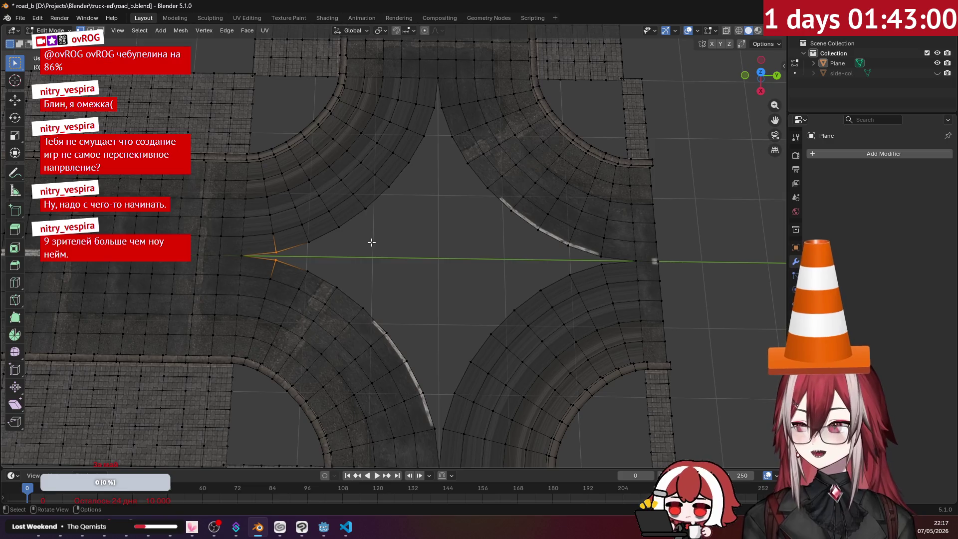
pyautogui.moveTo(371, 241); pyautogui.dragTo(371, 201, button='middle')
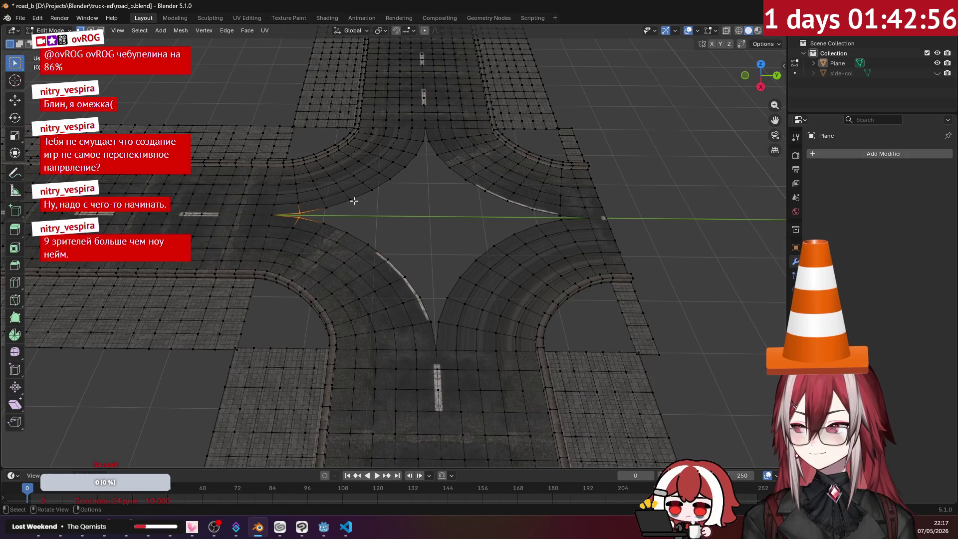
pyautogui.scroll(2, 314, 195)
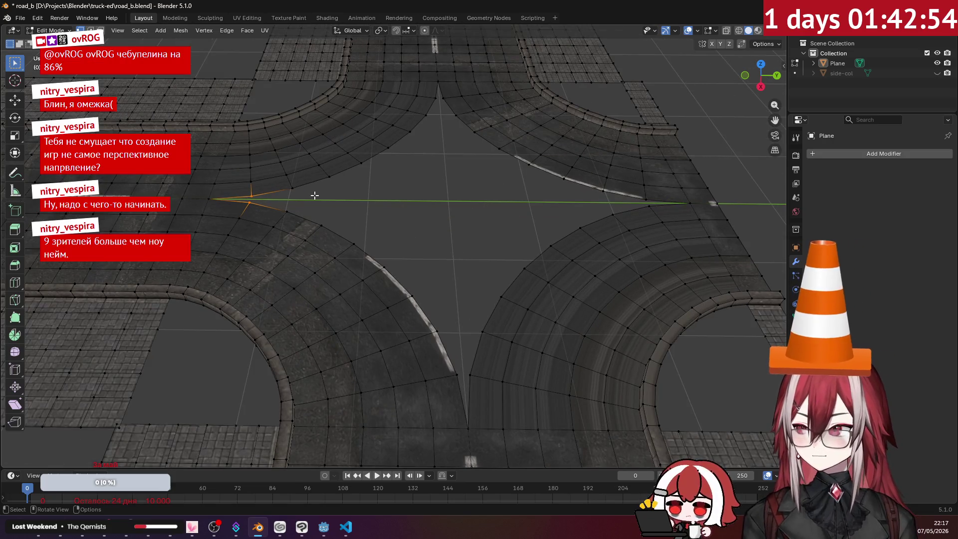
pyautogui.press('KP_Decimal')
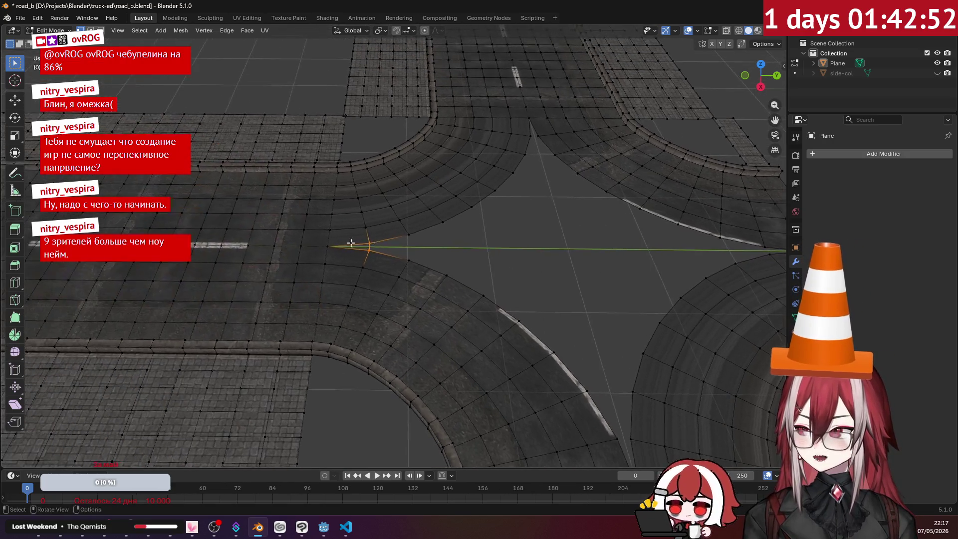
pyautogui.press('g')
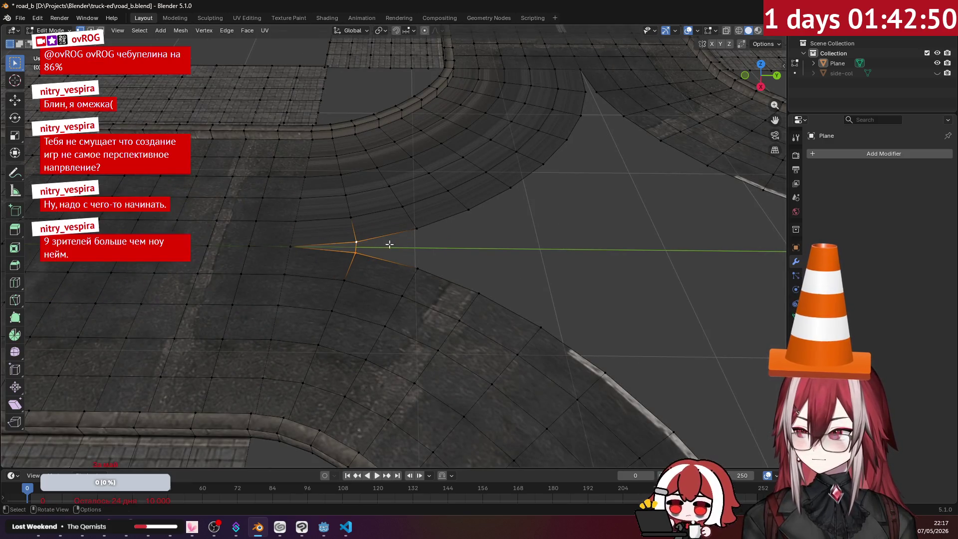
pyautogui.click(459, 250)
pyautogui.scroll(-1, 473, 249)
pyautogui.scroll(-3, 434, 238)
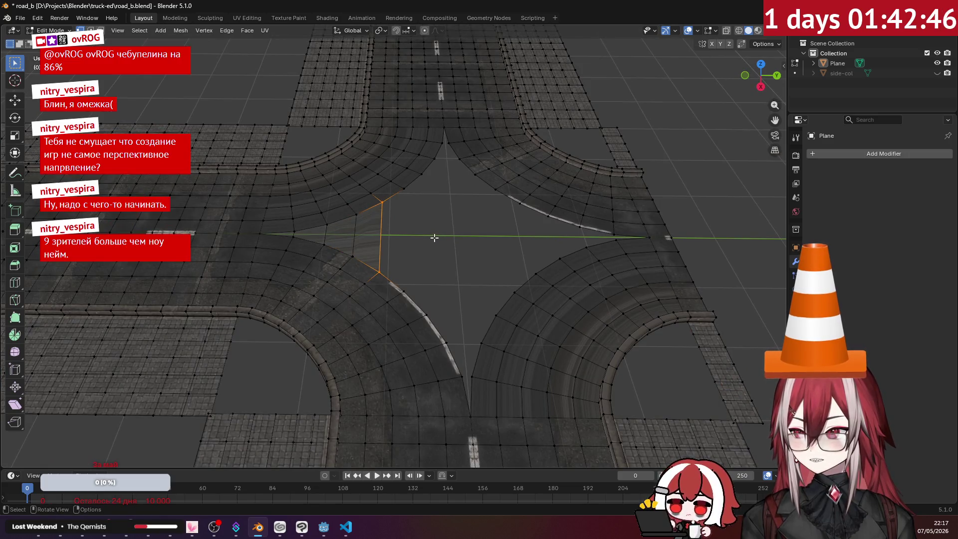
# - Move the left-tip edge onto the curb corner vertices, closing the wedge with a triangular face
pyautogui.moveTo(439, 236)
pyautogui.mouseDown(button='middle')
pyautogui.moveTo(337, 279)
pyautogui.moveTo(331, 273)
pyautogui.moveTo(449, 223)
pyautogui.mouseUp(button='middle')
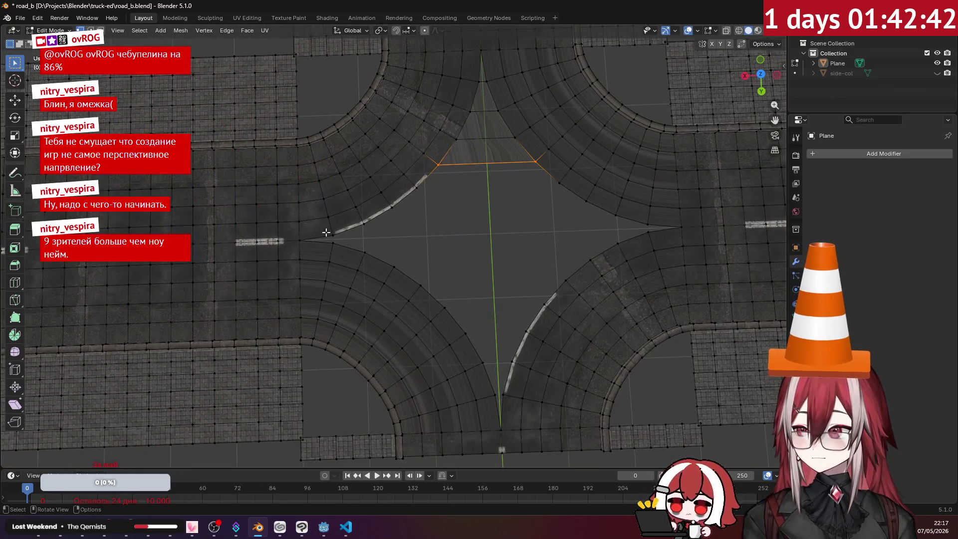
pyautogui.click(298, 240)
pyautogui.keyDown('shift'); pyautogui.click(332, 234); pyautogui.keyUp('shift')
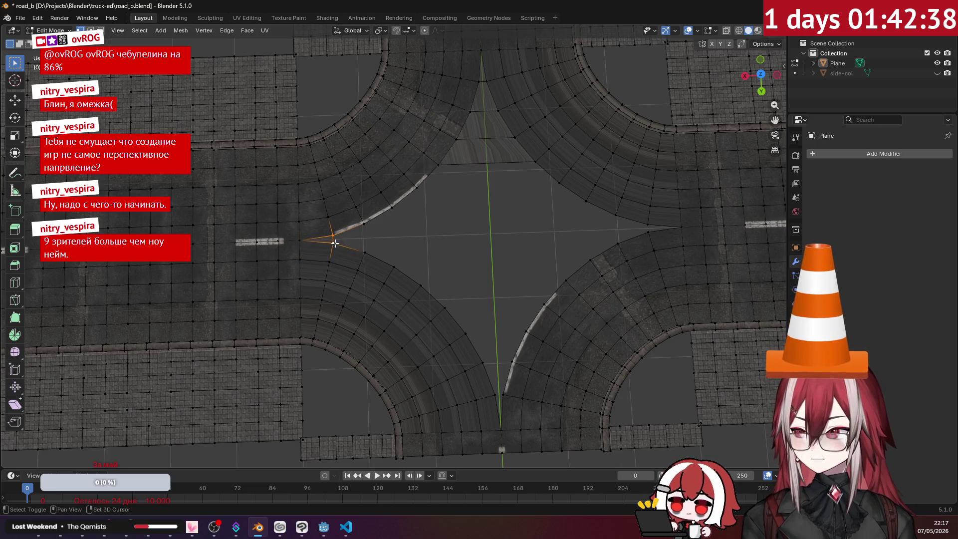
pyautogui.click(364, 238)
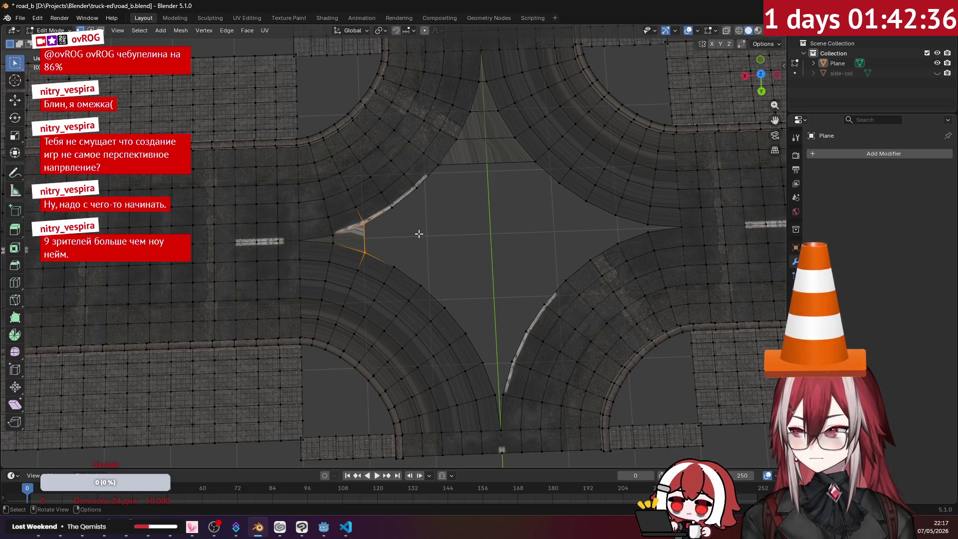
pyautogui.press('g')
pyautogui.click(418, 234)
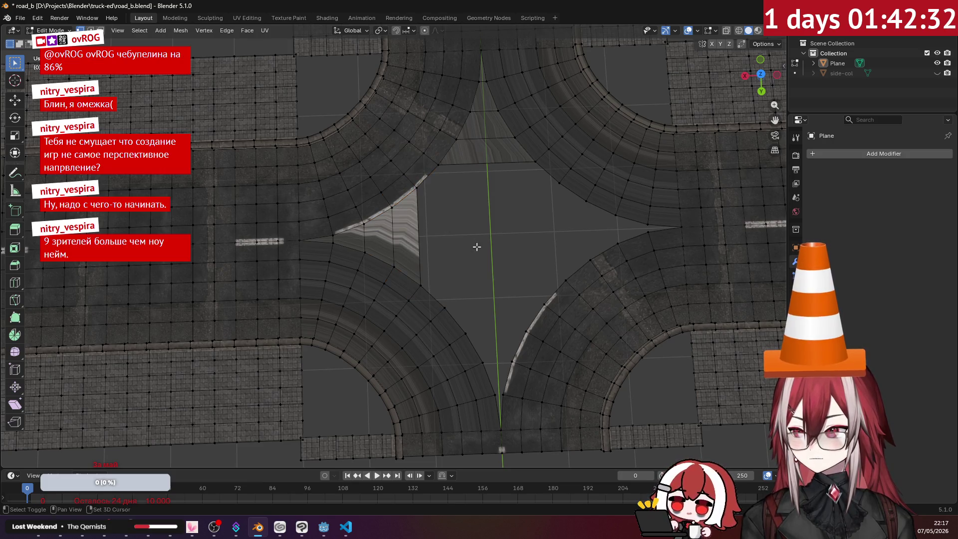
pyautogui.moveTo(418, 234)
pyautogui.mouseDown(button='middle')
pyautogui.moveTo(432, 263)
pyautogui.moveTo(347, 243)
pyautogui.moveTo(320, 268)
pyautogui.mouseUp(button='middle')
pyautogui.click(249, 289)
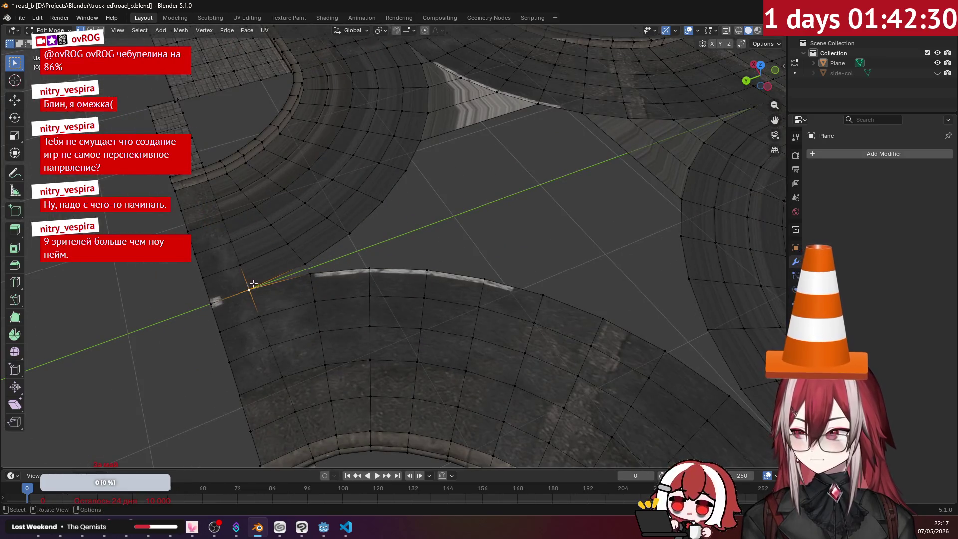
# - Merge the stray tip vertex into its neighbour using Merge At Last
pyautogui.keyDown('shift'); pyautogui.click(312, 273); pyautogui.keyUp('shift')
pyautogui.press('m')
pyautogui.click(310, 272)
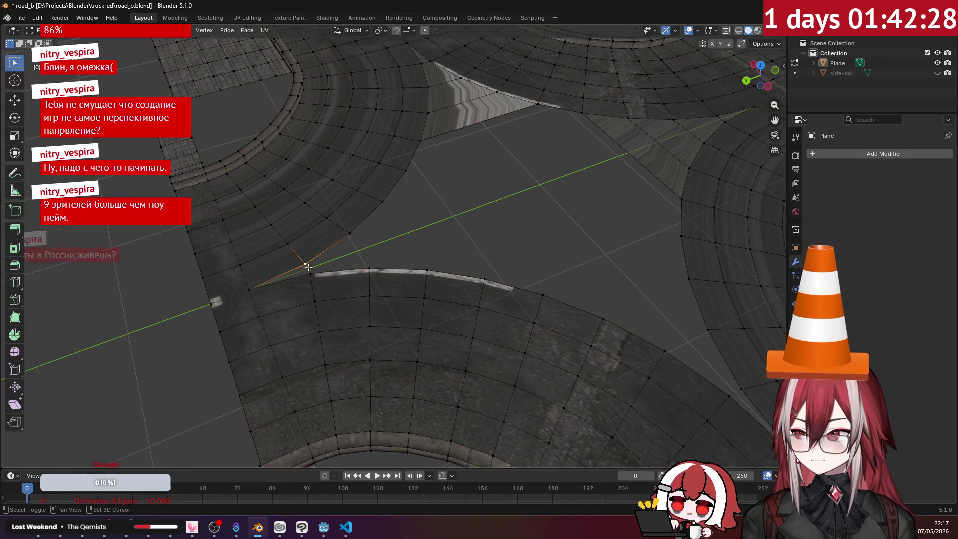
pyautogui.moveTo(422, 246)
pyautogui.mouseDown(button='middle')
pyautogui.moveTo(445, 229)
pyautogui.moveTo(421, 242)
pyautogui.mouseUp(button='middle')
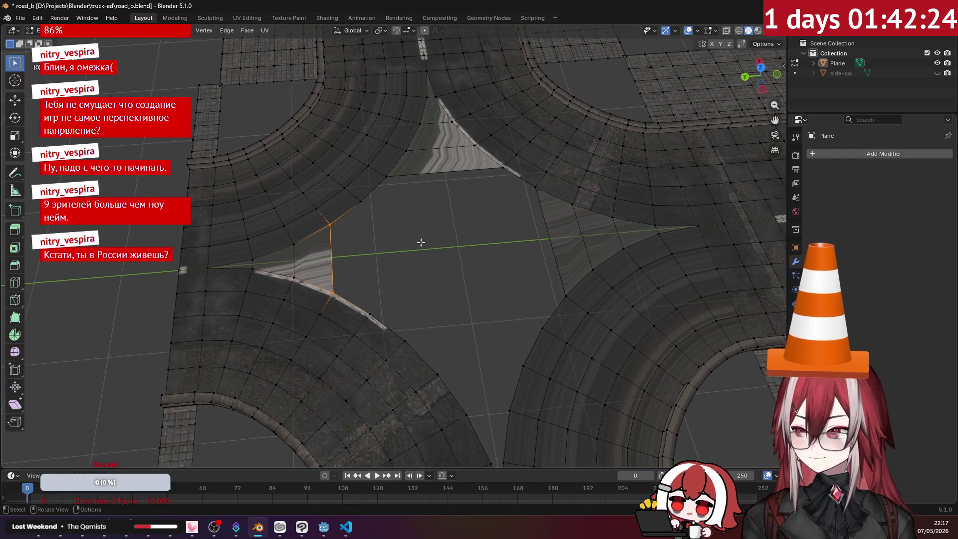
pyautogui.keyDown('shift'); pyautogui.scroll(-5, 442, 261); pyautogui.keyUp('shift')
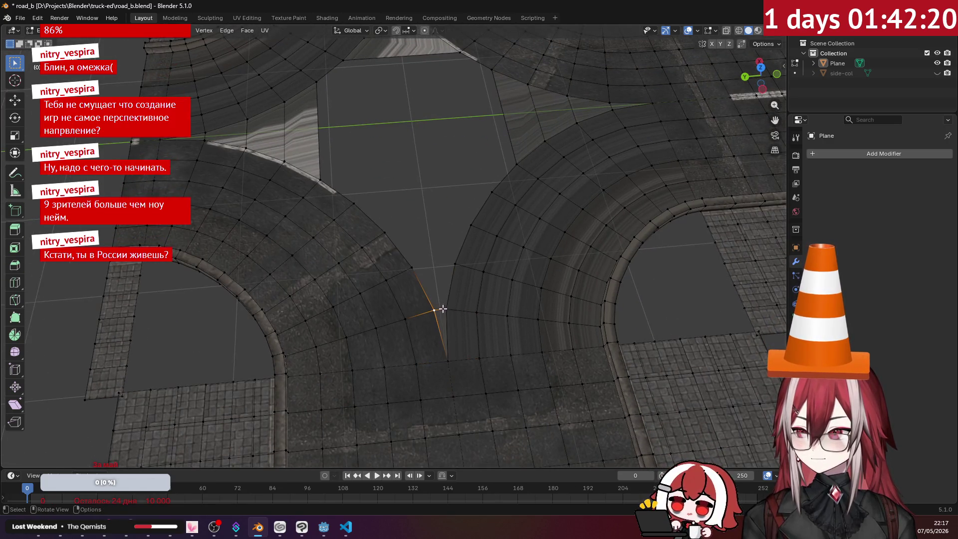
pyautogui.click(441, 252)
pyautogui.moveTo(414, 169)
pyautogui.mouseDown(button='middle')
pyautogui.moveTo(421, 152)
pyautogui.moveTo(436, 256)
pyautogui.moveTo(324, 221)
pyautogui.moveTo(417, 274)
pyautogui.moveTo(391, 253)
pyautogui.moveTo(348, 272)
pyautogui.moveTo(365, 233)
pyautogui.mouseUp(button='middle')
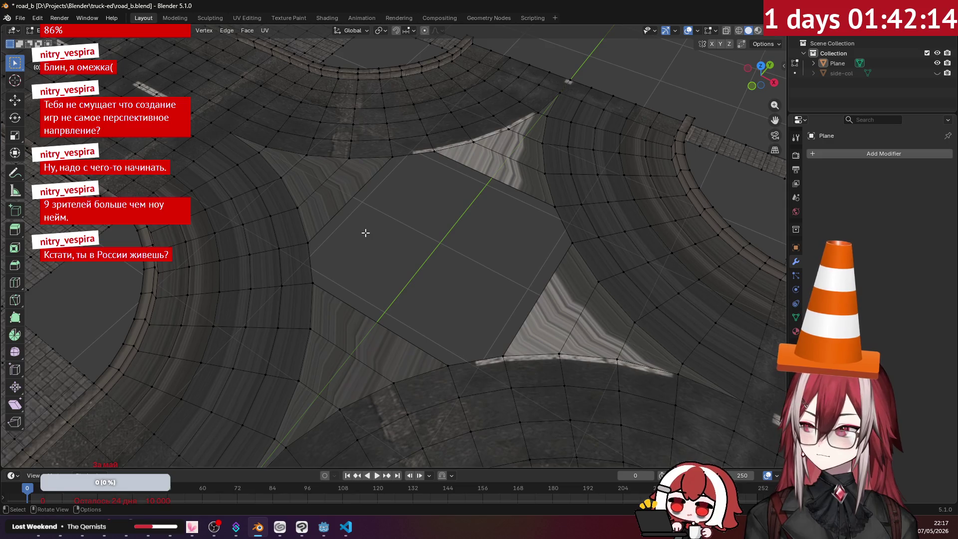
# - Select the eight border vertices of the open centre and fill them with a face
pyautogui.click(308, 243)
pyautogui.keyDown('shift'); pyautogui.click(313, 283); pyautogui.keyUp('shift')
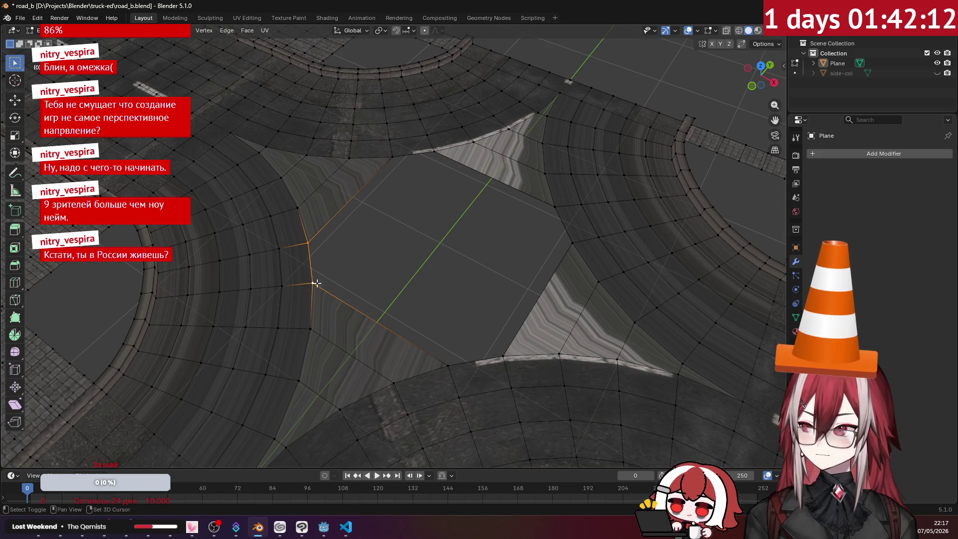
pyautogui.keyDown('shift'); pyautogui.click(448, 366); pyautogui.keyUp('shift')
pyautogui.keyDown('shift'); pyautogui.click(504, 356); pyautogui.keyUp('shift')
pyautogui.keyDown('shift'); pyautogui.click(572, 242); pyautogui.keyUp('shift')
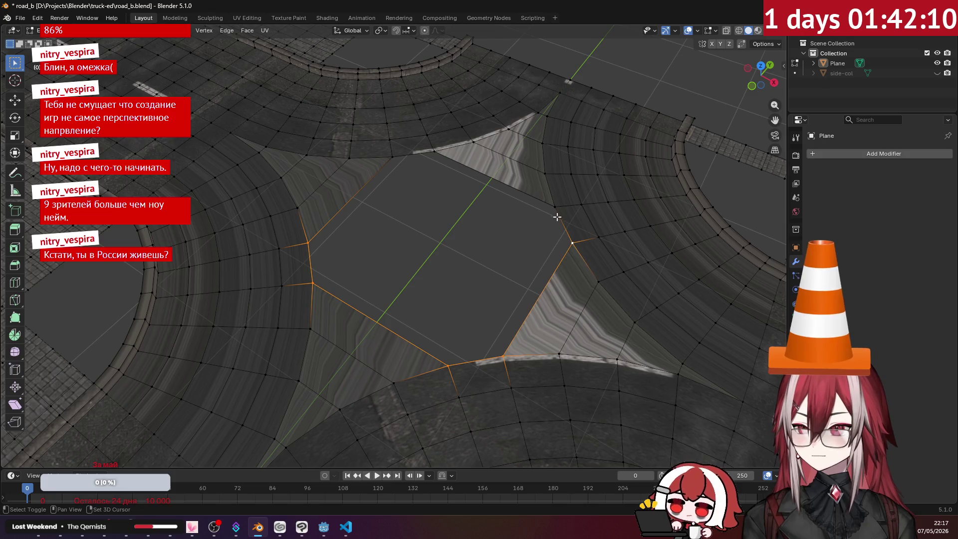
pyautogui.keyDown('shift'); pyautogui.click(554, 205); pyautogui.keyUp('shift')
pyautogui.keyDown('shift'); pyautogui.click(433, 150); pyautogui.keyUp('shift')
pyautogui.keyDown('shift'); pyautogui.click(392, 156); pyautogui.keyUp('shift')
pyautogui.press('f')
pyautogui.hotkey('alt', 'a')
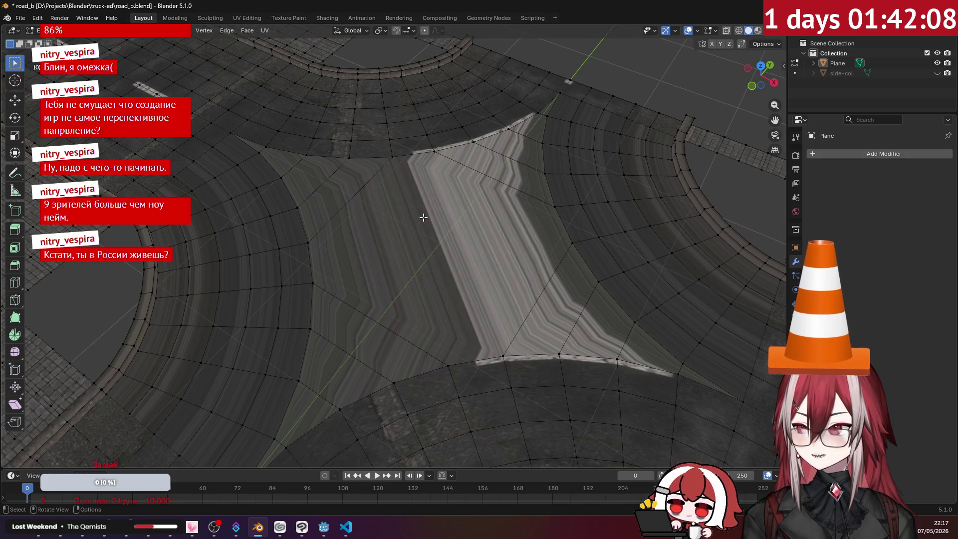
pyautogui.scroll(-2, 416, 217)
pyautogui.moveTo(417, 221)
pyautogui.mouseDown(button='middle')
pyautogui.moveTo(327, 278)
pyautogui.moveTo(360, 208)
pyautogui.moveTo(347, 198)
pyautogui.moveTo(346, 171)
pyautogui.moveTo(360, 225)
pyautogui.mouseUp(button='middle')
# - Knife-cut an edge across the centre face from the lower corner vertex to the upper-left vertex
pyautogui.scroll(2, 385, 223)
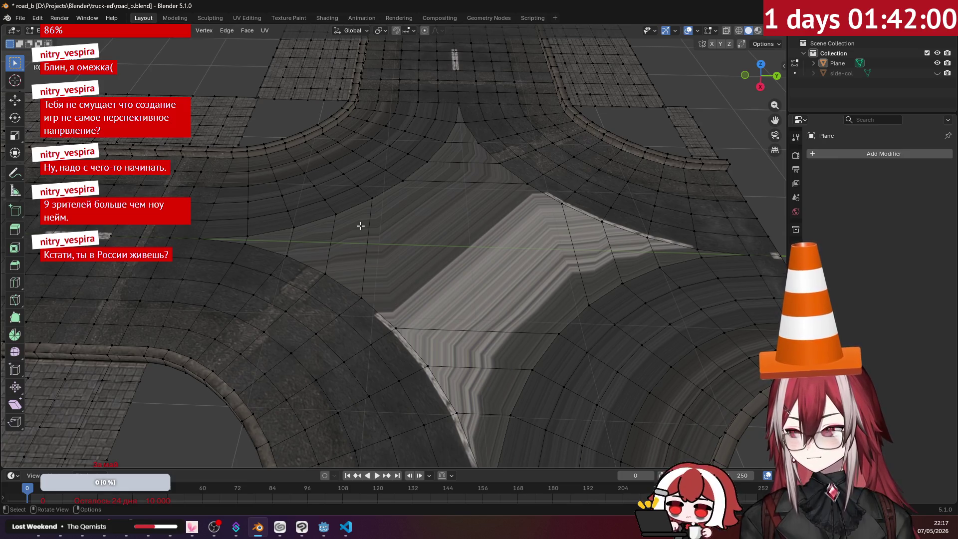
pyautogui.press('k')
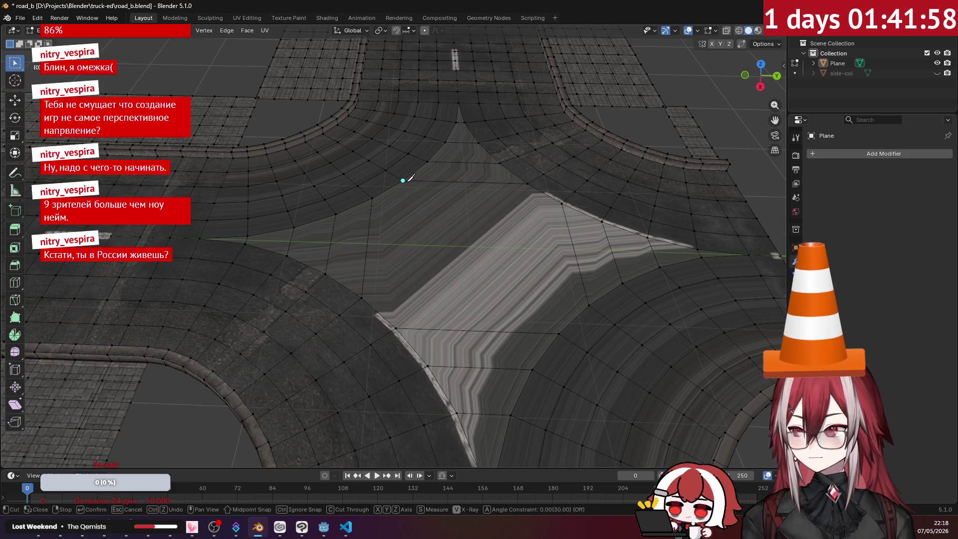
pyautogui.click(396, 328)
pyautogui.click(403, 180)
pyautogui.press('Return')
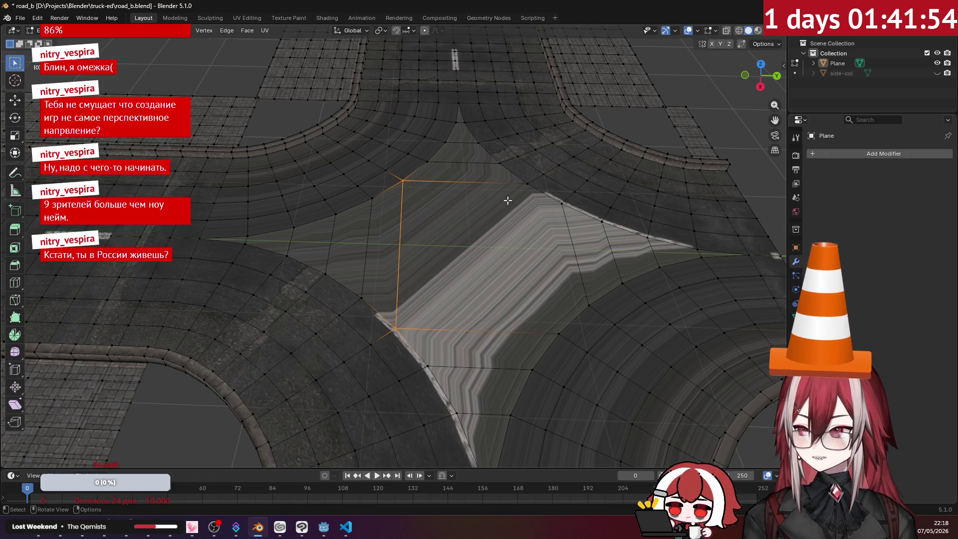
# - Knife-cut a second edge from the upper-right vertex to the lower-right vertex, then deselect all
pyautogui.press('k')
pyautogui.click(527, 185)
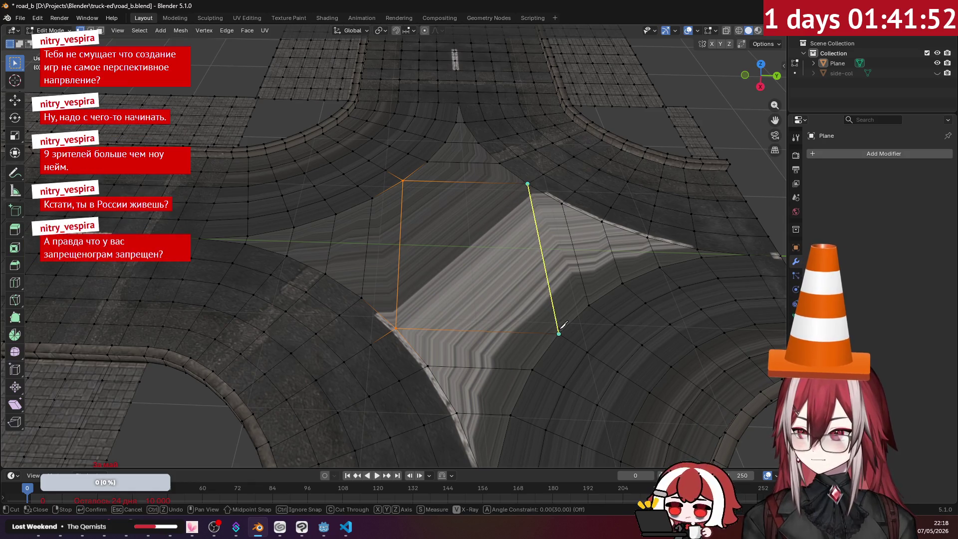
pyautogui.click(558, 333)
pyautogui.press('Return')
pyautogui.hotkey('alt', 'a')
pyautogui.moveTo(500, 263); pyautogui.dragTo(459, 223, button='middle')
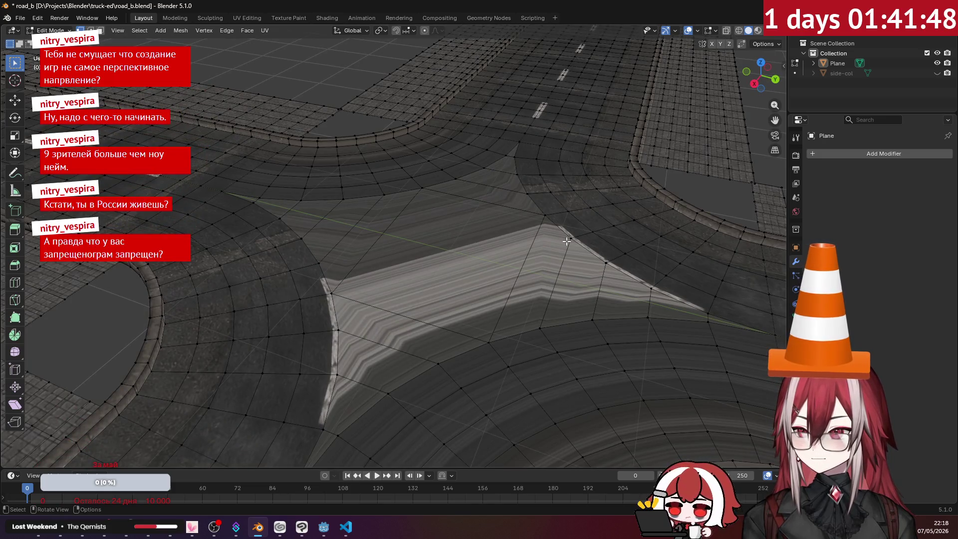
pyautogui.scroll(-3, 567, 241)
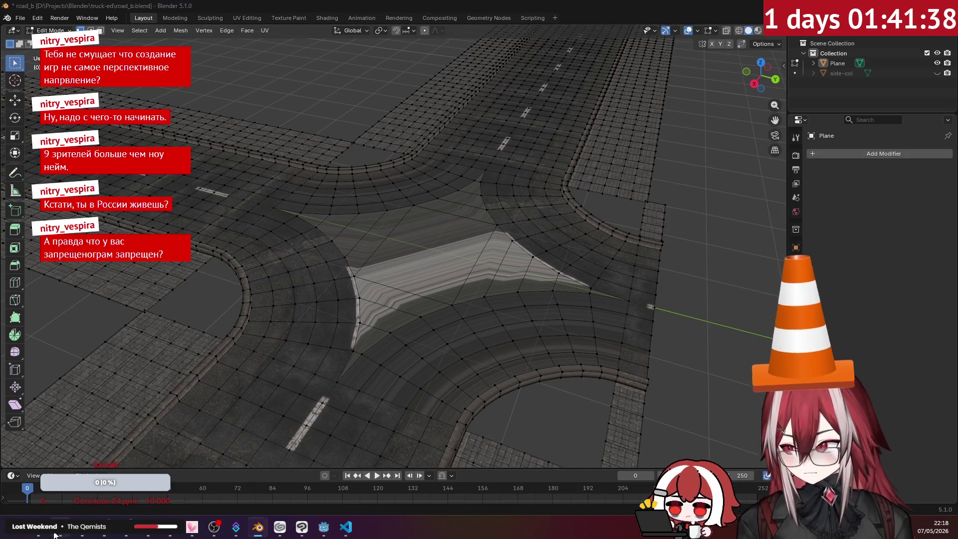
pyautogui.hotkey('alt', 'Tab')
pyautogui.hotkey('ctrl', 't')
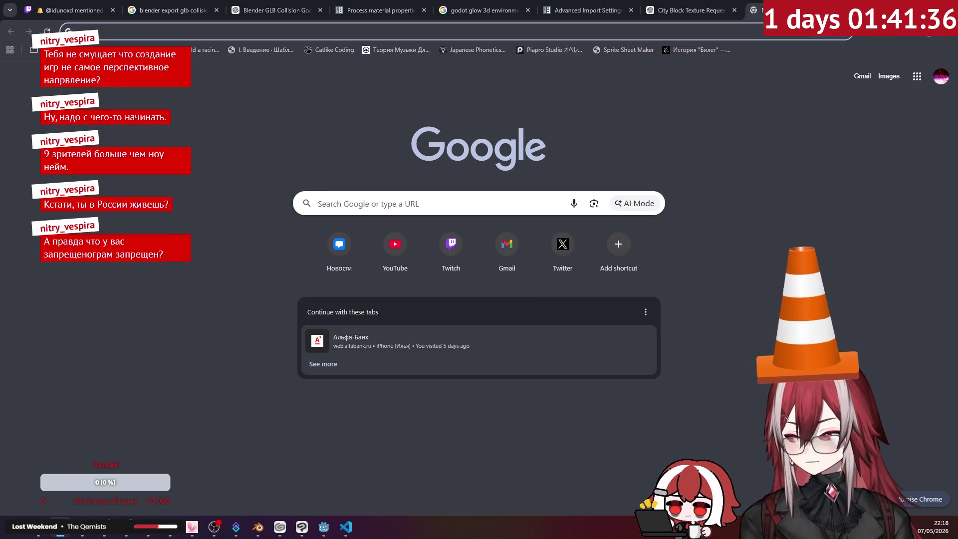
pyautogui.write('штые')
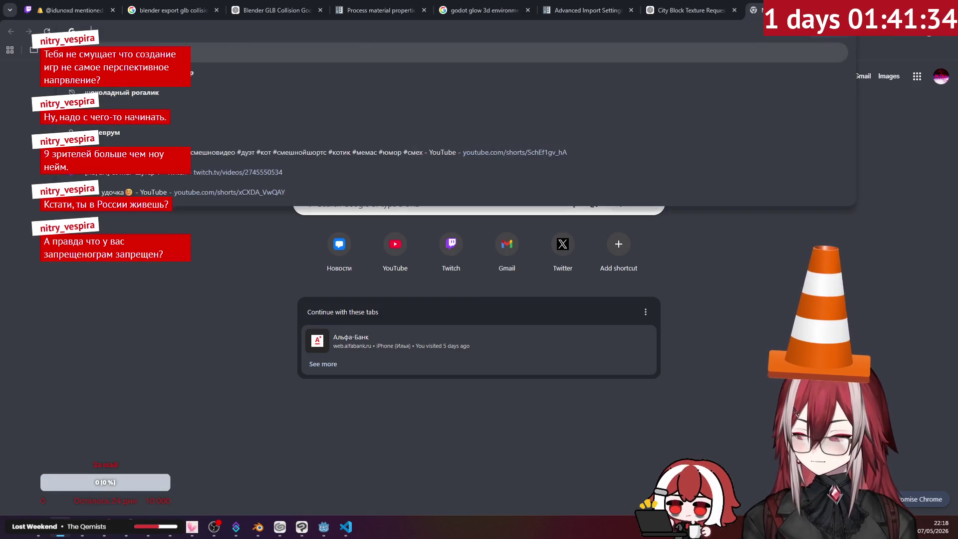
pyautogui.press('Return')
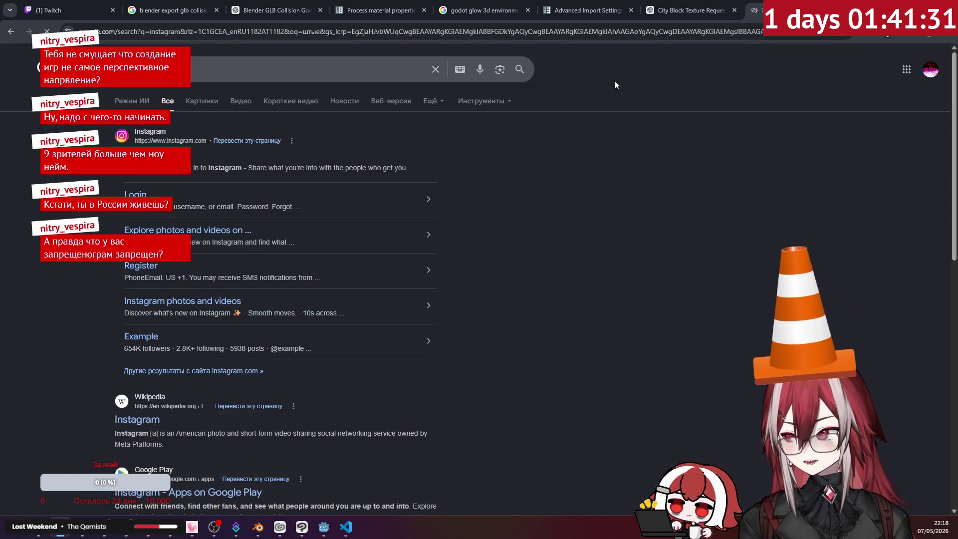
pyautogui.click(150, 132)
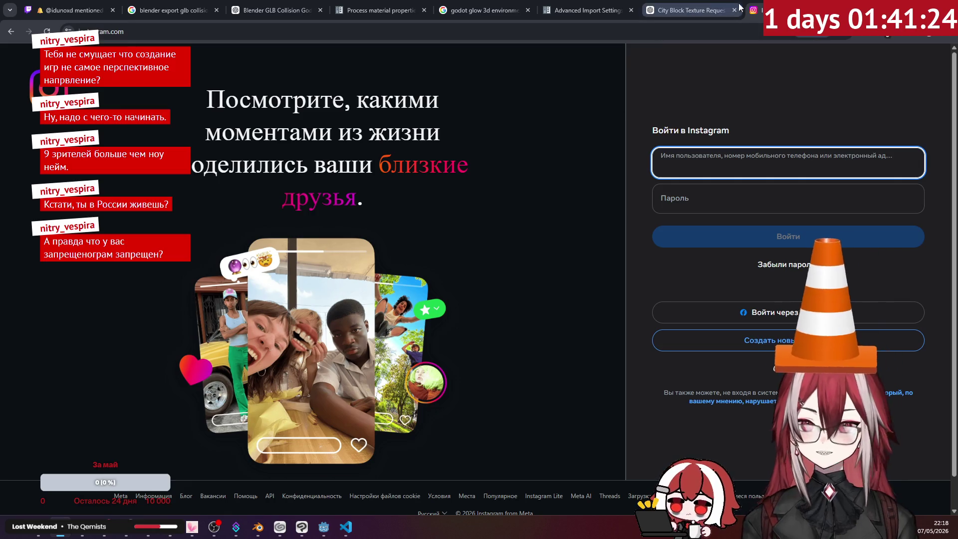
pyautogui.click(837, 10)
pyautogui.hotkey('alt', 'Tab')
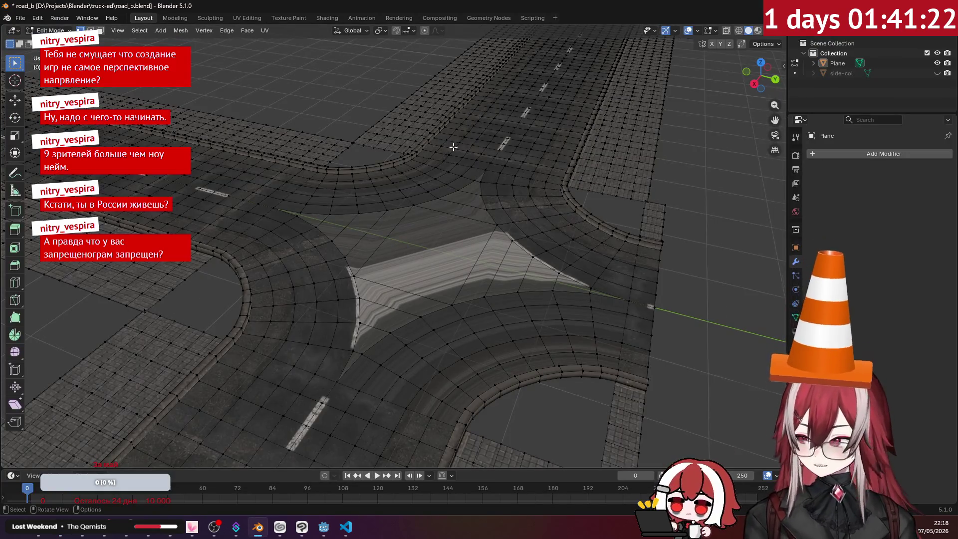
# - At the sidewalk corner gap, select the edge run along the lower sidewalk border
pyautogui.scroll(4, 453, 146)
pyautogui.moveTo(453, 146); pyautogui.dragTo(394, 225, button='middle')
pyautogui.scroll(-2, 381, 258)
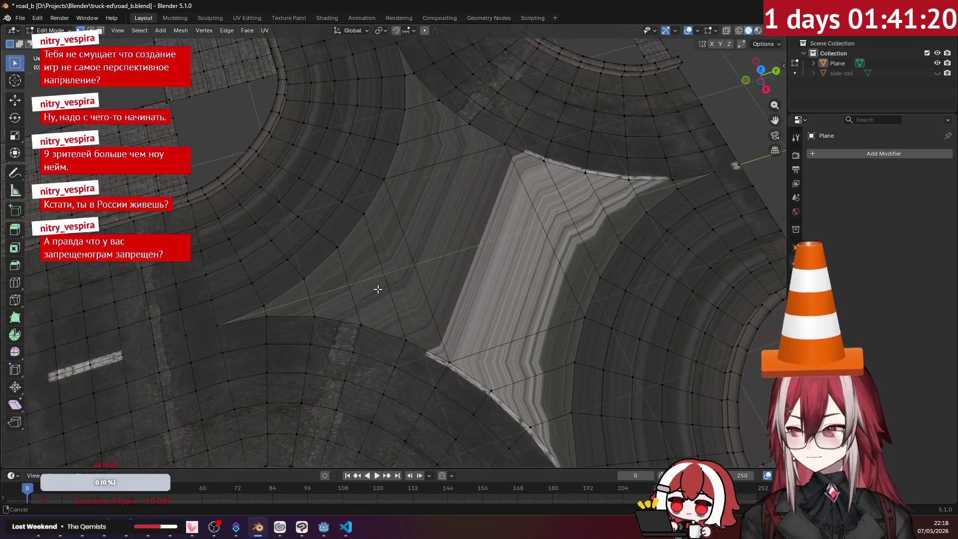
pyautogui.scroll(6, 423, 224)
pyautogui.moveTo(431, 247)
pyautogui.mouseDown(button='middle')
pyautogui.moveTo(420, 176)
pyautogui.moveTo(391, 186)
pyautogui.moveTo(393, 214)
pyautogui.mouseUp(button='middle')
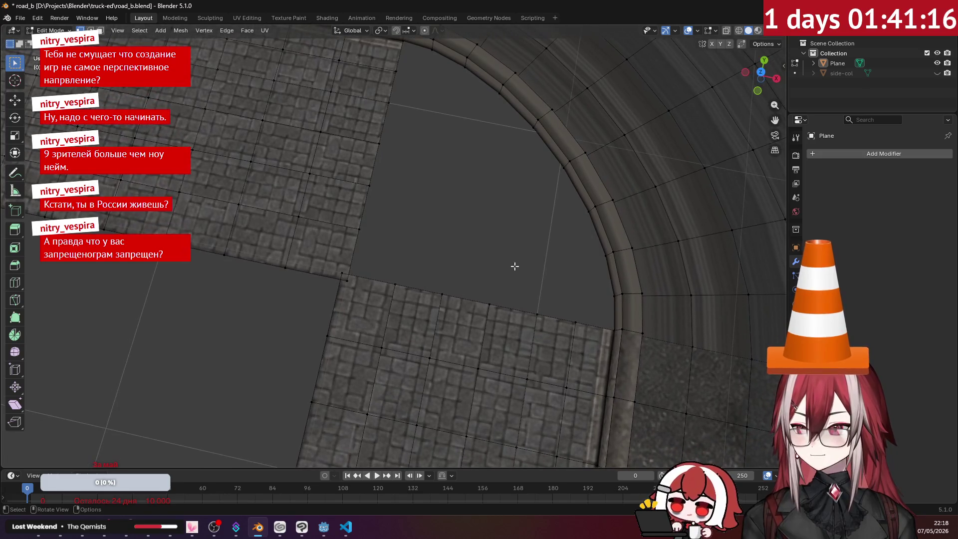
pyautogui.keyDown('shift'); pyautogui.click(576, 321); pyautogui.keyUp('shift')
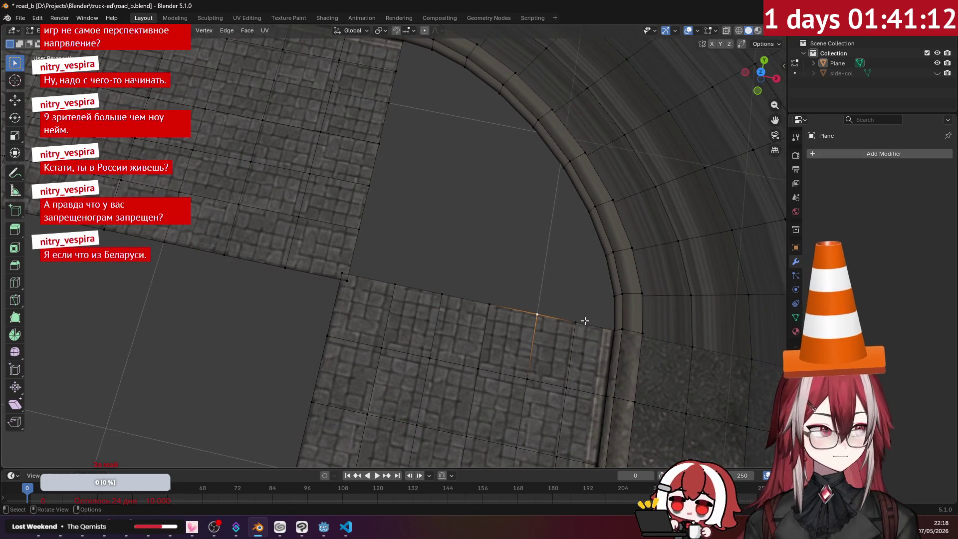
pyautogui.keyDown('ctrl'); pyautogui.click(560, 316); pyautogui.keyUp('ctrl')
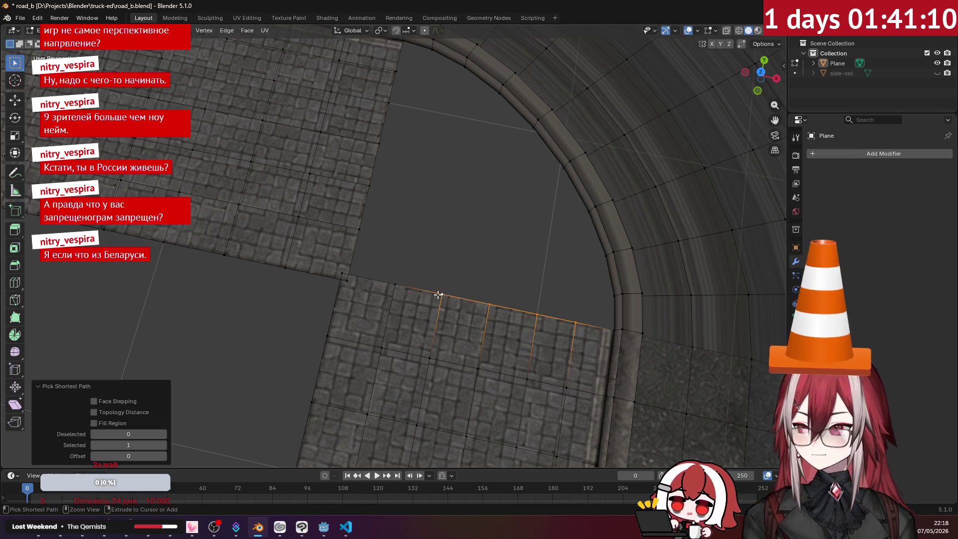
# - Extend the selection through the corner vertex and up the left sidewalk border
pyautogui.keyDown('ctrl'); pyautogui.click(347, 275); pyautogui.keyUp('ctrl')
pyautogui.keyDown('shift'); pyautogui.click(360, 229); pyautogui.keyUp('shift')
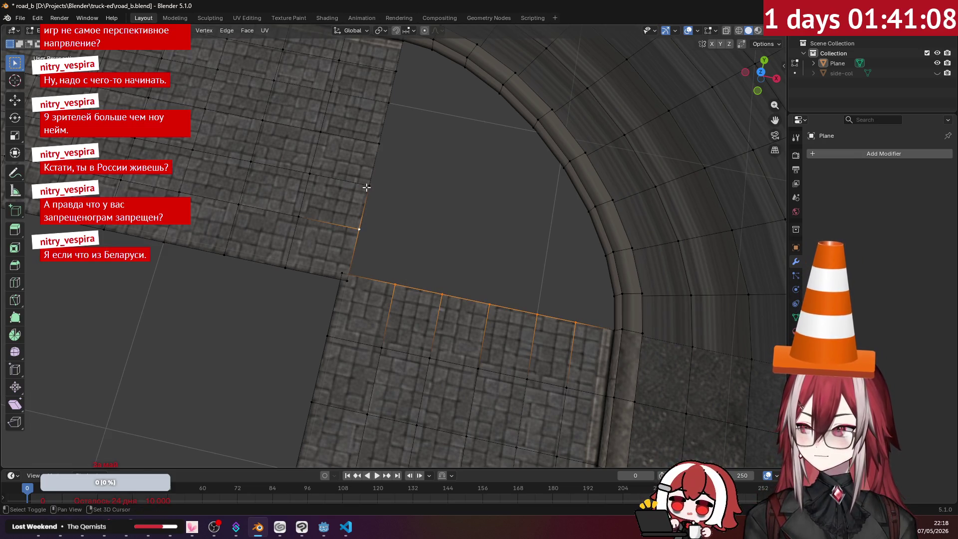
pyautogui.keyDown('shift'); pyautogui.click(379, 142); pyautogui.keyUp('shift')
pyautogui.keyDown('shift'); pyautogui.click(388, 103); pyautogui.keyUp('shift')
pyautogui.keyDown('shift'); pyautogui.click(395, 71); pyautogui.keyUp('shift')
pyautogui.moveTo(455, 133); pyautogui.dragTo(471, 113, button='middle')
pyautogui.hotkey('ctrl', 'e')
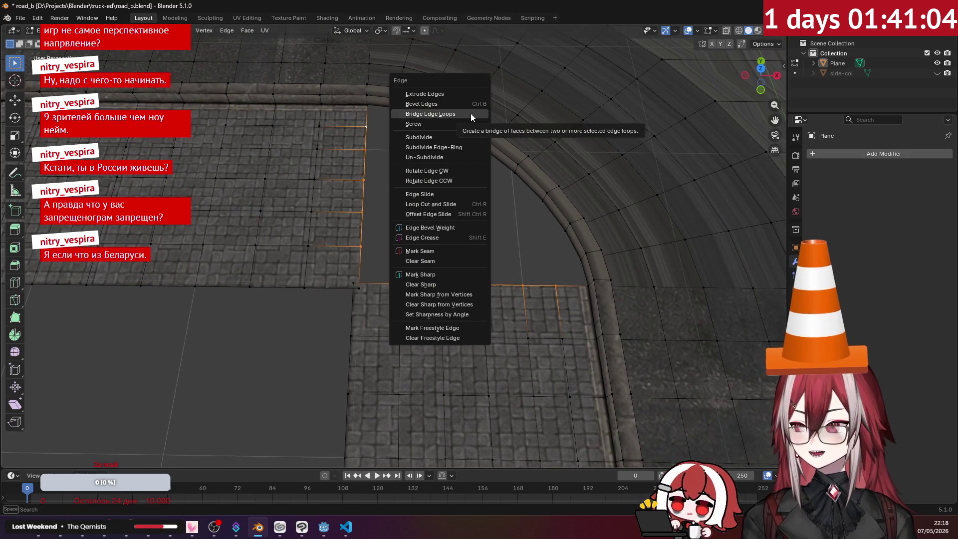
pyautogui.click(470, 112)
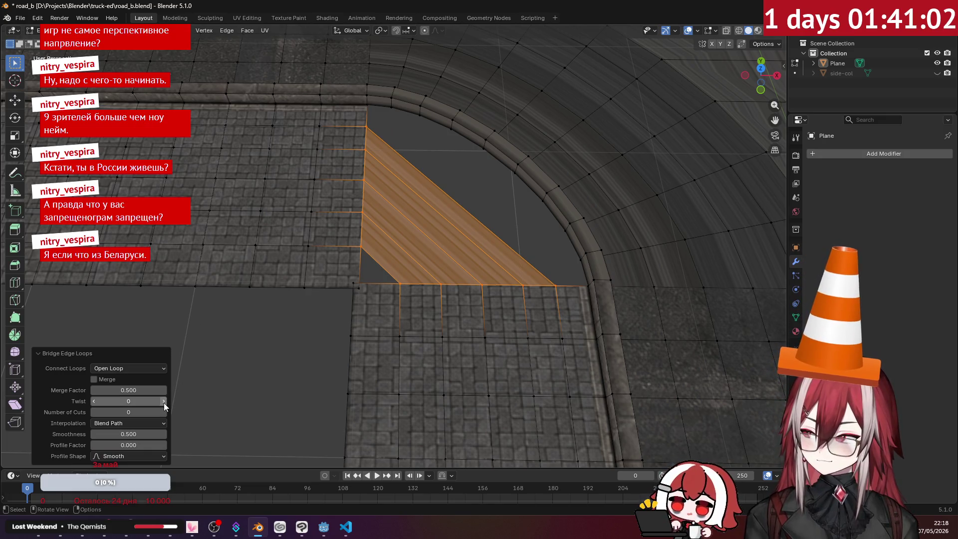
pyautogui.moveTo(166, 412)
pyautogui.mouseDown()
pyautogui.moveTo(200, 412)
pyautogui.moveTo(166, 412)
pyautogui.mouseUp()
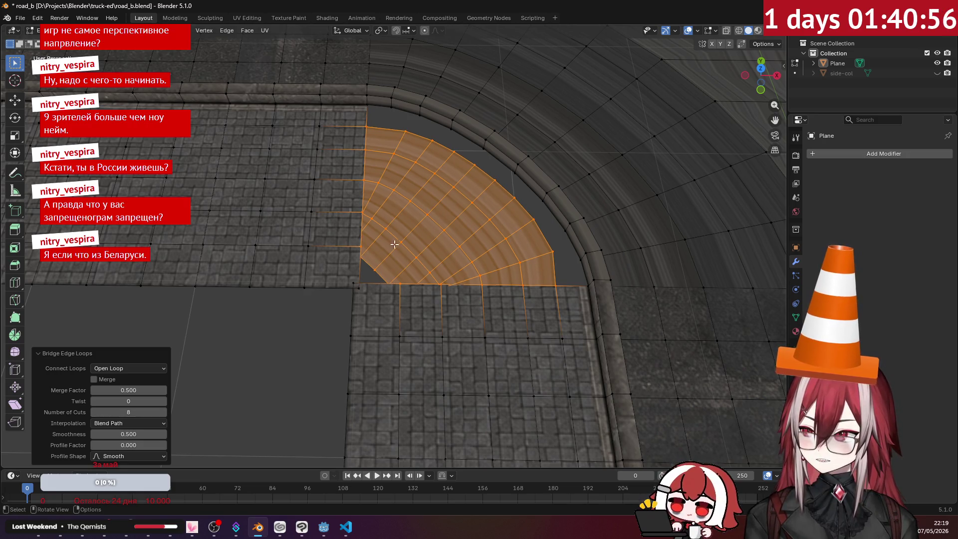
pyautogui.moveTo(394, 244); pyautogui.dragTo(362, 204, button='middle')
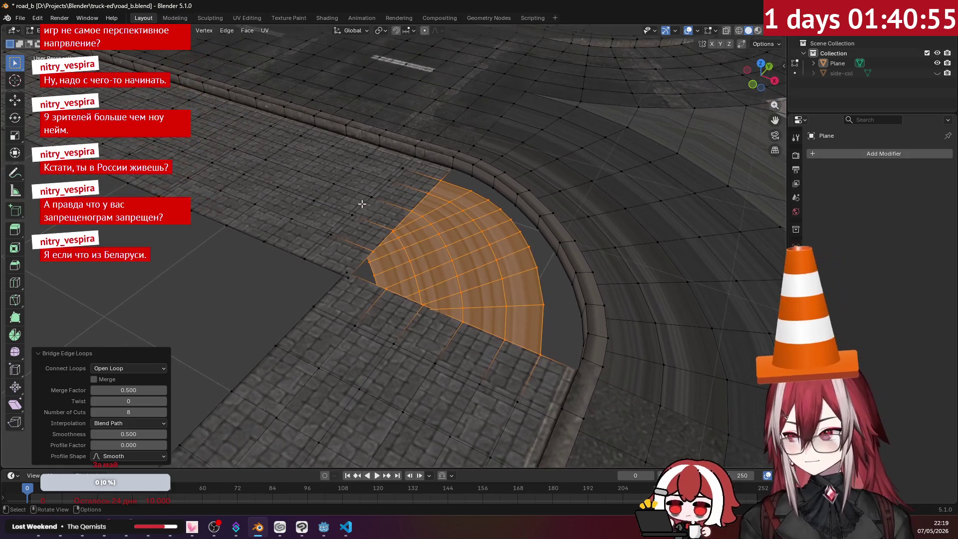
pyautogui.click(95, 413)
pyautogui.click(96, 413)
pyautogui.click(96, 413)
pyautogui.click(95, 413)
pyautogui.click(96, 413)
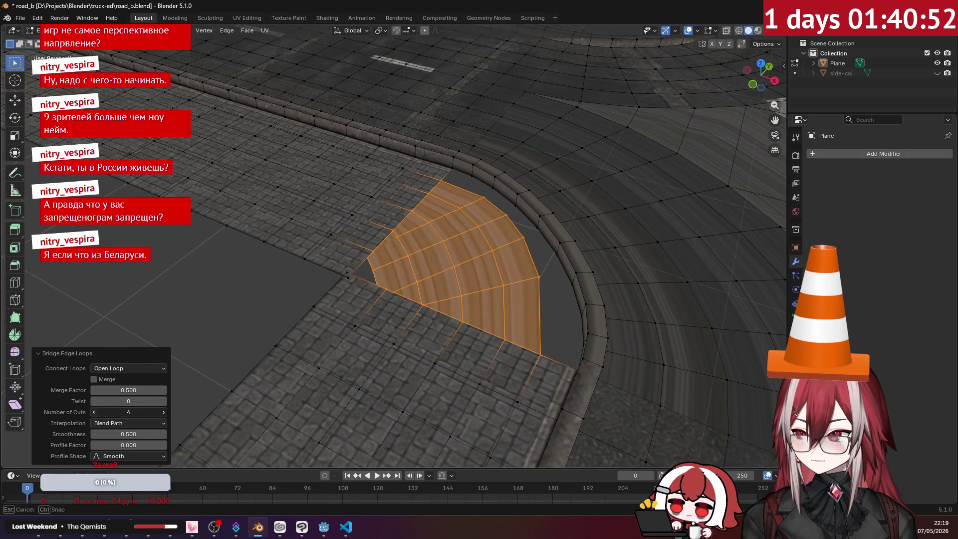
pyautogui.click(96, 413)
pyautogui.click(96, 413)
pyautogui.click(96, 413)
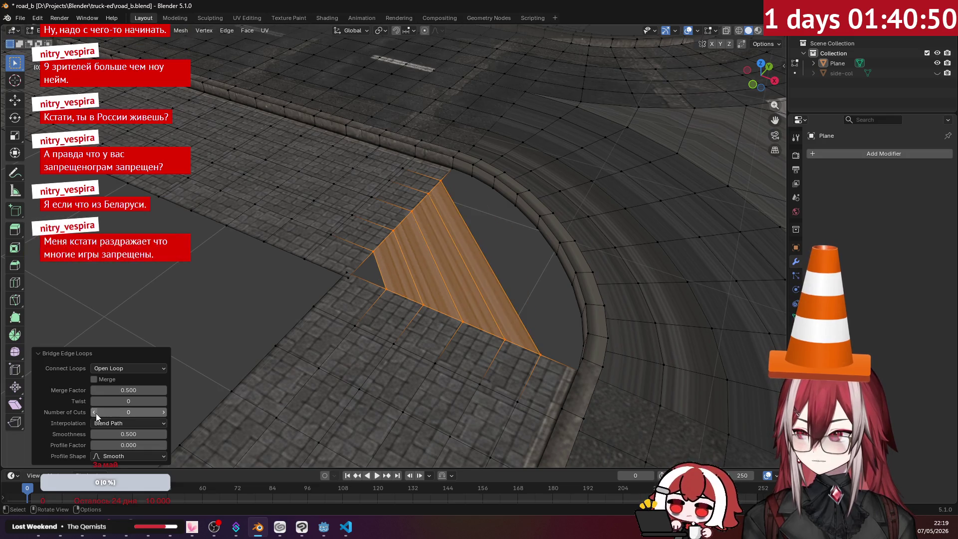
pyautogui.hotkey('ctrl', 'z')
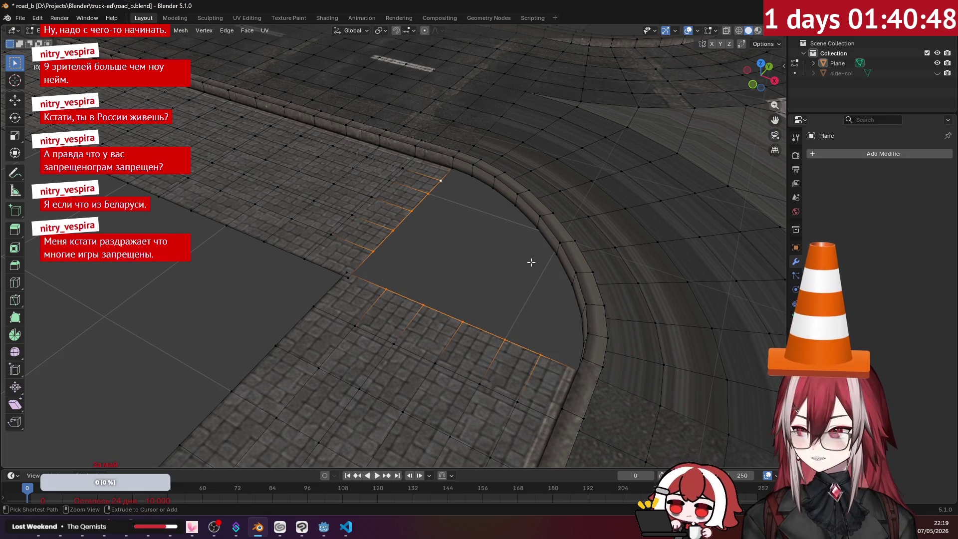
pyautogui.hotkey('alt', 'a')
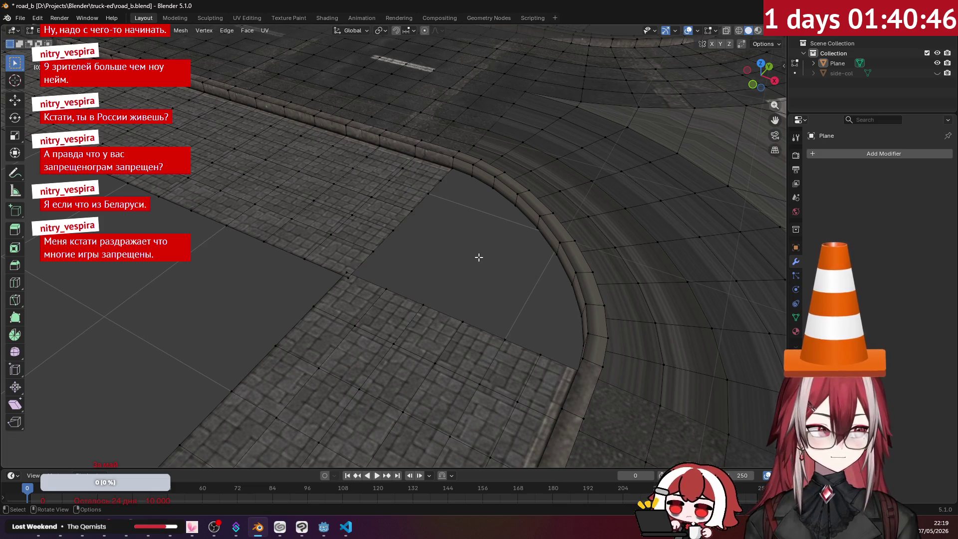
pyautogui.moveTo(479, 257)
pyautogui.mouseDown(button='middle')
pyautogui.moveTo(500, 278)
pyautogui.moveTo(491, 289)
pyautogui.moveTo(370, 278)
pyautogui.mouseUp(button='middle')
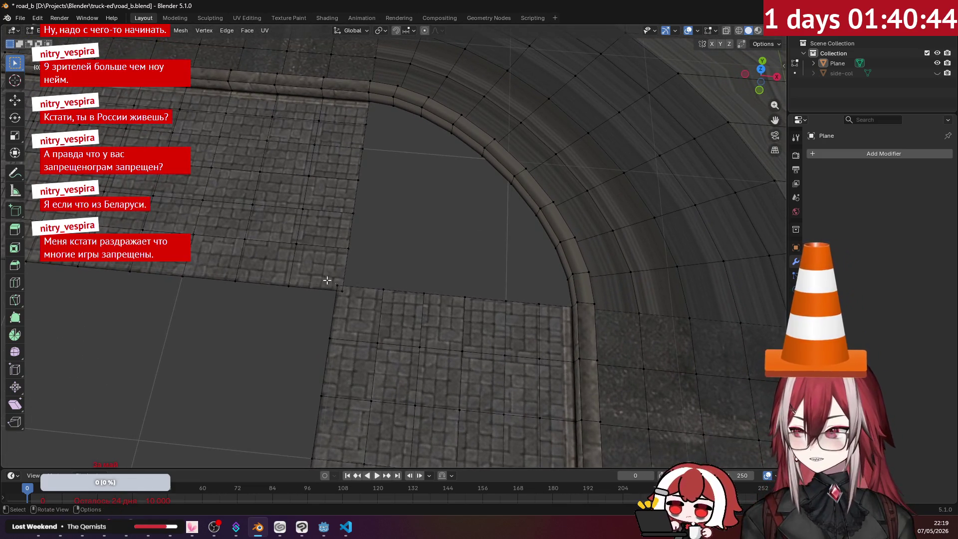
pyautogui.click(339, 288)
pyautogui.hotkey('alt', 'm')
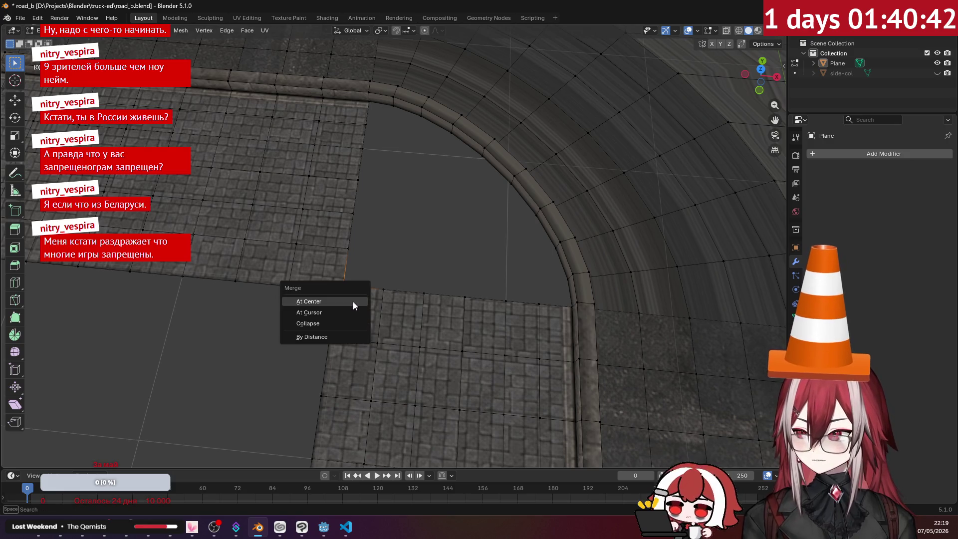
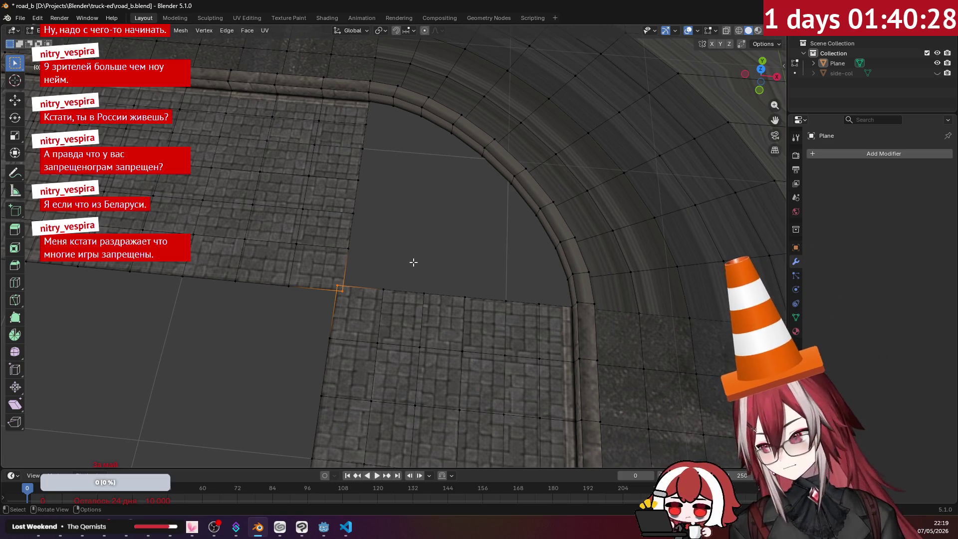
# - Merge the selected stray vertices at the sidewalk corner at their center
pyautogui.moveTo(387, 248)
pyautogui.keyDown('shift'); pyautogui.mouseDown(button='middle')
pyautogui.moveTo(525, 230)
pyautogui.moveTo(434, 197)
pyautogui.moveTo(417, 207)
pyautogui.moveTo(316, 137)
pyautogui.moveTo(416, 201)
pyautogui.mouseUp(button='middle'); pyautogui.keyUp('shift')
pyautogui.scroll(3, 525, 229)
pyautogui.scroll(-2, 416, 201)
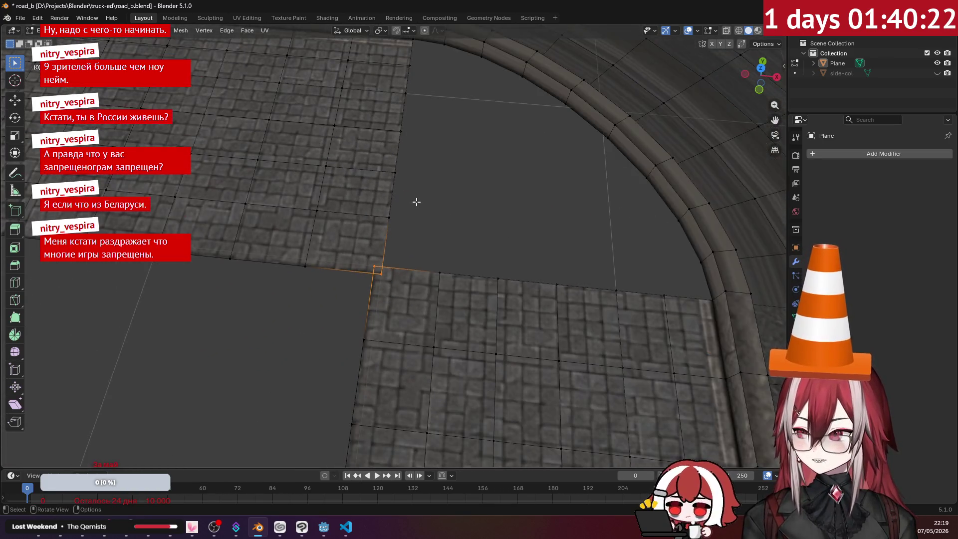
pyautogui.press('m')
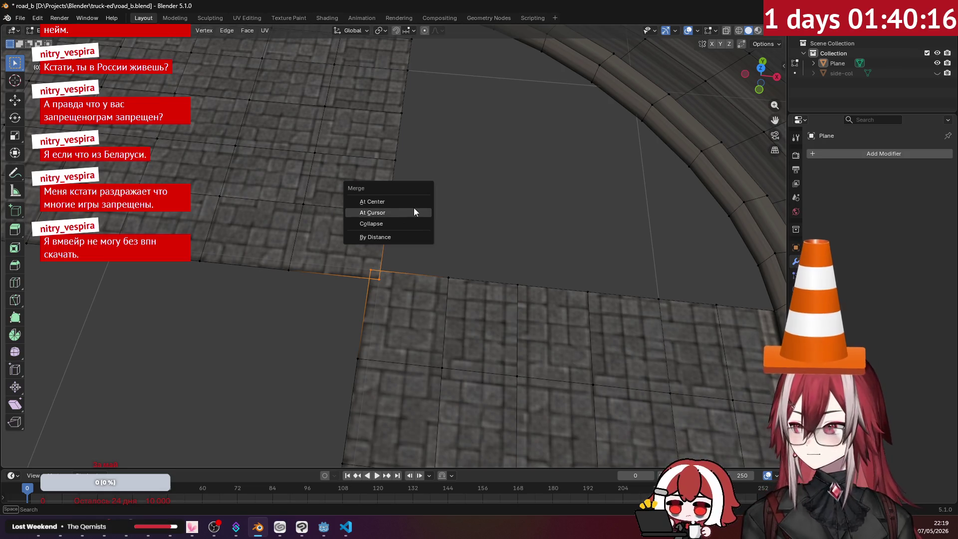
pyautogui.click(403, 204)
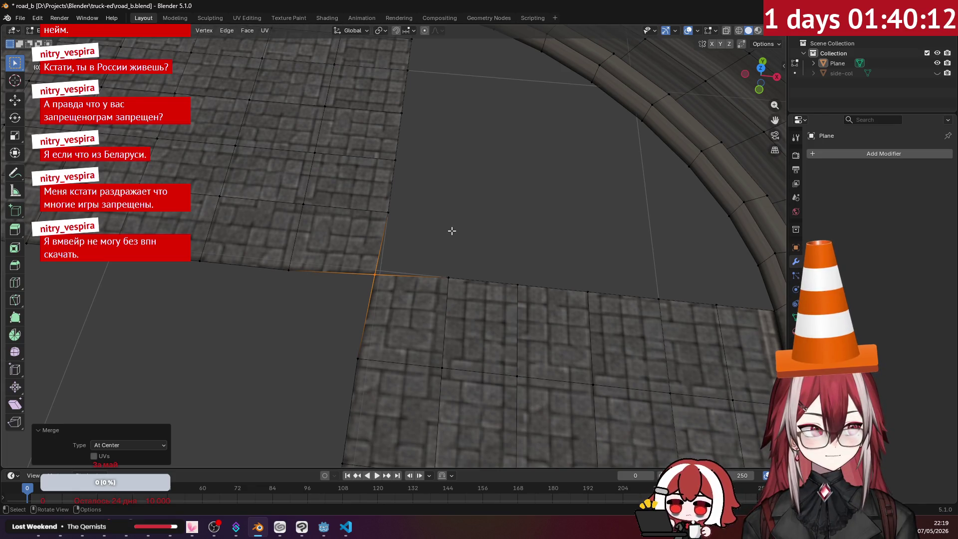
# - Select the lower sidewalk's corner vertex and try a move along X, leaving it in place
pyautogui.moveTo(451, 231)
pyautogui.mouseDown(button='middle')
pyautogui.moveTo(438, 223)
pyautogui.moveTo(367, 246)
pyautogui.mouseUp(button='middle')
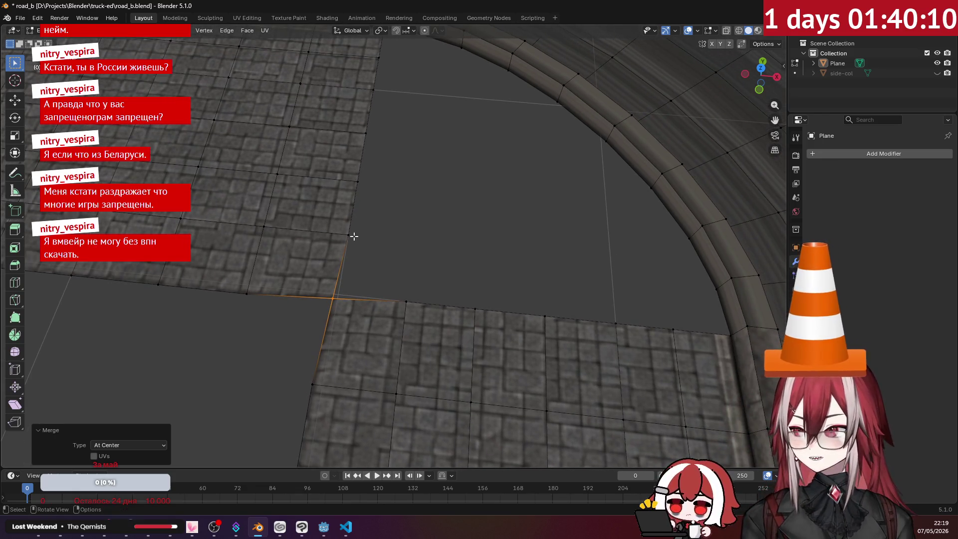
pyautogui.click(349, 234)
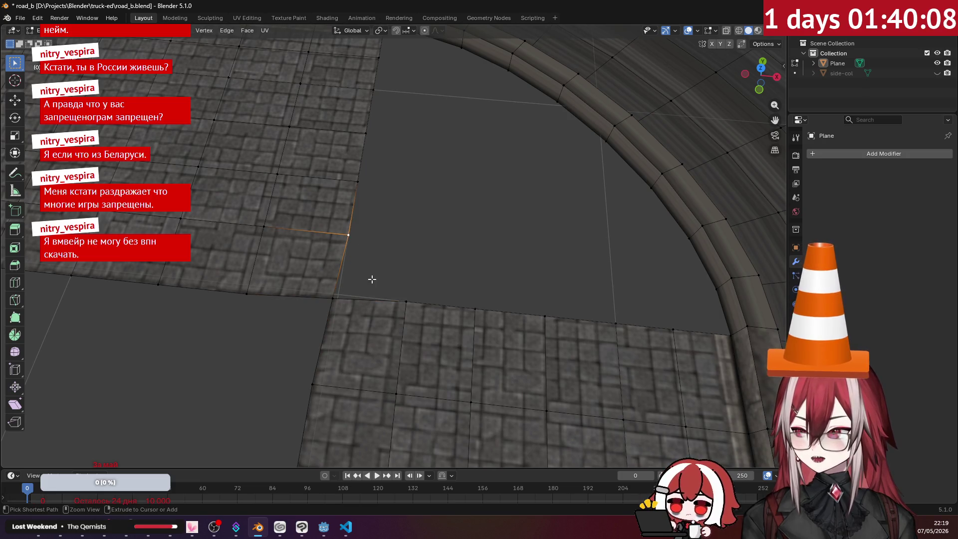
pyautogui.click(339, 295)
pyautogui.scroll(2, 356, 276)
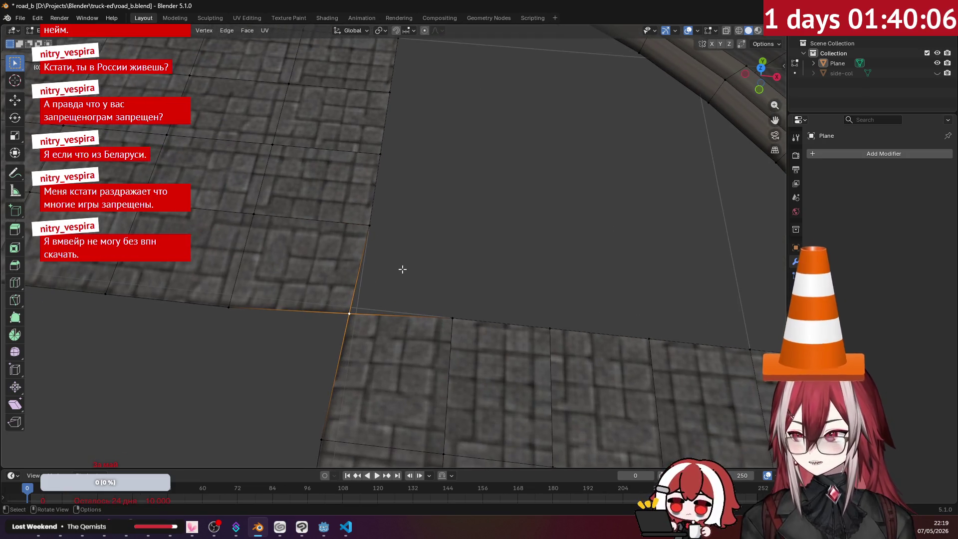
pyautogui.press('g')
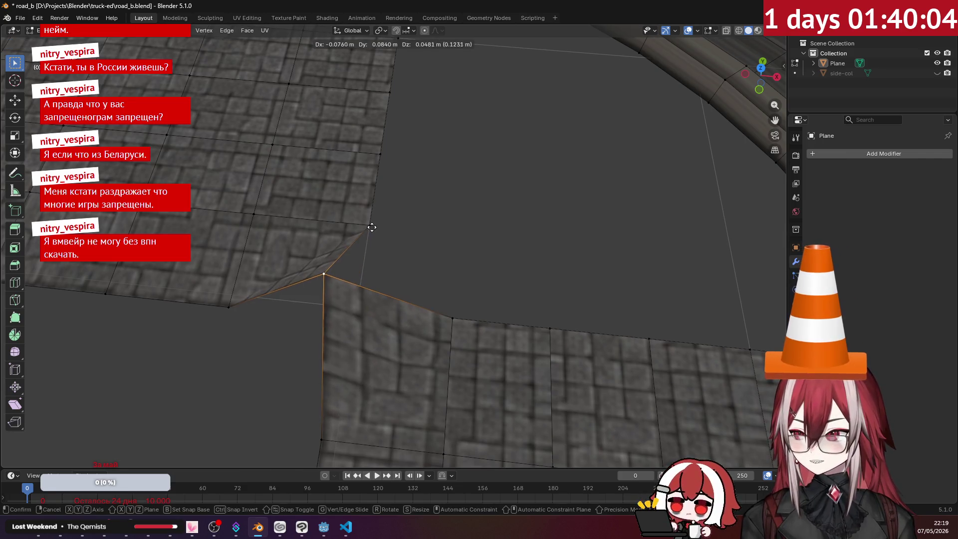
pyautogui.press('x')
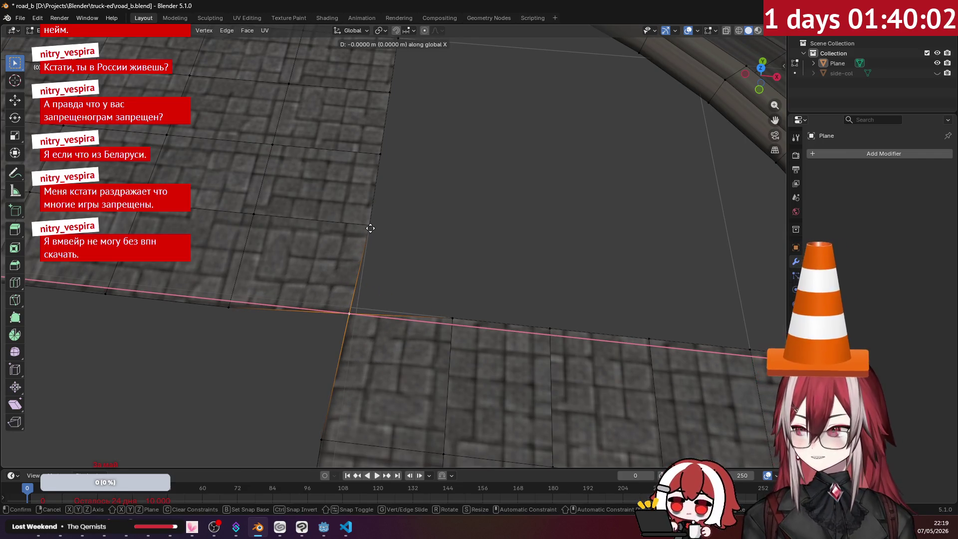
pyautogui.click(369, 227)
# - Set snapping to Vertex and slide the corner vertex along X to close the gap
pyautogui.click(411, 32)
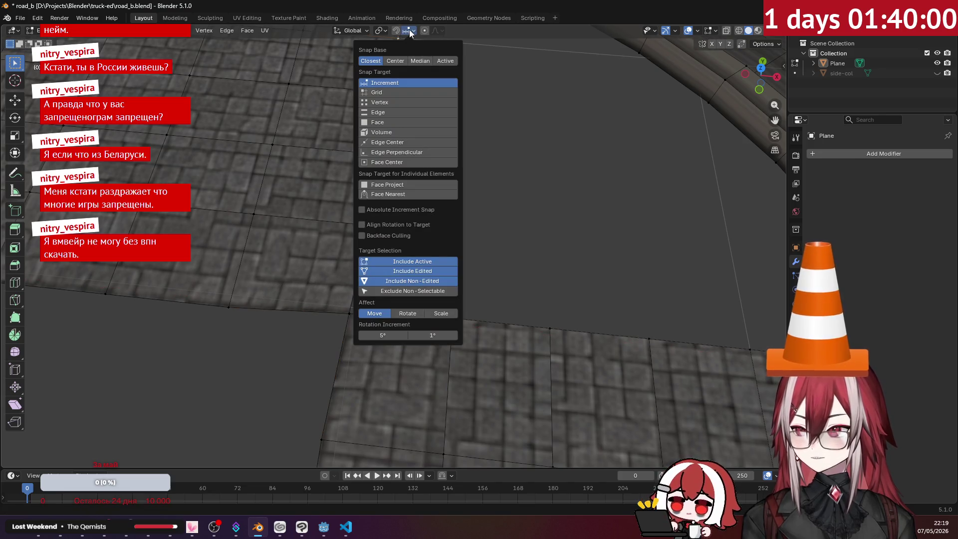
pyautogui.click(380, 103)
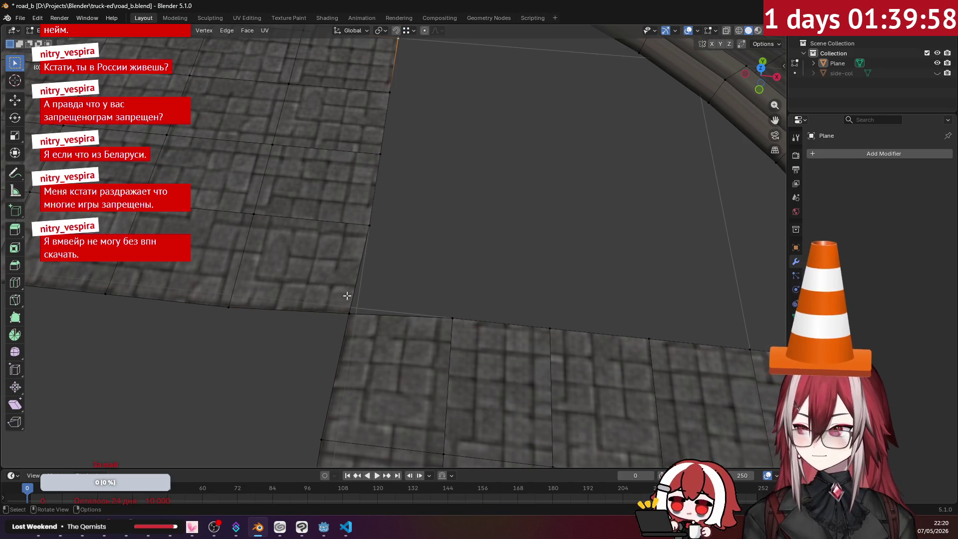
pyautogui.press('g')
pyautogui.press('x')
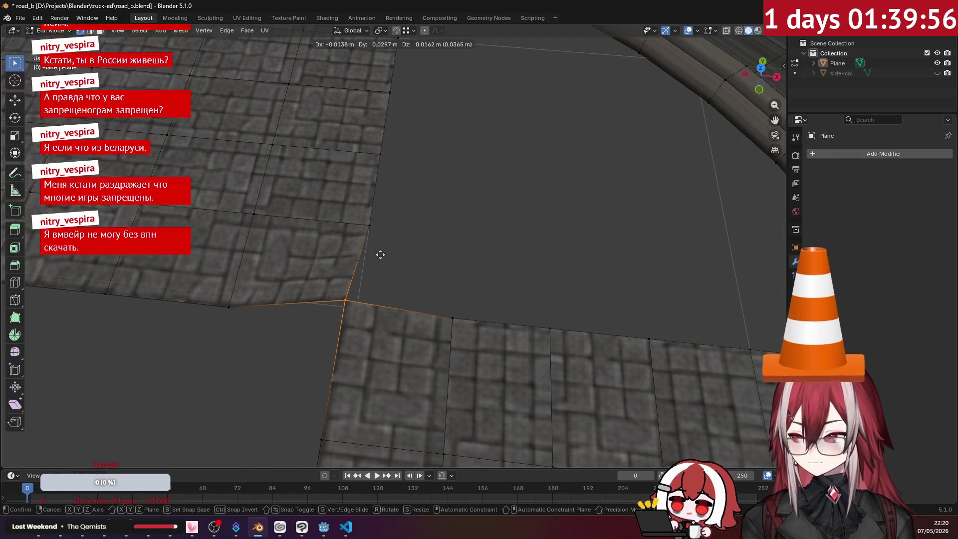
pyautogui.click(372, 222)
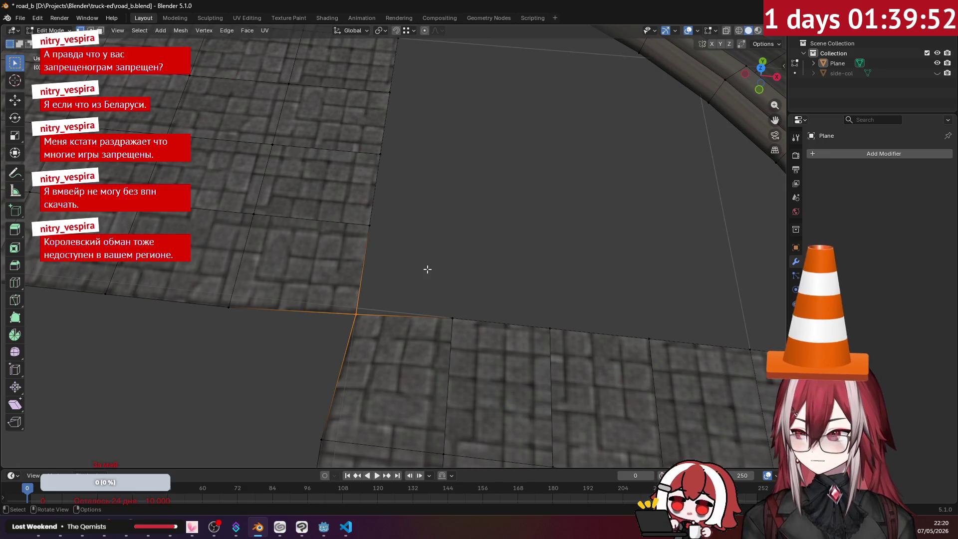
pyautogui.moveTo(424, 269)
pyautogui.mouseDown(button='middle')
pyautogui.moveTo(476, 248)
pyautogui.moveTo(529, 261)
pyautogui.moveTo(492, 261)
pyautogui.moveTo(521, 283)
pyautogui.mouseUp(button='middle')
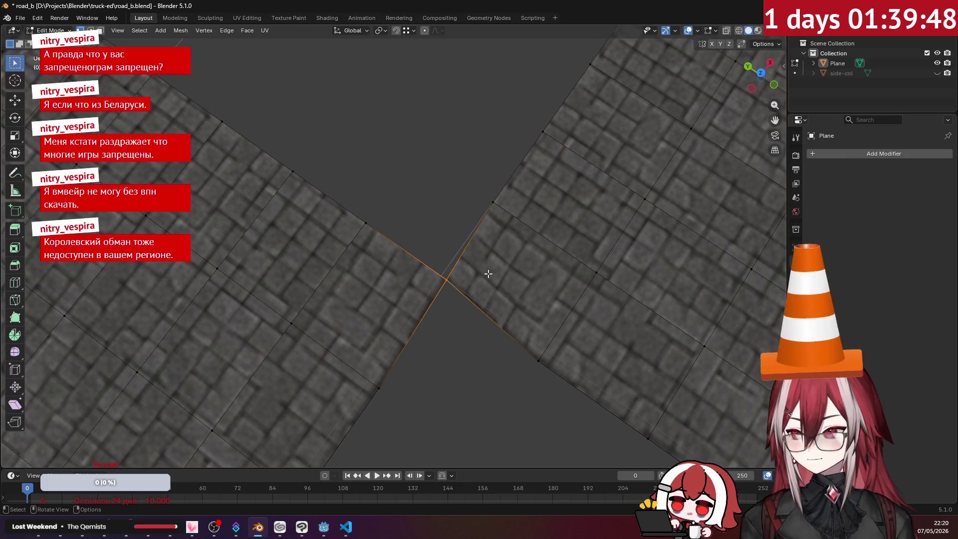
pyautogui.press('g')
pyautogui.press('y')
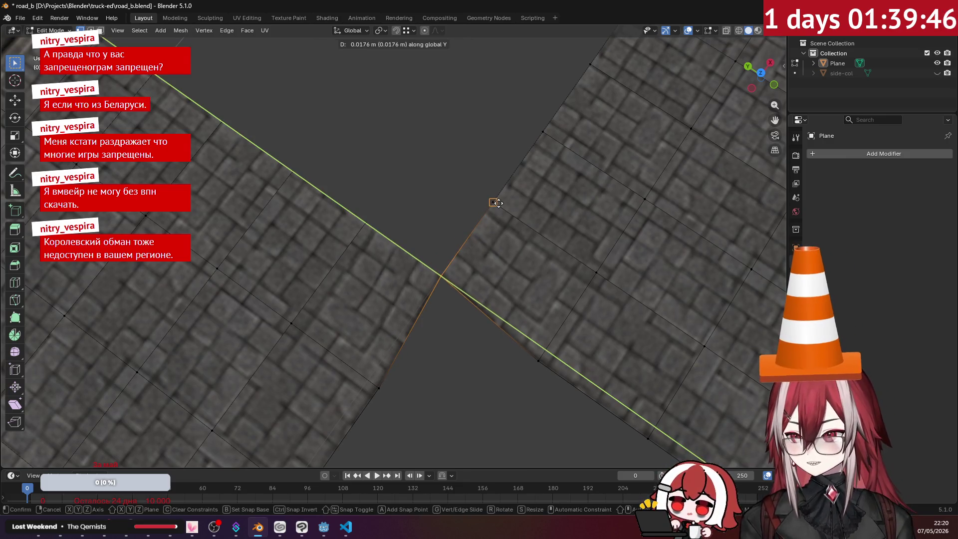
pyautogui.click(443, 189)
pyautogui.moveTo(442, 189)
pyautogui.mouseDown(button='middle')
pyautogui.moveTo(445, 197)
pyautogui.moveTo(382, 165)
pyautogui.moveTo(284, 138)
pyautogui.moveTo(265, 165)
pyautogui.mouseUp(button='middle')
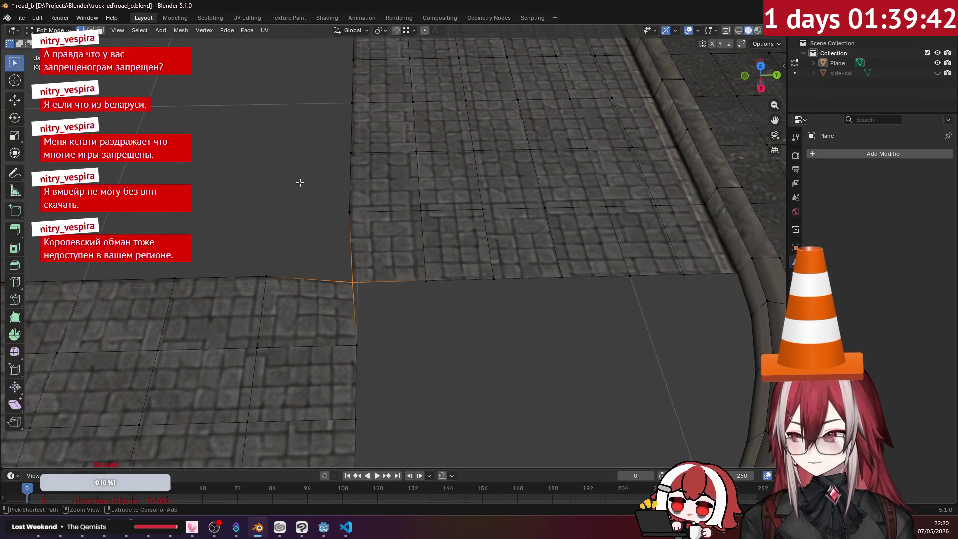
pyautogui.hotkey('ctrl', 'z')
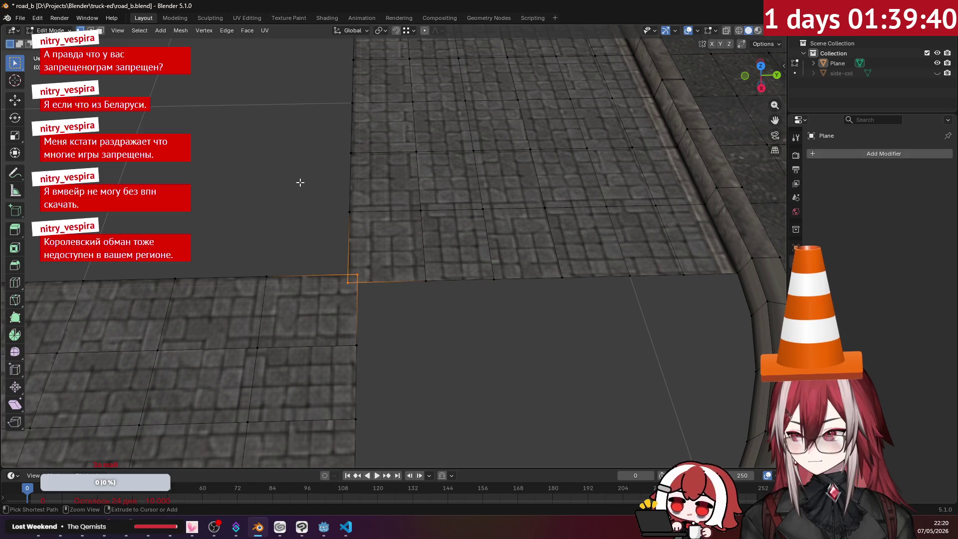
pyautogui.click(408, 294)
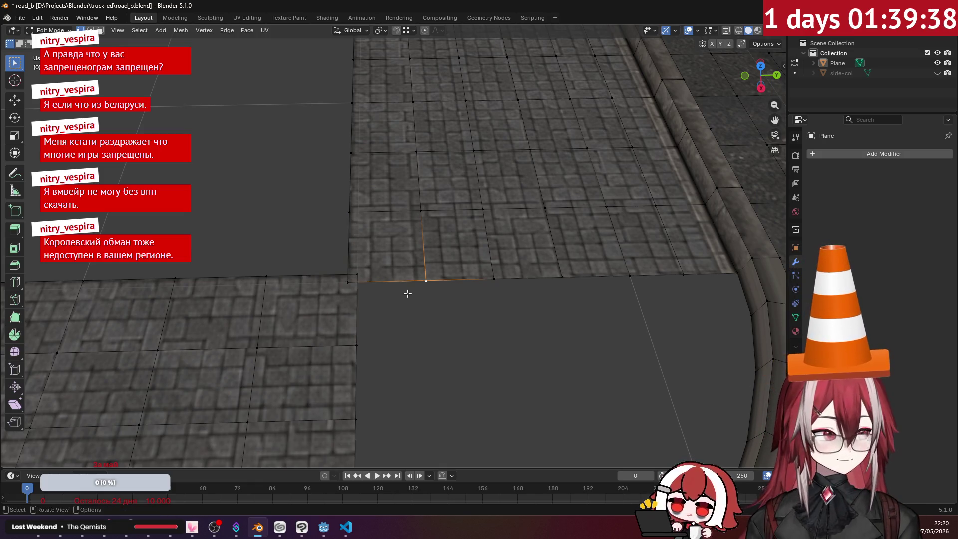
pyautogui.moveTo(407, 293)
pyautogui.mouseDown(button='middle')
pyautogui.moveTo(333, 284)
pyautogui.moveTo(305, 253)
pyautogui.moveTo(447, 232)
pyautogui.moveTo(425, 243)
pyautogui.mouseUp(button='middle')
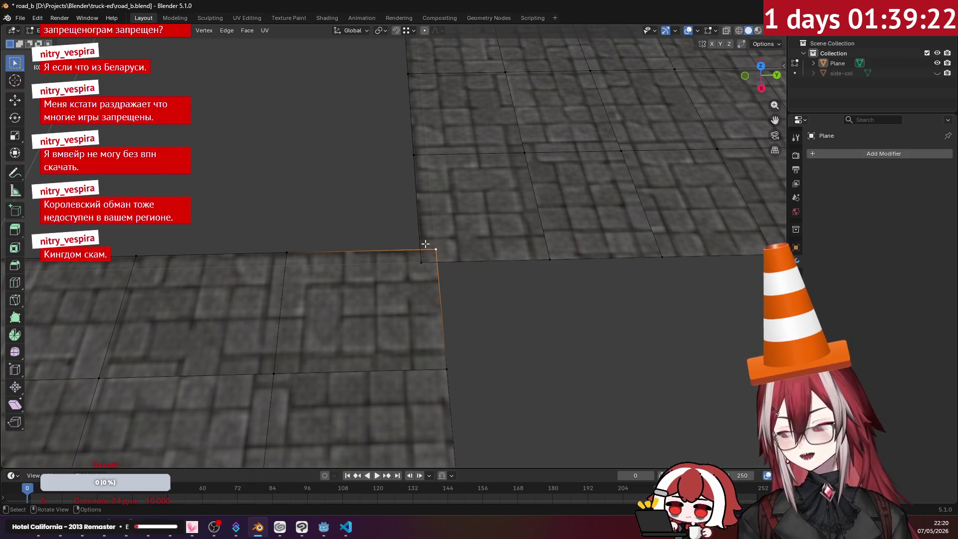
pyautogui.moveTo(430, 245)
pyautogui.mouseDown(button='middle')
pyautogui.moveTo(418, 248)
pyautogui.moveTo(409, 234)
pyautogui.moveTo(492, 233)
pyautogui.moveTo(492, 219)
pyautogui.mouseUp(button='middle')
pyautogui.press('KP_7')
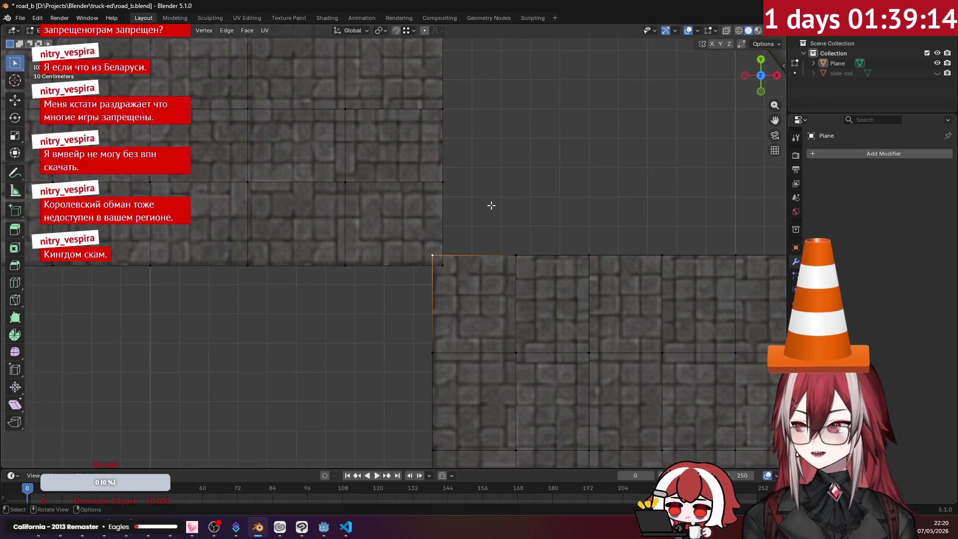
pyautogui.scroll(3, 491, 205)
pyautogui.keyDown('shift'); pyautogui.moveTo(492, 203); pyautogui.dragTo(382, 187, button='middle'); pyautogui.keyUp('shift')
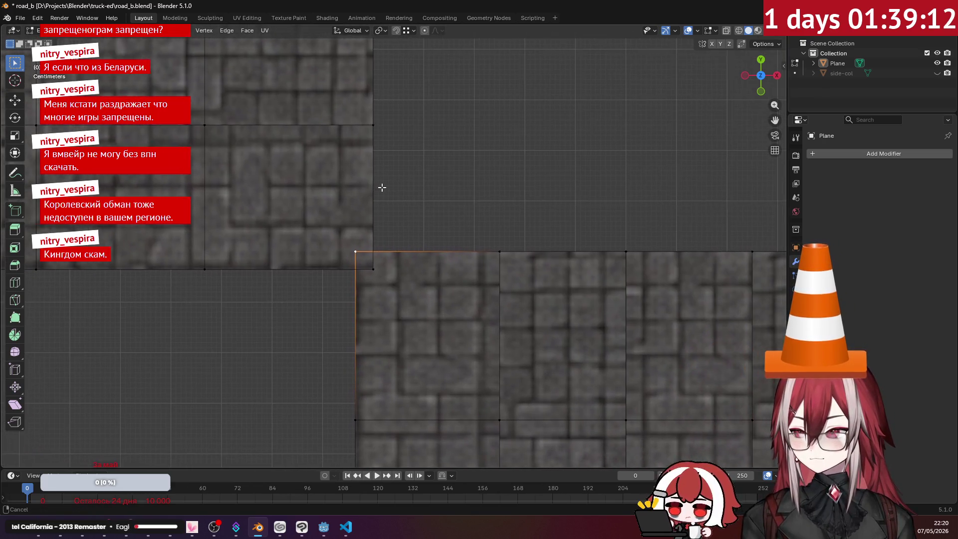
pyautogui.scroll(-3, 381, 187)
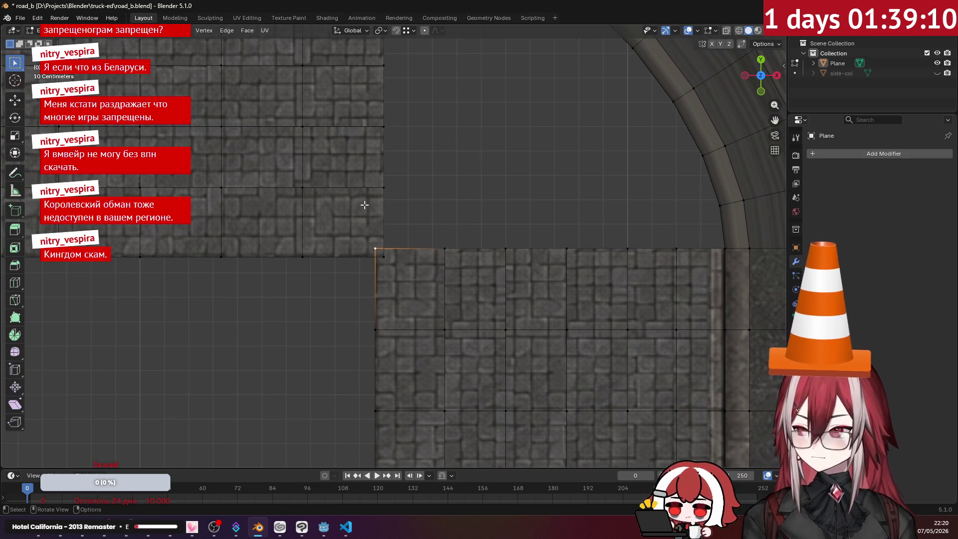
pyautogui.scroll(3, 364, 246)
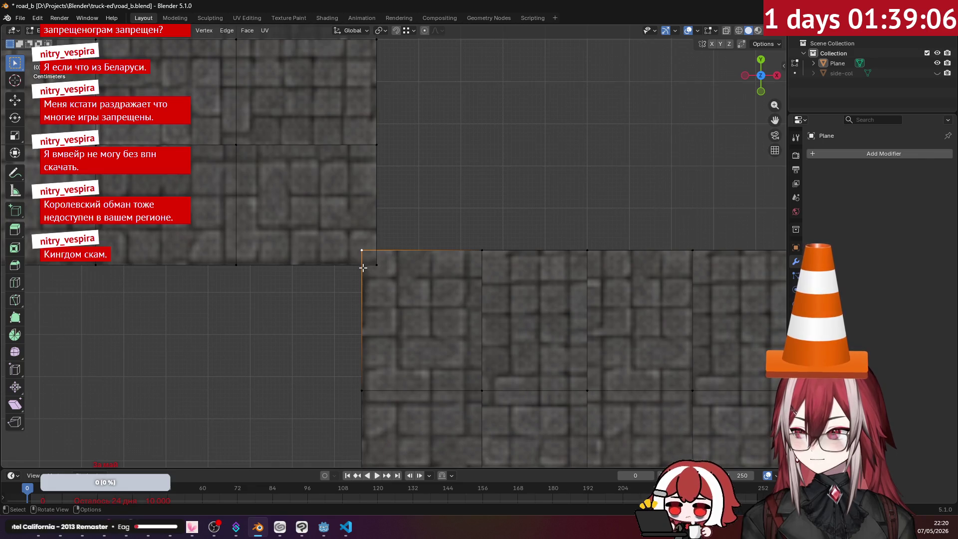
pyautogui.moveTo(363, 268)
pyautogui.mouseDown(button='middle')
pyautogui.moveTo(404, 227)
pyautogui.moveTo(423, 134)
pyautogui.moveTo(361, 223)
pyautogui.mouseUp(button='middle')
pyautogui.moveTo(384, 268)
pyautogui.mouseDown(button='middle')
pyautogui.moveTo(309, 250)
pyautogui.moveTo(419, 214)
pyautogui.mouseUp(button='middle')
pyautogui.scroll(-3, 418, 215)
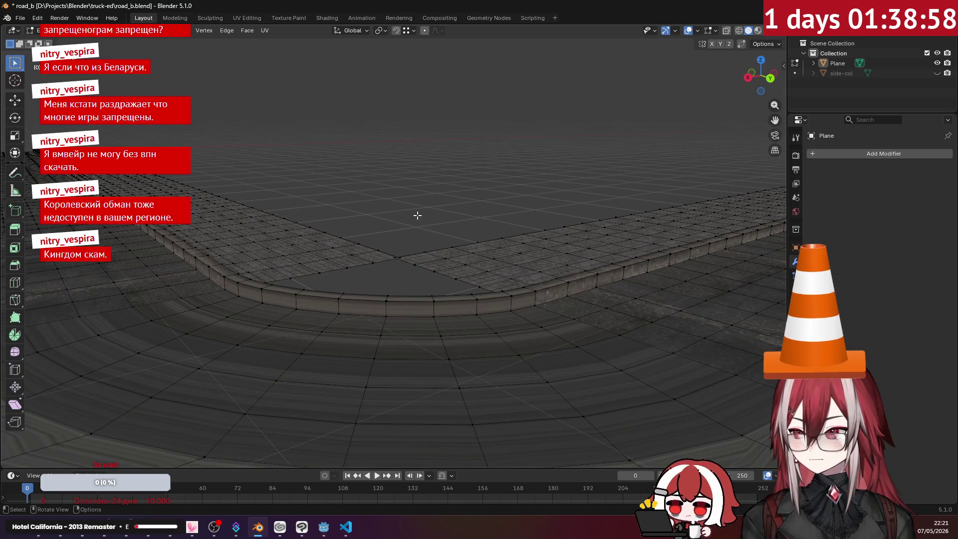
# - Select four corner vertices of both sidewalks, try filling a face, then undo it
pyautogui.moveTo(417, 215); pyautogui.dragTo(402, 246, button='middle')
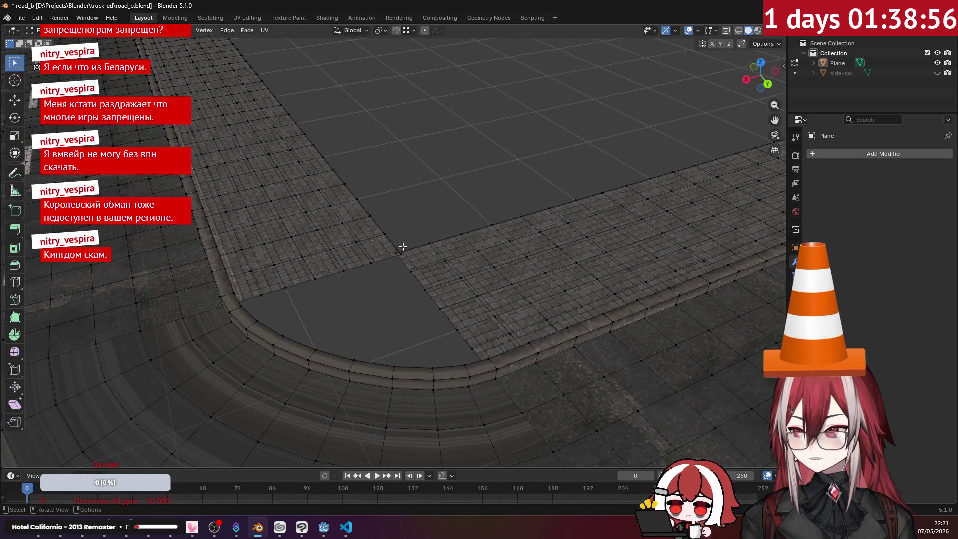
pyautogui.moveTo(360, 289)
pyautogui.mouseDown(button='middle')
pyautogui.moveTo(504, 229)
pyautogui.moveTo(414, 245)
pyautogui.mouseUp(button='middle')
pyautogui.scroll(2, 414, 246)
pyautogui.click(453, 210)
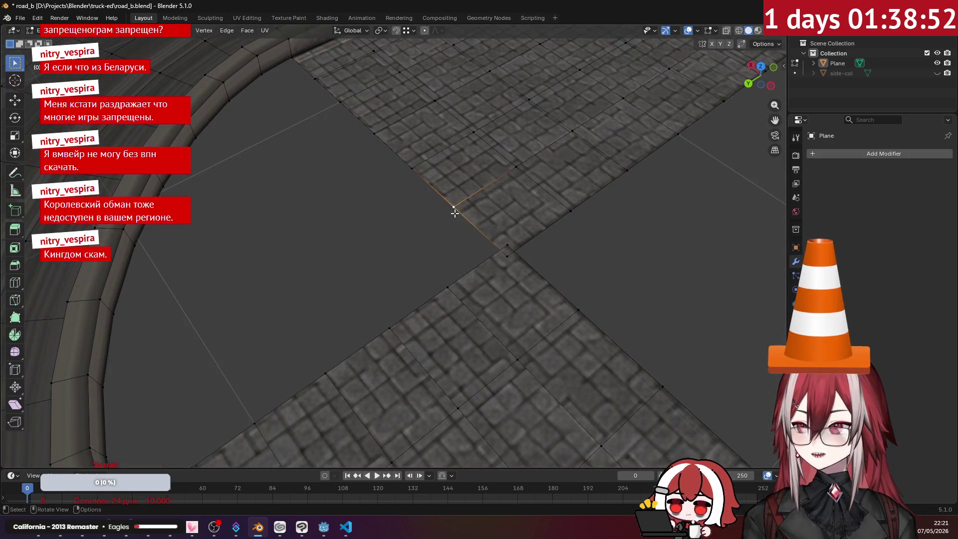
pyautogui.keyDown('shift'); pyautogui.click(448, 277); pyautogui.keyUp('shift')
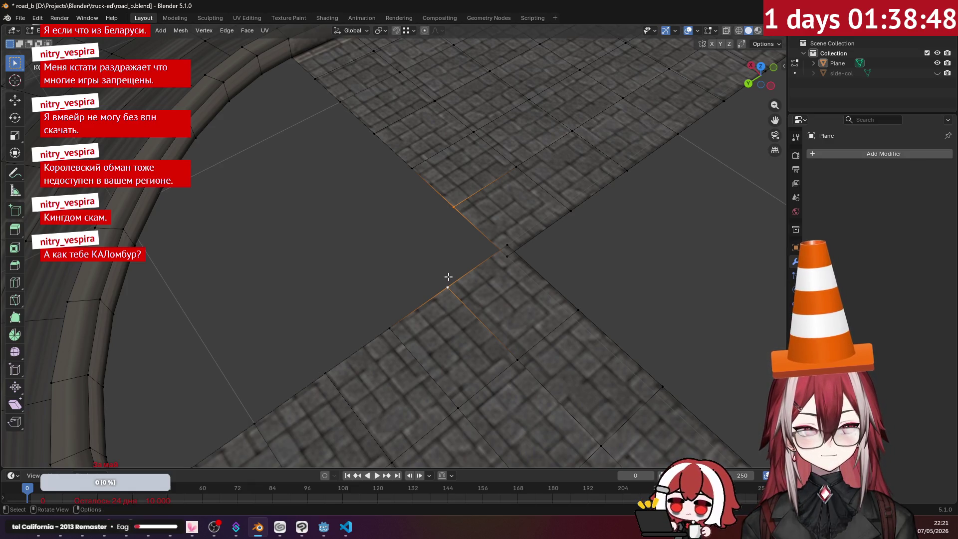
pyautogui.keyDown('shift'); pyautogui.click(506, 245); pyautogui.keyUp('shift')
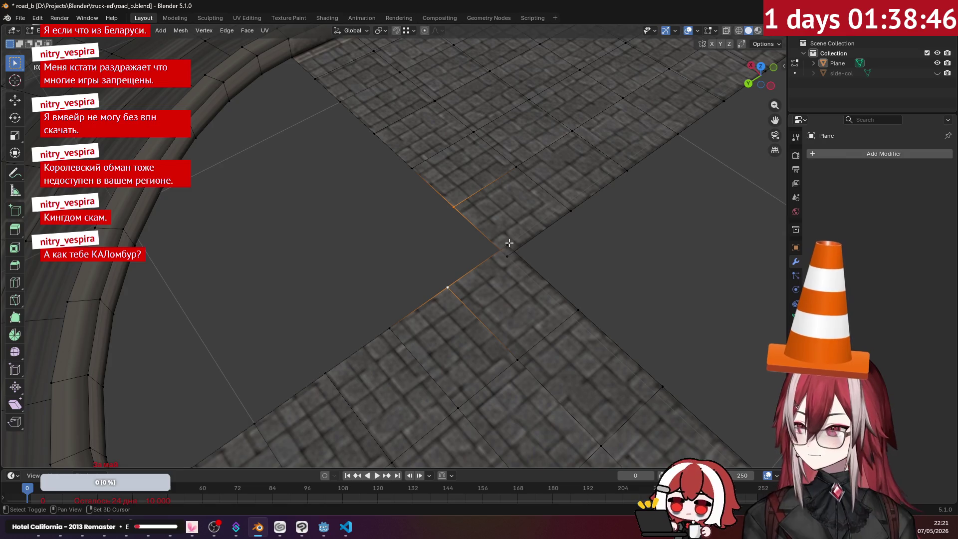
pyautogui.keyDown('shift'); pyautogui.click(507, 256); pyautogui.keyUp('shift')
pyautogui.press('f')
pyautogui.hotkey('ctrl', 'z')
pyautogui.hotkey('ctrl', 'z')
pyautogui.hotkey('ctrl', 'z')
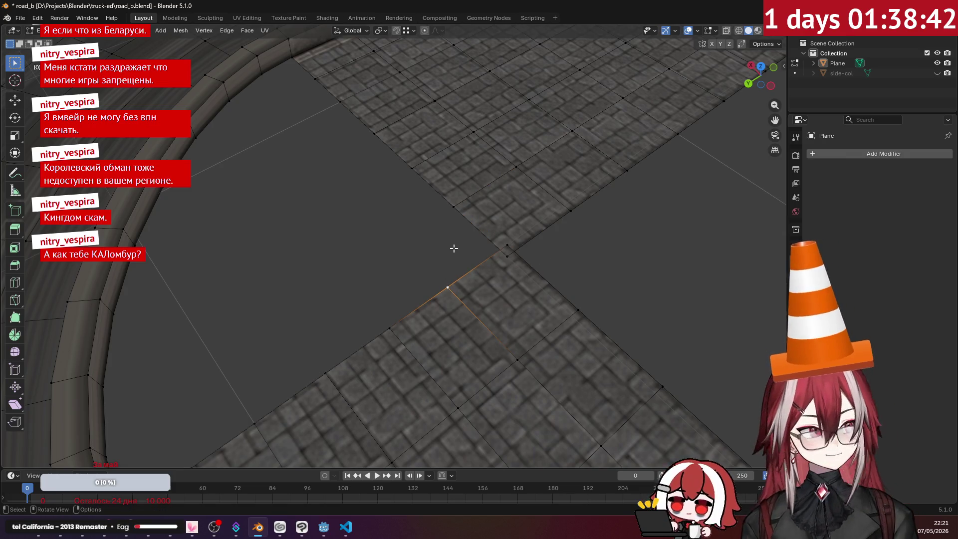
# - Fill a triangle between three corner vertices, then undo the fill
pyautogui.keyDown('shift'); pyautogui.click(454, 208); pyautogui.keyUp('shift')
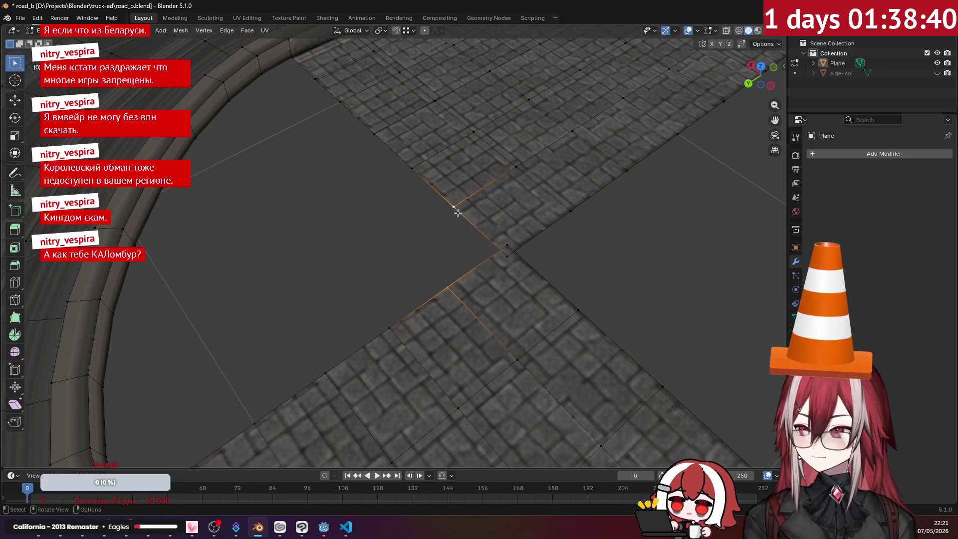
pyautogui.keyDown('shift'); pyautogui.click(506, 247); pyautogui.keyUp('shift')
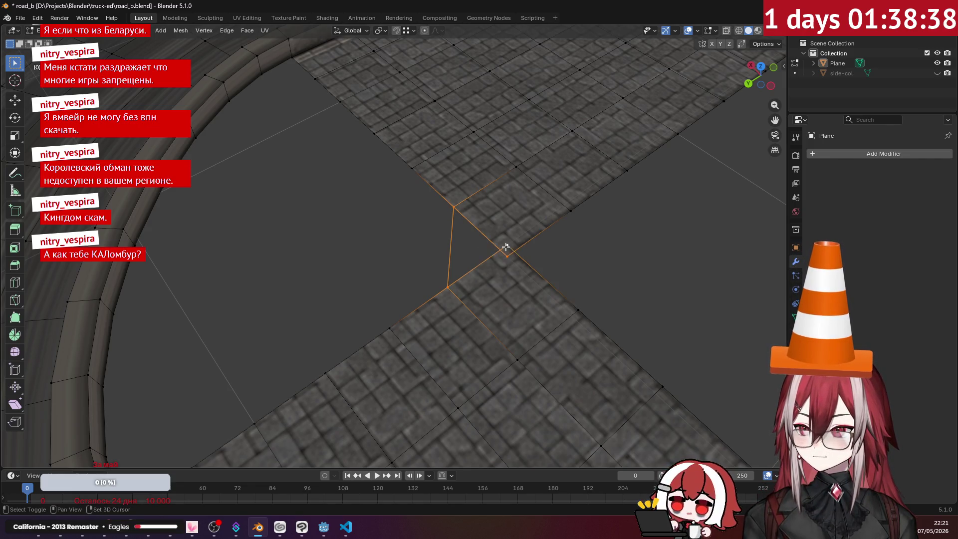
pyautogui.press('f')
pyautogui.hotkey('alt', 'a')
pyautogui.moveTo(557, 268); pyautogui.dragTo(633, 265, button='middle')
pyautogui.hotkey('ctrl', 'z')
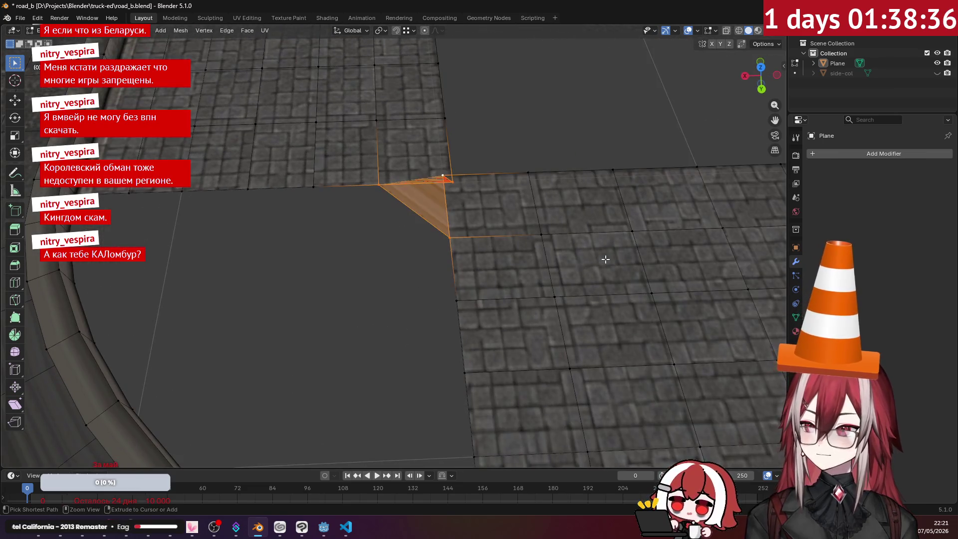
pyautogui.hotkey('ctrl', 'z')
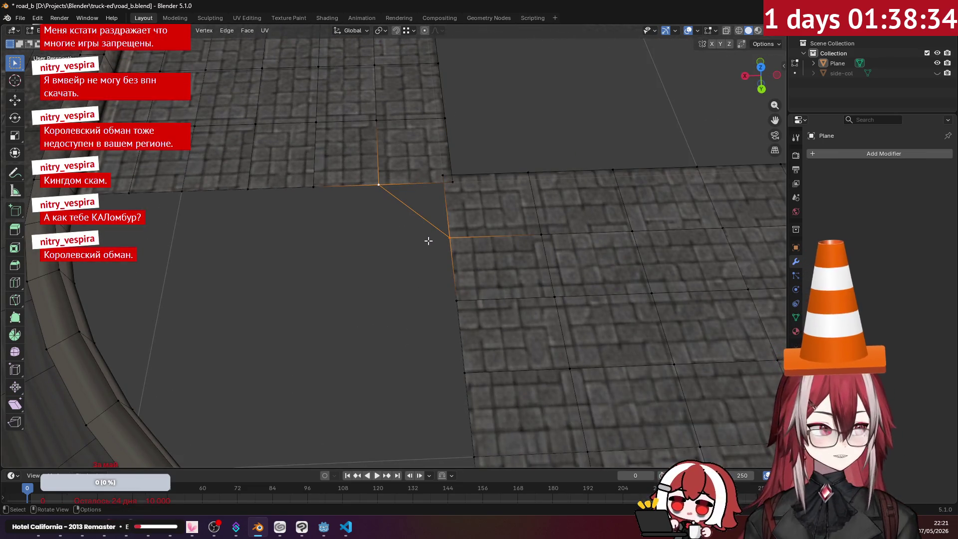
# - Merge the three corner vertices at center and switch to top orthographic view
pyautogui.keyDown('shift'); pyautogui.moveTo(428, 241); pyautogui.dragTo(402, 291, button='middle'); pyautogui.keyUp('shift')
pyautogui.press('m')
pyautogui.click(429, 227)
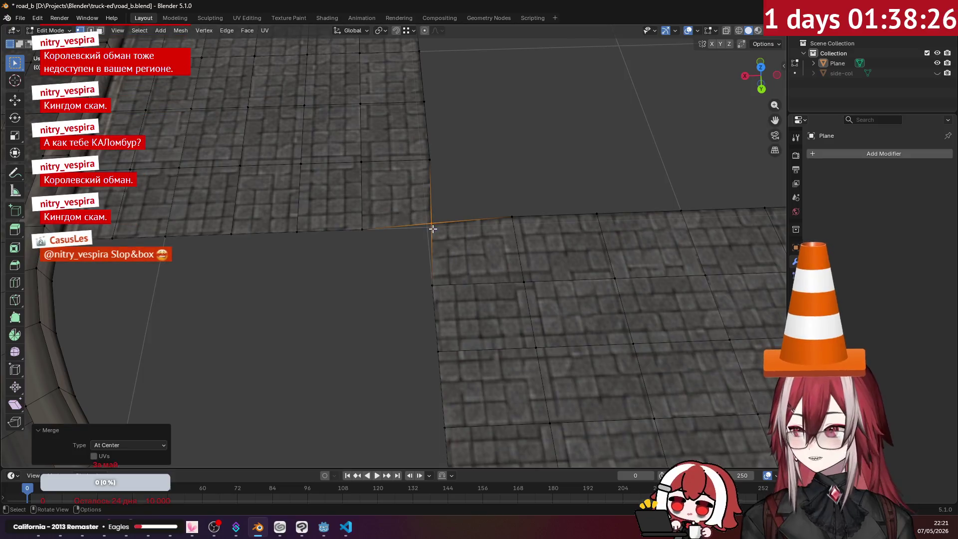
pyautogui.press('KP_7')
pyautogui.scroll(3, 434, 227)
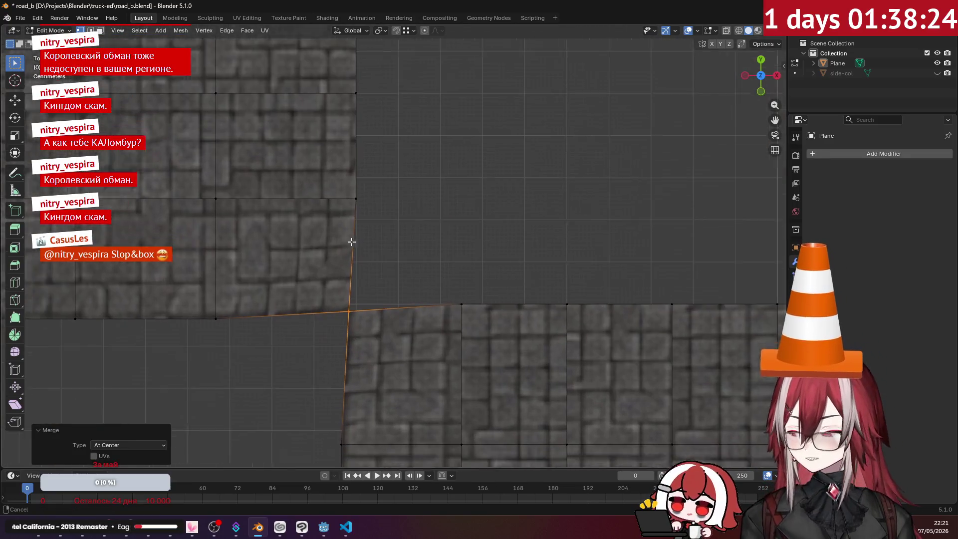
# - Move the merged vertex along Y, then along X, to line it up with the slab edges
pyautogui.keyDown('shift'); pyautogui.moveTo(364, 204); pyautogui.dragTo(403, 189, button='middle'); pyautogui.keyUp('shift')
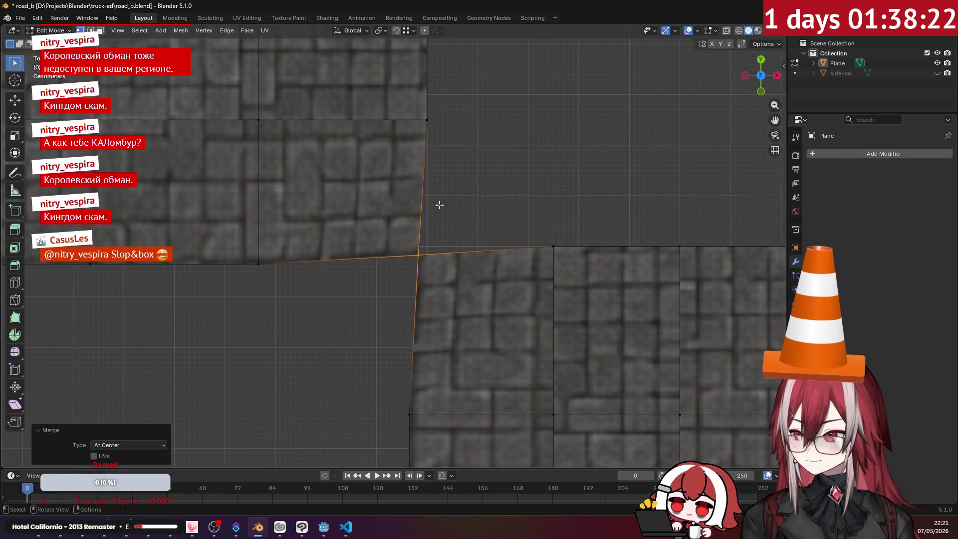
pyautogui.press('g')
pyautogui.press('y')
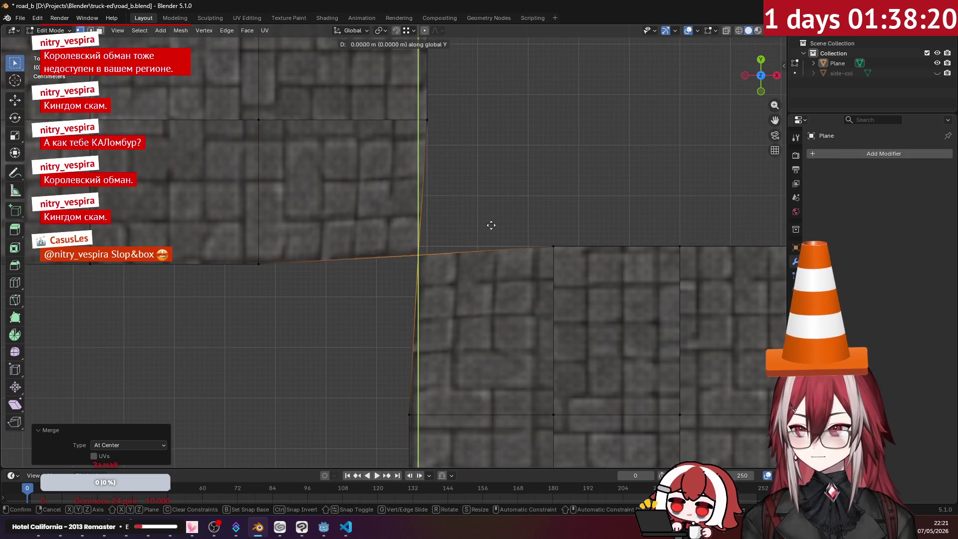
pyautogui.click(550, 244)
pyautogui.press('g')
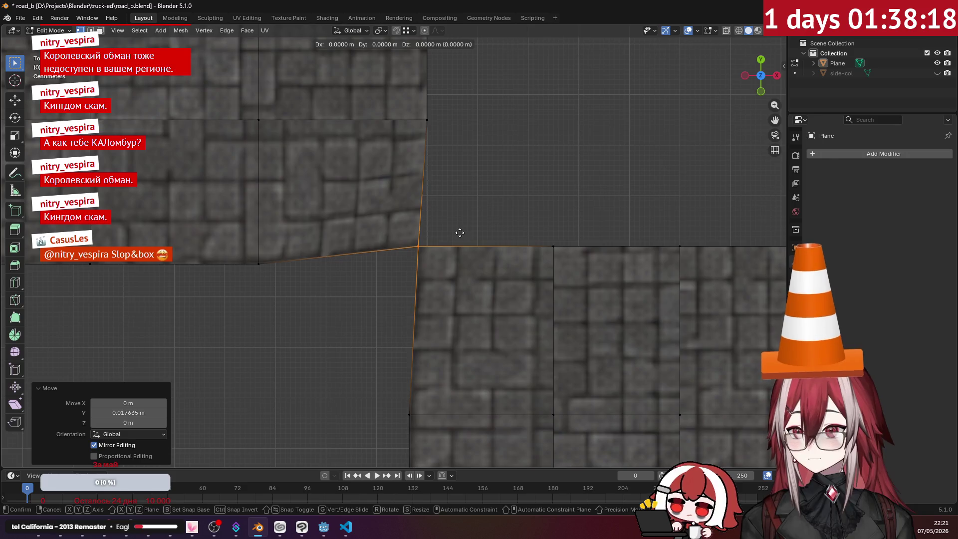
pyautogui.press('x')
pyautogui.click(426, 121)
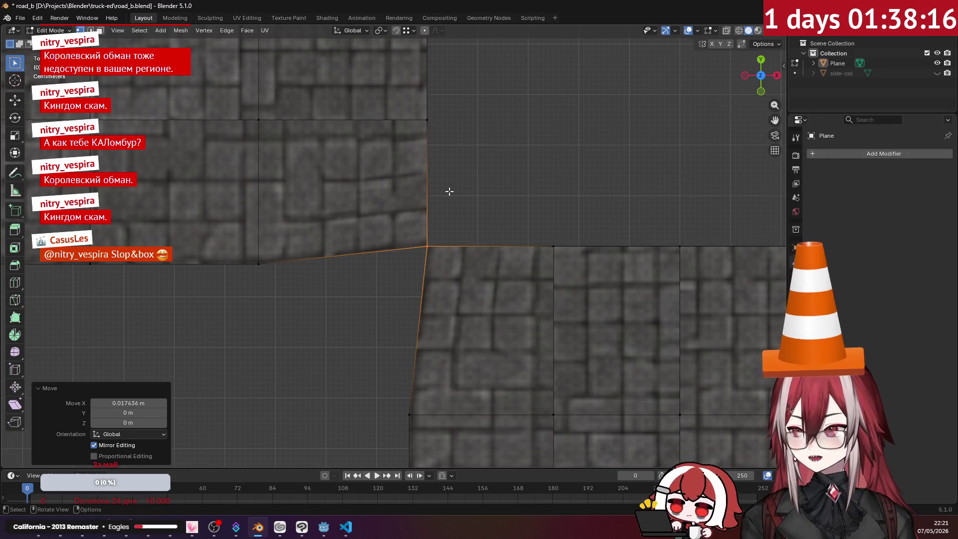
# - Apply a small vertex-only bevel to the corner vertex
pyautogui.moveTo(449, 196)
pyautogui.mouseDown(button='middle')
pyautogui.moveTo(492, 135)
pyautogui.moveTo(374, 75)
pyautogui.moveTo(416, 145)
pyautogui.moveTo(419, 92)
pyautogui.moveTo(417, 205)
pyautogui.mouseUp(button='middle')
pyautogui.hotkey('ctrl', 'b')
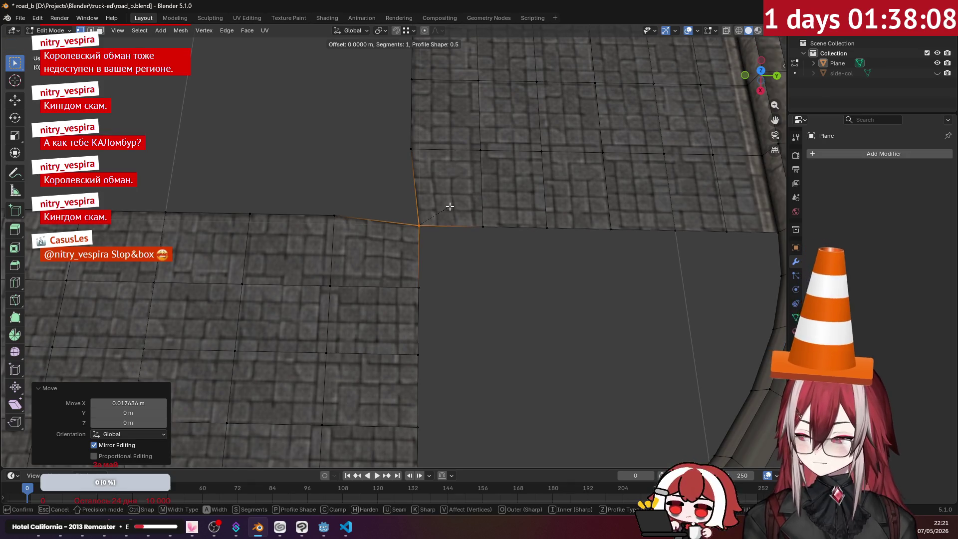
pyautogui.press('v')
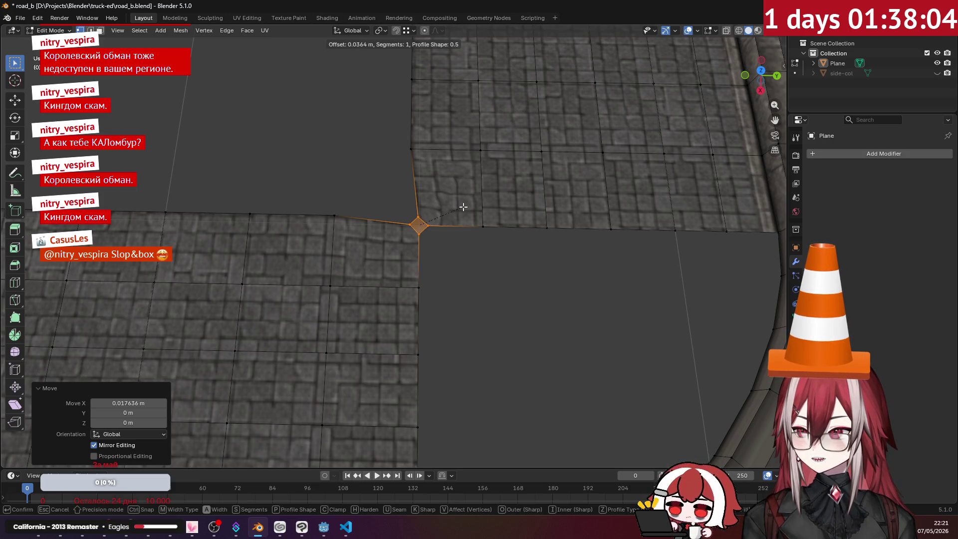
pyautogui.click(463, 206)
pyautogui.moveTo(463, 207)
pyautogui.mouseDown(button='middle')
pyautogui.moveTo(503, 220)
pyautogui.moveTo(471, 196)
pyautogui.moveTo(466, 177)
pyautogui.moveTo(478, 177)
pyautogui.mouseUp(button='middle')
pyautogui.scroll(3, 479, 177)
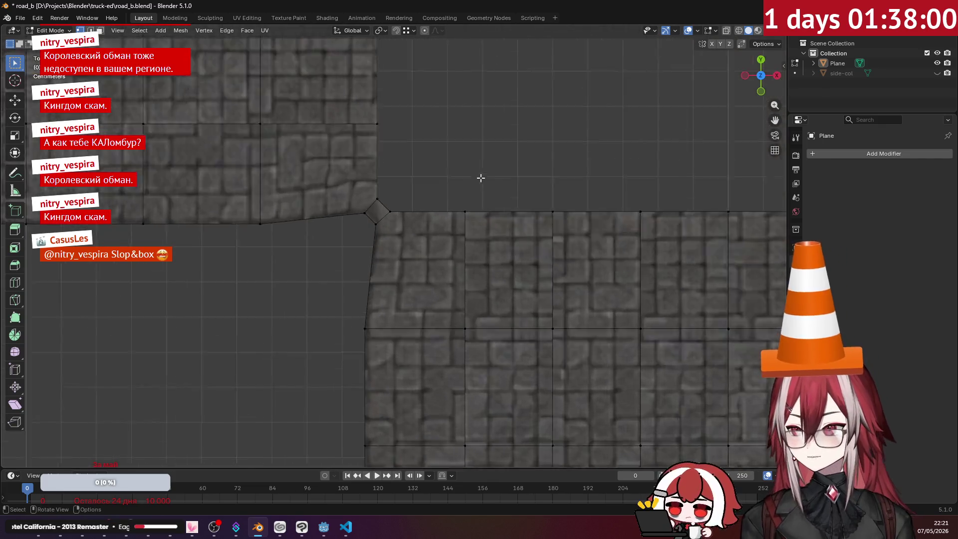
pyautogui.scroll(1, 413, 202)
# - Move the bevel's left corner vertex along Y onto the lower edge
pyautogui.click(413, 202)
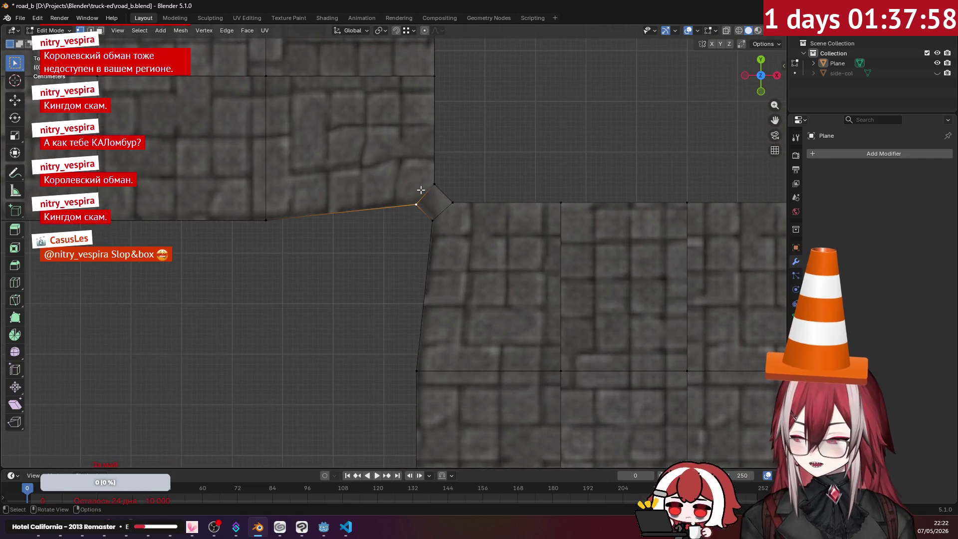
pyautogui.press('g')
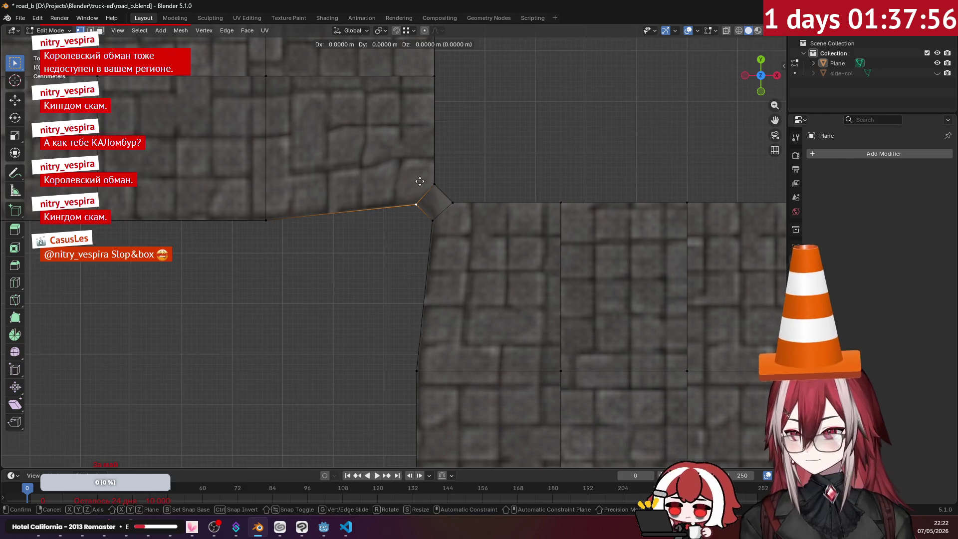
pyautogui.press('y')
pyautogui.click(268, 215)
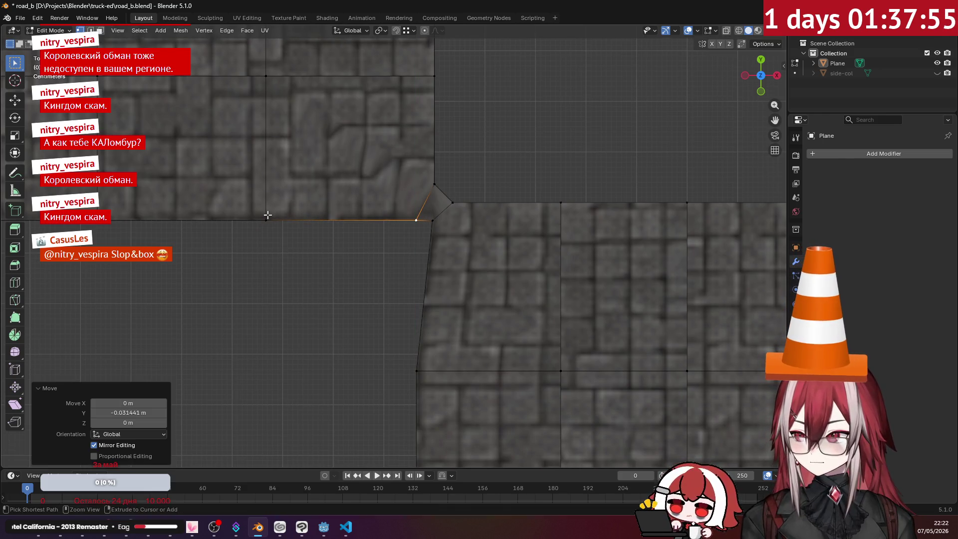
# - Merge the two lower corner vertices at center and slide the result along X
pyautogui.click(431, 220)
pyautogui.keyDown('shift'); pyautogui.click(416, 220); pyautogui.keyUp('shift')
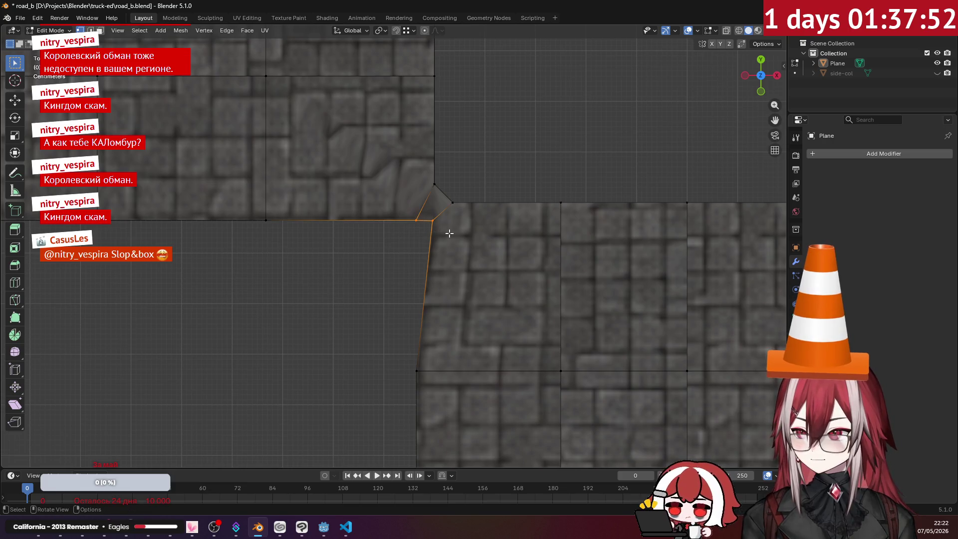
pyautogui.press('m')
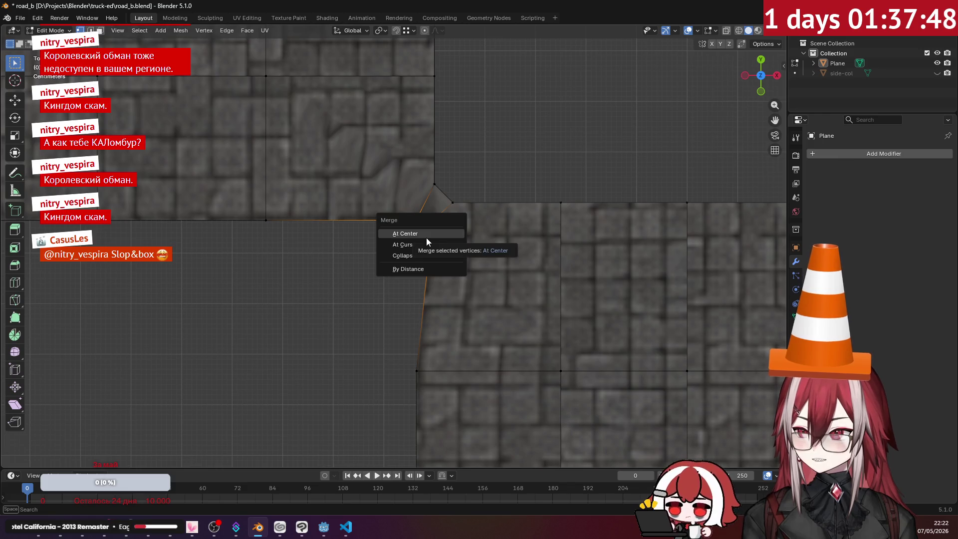
pyautogui.click(426, 237)
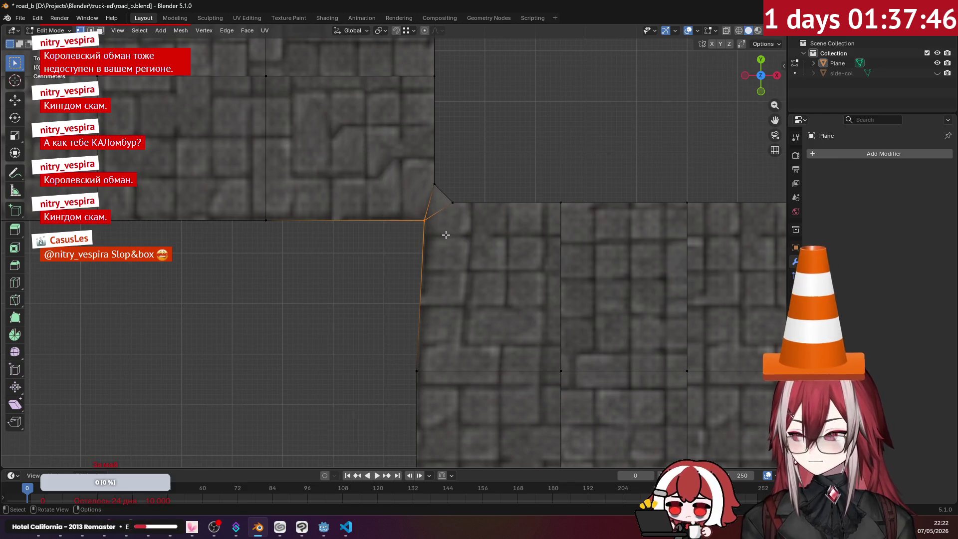
pyautogui.press('g')
pyautogui.press('x')
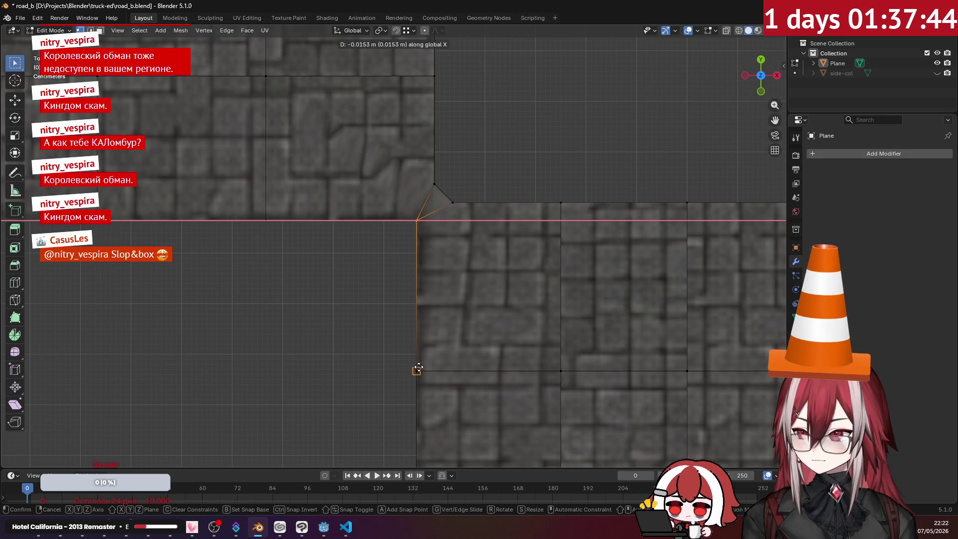
pyautogui.click(418, 368)
# - Merge the two upper corner vertices and shift the merged vertex along X
pyautogui.moveTo(428, 167); pyautogui.dragTo(479, 218)
pyautogui.press('m')
pyautogui.click(474, 189)
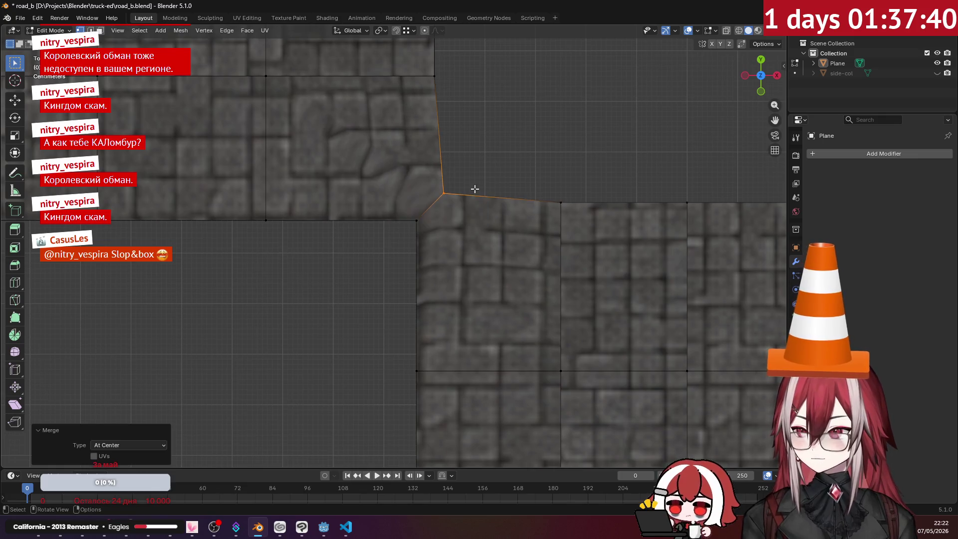
pyautogui.press('g')
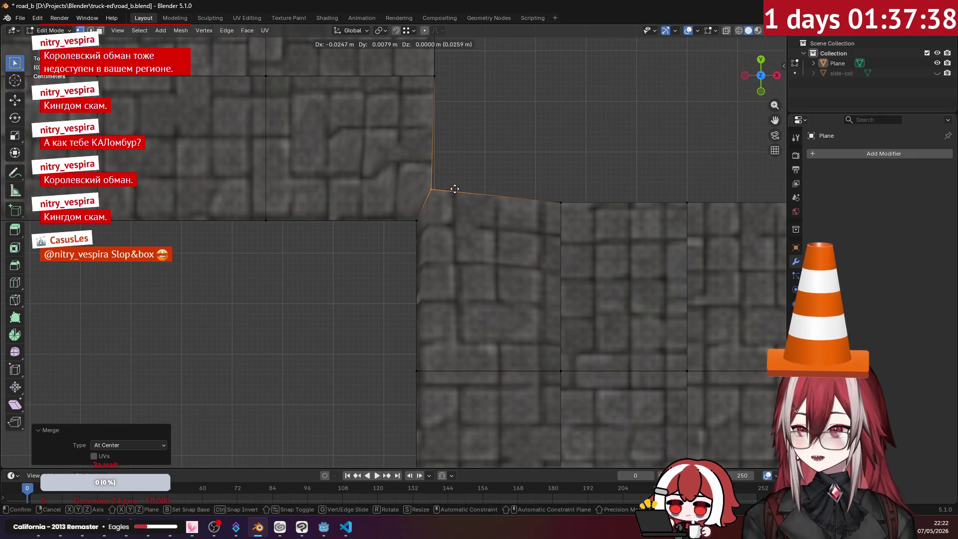
pyautogui.press('x')
pyautogui.click(433, 82)
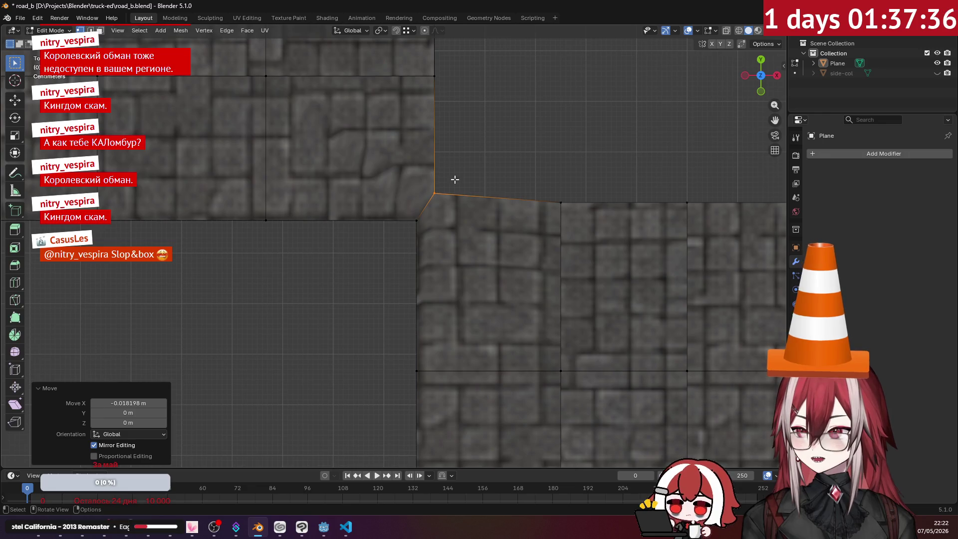
pyautogui.press('g')
pyautogui.press('y')
pyautogui.press('Escape')
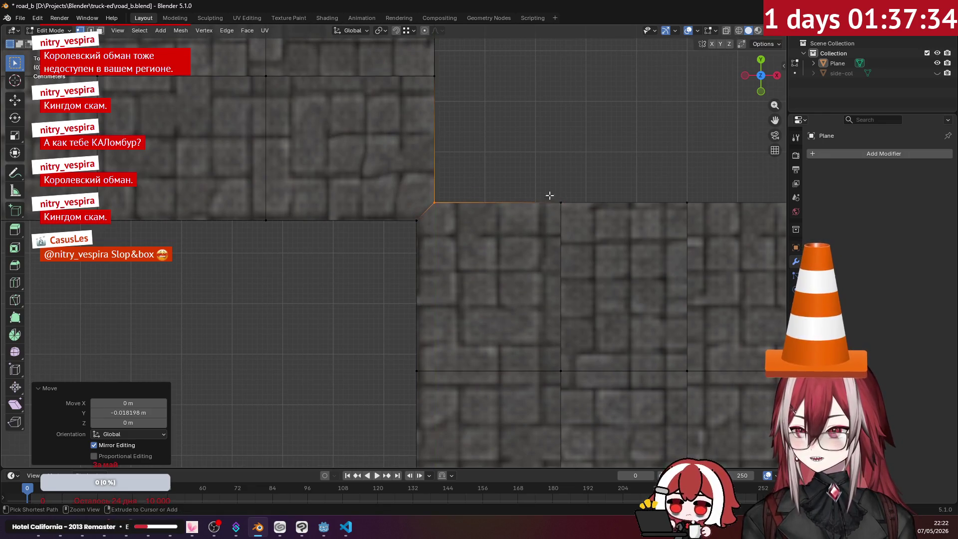
pyautogui.moveTo(473, 181)
pyautogui.mouseDown(button='middle')
pyautogui.moveTo(502, 160)
pyautogui.moveTo(430, 103)
pyautogui.mouseUp(button='middle')
pyautogui.scroll(-2, 464, 164)
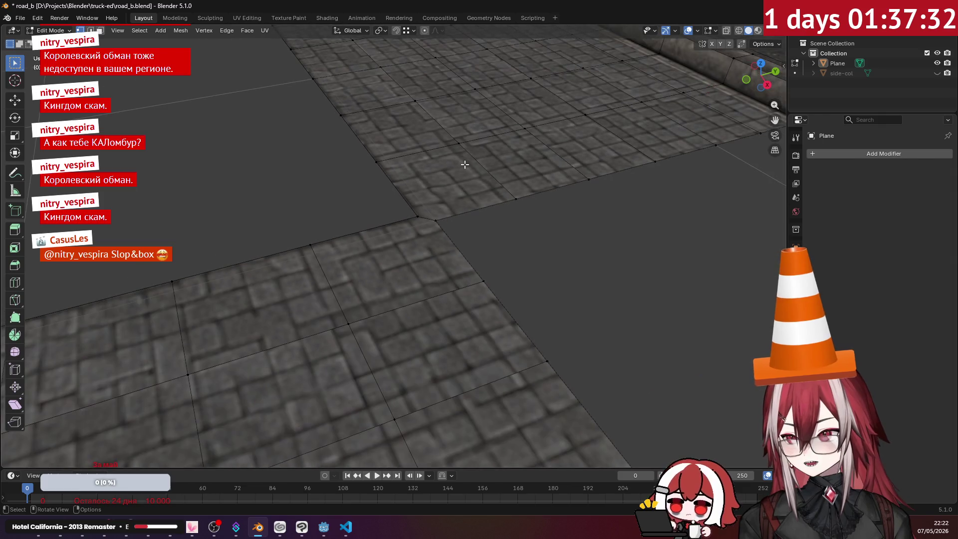
# - View the paving in Object Mode from above near the curved curb, then return to Edit Mode
pyautogui.scroll(-4, 505, 233)
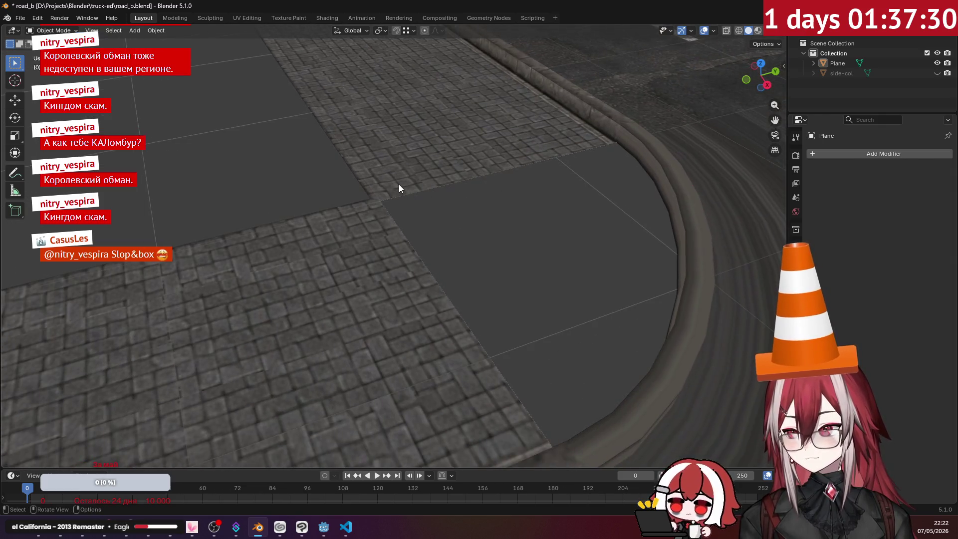
pyautogui.press('Tab')
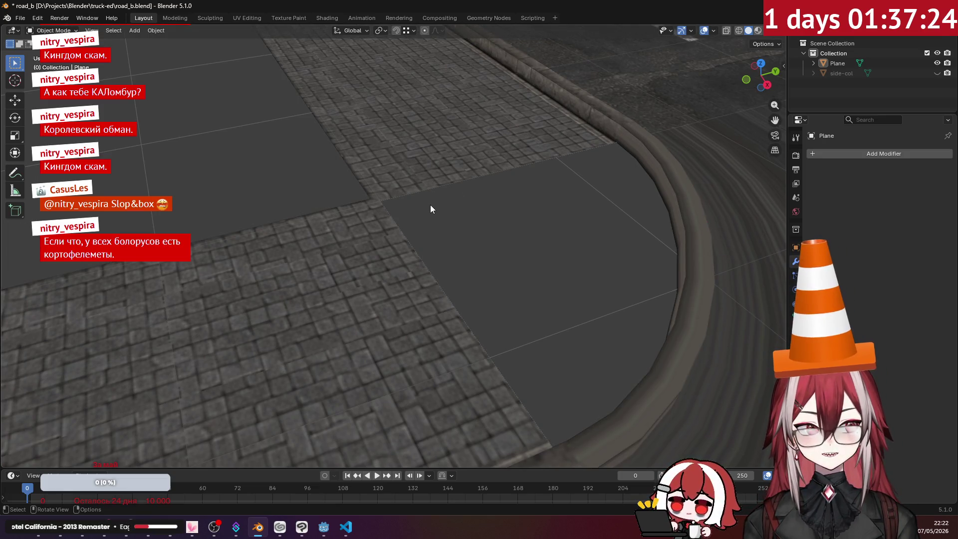
pyautogui.moveTo(424, 214)
pyautogui.mouseDown(button='middle')
pyautogui.moveTo(471, 237)
pyautogui.moveTo(462, 216)
pyautogui.moveTo(470, 220)
pyautogui.mouseUp(button='middle')
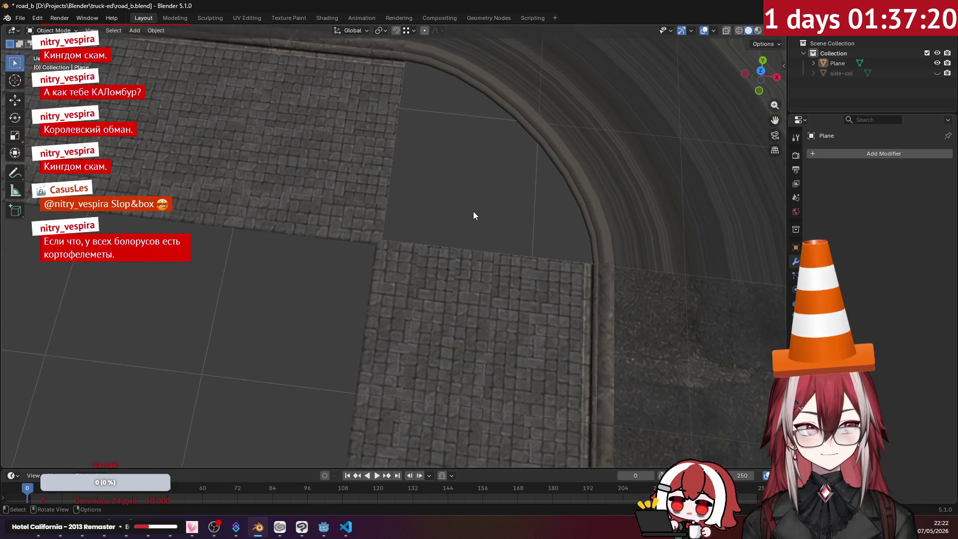
pyautogui.keyDown('shift'); pyautogui.moveTo(473, 211); pyautogui.dragTo(451, 237, button='middle'); pyautogui.keyUp('shift')
pyautogui.press('Tab')
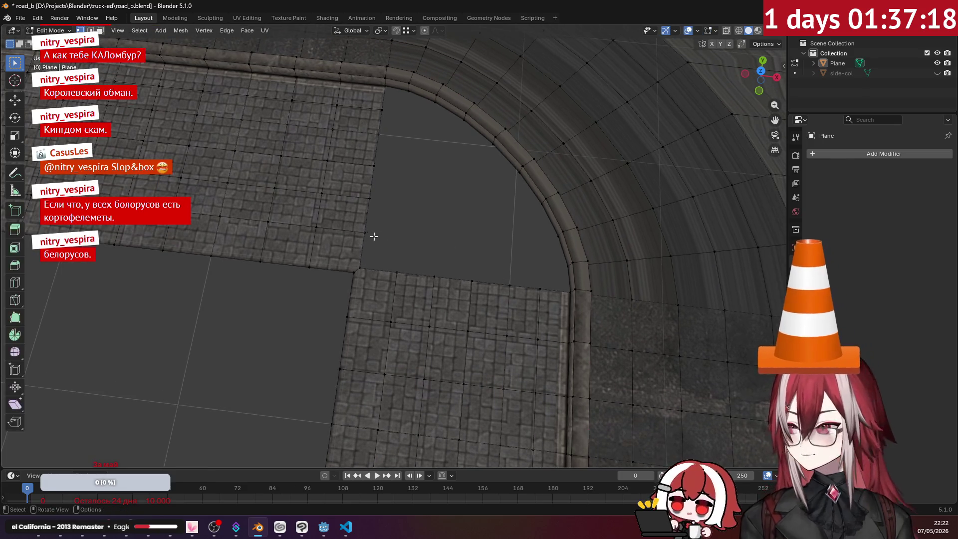
# - Fill a triangle face between two slab corner vertices near the curb
pyautogui.scroll(2, 359, 231)
pyautogui.click(359, 228)
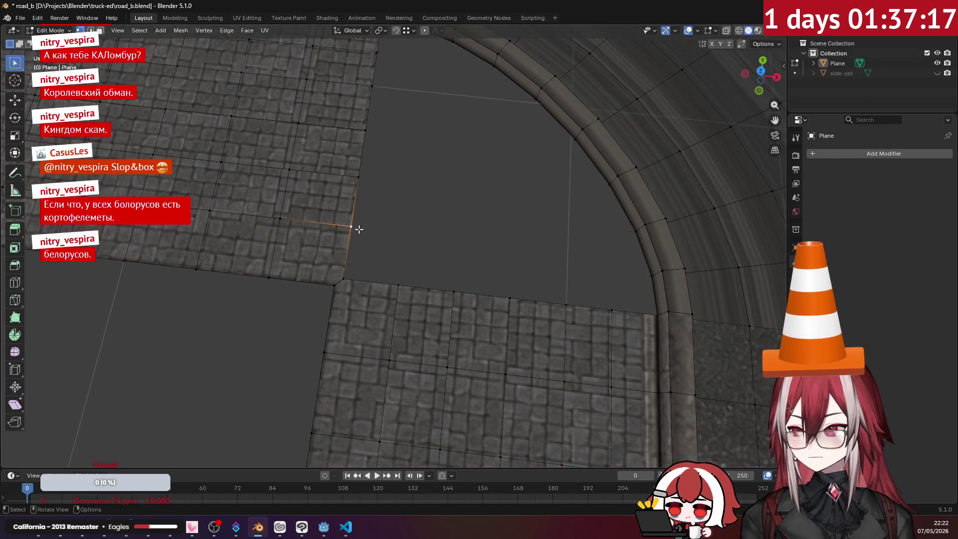
pyautogui.keyDown('shift'); pyautogui.click(398, 286); pyautogui.keyUp('shift')
pyautogui.scroll(3, 414, 246)
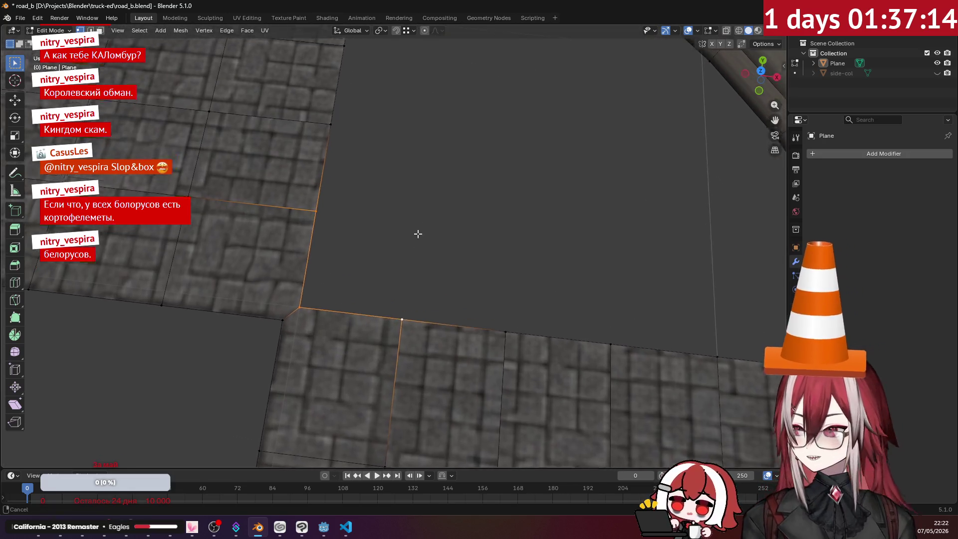
pyautogui.moveTo(417, 233)
pyautogui.mouseDown(button='middle')
pyautogui.moveTo(396, 239)
pyautogui.moveTo(387, 220)
pyautogui.mouseUp(button='middle')
pyautogui.press('f')
# - Fill a quad face across the gap from four vertices on its edges
pyautogui.click(388, 212)
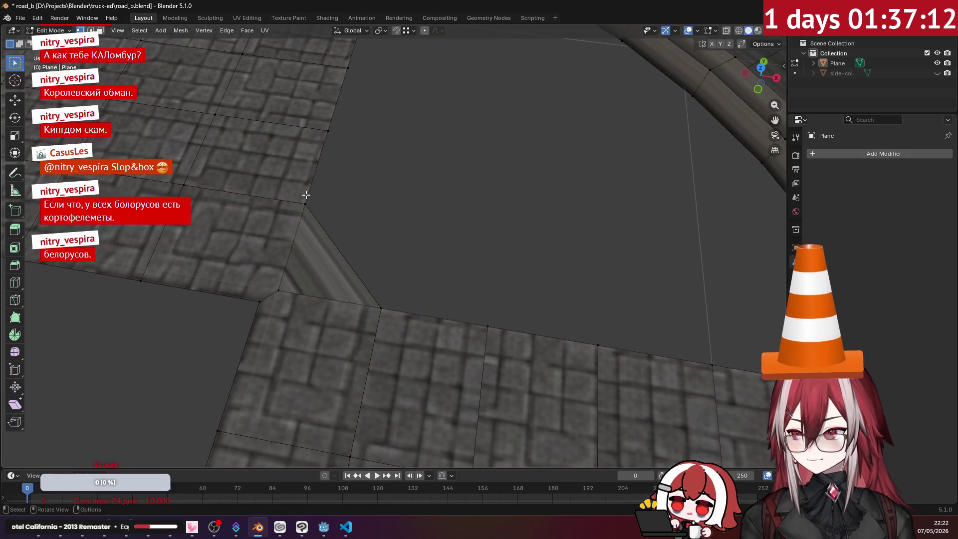
pyautogui.click(305, 203)
pyautogui.keyDown('shift'); pyautogui.click(328, 132); pyautogui.keyUp('shift')
pyautogui.keyDown('shift'); pyautogui.click(483, 324); pyautogui.keyUp('shift')
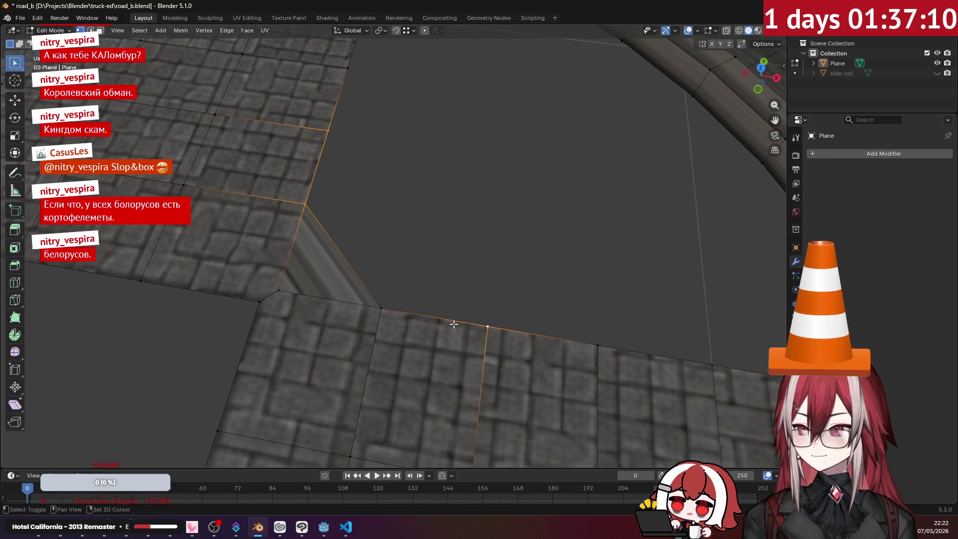
pyautogui.keyDown('shift'); pyautogui.click(381, 308); pyautogui.keyUp('shift')
pyautogui.press('f')
# - Select the left tile corner, lower tile row and top-of-gap vertices for the next fill
pyautogui.moveTo(442, 187)
pyautogui.mouseDown(button='middle')
pyautogui.moveTo(364, 235)
pyautogui.moveTo(409, 180)
pyautogui.moveTo(374, 198)
pyautogui.mouseUp(button='middle')
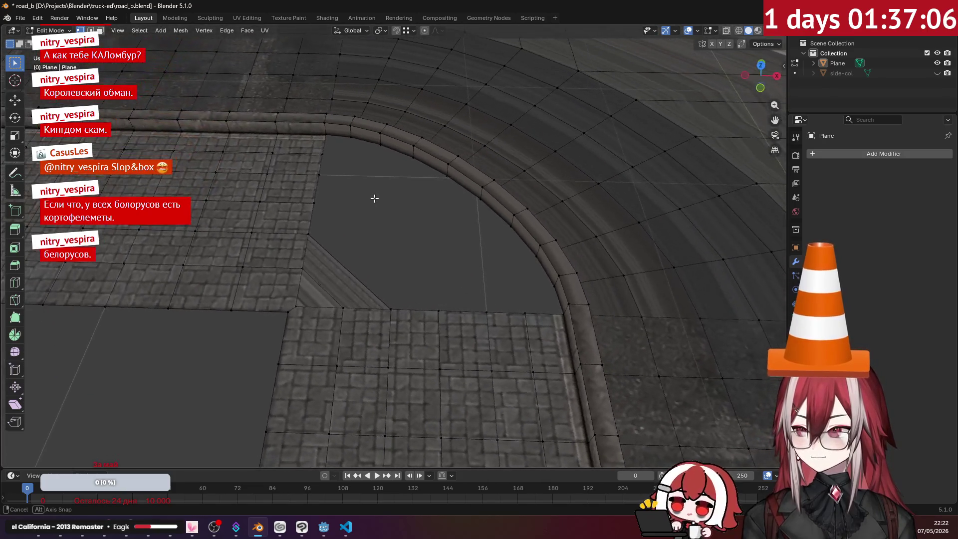
pyautogui.keyDown('ctrl'); pyautogui.click(311, 216); pyautogui.keyUp('ctrl')
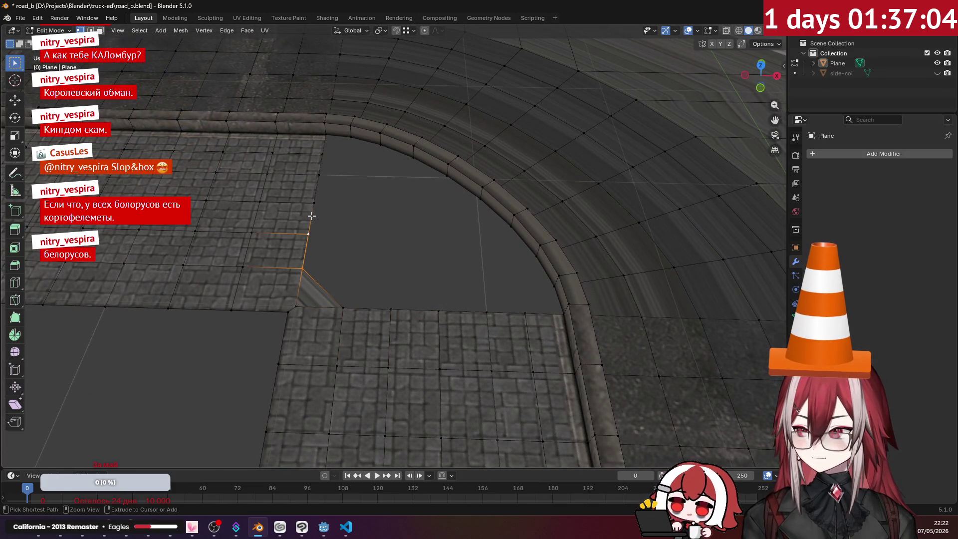
pyautogui.click(342, 308)
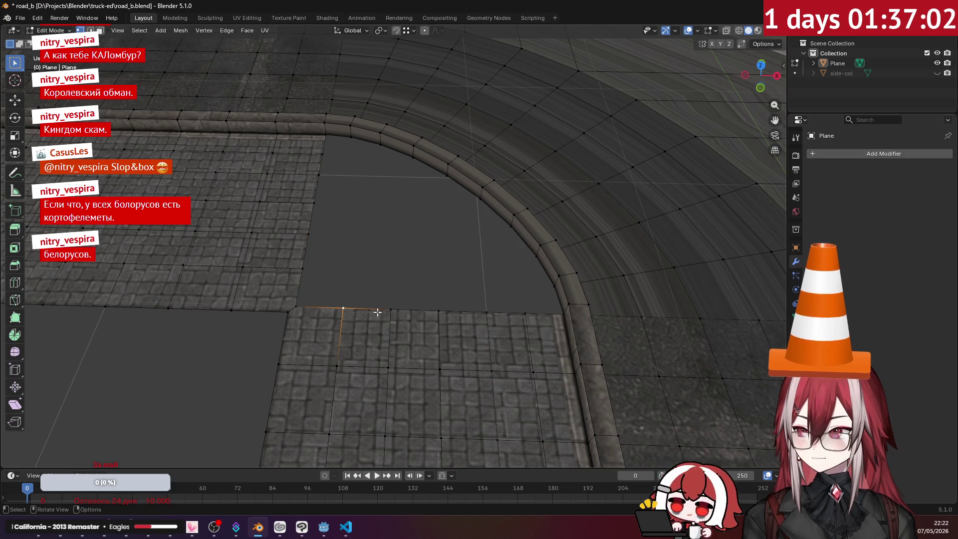
pyautogui.keyDown('shift'); pyautogui.click(389, 309); pyautogui.keyUp('shift')
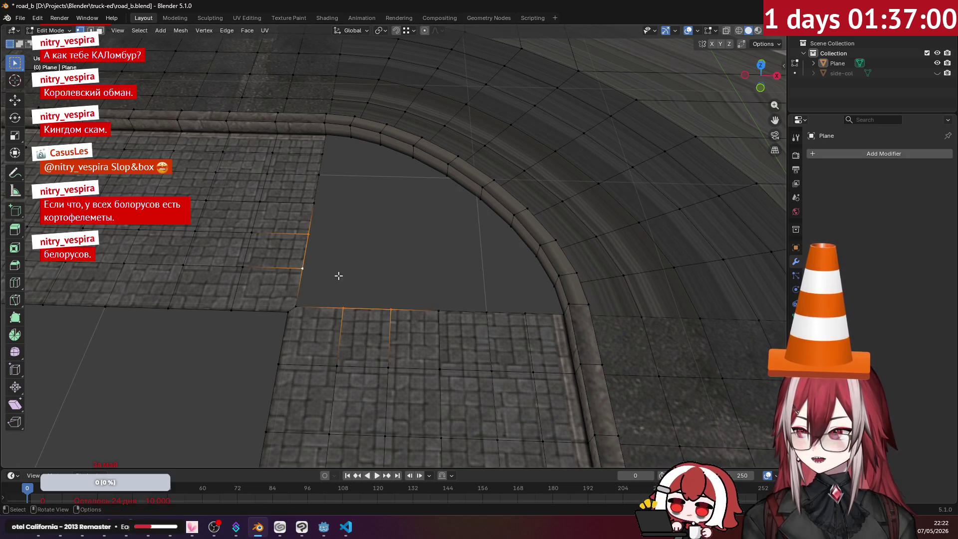
pyautogui.click(321, 154)
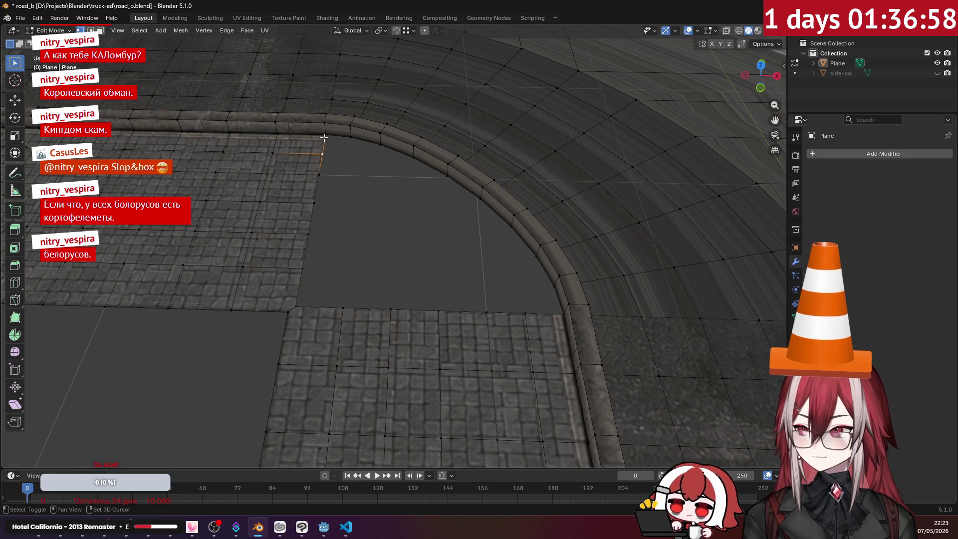
pyautogui.moveTo(323, 138)
pyautogui.mouseDown(button='middle')
pyautogui.moveTo(387, 152)
pyautogui.moveTo(406, 165)
pyautogui.moveTo(370, 164)
pyautogui.moveTo(423, 189)
pyautogui.mouseUp(button='middle')
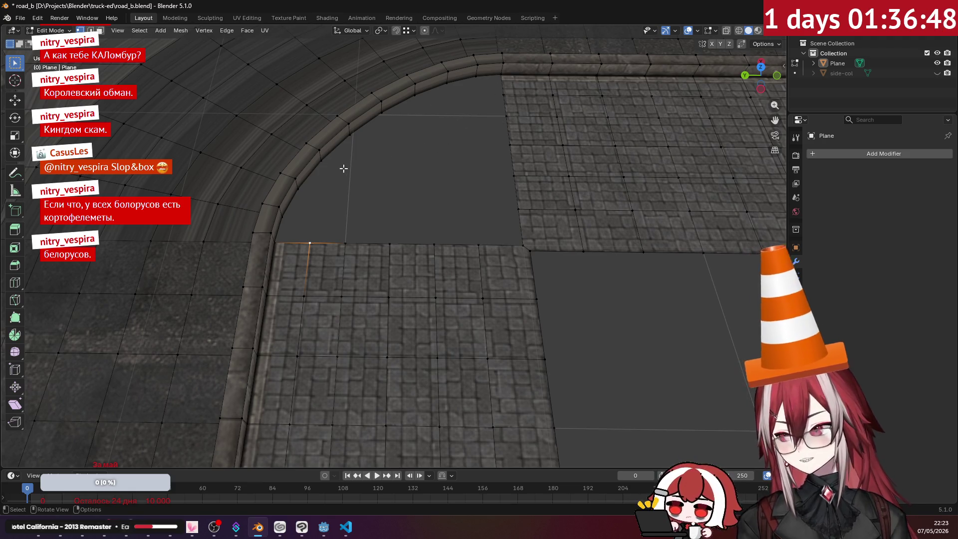
# - Connect tile vertices across the gap and fill a face from the vertices bordering it
pyautogui.moveTo(343, 169); pyautogui.dragTo(305, 154, button='middle')
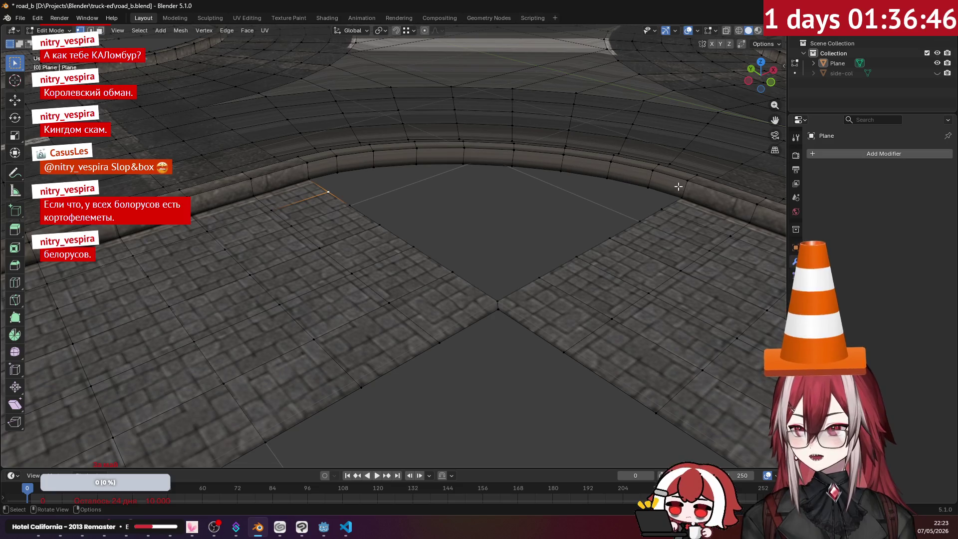
pyautogui.moveTo(421, 154)
pyautogui.mouseDown(button='middle')
pyautogui.moveTo(443, 201)
pyautogui.moveTo(388, 197)
pyautogui.moveTo(429, 190)
pyautogui.moveTo(447, 171)
pyautogui.moveTo(384, 200)
pyautogui.moveTo(380, 176)
pyautogui.moveTo(363, 216)
pyautogui.moveTo(388, 220)
pyautogui.moveTo(348, 220)
pyautogui.moveTo(265, 254)
pyautogui.moveTo(423, 265)
pyautogui.mouseUp(button='middle')
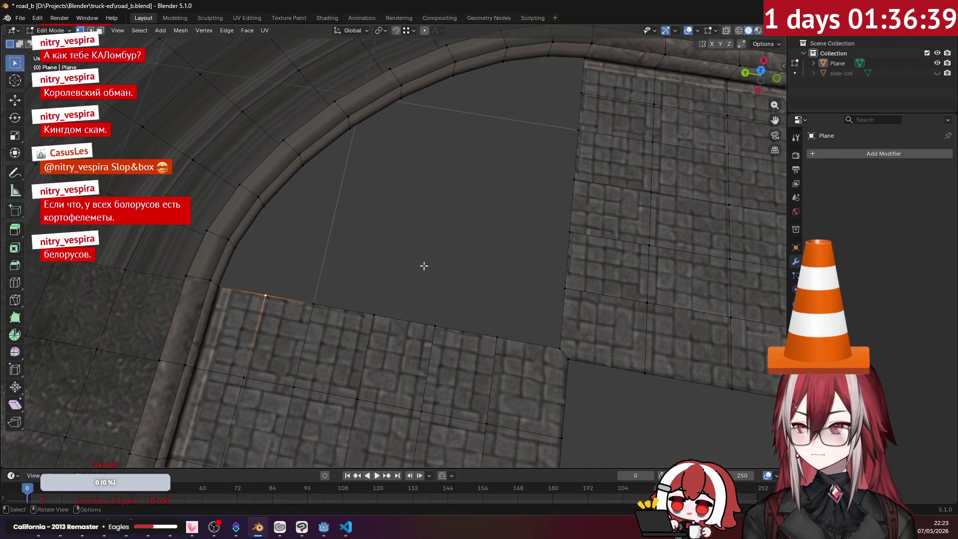
pyautogui.click(564, 288)
pyautogui.keyDown('shift'); pyautogui.click(497, 336); pyautogui.keyUp('shift')
pyautogui.press('f')
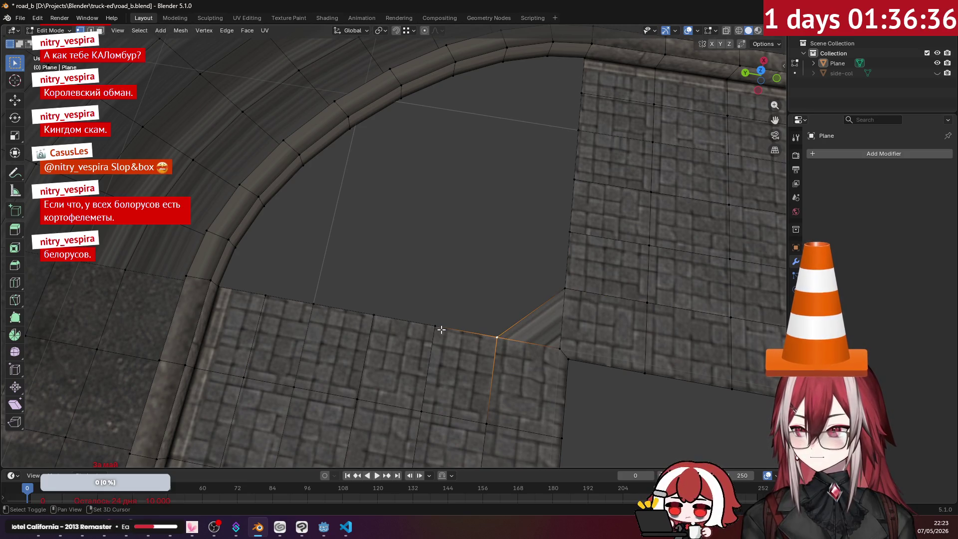
pyautogui.keyDown('shift'); pyautogui.click(437, 329); pyautogui.keyUp('shift')
pyautogui.keyDown('shift'); pyautogui.click(569, 231); pyautogui.keyUp('shift')
pyautogui.keyDown('shift'); pyautogui.click(560, 296); pyautogui.keyUp('shift')
pyautogui.press('f')
# - Fill successive faces along the strip of tile edge vertices
pyautogui.click(439, 312)
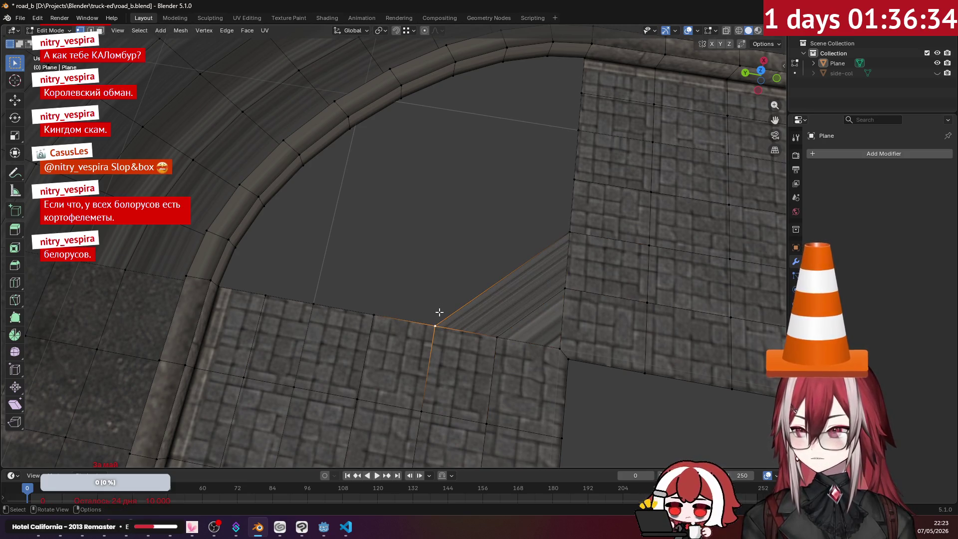
pyautogui.keyDown('shift'); pyautogui.click(374, 315); pyautogui.keyUp('shift')
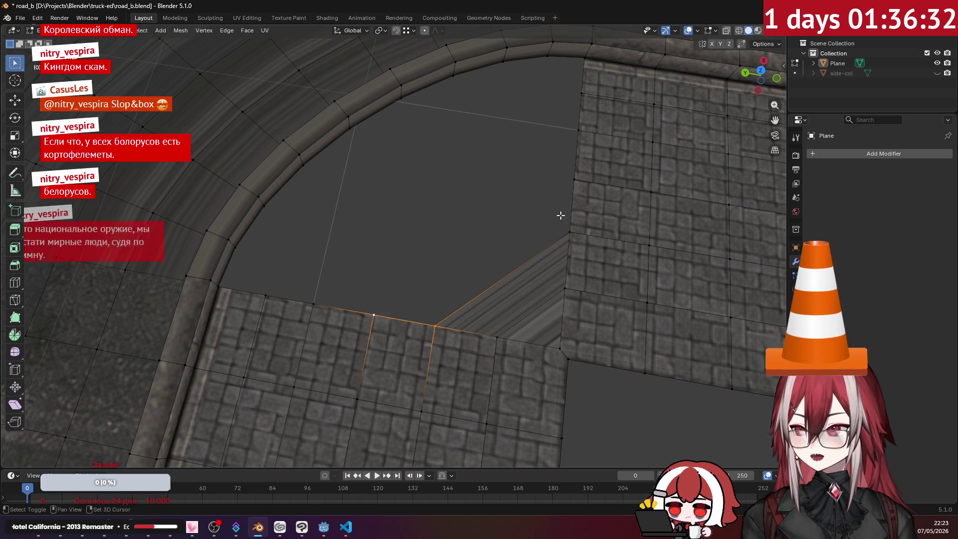
pyautogui.keyDown('shift'); pyautogui.click(577, 178); pyautogui.keyUp('shift')
pyautogui.press('f')
pyautogui.click(577, 179)
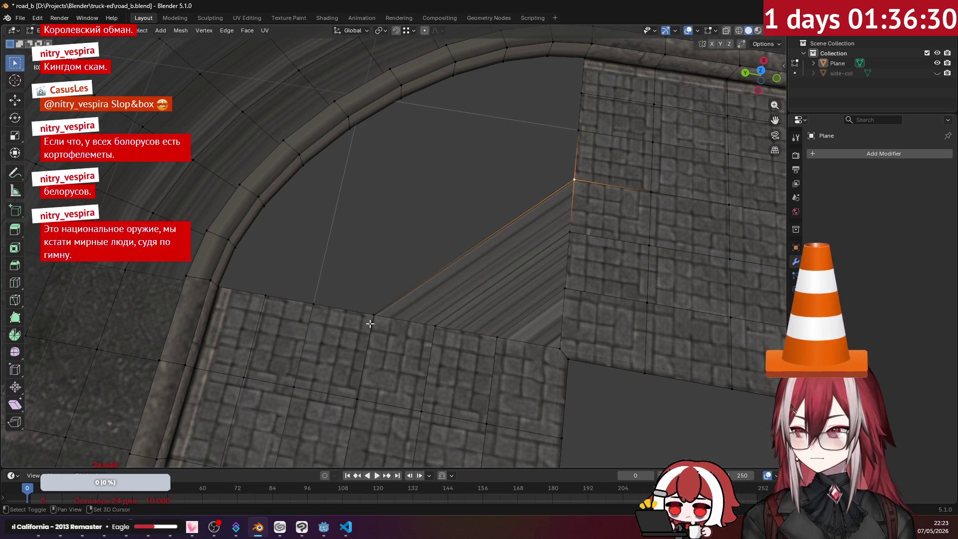
pyautogui.press('f')
pyautogui.press('f')
pyautogui.click(398, 200)
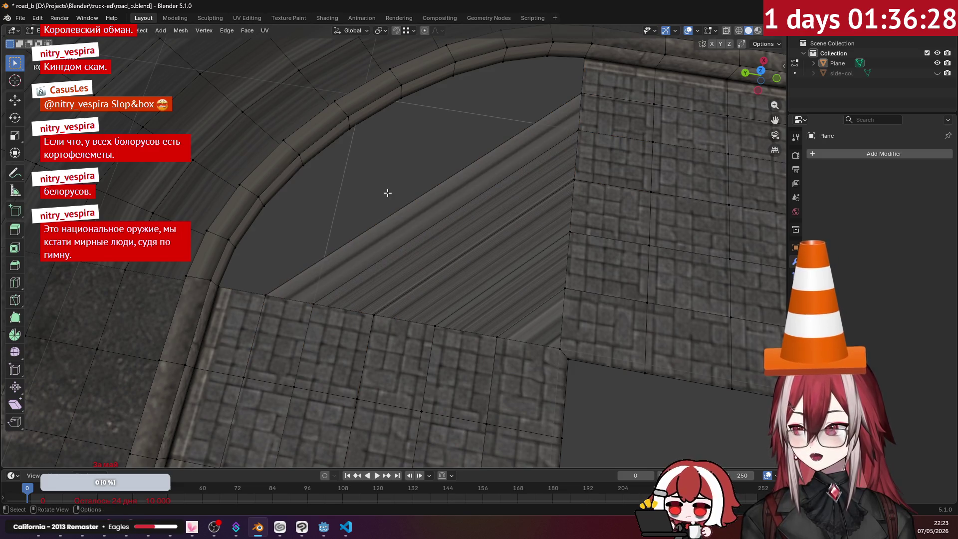
# - Try filling a face between the left and right tile corners, then undo the oversized fill
pyautogui.moveTo(366, 201)
pyautogui.mouseDown(button='middle')
pyautogui.moveTo(396, 177)
pyautogui.moveTo(381, 187)
pyautogui.moveTo(387, 171)
pyautogui.moveTo(364, 184)
pyautogui.mouseUp(button='middle')
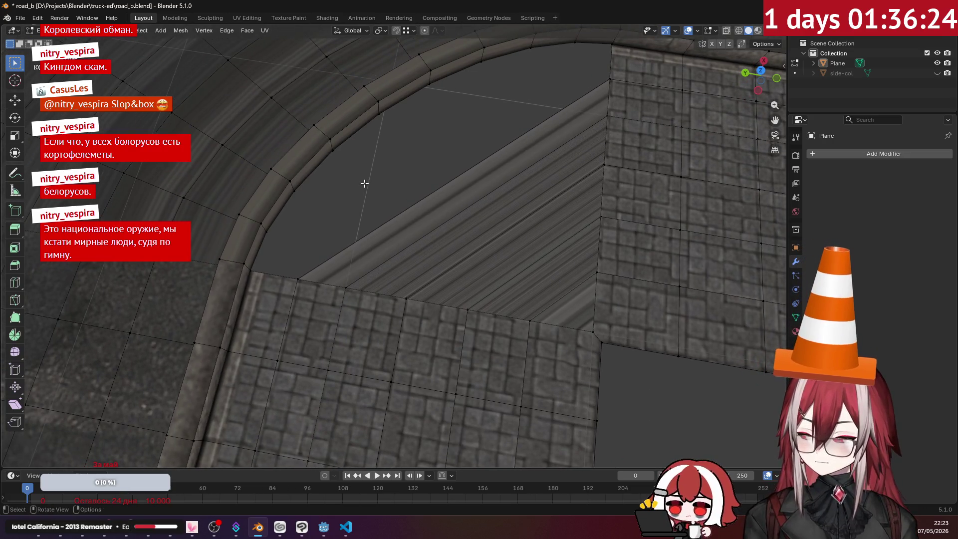
pyautogui.keyDown('shift'); pyautogui.click(293, 275); pyautogui.keyUp('shift')
pyautogui.keyDown('shift'); pyautogui.click(601, 80); pyautogui.keyUp('shift')
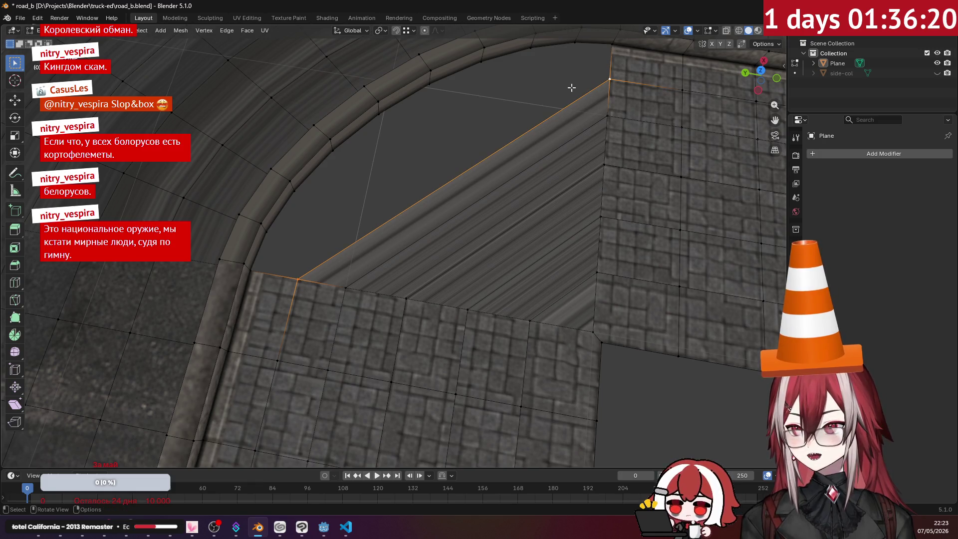
pyautogui.press('f')
pyautogui.hotkey('ctrl', 'z')
pyautogui.hotkey('ctrl', 'z')
pyautogui.hotkey('ctrl', 'z')
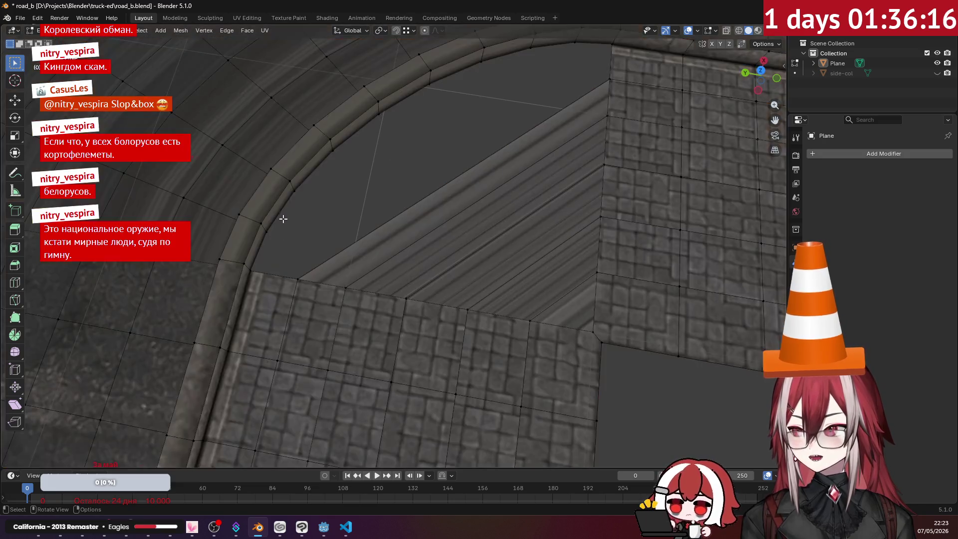
# - Fill the wedge up to the curb from the curb edge loop around the corner
pyautogui.keyDown('alt'); pyautogui.keyDown('shift'); pyautogui.click(284, 216); pyautogui.keyUp('shift'); pyautogui.keyUp('alt')
pyautogui.press('f')
pyautogui.click(428, 170)
pyautogui.moveTo(428, 170)
pyautogui.mouseDown(button='middle')
pyautogui.moveTo(368, 103)
pyautogui.moveTo(368, 160)
pyautogui.moveTo(382, 165)
pyautogui.moveTo(342, 103)
pyautogui.moveTo(372, 203)
pyautogui.moveTo(418, 207)
pyautogui.moveTo(374, 208)
pyautogui.moveTo(435, 220)
pyautogui.moveTo(446, 244)
pyautogui.moveTo(389, 237)
pyautogui.moveTo(439, 229)
pyautogui.moveTo(471, 204)
pyautogui.mouseUp(button='middle')
pyautogui.scroll(-10, 472, 204)
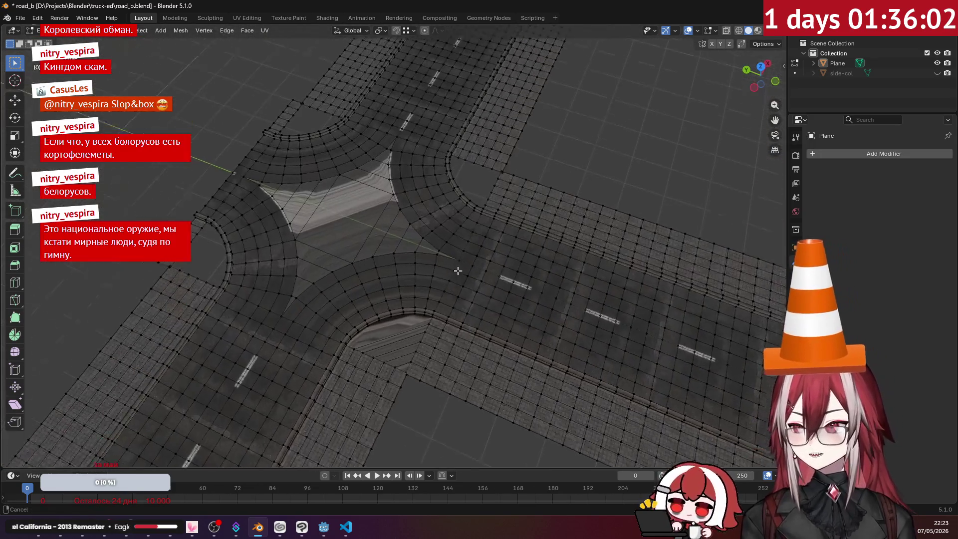
pyautogui.moveTo(458, 271); pyautogui.dragTo(376, 201, button='middle')
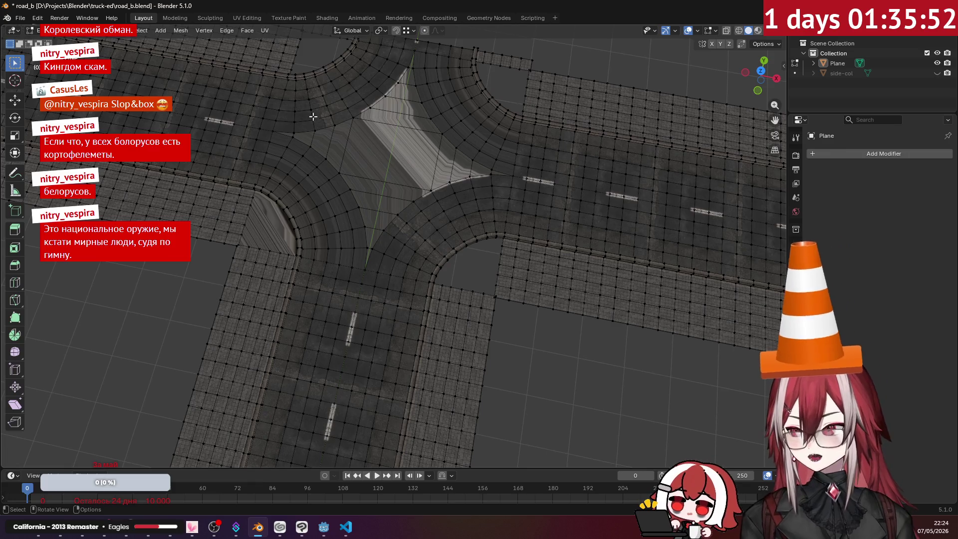
pyautogui.scroll(5, 313, 116)
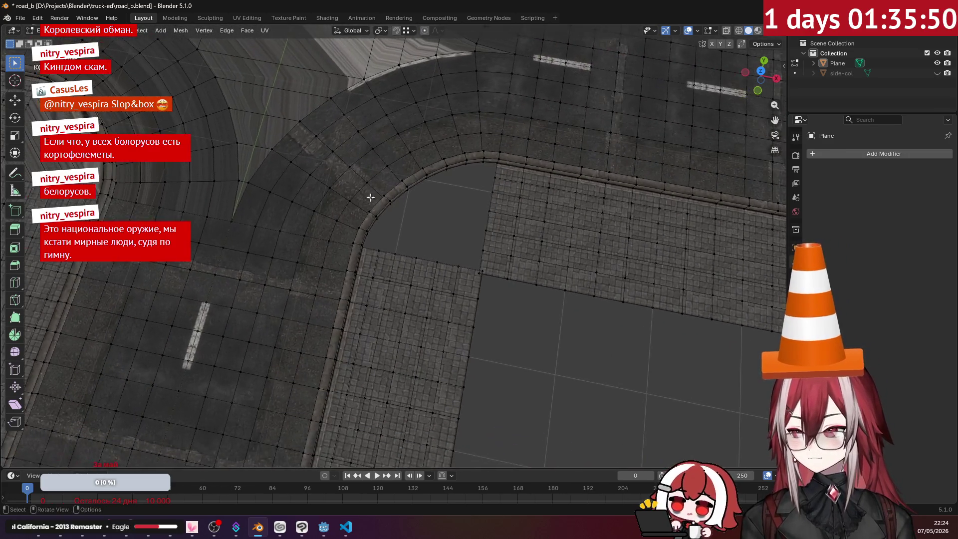
pyautogui.keyDown('shift'); pyautogui.scroll(8, 562, 261); pyautogui.keyUp('shift')
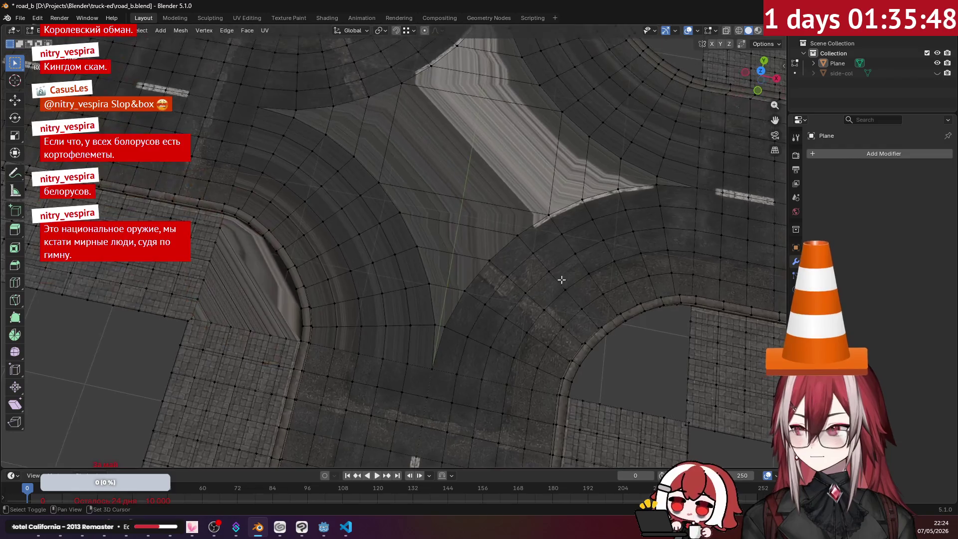
pyautogui.scroll(-5, 561, 279)
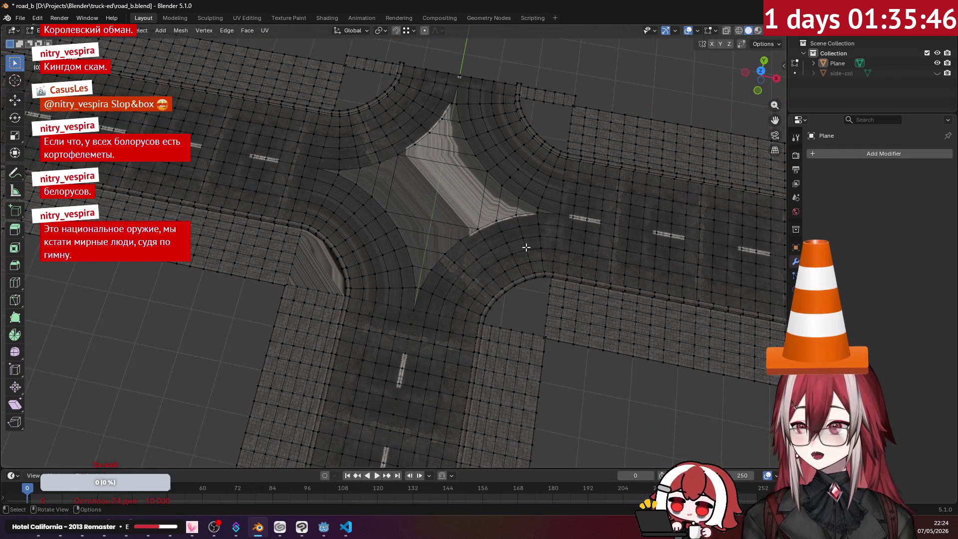
pyautogui.scroll(10, 525, 247)
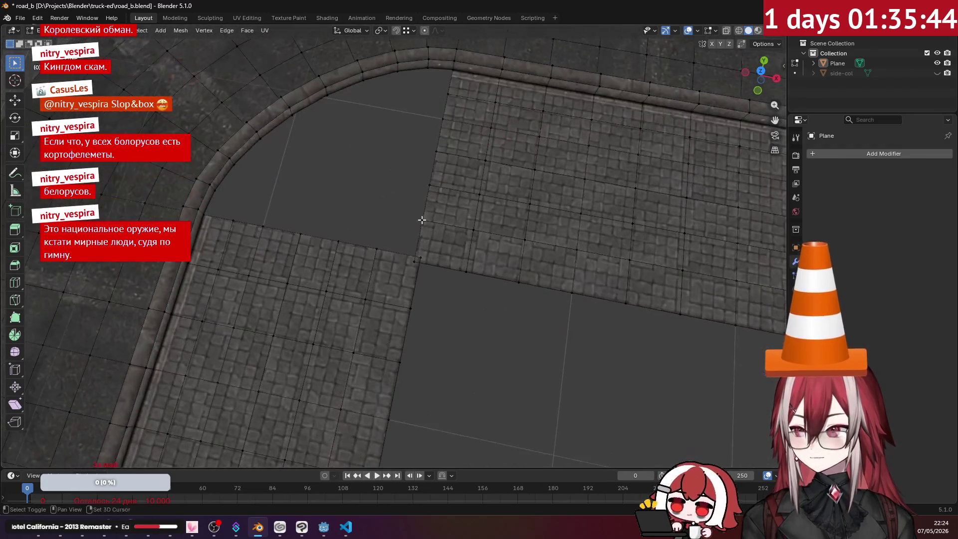
pyautogui.scroll(3, 421, 220)
pyautogui.click(437, 271)
# - Bevel the corner vertex twice, then merge the upper and lower bevel vertices at center
pyautogui.hotkey('ctrl', 'b')
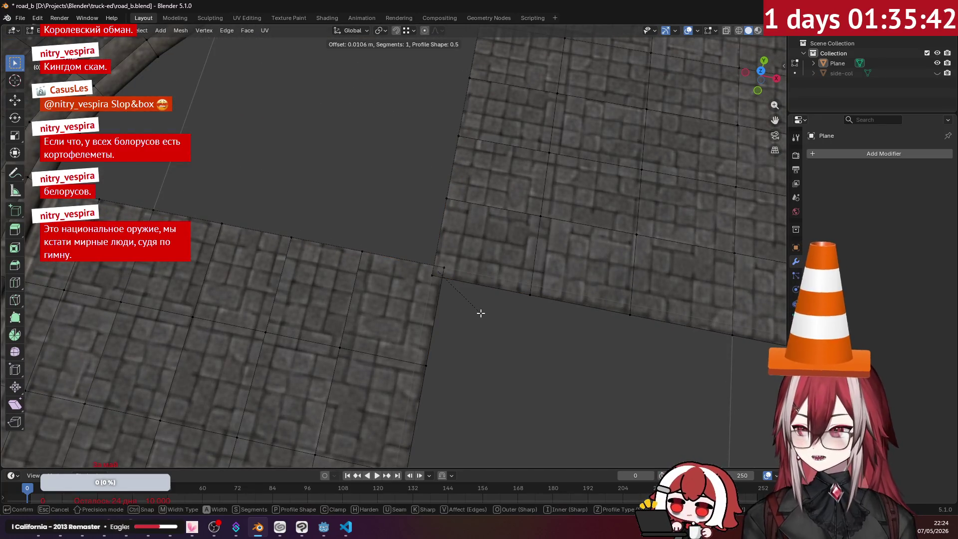
pyautogui.click(526, 306)
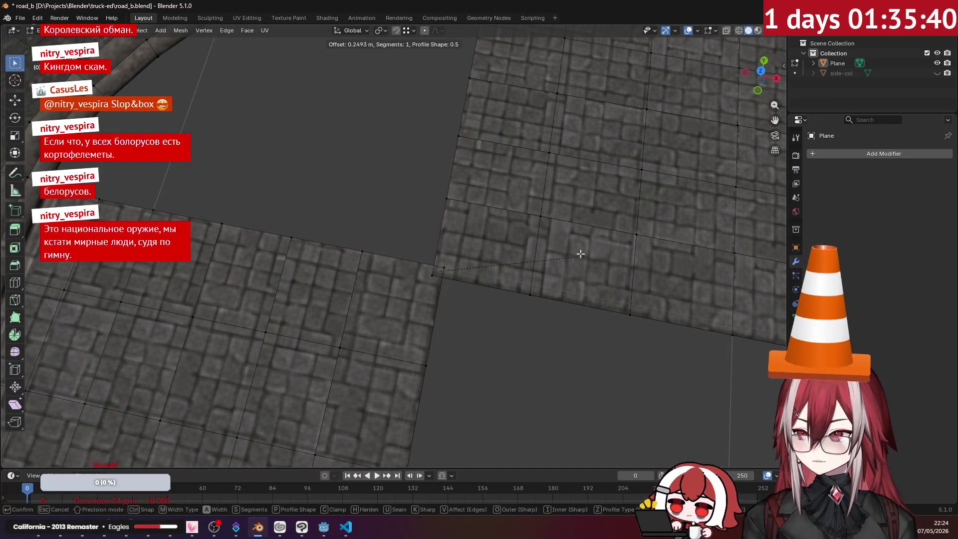
pyautogui.hotkey('ctrl', 'shift', 'b')
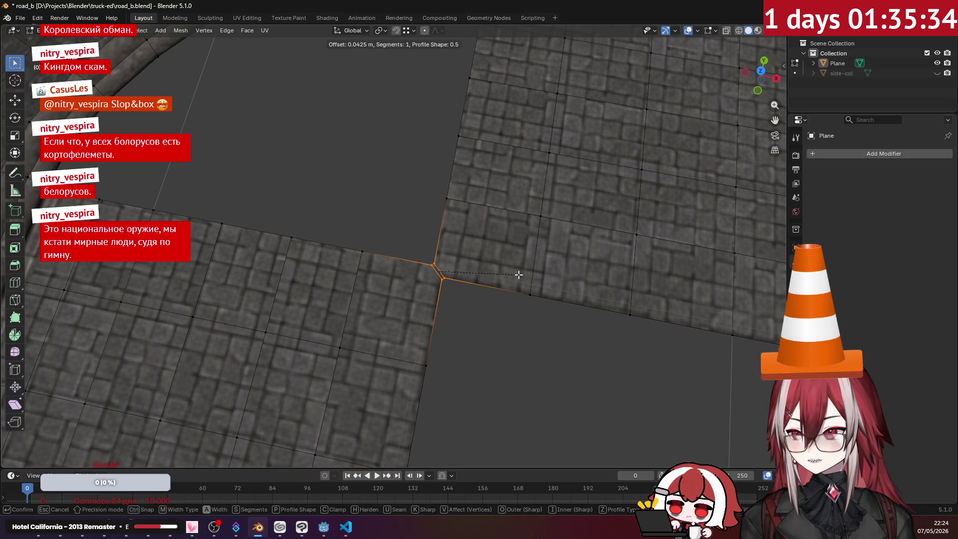
pyautogui.click(517, 274)
pyautogui.scroll(3, 481, 249)
pyautogui.click(449, 260)
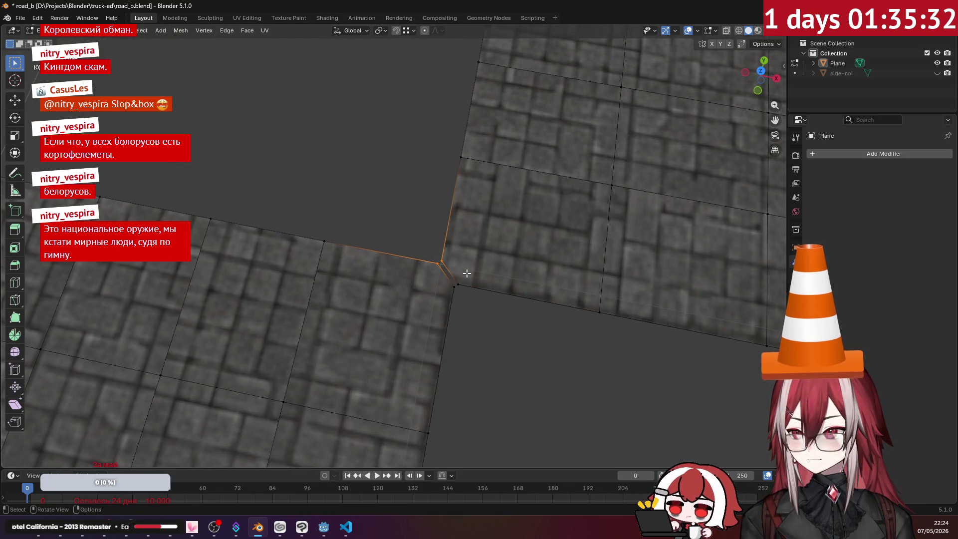
pyautogui.press('m')
pyautogui.click(466, 274)
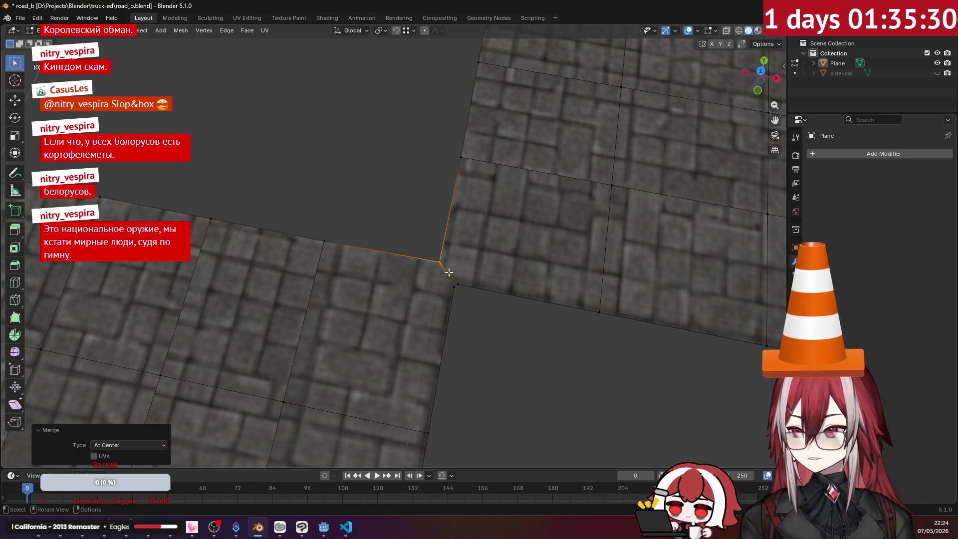
pyautogui.click(456, 284)
pyautogui.press('m')
pyautogui.click(470, 291)
# - From a top-down view, nudge the corner vertex along the Y axis
pyautogui.moveTo(427, 258)
pyautogui.mouseDown(button='middle')
pyautogui.moveTo(462, 257)
pyautogui.moveTo(477, 272)
pyautogui.mouseUp(button='middle')
pyautogui.press('g')
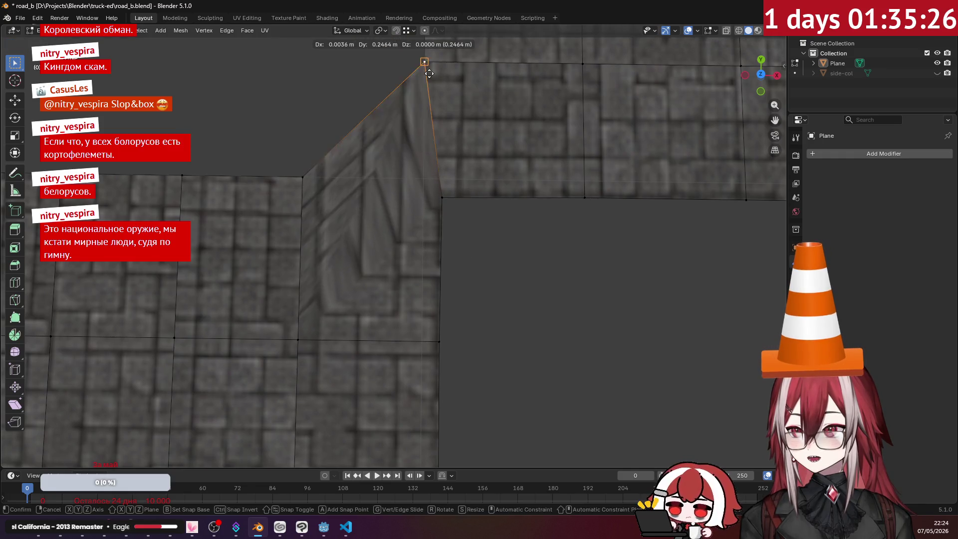
pyautogui.press('y')
pyautogui.click(299, 177)
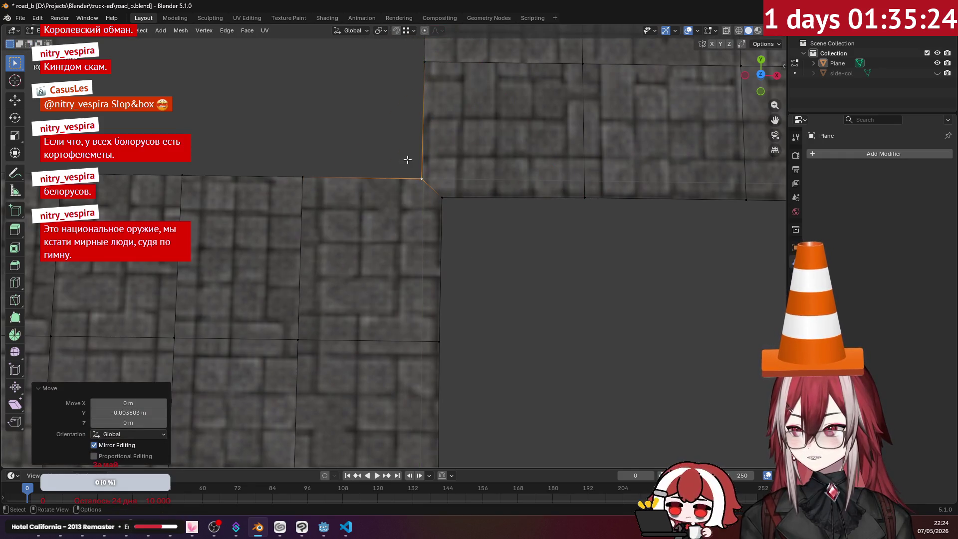
pyautogui.press('g')
pyautogui.press('x')
pyautogui.press('Escape')
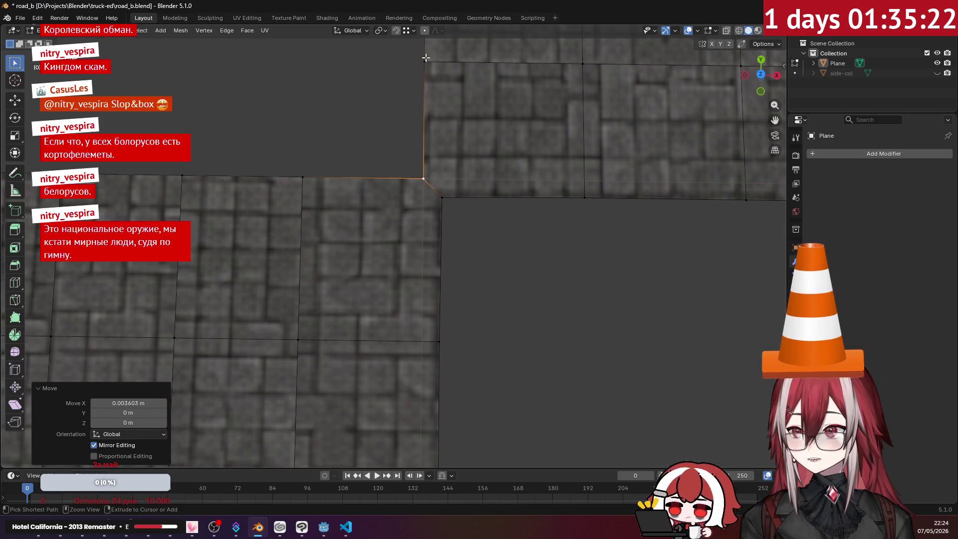
pyautogui.moveTo(434, 180); pyautogui.dragTo(474, 226)
pyautogui.press('g')
pyautogui.press('y')
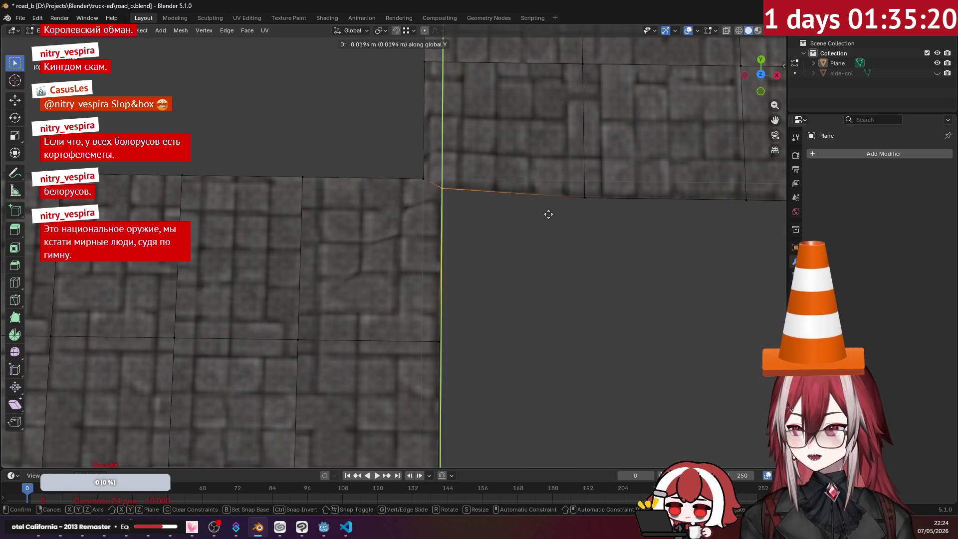
pyautogui.click(521, 196)
# - Slide the neighbouring corner vertex along the X axis
pyautogui.moveTo(432, 193); pyautogui.dragTo(477, 222)
pyautogui.press('g')
pyautogui.press('x')
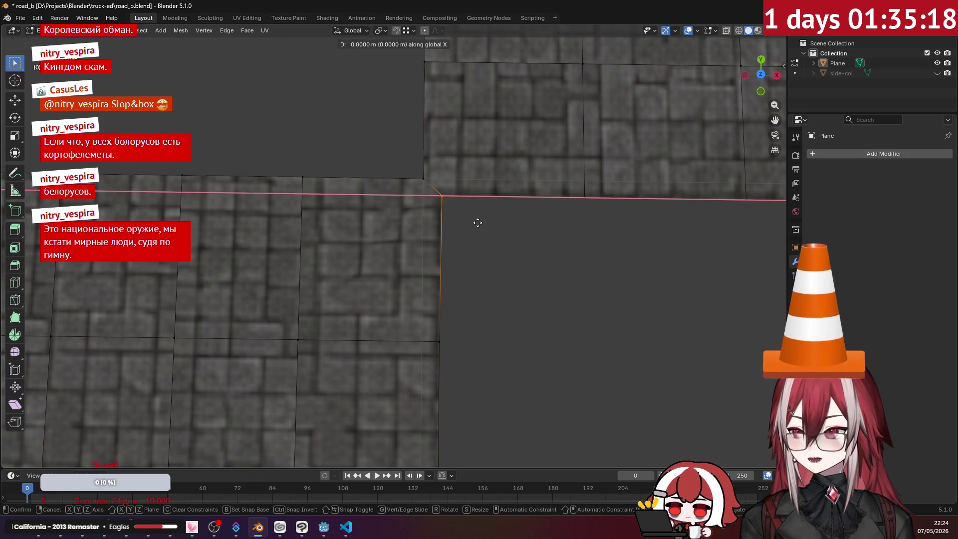
pyautogui.click(437, 339)
pyautogui.click(475, 301)
pyautogui.moveTo(475, 302)
pyautogui.mouseDown(button='middle')
pyautogui.moveTo(481, 257)
pyautogui.moveTo(456, 229)
pyautogui.moveTo(511, 308)
pyautogui.mouseUp(button='middle')
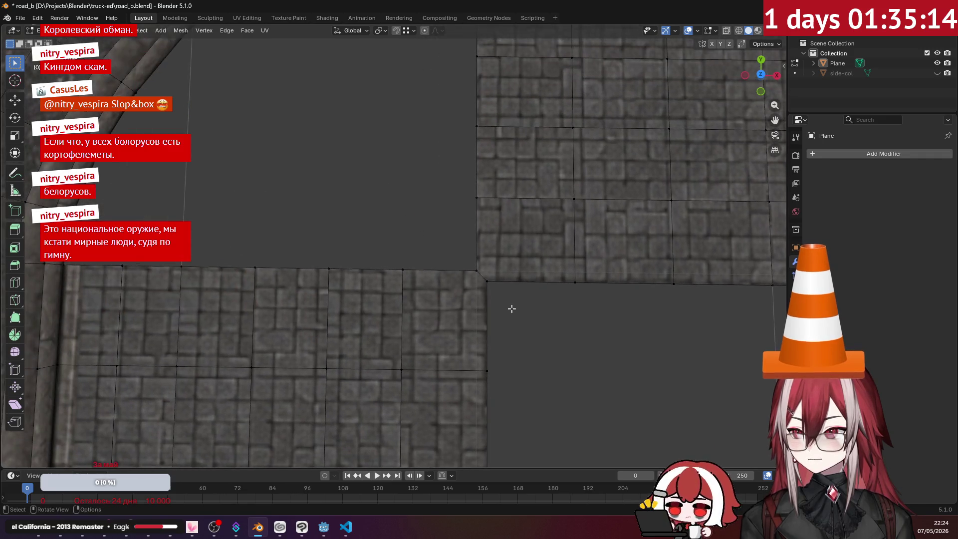
# - Fill the corner gap and the neighbouring holes beside the edge with new faces
pyautogui.keyDown('shift'); pyautogui.click(409, 268); pyautogui.keyUp('shift')
pyautogui.press('f')
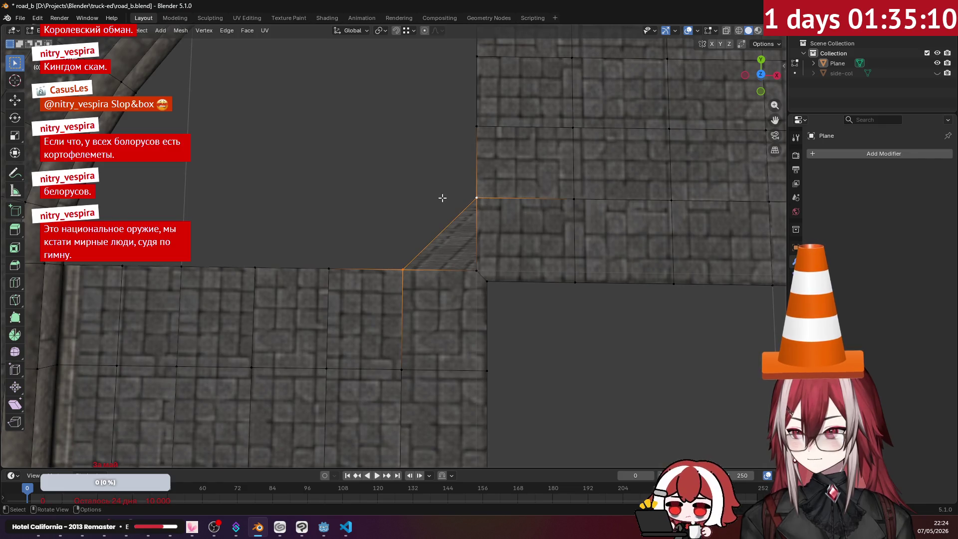
pyautogui.moveTo(437, 197); pyautogui.dragTo(430, 164, button='middle')
pyautogui.press('f')
pyautogui.press('f')
pyautogui.press('f')
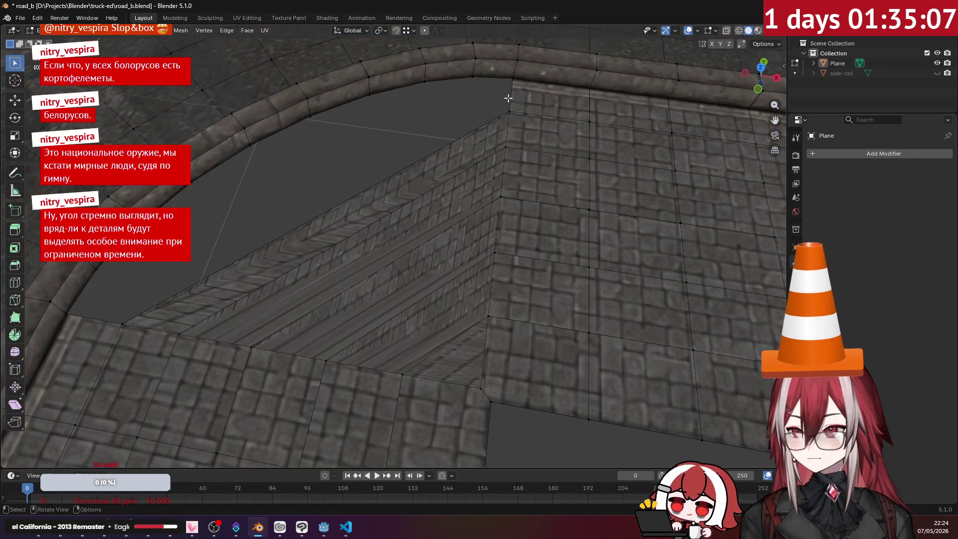
pyautogui.press('f')
pyautogui.moveTo(507, 97)
pyautogui.mouseDown(button='middle')
pyautogui.moveTo(396, 112)
pyautogui.moveTo(404, 131)
pyautogui.moveTo(383, 138)
pyautogui.mouseUp(button='middle')
pyautogui.scroll(-5, 478, 219)
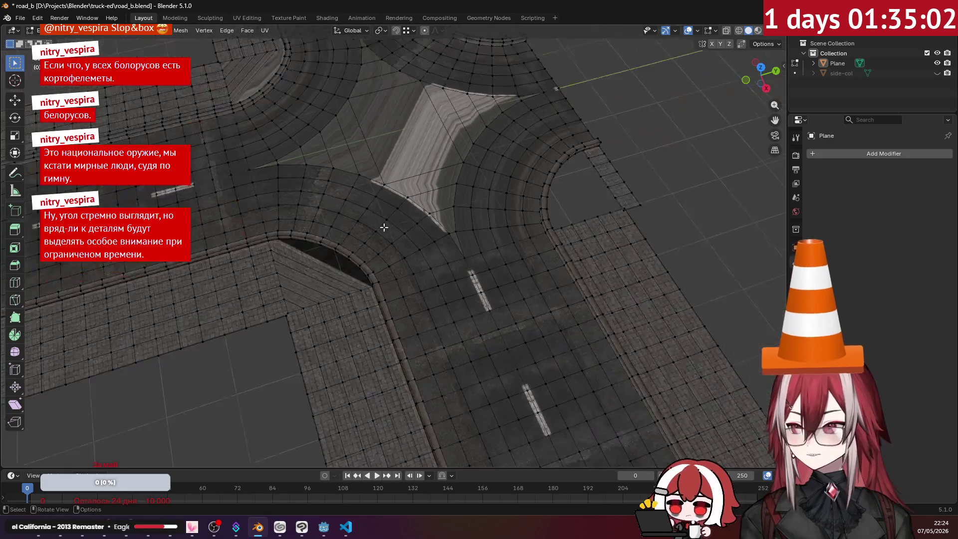
pyautogui.moveTo(384, 223); pyautogui.dragTo(379, 185, button='middle')
pyautogui.scroll(2, 381, 189)
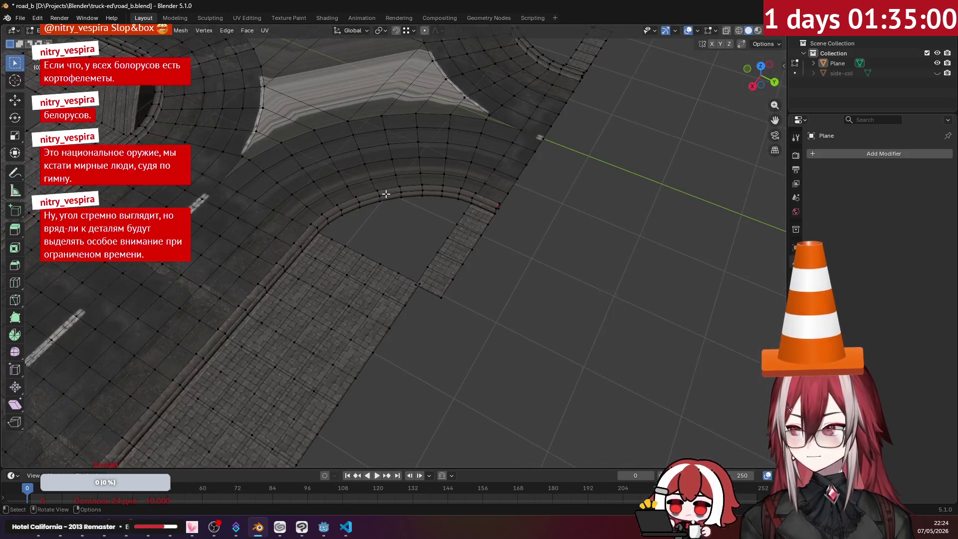
pyautogui.scroll(4, 385, 195)
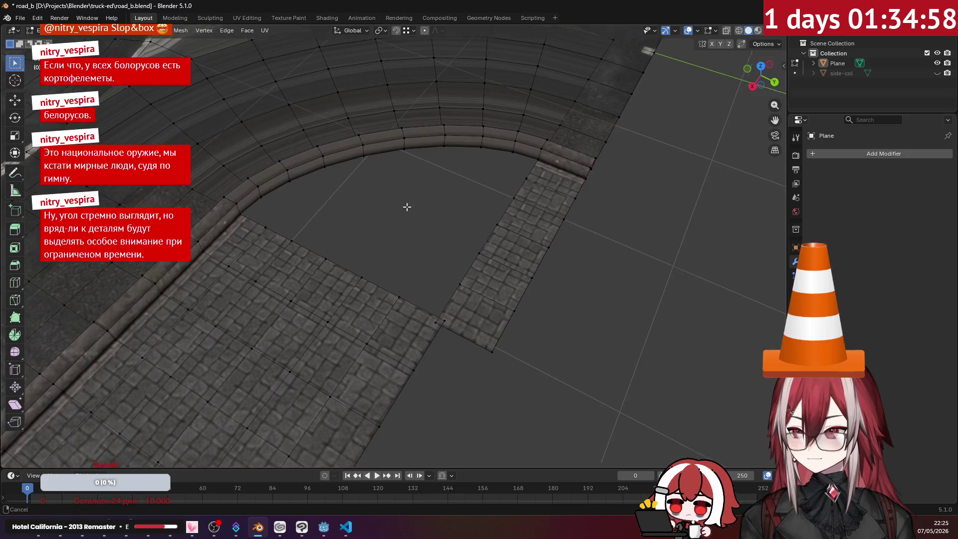
pyautogui.scroll(3, 386, 205)
# - Vertex-bevel the corner vertex where the two cobblestone strips meet
pyautogui.click(408, 254)
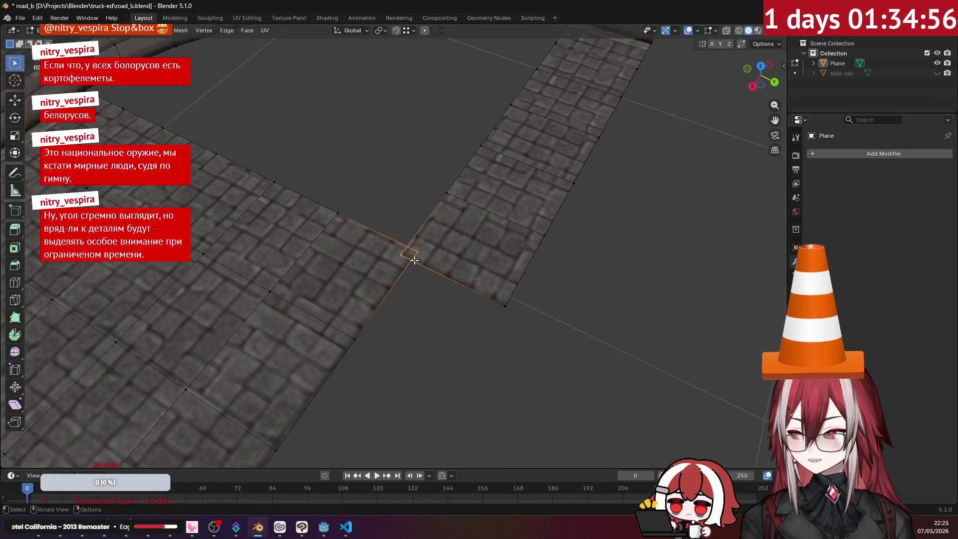
pyautogui.hotkey('ctrl', 'b')
pyautogui.press('v')
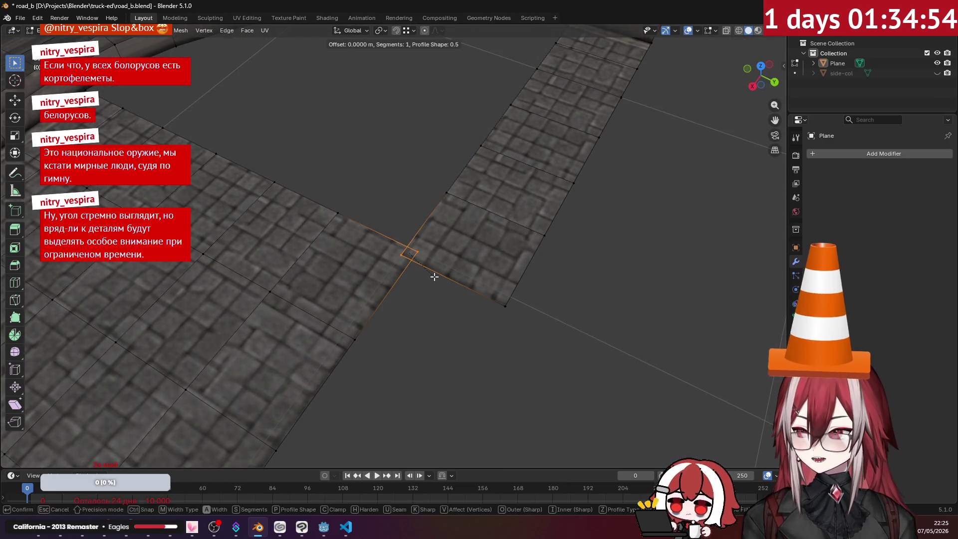
pyautogui.click(447, 289)
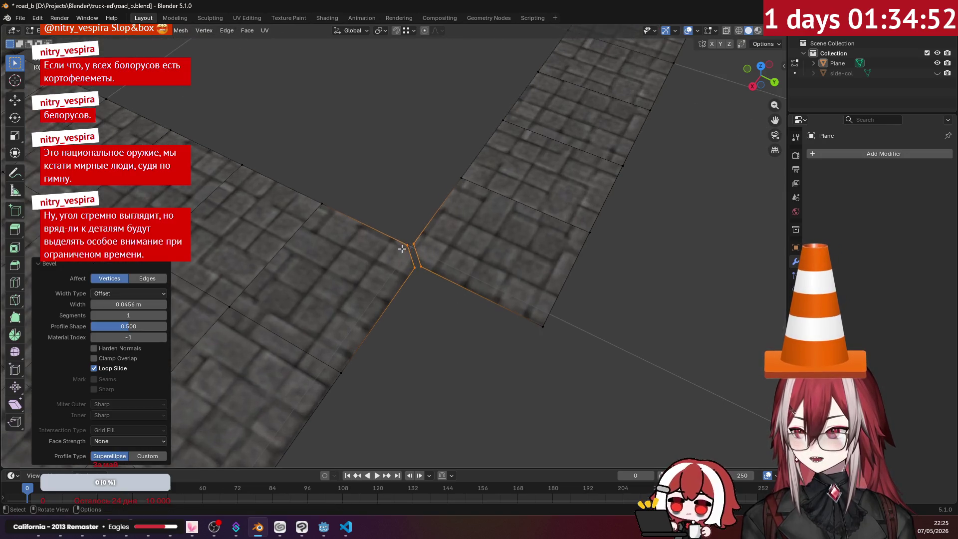
pyautogui.moveTo(446, 289)
pyautogui.mouseDown(button='middle')
pyautogui.moveTo(472, 283)
pyautogui.moveTo(388, 170)
pyautogui.moveTo(421, 197)
pyautogui.moveTo(376, 115)
pyautogui.moveTo(380, 214)
pyautogui.moveTo(340, 203)
pyautogui.moveTo(482, 229)
pyautogui.mouseUp(button='middle')
pyautogui.scroll(2, 482, 228)
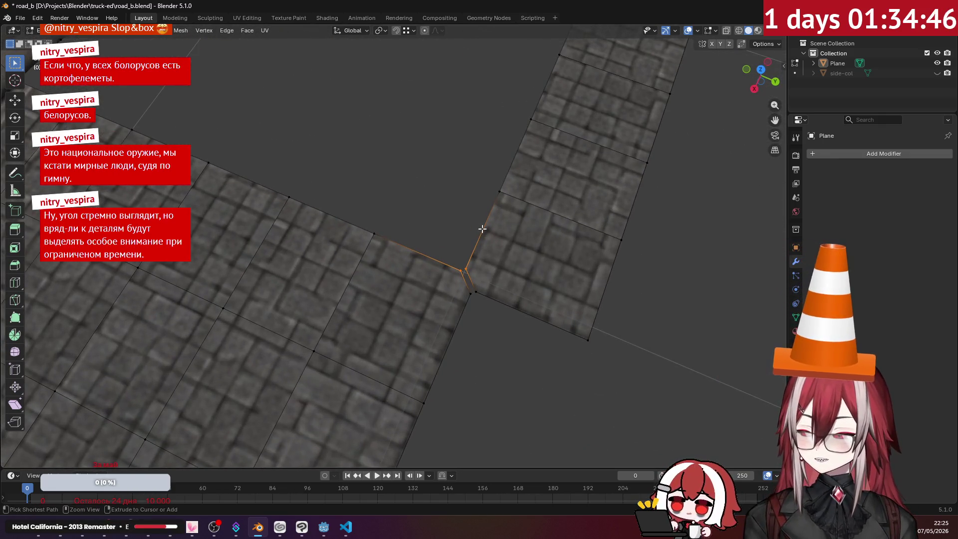
# - Merge the bevelled vertices at center, then merge the two lower corner vertices into one
pyautogui.hotkey('ctrl', 'm')
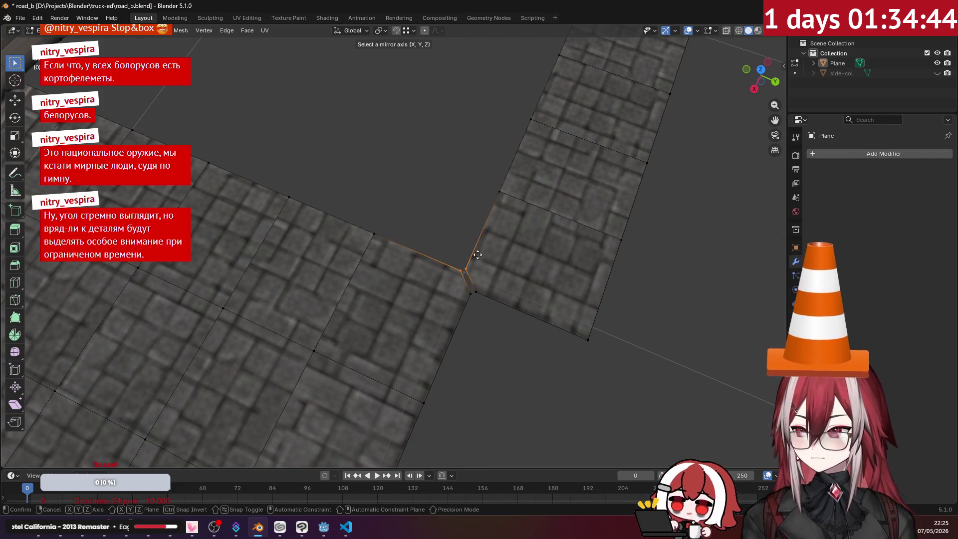
pyautogui.press('Escape')
pyautogui.press('m')
pyautogui.click(464, 225)
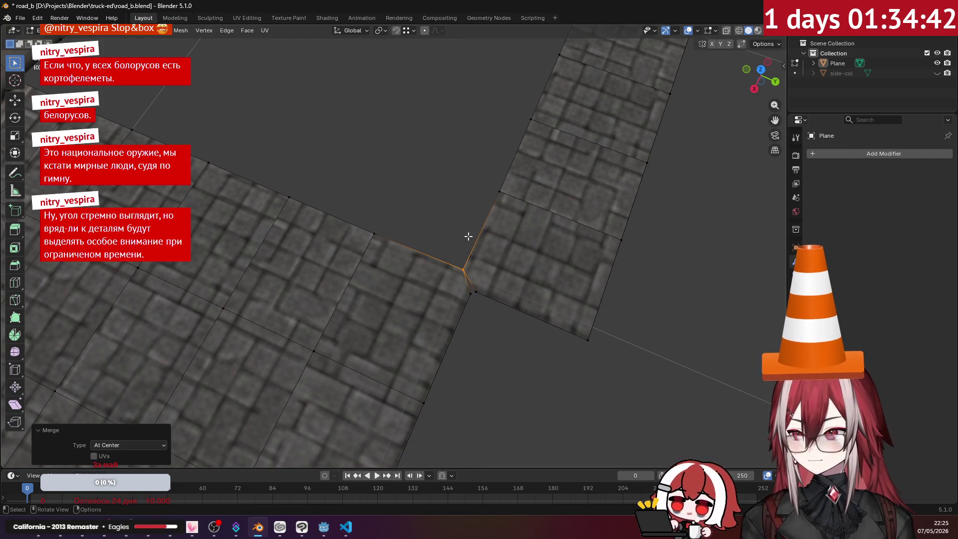
pyautogui.moveTo(455, 280); pyautogui.dragTo(491, 307)
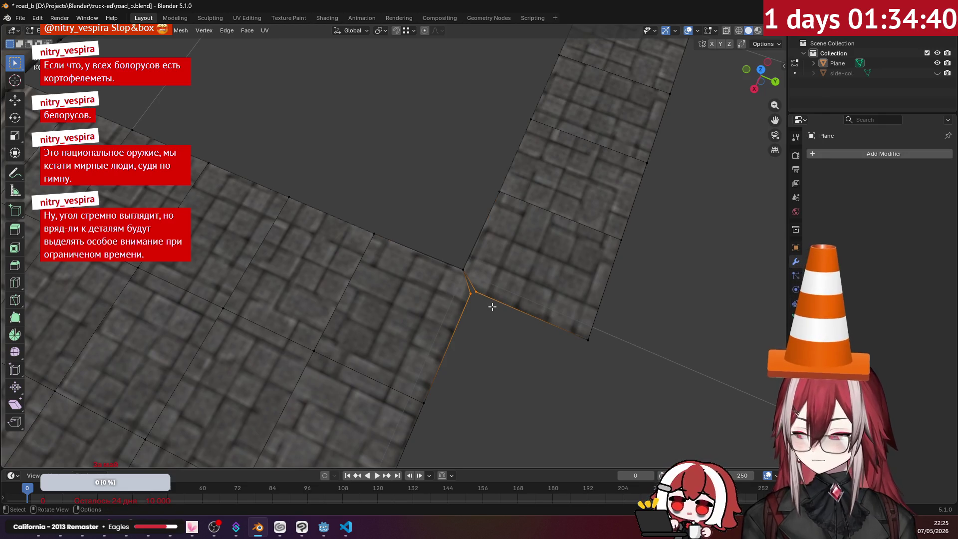
pyautogui.press('m')
pyautogui.click(492, 307)
# - Nudge the upper corner vertex slightly along X and then Y
pyautogui.click(480, 282)
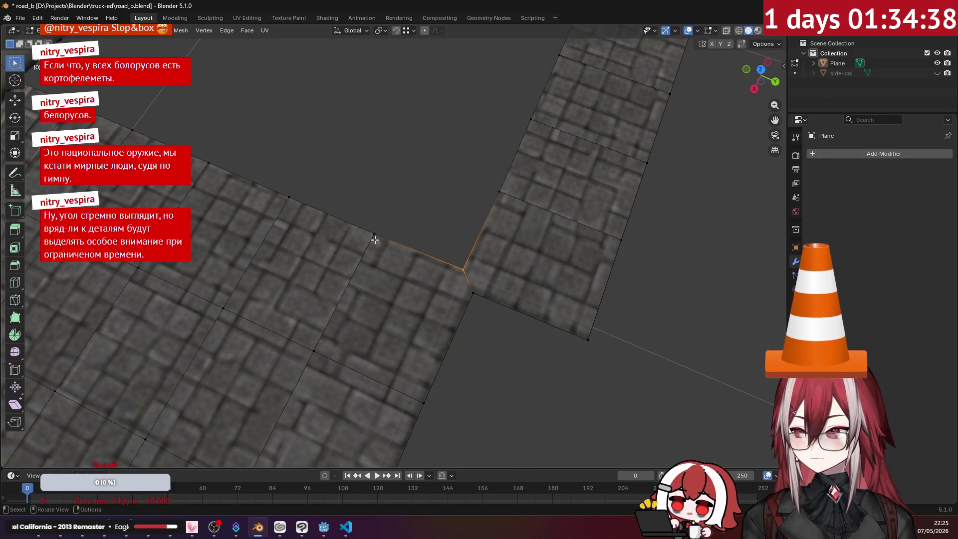
pyautogui.press('g')
pyautogui.press('x')
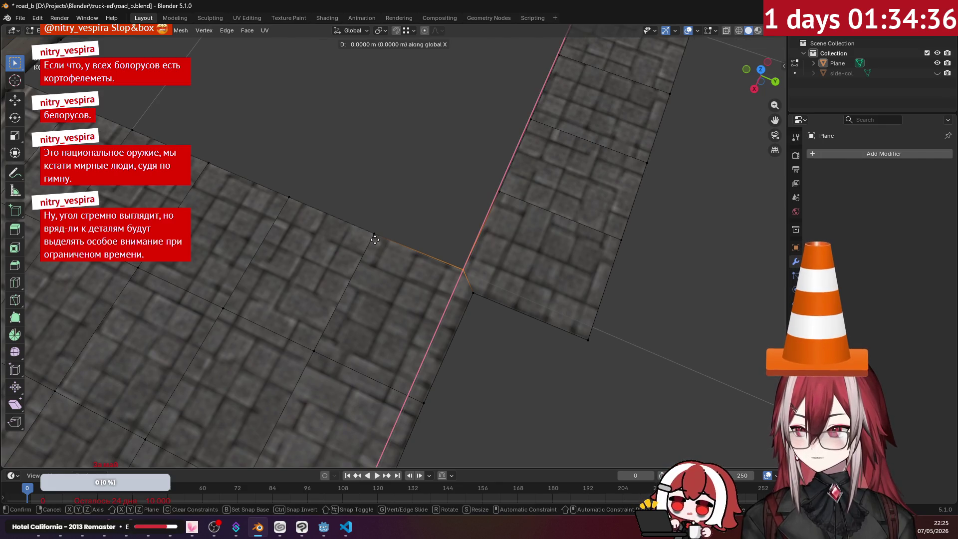
pyautogui.click(371, 235)
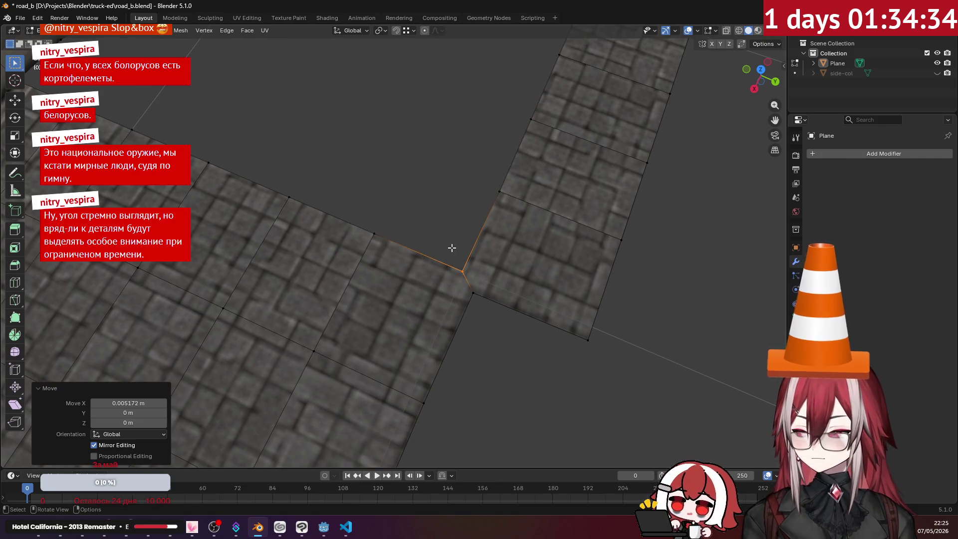
pyautogui.press('g')
pyautogui.press('y')
pyautogui.click(491, 235)
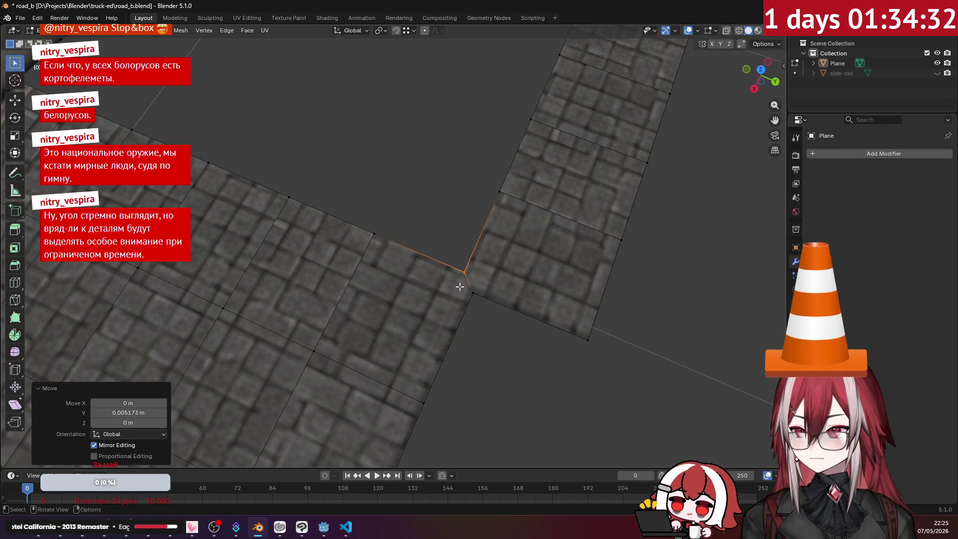
# - Nudge the other corner vertex along Y and then X
pyautogui.click(471, 292)
pyautogui.press('g')
pyautogui.press('y')
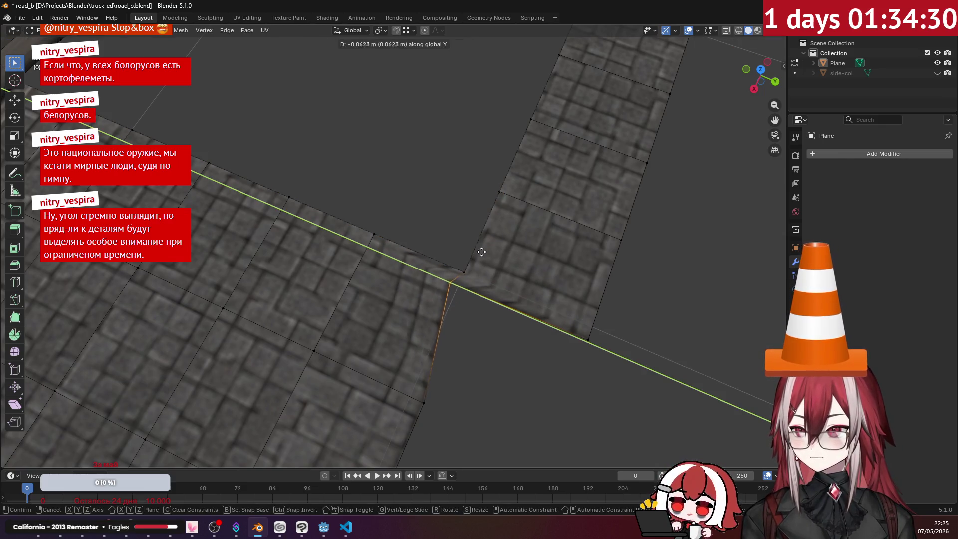
pyautogui.click(422, 398)
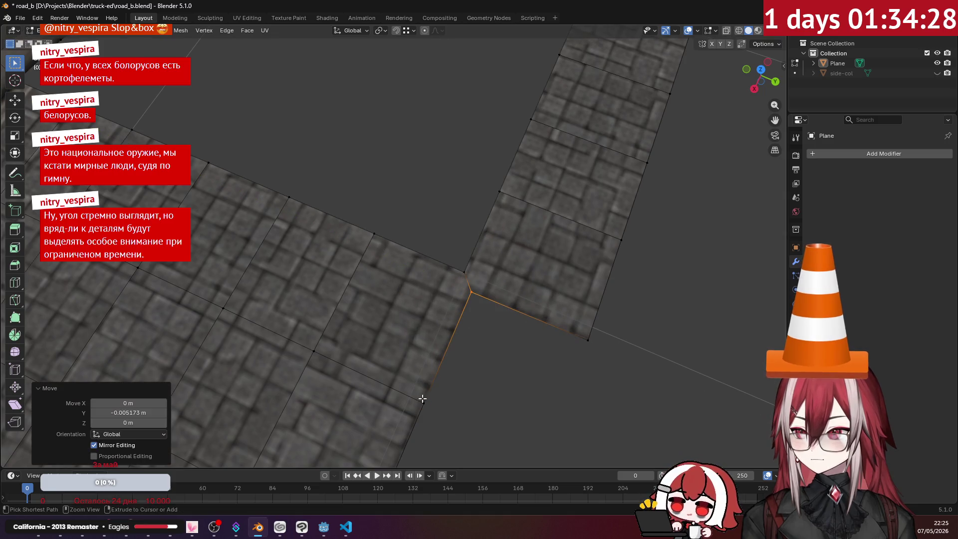
pyautogui.press('g')
pyautogui.press('x')
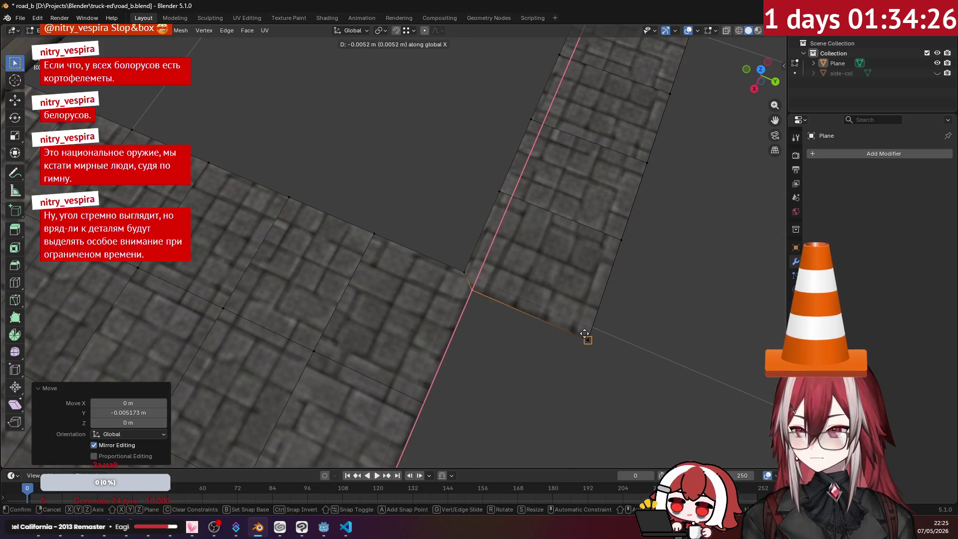
pyautogui.click(448, 205)
pyautogui.click(448, 205)
# - Snap the lower strip's corner vertex onto the other strip's corner and select the corner face loop
pyautogui.scroll(-3, 447, 205)
pyautogui.click(436, 254)
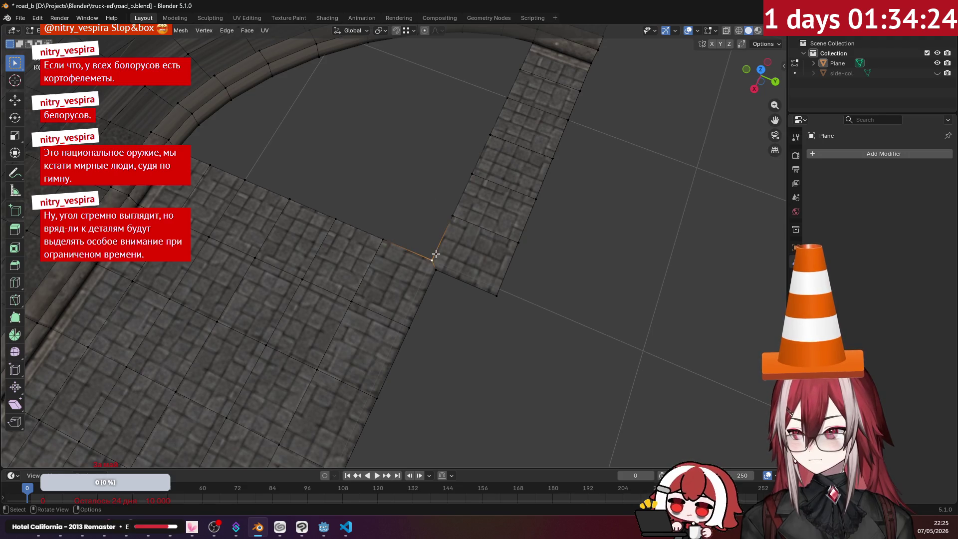
pyautogui.press('g')
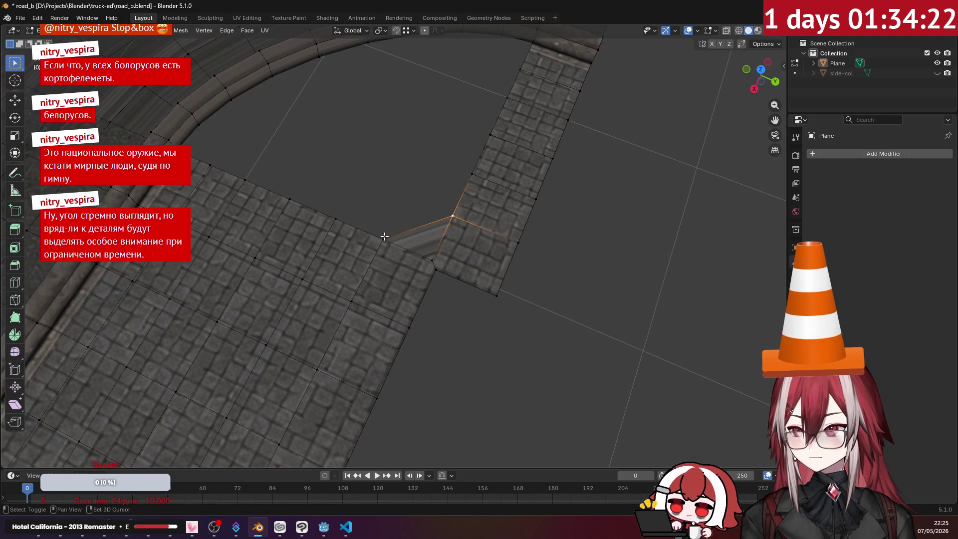
pyautogui.click(474, 209)
pyautogui.moveTo(490, 103)
pyautogui.keyDown('shift'); pyautogui.mouseDown(button='middle')
pyautogui.moveTo(550, 175)
pyautogui.moveTo(494, 164)
pyautogui.moveTo(474, 182)
pyautogui.moveTo(469, 234)
pyautogui.moveTo(400, 376)
pyautogui.moveTo(391, 207)
pyautogui.moveTo(446, 243)
pyautogui.moveTo(415, 203)
pyautogui.moveTo(438, 158)
pyautogui.moveTo(430, 261)
pyautogui.moveTo(444, 263)
pyautogui.moveTo(457, 299)
pyautogui.moveTo(425, 231)
pyautogui.mouseUp(button='middle'); pyautogui.keyUp('shift')
pyautogui.press('a')
pyautogui.hotkey('alt', 'a')
pyautogui.keyDown('alt'); pyautogui.click(550, 175); pyautogui.keyUp('alt')
# - Try bevelling the selected corner edges, then undo the bevel
pyautogui.scroll(3, 425, 257)
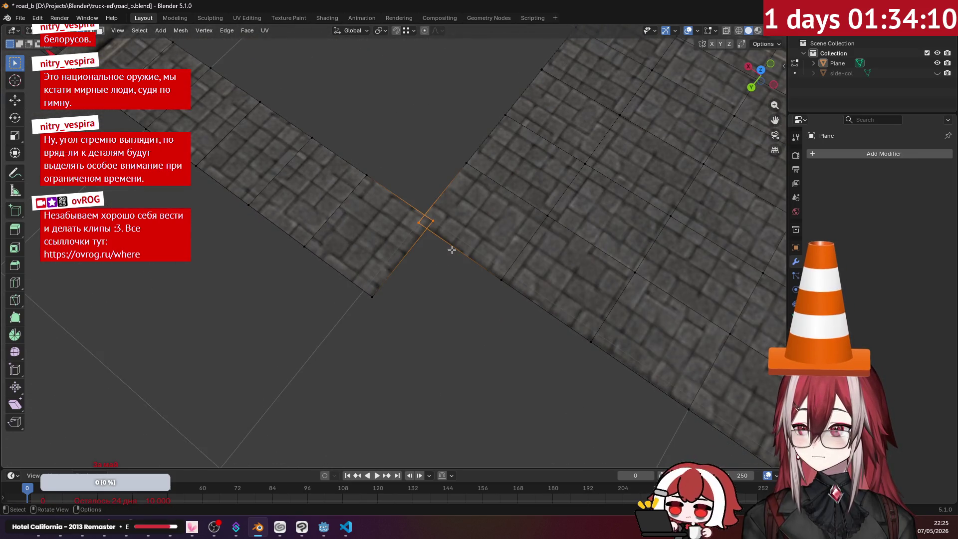
pyautogui.hotkey('ctrl', 'b')
pyautogui.press('Escape')
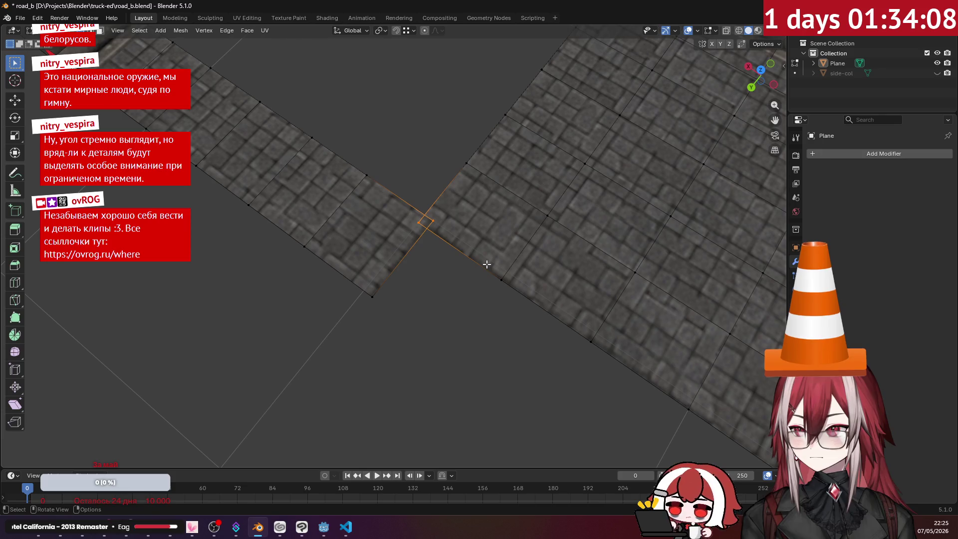
pyautogui.hotkey('ctrl', 'b')
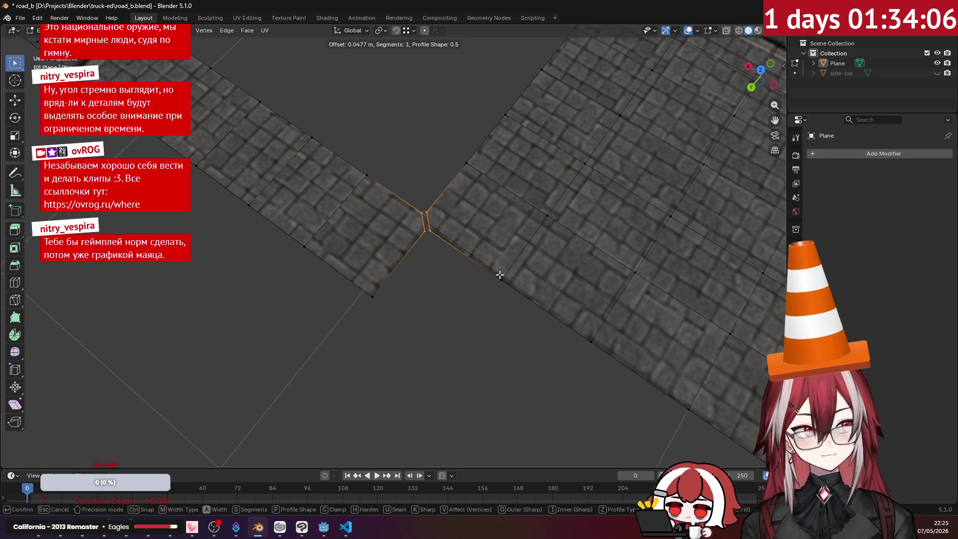
pyautogui.click(500, 275)
pyautogui.moveTo(500, 275)
pyautogui.mouseDown(button='middle')
pyautogui.moveTo(479, 197)
pyautogui.moveTo(486, 194)
pyautogui.mouseUp(button='middle')
pyautogui.hotkey('ctrl', 'z')
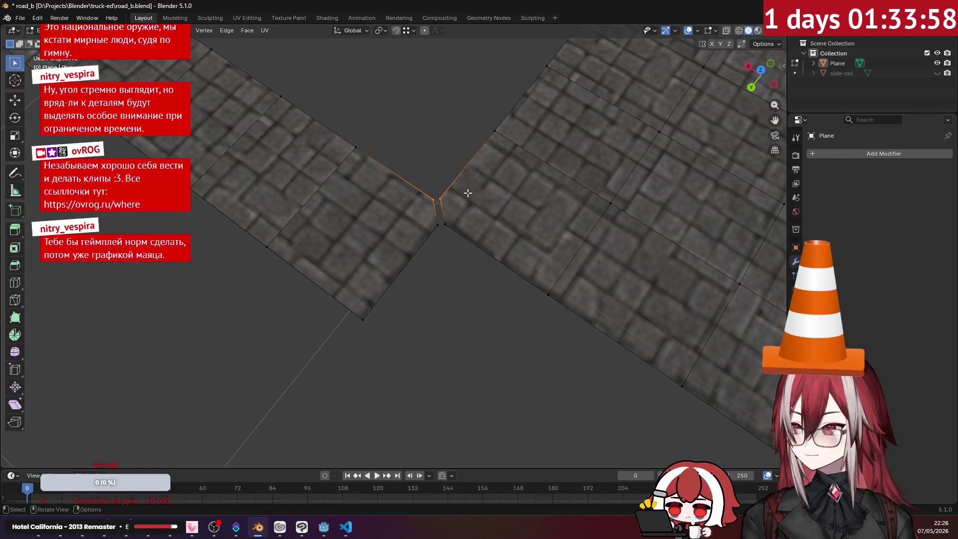
pyautogui.hotkey('ctrl', 'm')
pyautogui.press('Escape')
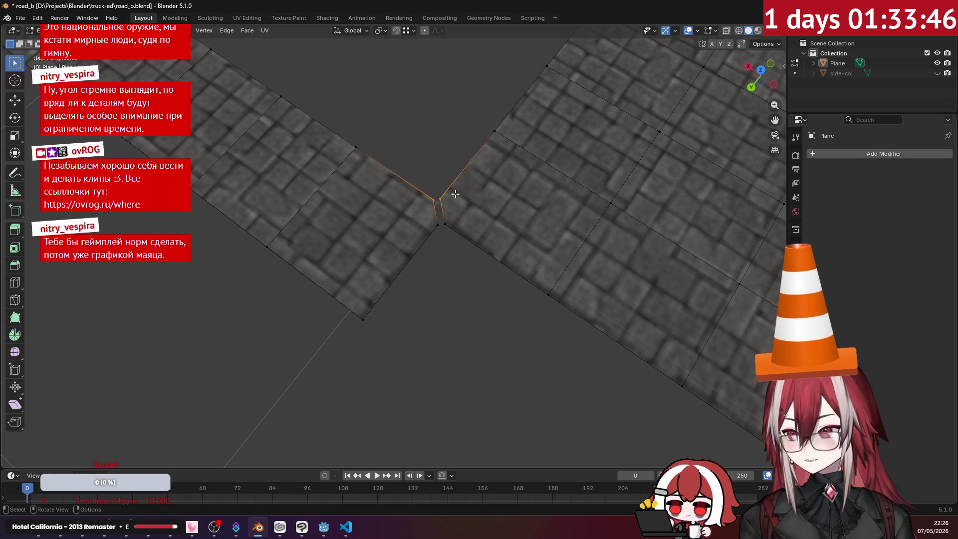
# - Merge the two pairs of sidewalk corner vertices at their centres
pyautogui.moveTo(464, 215)
pyautogui.mouseDown(button='middle')
pyautogui.moveTo(459, 181)
pyautogui.moveTo(475, 171)
pyautogui.moveTo(438, 214)
pyautogui.moveTo(438, 237)
pyautogui.moveTo(422, 243)
pyautogui.mouseUp(button='middle')
pyautogui.scroll(2, 438, 237)
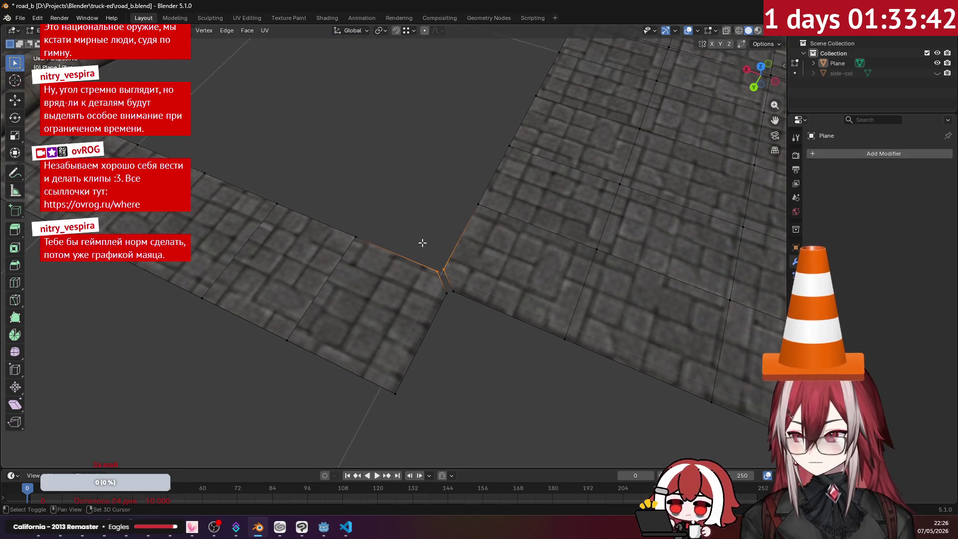
pyautogui.press('m')
pyautogui.click(412, 245)
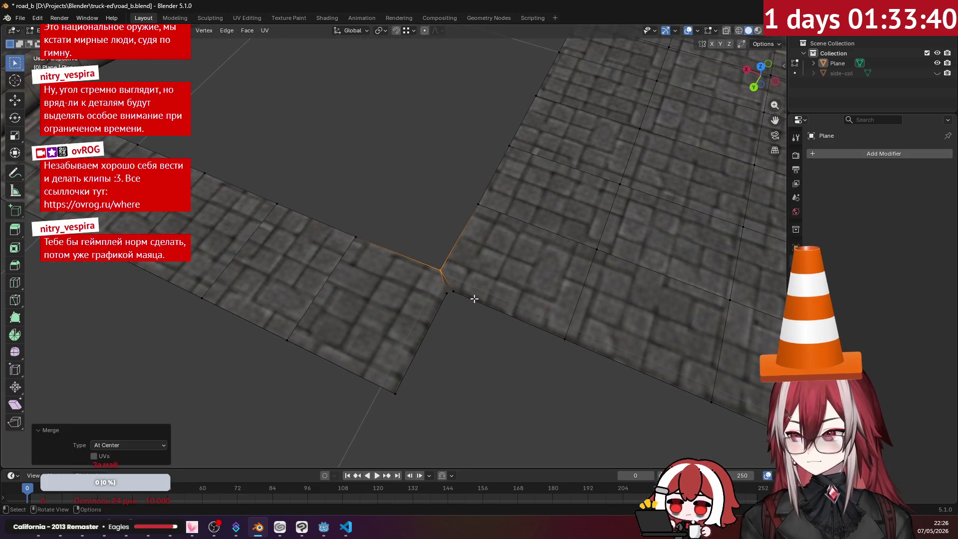
pyautogui.moveTo(469, 286); pyautogui.dragTo(423, 306)
pyautogui.press('m')
pyautogui.click(423, 305)
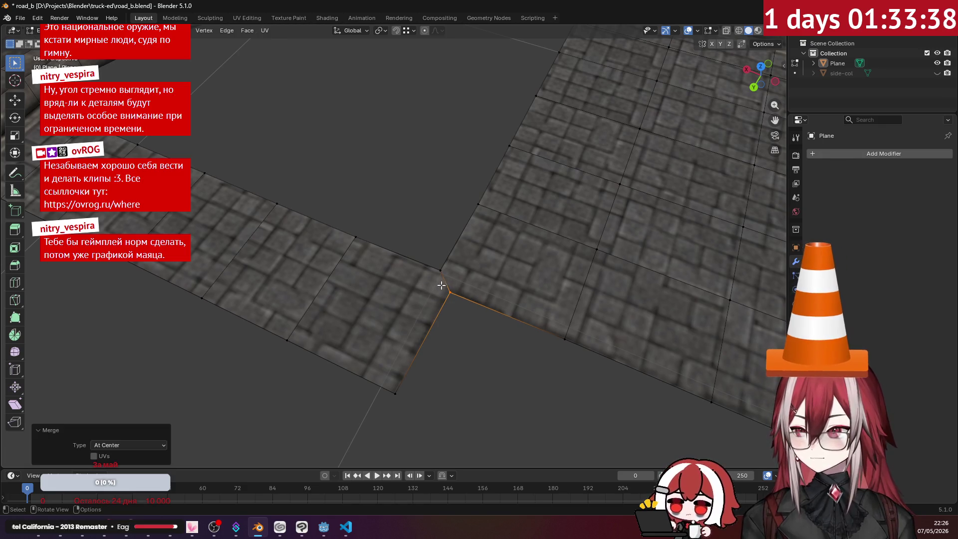
# - Fill the gap between the curb and the road from the two corner vertices
pyautogui.click(444, 274)
pyautogui.scroll(-3, 444, 274)
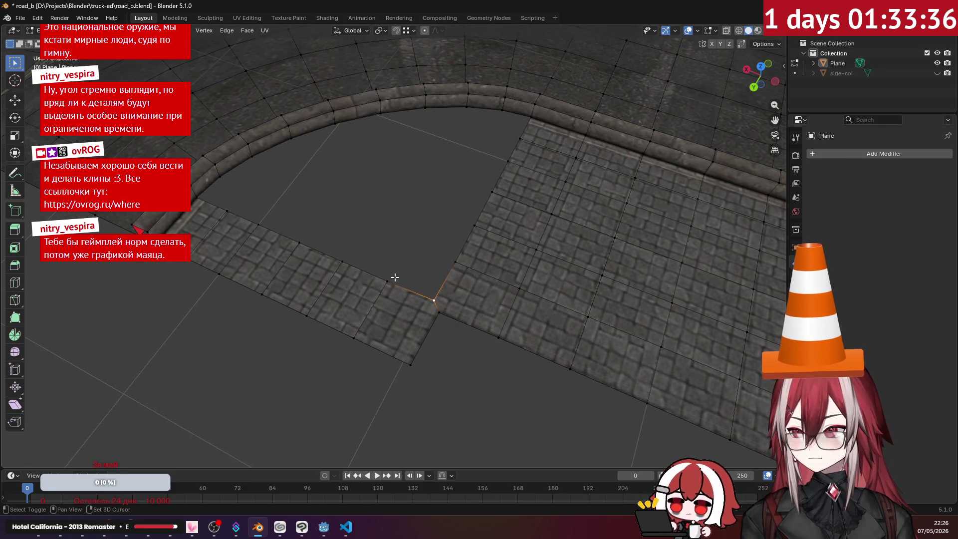
pyautogui.keyDown('shift'); pyautogui.click(455, 262); pyautogui.keyUp('shift')
pyautogui.press('f')
pyautogui.press('f')
pyautogui.press('f')
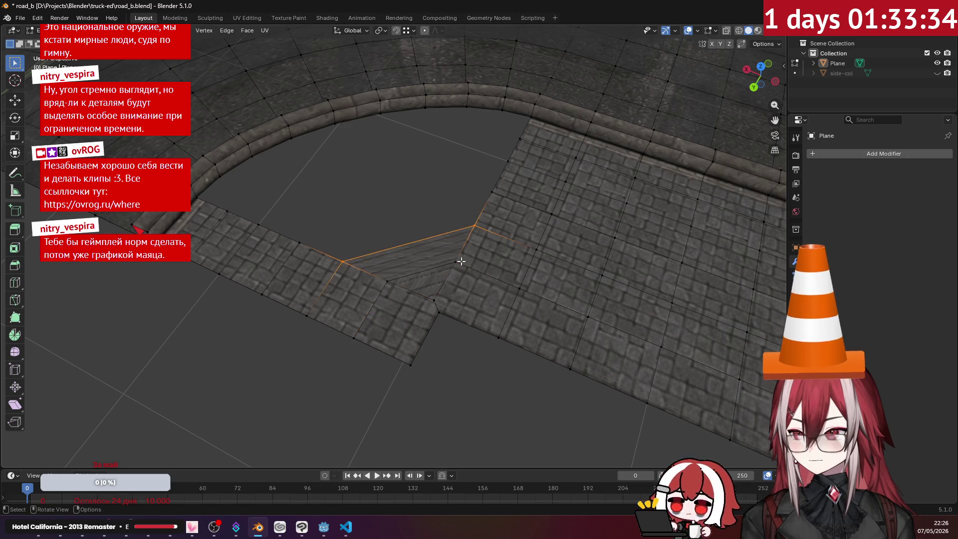
pyautogui.press('f')
pyautogui.press('KP_Decimal')
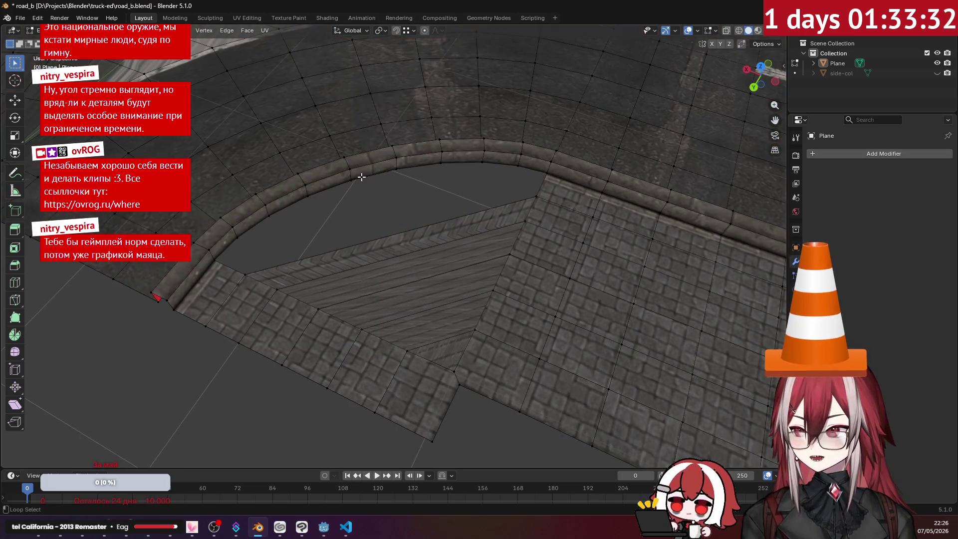
# - Undo the new curb face and try refilling the hole loop as a single face, then undo it
pyautogui.hotkey('ctrl', 'z')
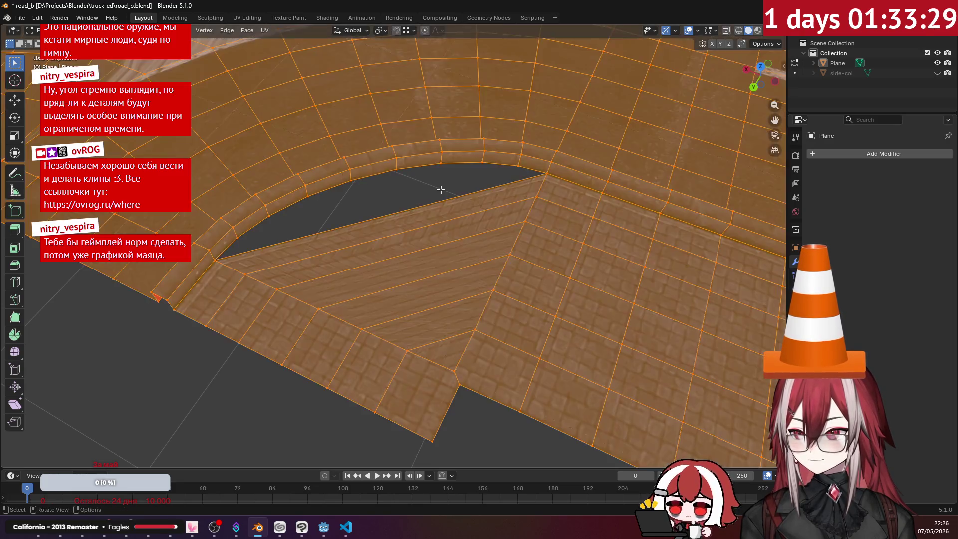
pyautogui.keyDown('alt'); pyautogui.keyDown('shift'); pyautogui.click(419, 167); pyautogui.keyUp('shift'); pyautogui.keyUp('alt')
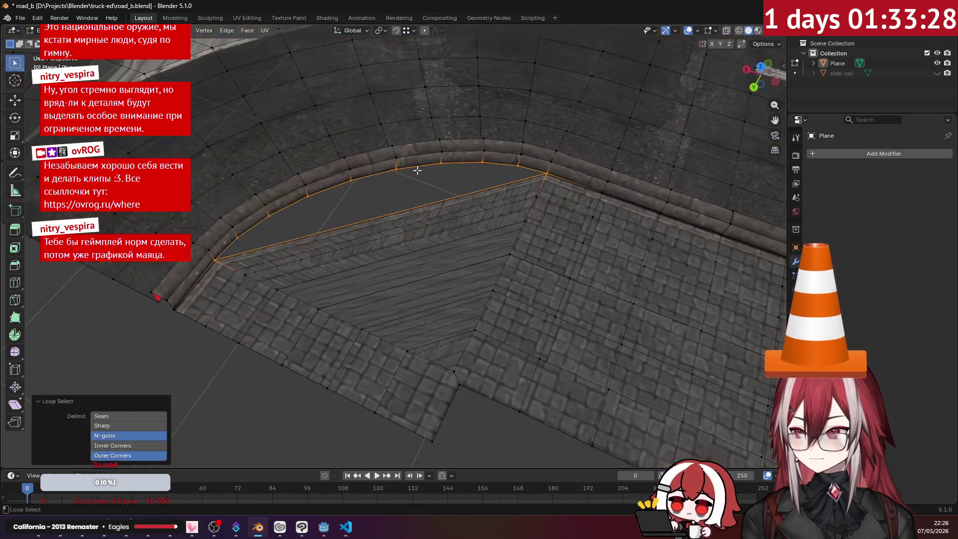
pyautogui.press('f')
pyautogui.hotkey('ctrl', 'z')
pyautogui.scroll(-5, 417, 172)
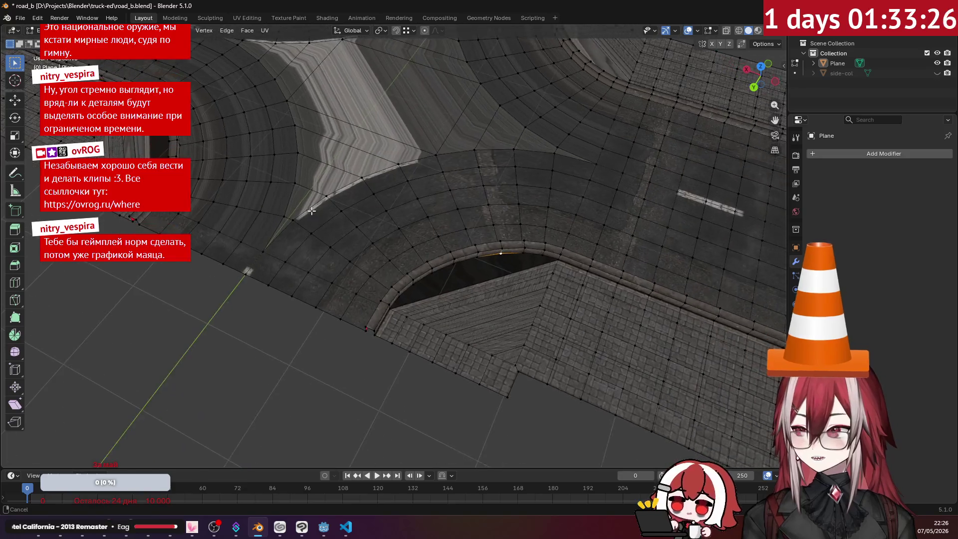
pyautogui.moveTo(442, 204)
pyautogui.mouseDown(button='middle')
pyautogui.moveTo(487, 273)
pyautogui.moveTo(368, 161)
pyautogui.mouseUp(button='middle')
pyautogui.scroll(5, 434, 209)
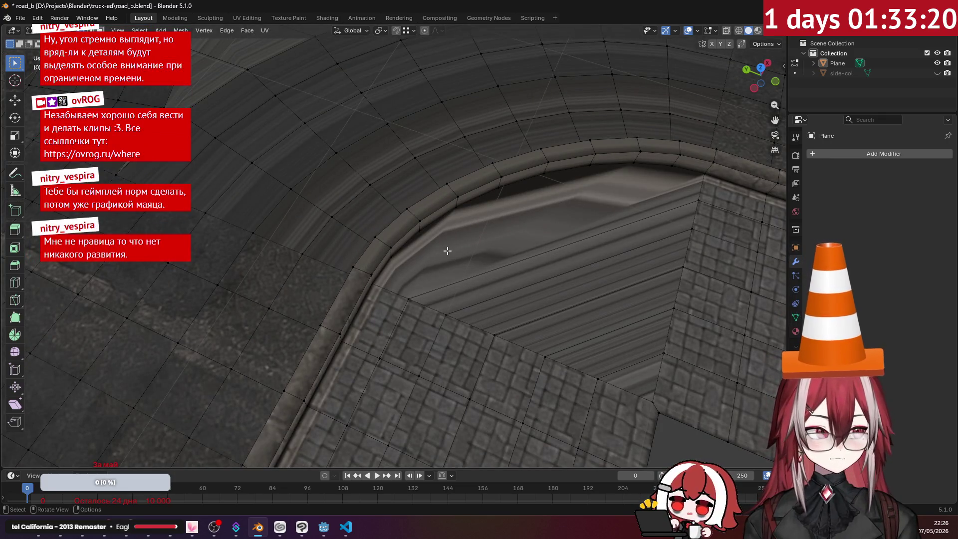
pyautogui.scroll(-2, 447, 250)
pyautogui.scroll(3, 447, 250)
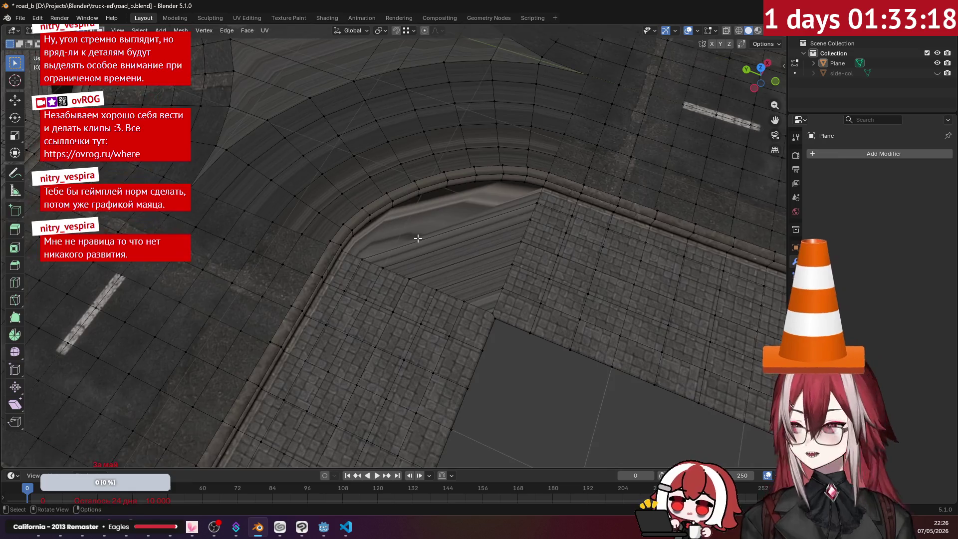
# - Delete the curved face below the curb and move the long edge up toward the curb
pyautogui.click(471, 216)
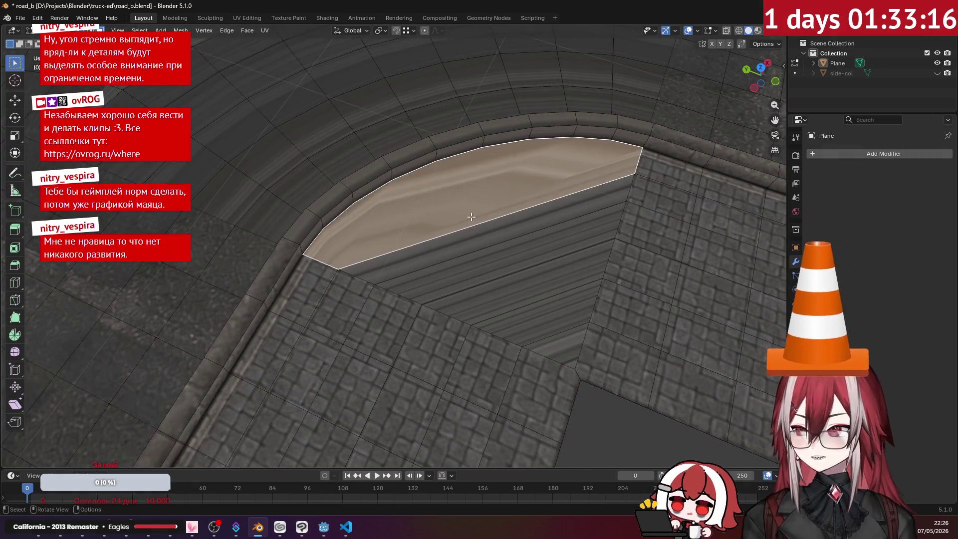
pyautogui.press('x')
pyautogui.click(459, 205)
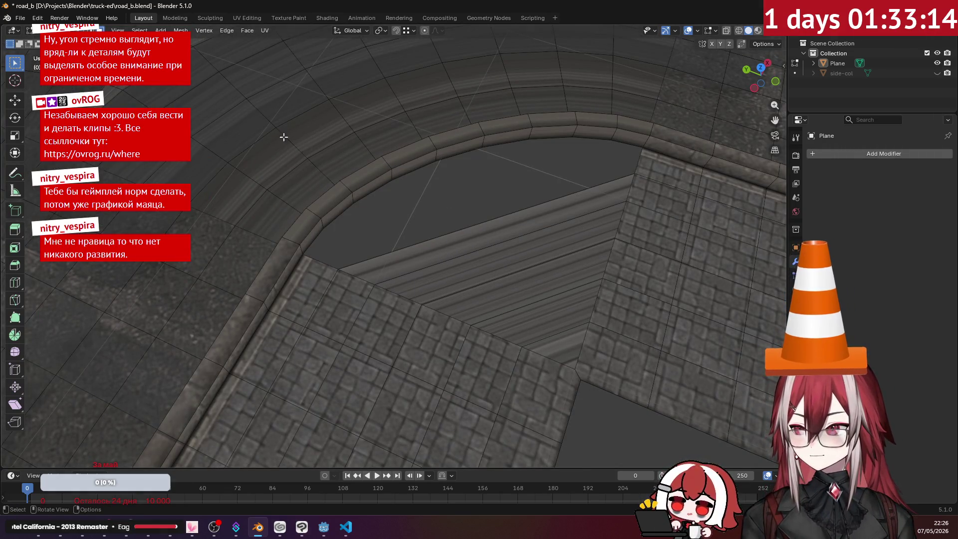
pyautogui.click(417, 244)
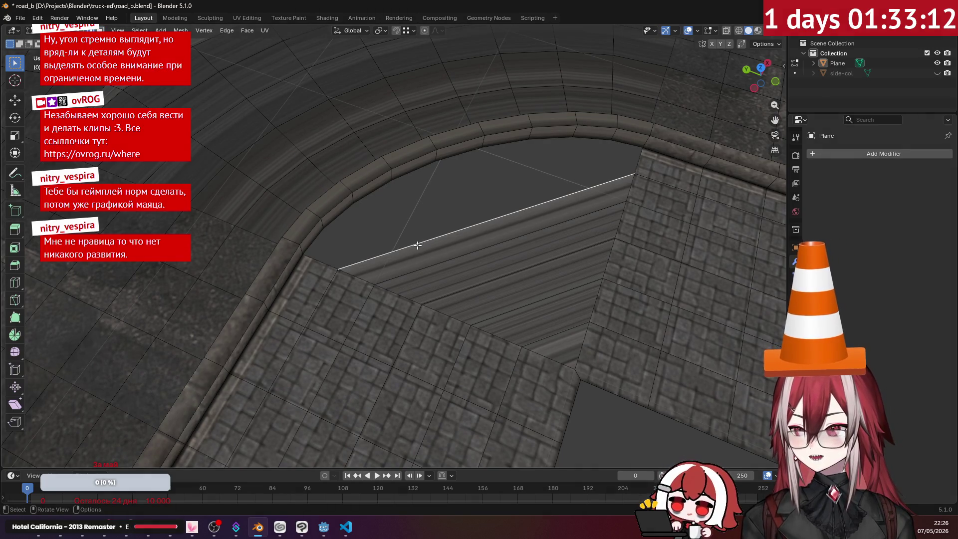
pyautogui.press('g')
# - Select the hole's boundary and fill it with a new face
pyautogui.press('a')
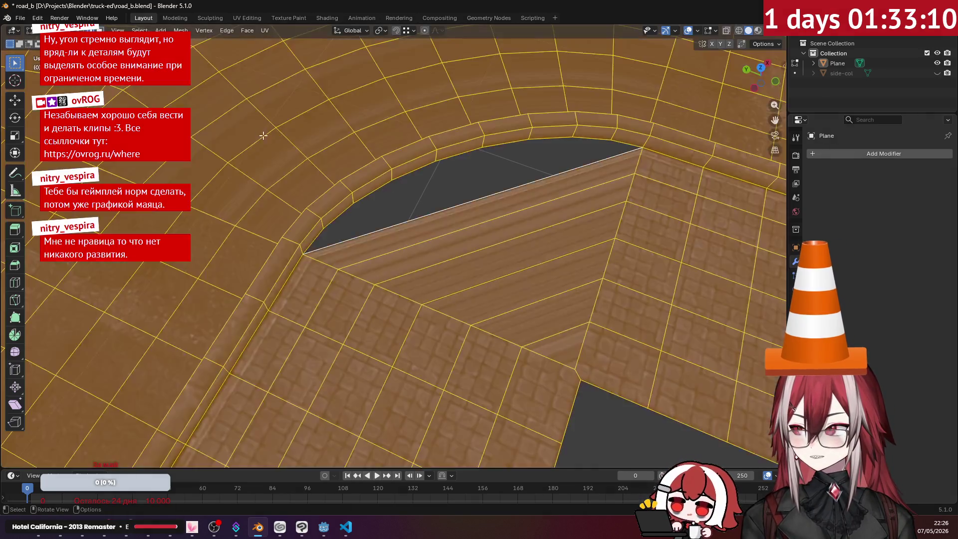
pyautogui.hotkey('alt', 'a')
pyautogui.keyDown('alt'); pyautogui.click(424, 206); pyautogui.keyUp('alt')
pyautogui.press('f')
pyautogui.click(427, 203)
pyautogui.scroll(-5, 427, 203)
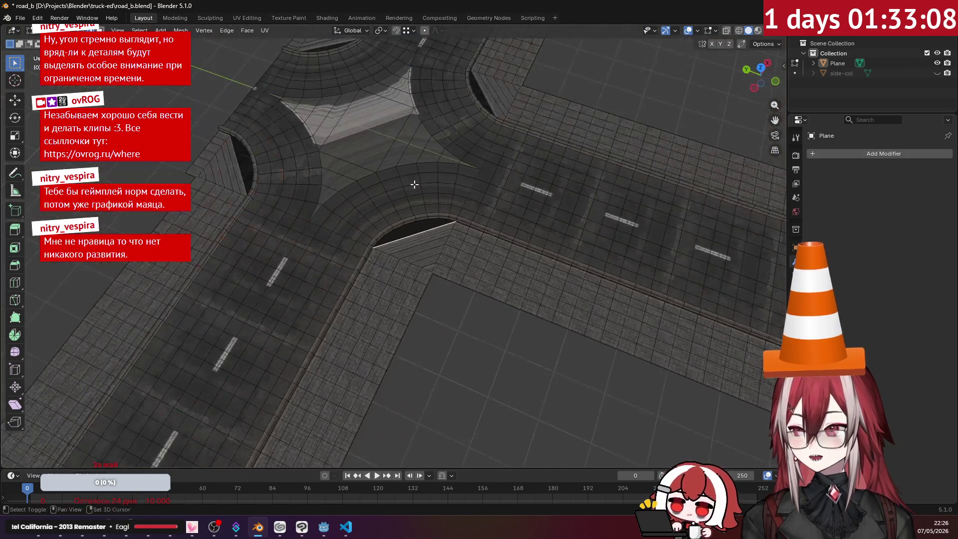
# - Zoom to another curved curb corner and fill its hole with a new face
pyautogui.moveTo(427, 203)
pyautogui.mouseDown(button='middle')
pyautogui.moveTo(429, 228)
pyautogui.moveTo(518, 208)
pyautogui.moveTo(449, 214)
pyautogui.mouseUp(button='middle')
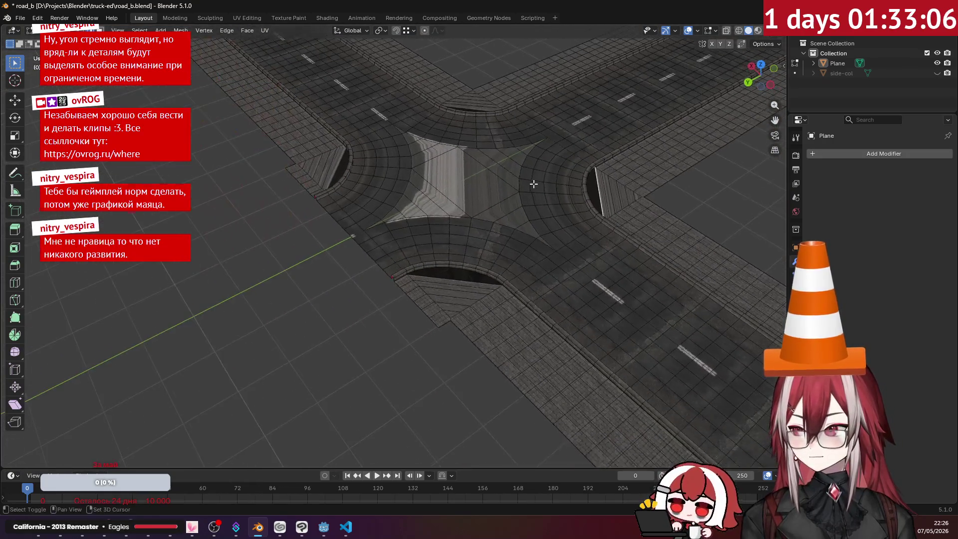
pyautogui.scroll(4, 444, 214)
pyautogui.moveTo(392, 208)
pyautogui.mouseDown(button='middle')
pyautogui.moveTo(420, 221)
pyautogui.moveTo(385, 231)
pyautogui.moveTo(425, 240)
pyautogui.moveTo(418, 210)
pyautogui.mouseUp(button='middle')
pyautogui.scroll(2, 420, 222)
pyautogui.scroll(3, 415, 183)
pyautogui.scroll(2, 415, 182)
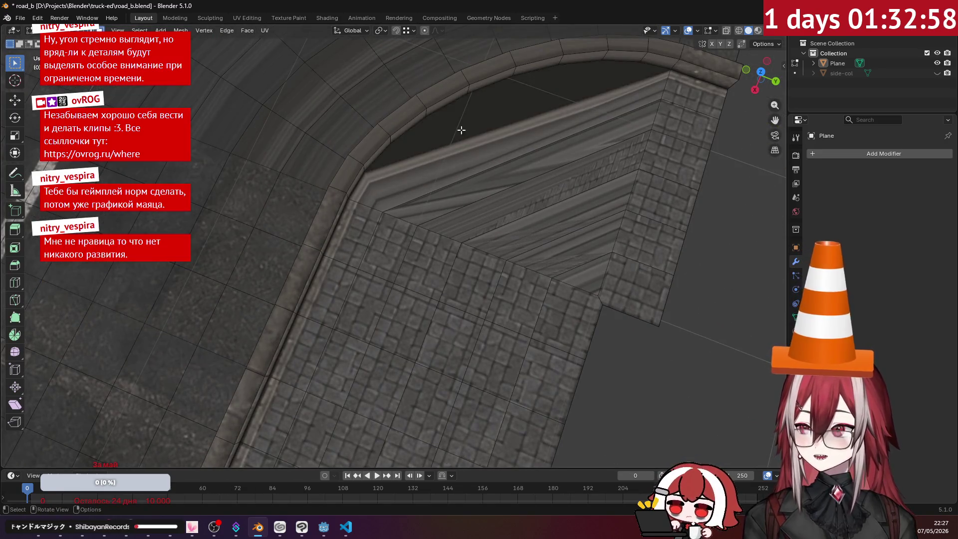
pyautogui.press('f')
pyautogui.rightClick(457, 138)
pyautogui.click(461, 139)
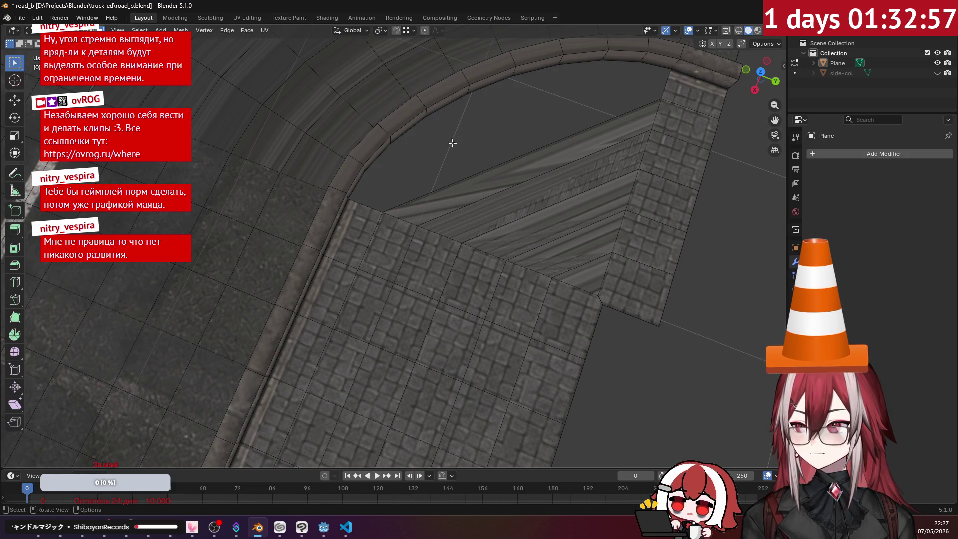
# - Adjust the long strip face by the curb and fill the triangular hole with a face
pyautogui.click(447, 188)
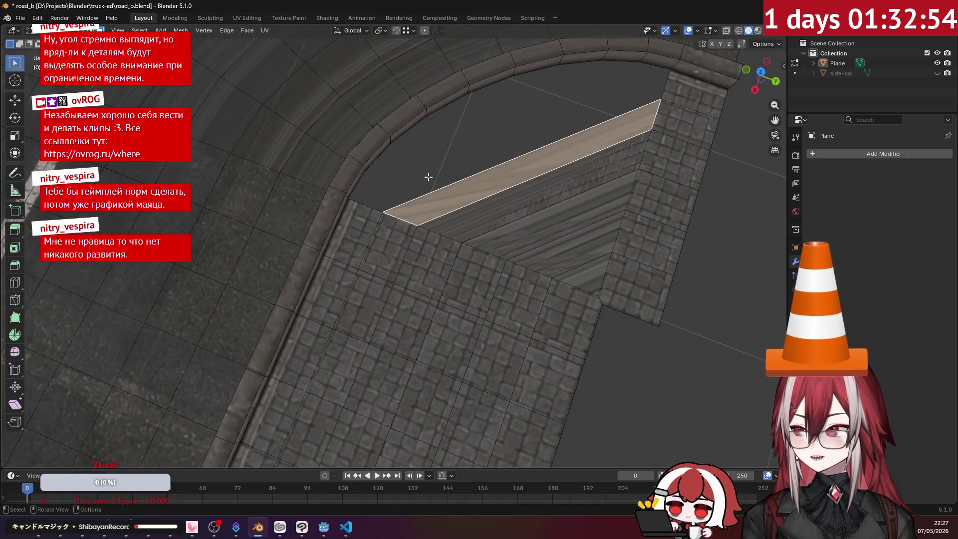
pyautogui.hotkey('ctrl', 'z')
pyautogui.hotkey('ctrl', 'z')
pyautogui.hotkey('ctrl', 'z')
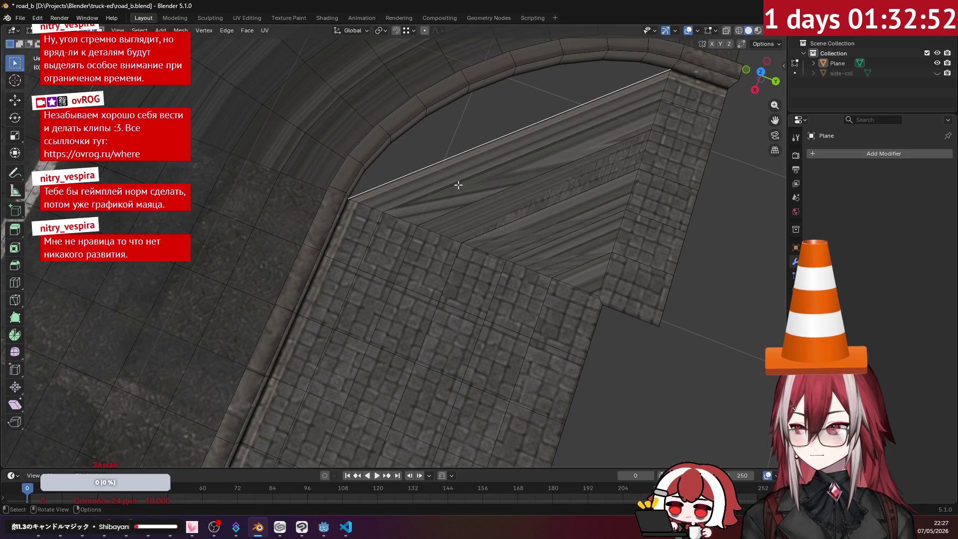
pyautogui.press('a')
pyautogui.hotkey('alt', 'a')
pyautogui.keyDown('alt'); pyautogui.click(417, 125); pyautogui.keyUp('alt')
pyautogui.press('f')
pyautogui.scroll(-5, 449, 149)
pyautogui.hotkey('alt', 'a')
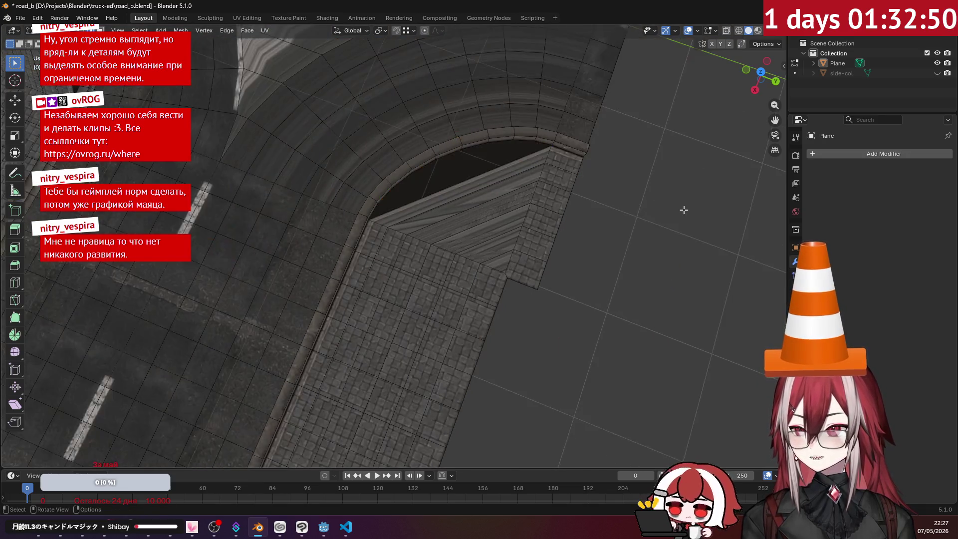
# - Delete the corner's curved faces and fill the resulting hole with one face
pyautogui.moveTo(485, 152)
pyautogui.mouseDown(button='middle')
pyautogui.moveTo(329, 297)
pyautogui.moveTo(471, 275)
pyautogui.moveTo(453, 250)
pyautogui.mouseUp(button='middle')
pyautogui.scroll(4, 330, 297)
pyautogui.scroll(4, 329, 298)
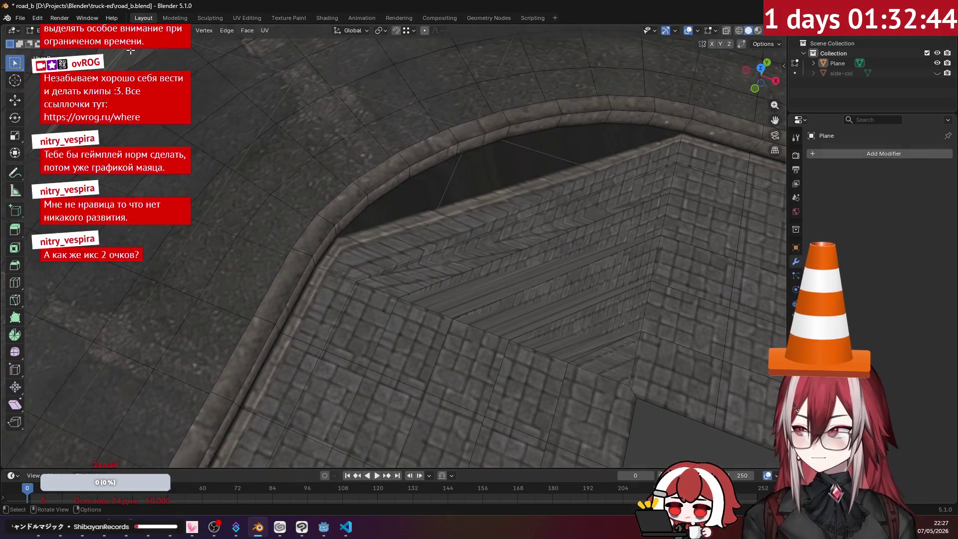
pyautogui.keyDown('alt'); pyautogui.click(468, 190); pyautogui.keyUp('alt')
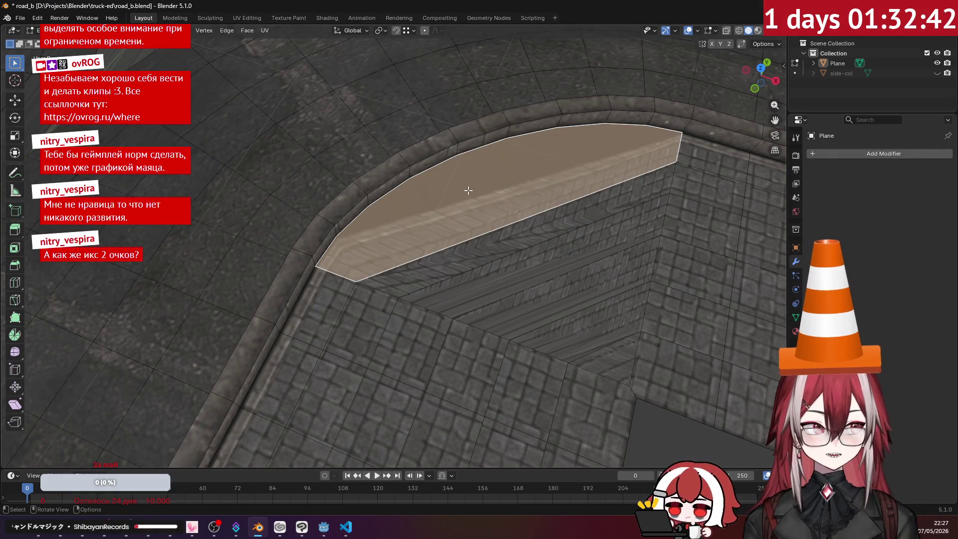
pyautogui.press('x')
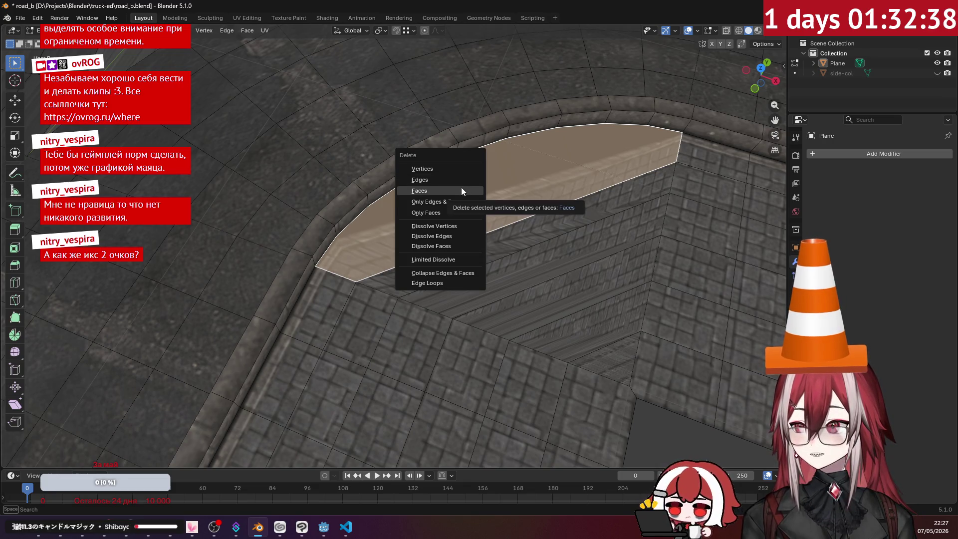
pyautogui.click(461, 187)
pyautogui.click(496, 239)
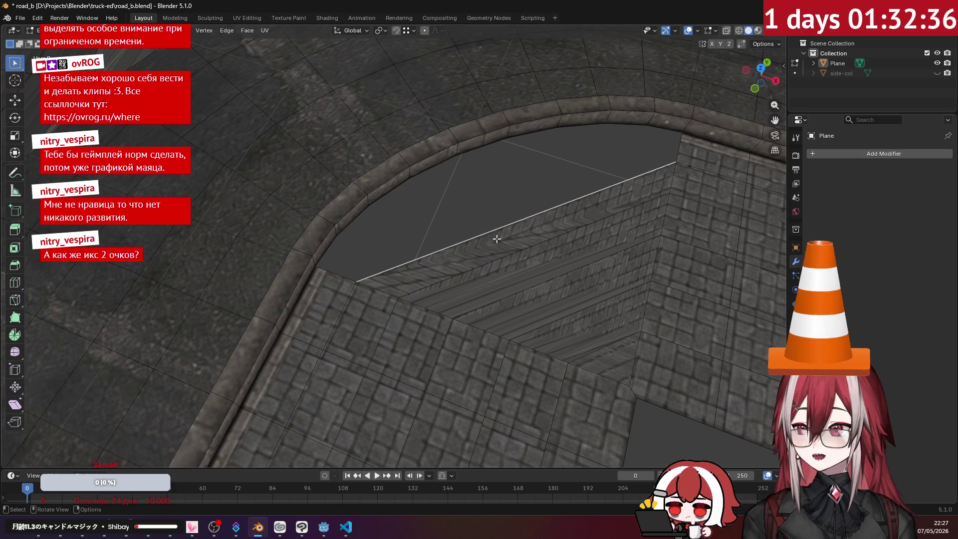
pyautogui.keyDown('alt'); pyautogui.click(456, 218); pyautogui.keyUp('alt')
pyautogui.press('f')
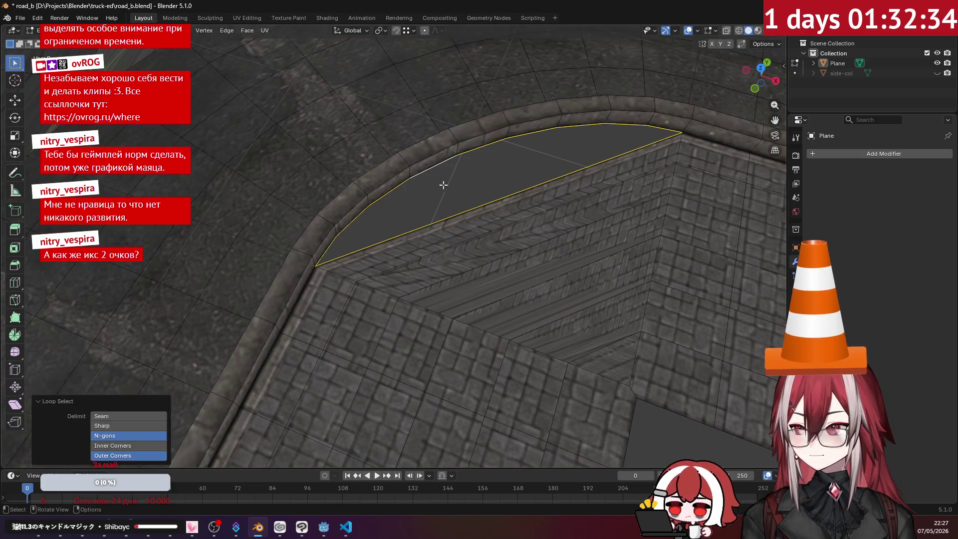
pyautogui.scroll(-2, 449, 185)
pyautogui.scroll(-5, 456, 189)
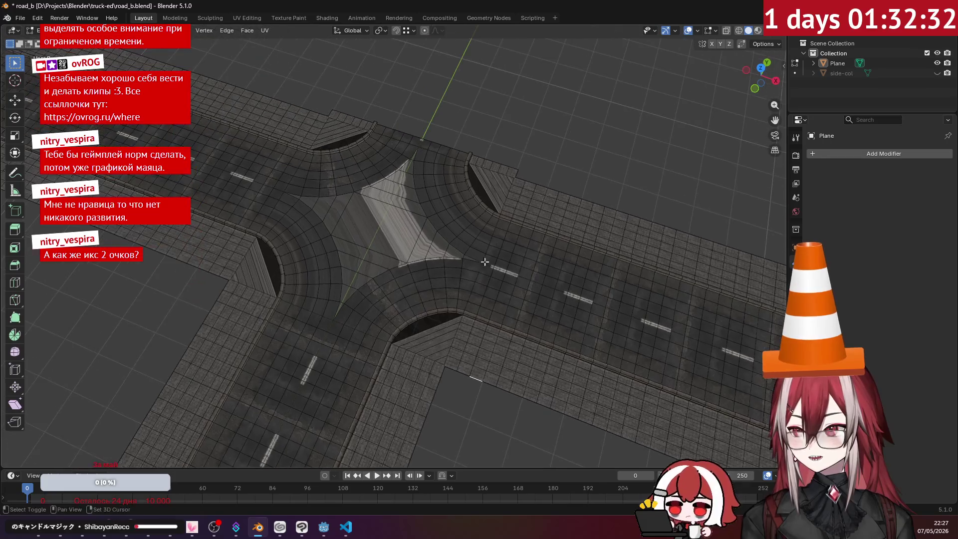
# - In top view, select the left sidewalk arc's faces from its base, then switch to UV Editing
pyautogui.moveTo(521, 170)
pyautogui.mouseDown(button='middle')
pyautogui.moveTo(439, 170)
pyautogui.moveTo(462, 174)
pyautogui.mouseUp(button='middle')
pyautogui.press('KP_7')
pyautogui.scroll(5, 464, 171)
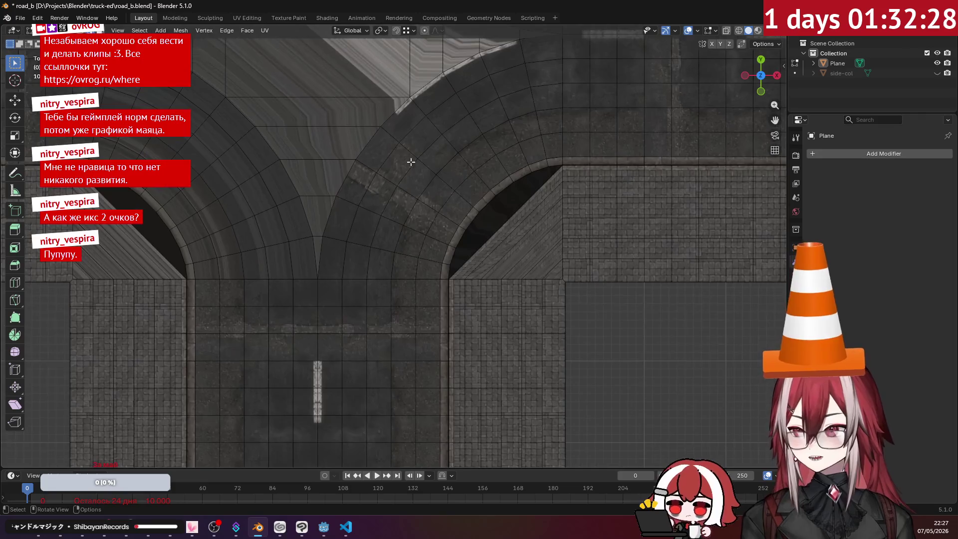
pyautogui.scroll(-2, 512, 222)
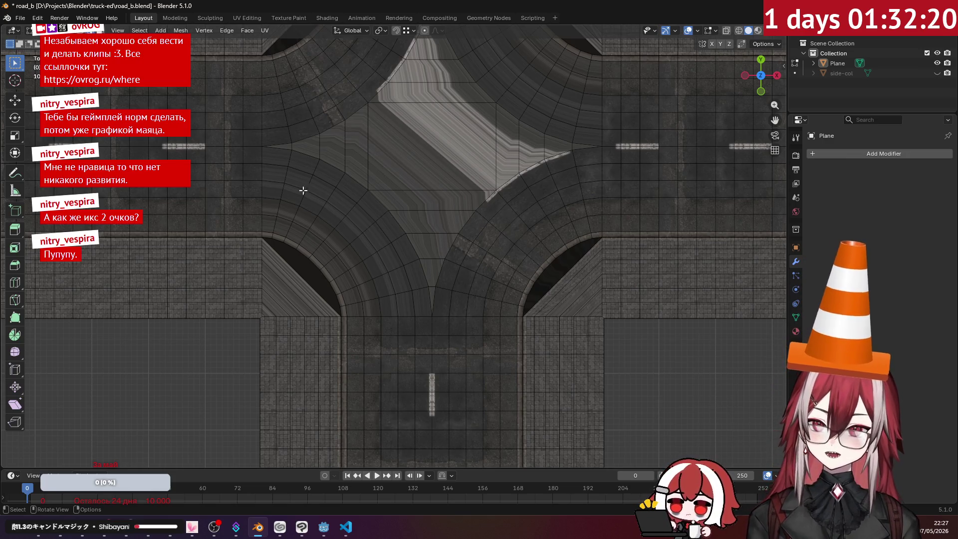
pyautogui.scroll(2, 419, 218)
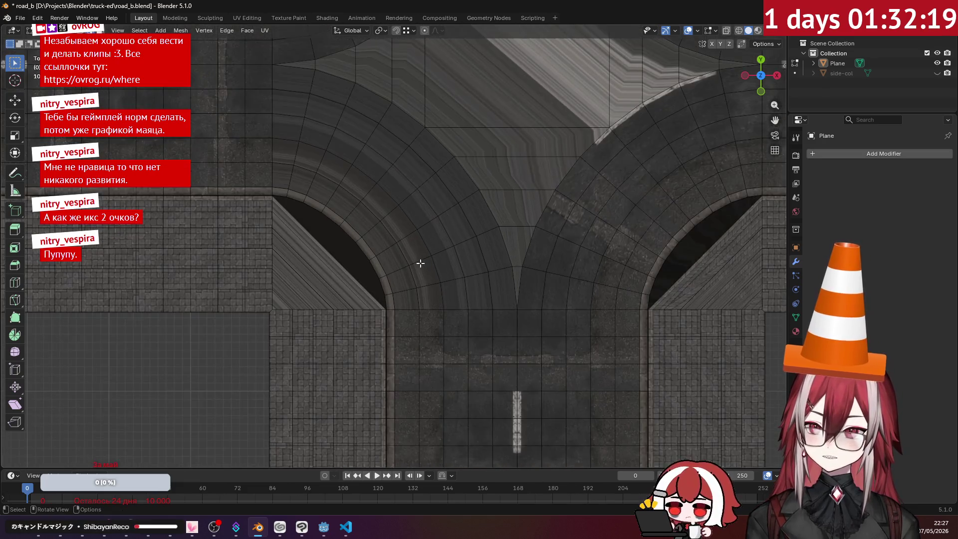
pyautogui.click(417, 302)
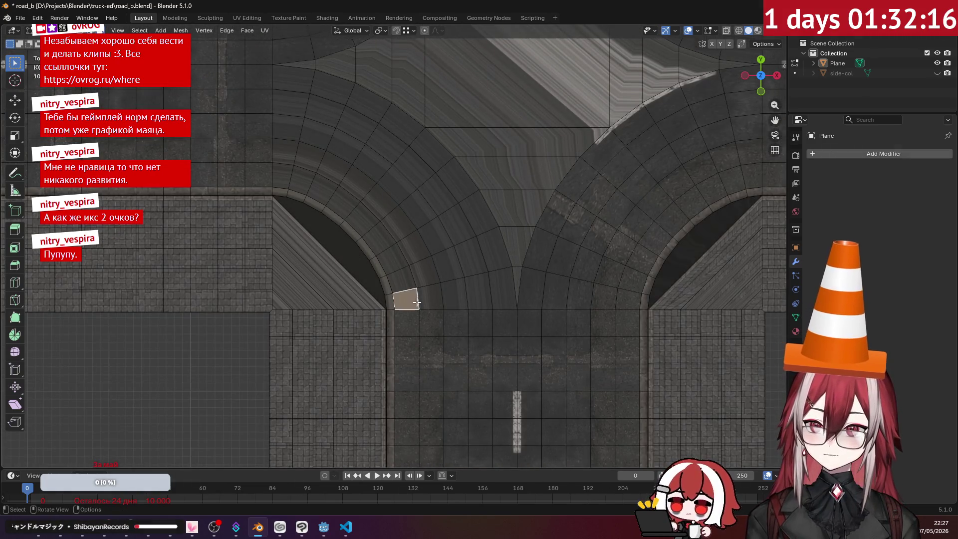
pyautogui.moveTo(435, 297)
pyautogui.keyDown('ctrl'); pyautogui.mouseDown()
pyautogui.moveTo(481, 295)
pyautogui.moveTo(511, 280)
pyautogui.moveTo(465, 268)
pyautogui.moveTo(413, 274)
pyautogui.moveTo(390, 258)
pyautogui.moveTo(443, 240)
pyautogui.moveTo(473, 208)
pyautogui.moveTo(441, 193)
pyautogui.moveTo(373, 237)
pyautogui.moveTo(367, 214)
pyautogui.moveTo(428, 139)
pyautogui.moveTo(385, 151)
pyautogui.moveTo(359, 190)
pyautogui.moveTo(340, 194)
pyautogui.moveTo(329, 163)
pyautogui.moveTo(361, 125)
pyautogui.moveTo(332, 93)
pyautogui.moveTo(314, 124)
pyautogui.moveTo(309, 163)
pyautogui.moveTo(285, 184)
pyautogui.moveTo(301, 83)
pyautogui.mouseUp(); pyautogui.keyUp('ctrl')
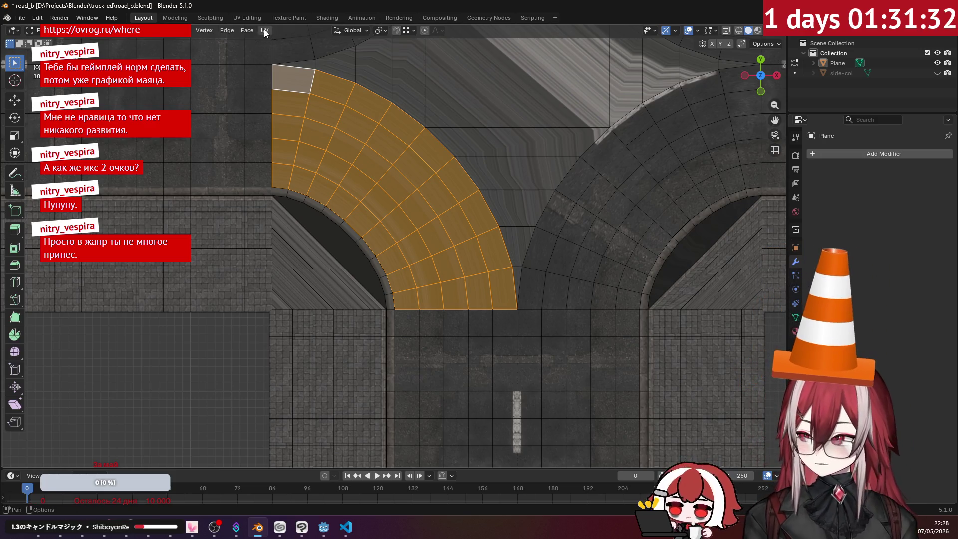
pyautogui.click(247, 15)
# - Frame the selected corner faces from top view and toggle the UV wireframe over the texture
pyautogui.scroll(-4, 289, 192)
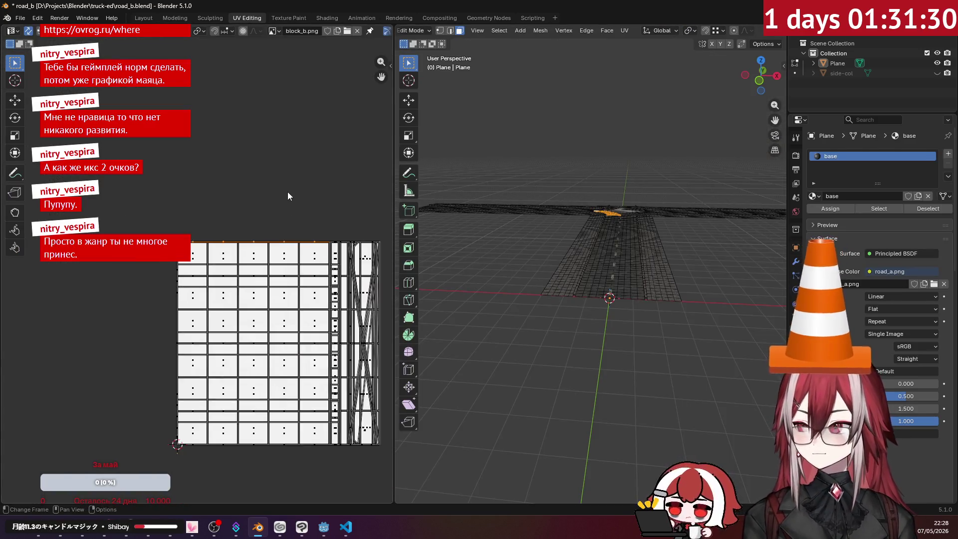
pyautogui.scroll(3, 301, 243)
pyautogui.press('KP_7')
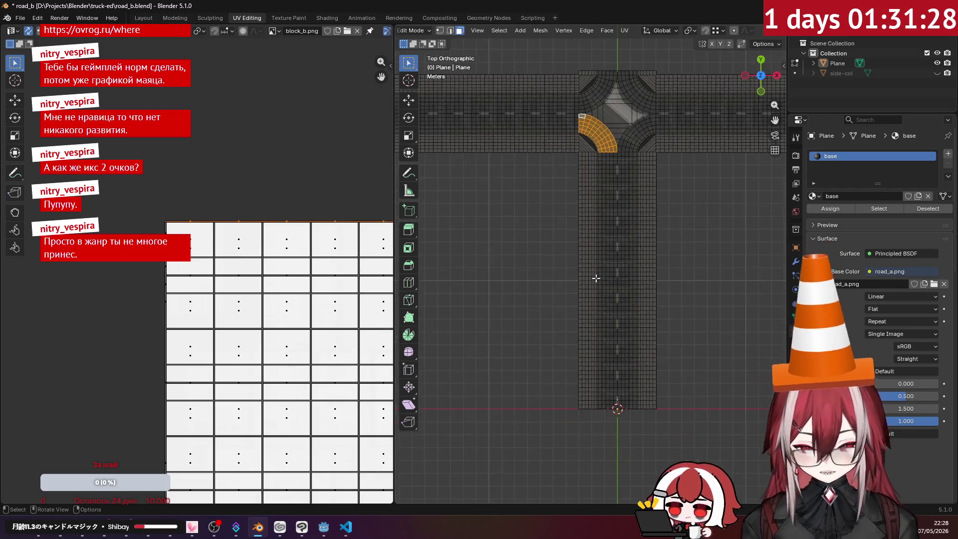
pyautogui.press('KP_Decimal')
pyautogui.scroll(5, 549, 324)
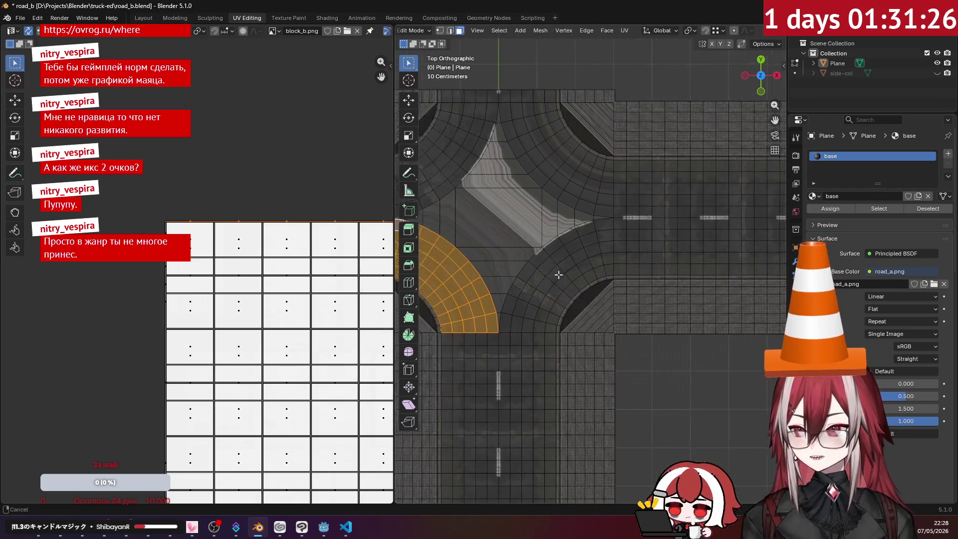
pyautogui.moveTo(279, 120); pyautogui.dragTo(153, 115, button='middle')
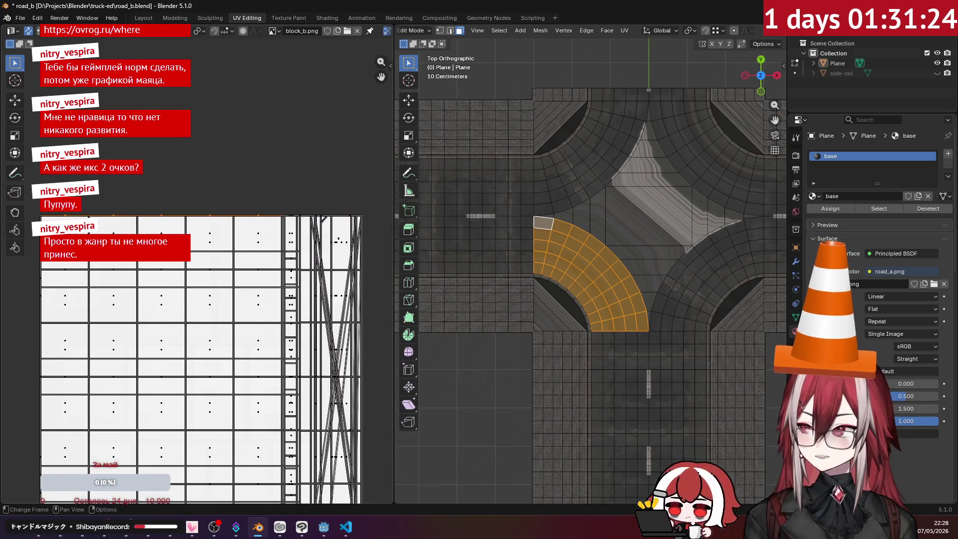
pyautogui.scroll(5, 202, 29)
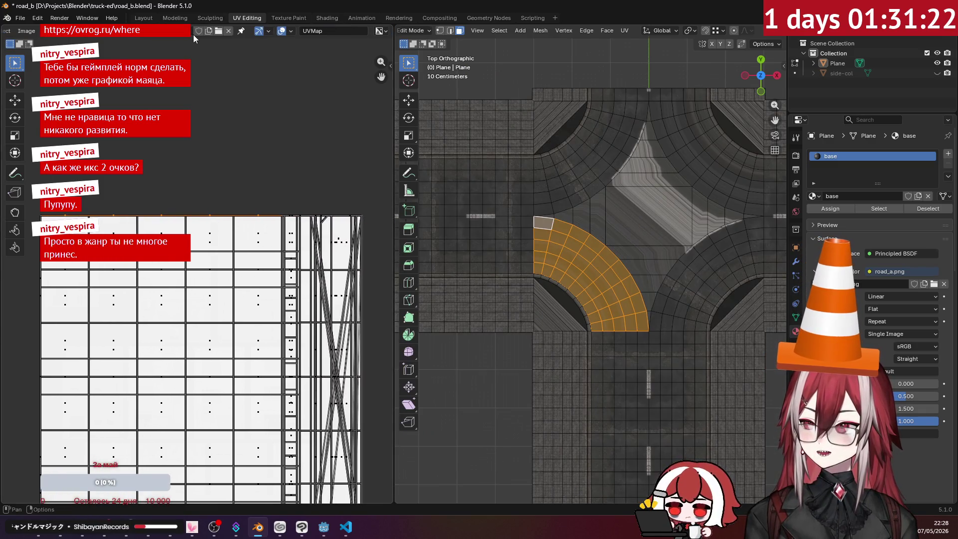
pyautogui.scroll(-5, 194, 31)
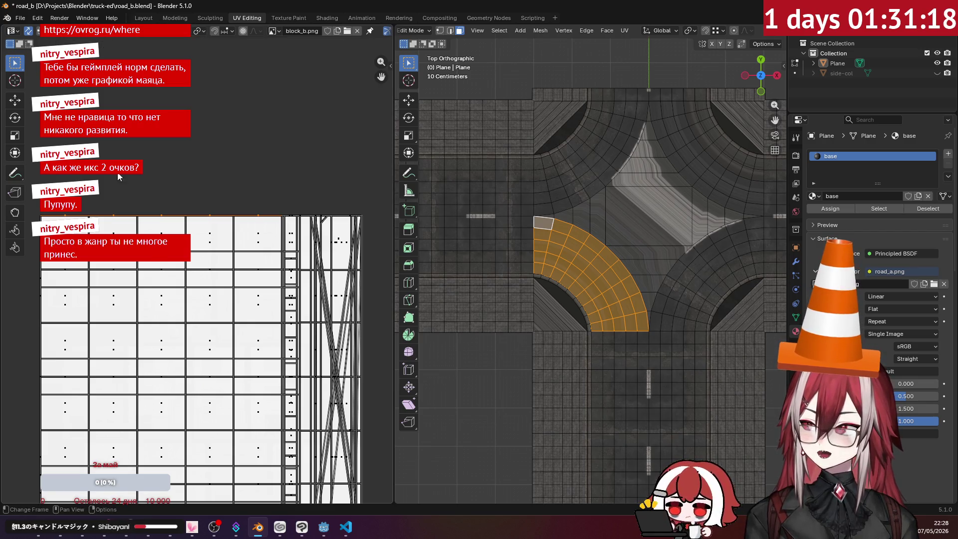
pyautogui.scroll(-2, 226, 52)
pyautogui.scroll(-5, 318, 33)
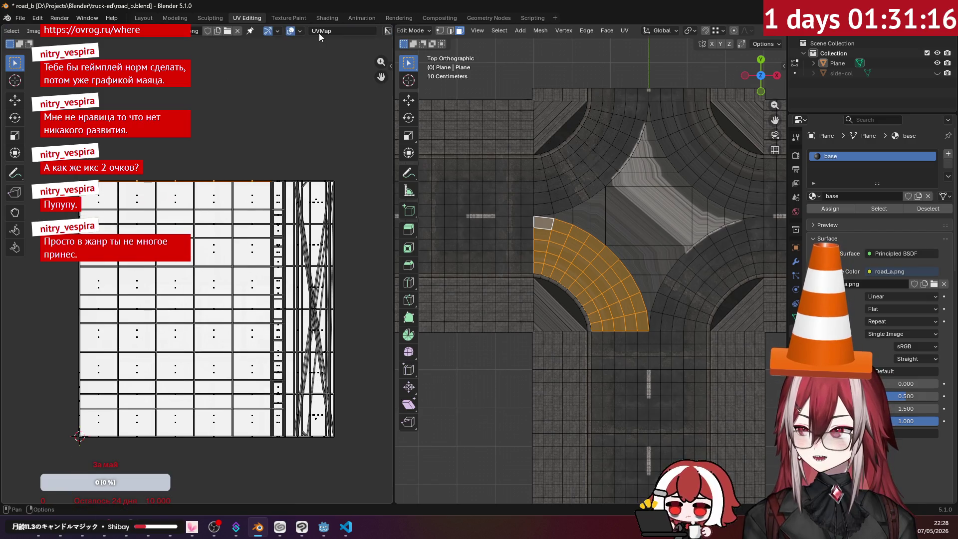
pyautogui.click(277, 30)
pyautogui.click(277, 31)
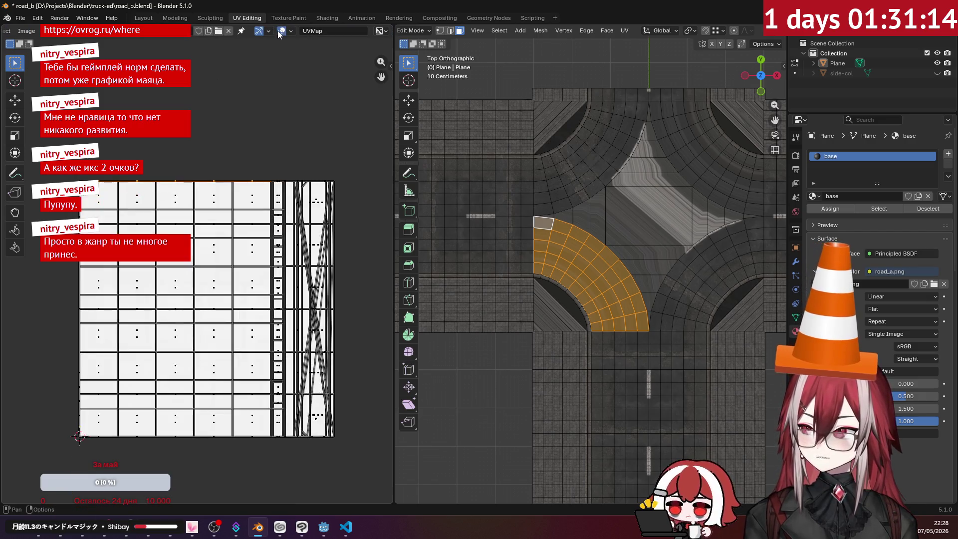
pyautogui.click(278, 31)
pyautogui.click(277, 31)
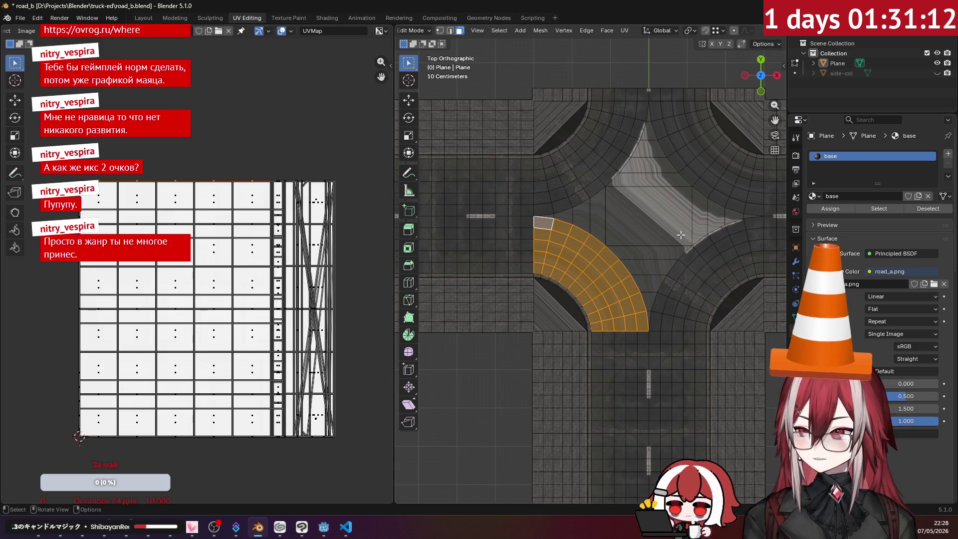
# - Back in top view, make the arc's bottom-end face active and bring up the UV menu
pyautogui.scroll(3, 548, 224)
pyautogui.moveTo(514, 190); pyautogui.dragTo(536, 172, button='middle')
pyautogui.scroll(-8, 535, 171)
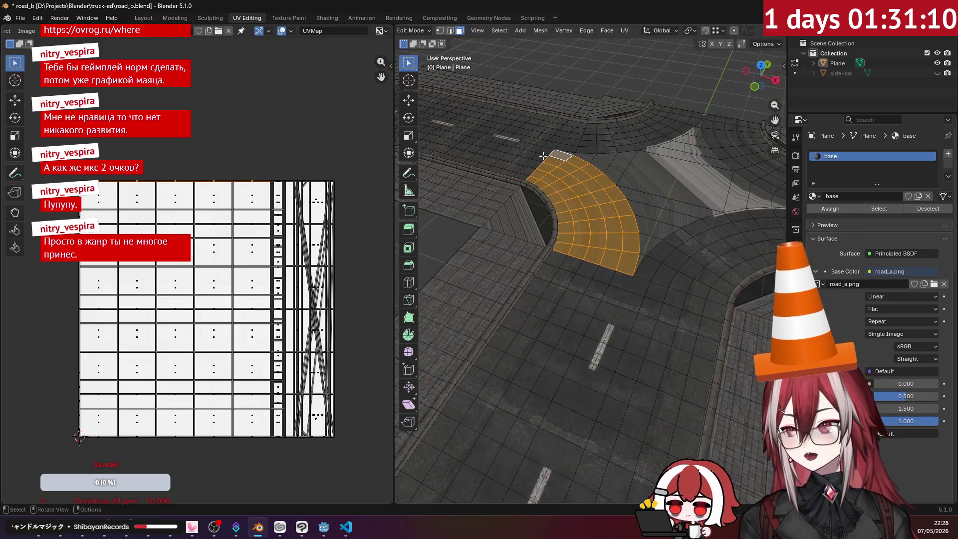
pyautogui.scroll(-4, 568, 190)
pyautogui.scroll(8, 565, 188)
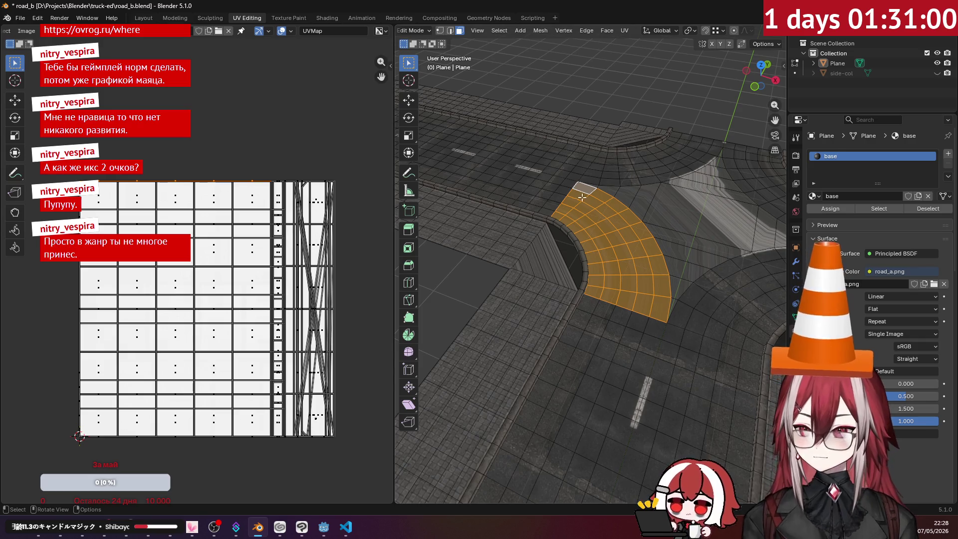
pyautogui.press('KP_7')
pyautogui.scroll(4, 538, 277)
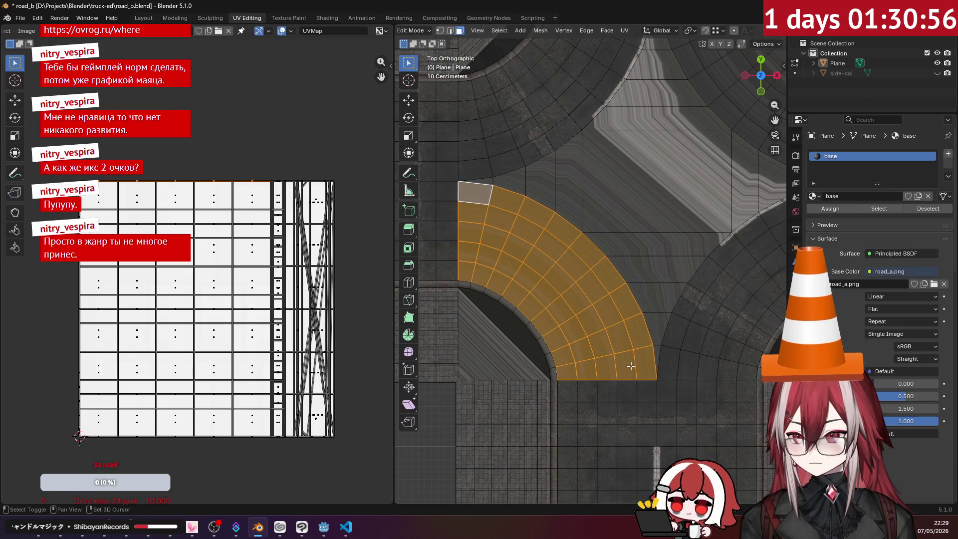
pyautogui.press('a')
pyautogui.keyDown('shift'); pyautogui.click(569, 374); pyautogui.keyUp('shift')
pyautogui.click(623, 30)
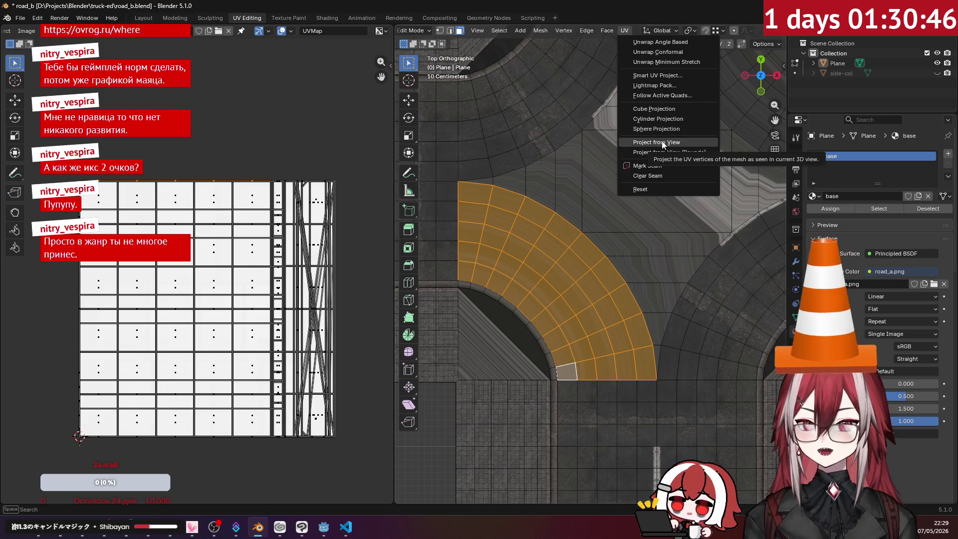
# - Apply UV > Unwrap to the arc faces, check the curved island, and reopen the UV menu
pyautogui.click(652, 52)
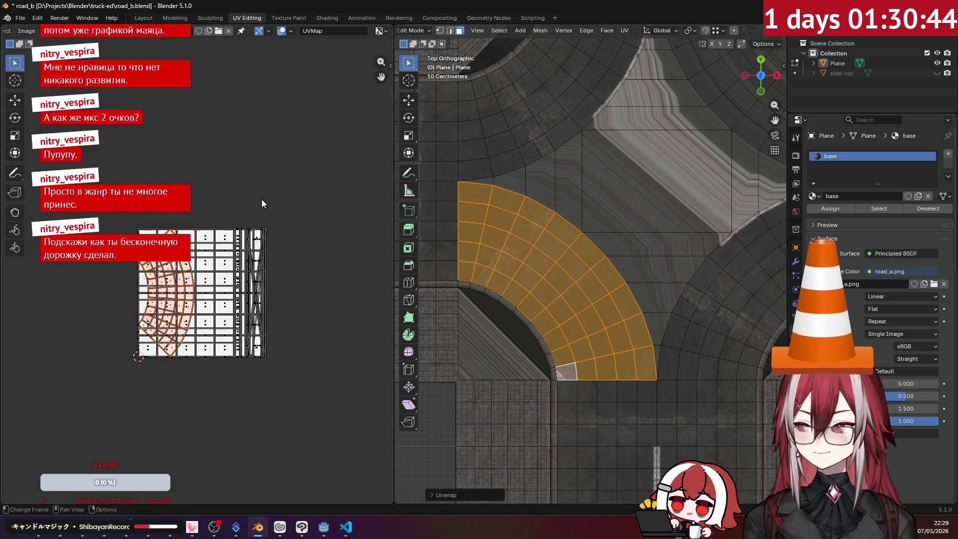
pyautogui.scroll(-1, 262, 202)
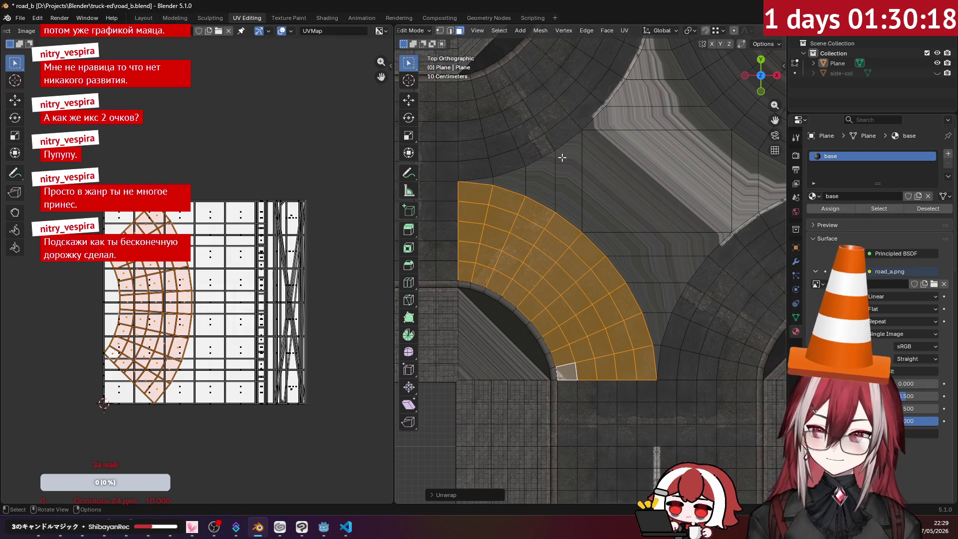
pyautogui.moveTo(599, 217)
pyautogui.mouseDown(button='middle')
pyautogui.moveTo(585, 208)
pyautogui.moveTo(576, 224)
pyautogui.mouseUp(button='middle')
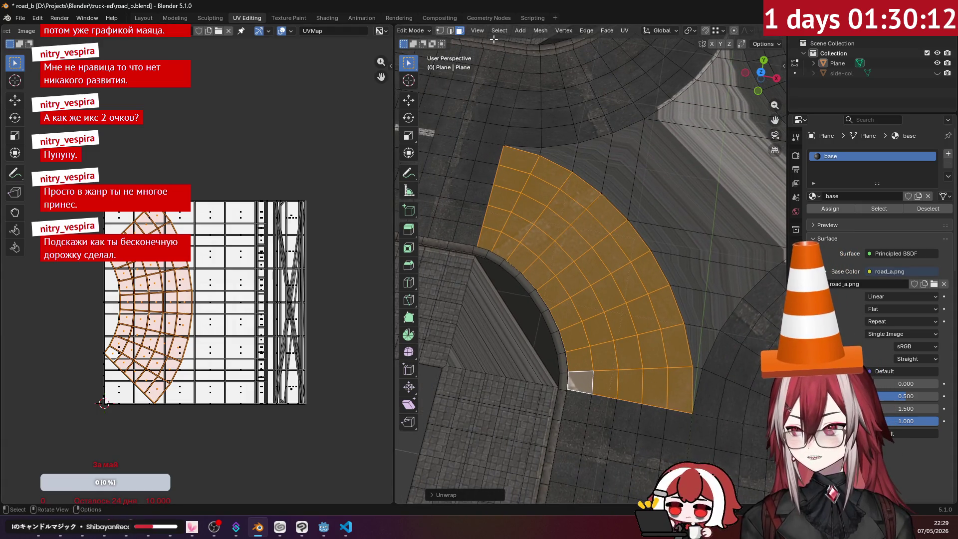
pyautogui.click(625, 30)
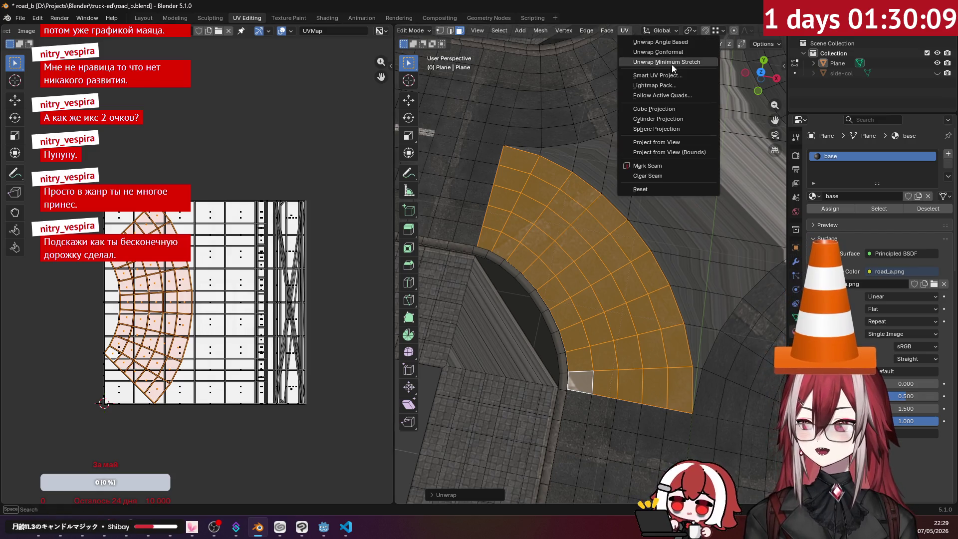
# - Reproject the arc's UVs with Follow Active Quads and recentre the top view
pyautogui.click(669, 95)
pyautogui.click(662, 115)
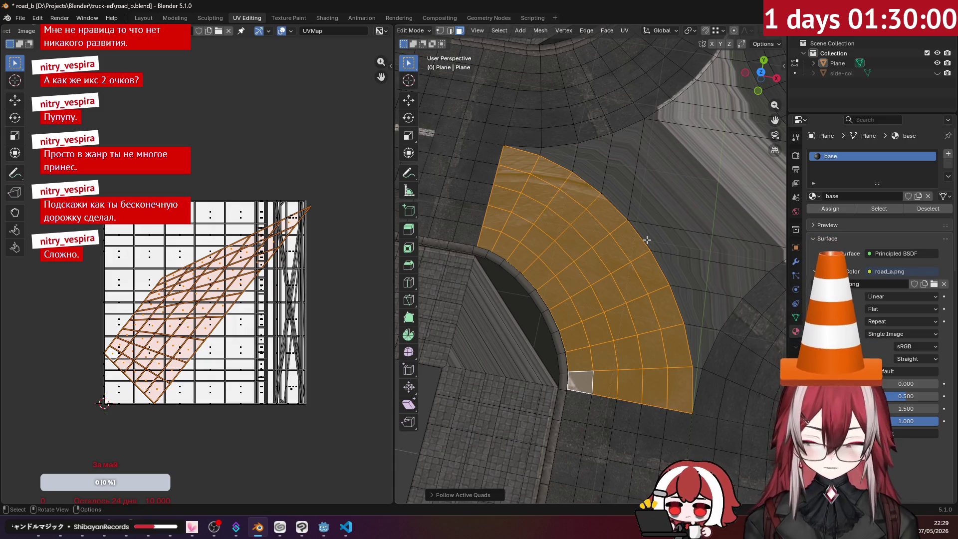
pyautogui.press('KP_7')
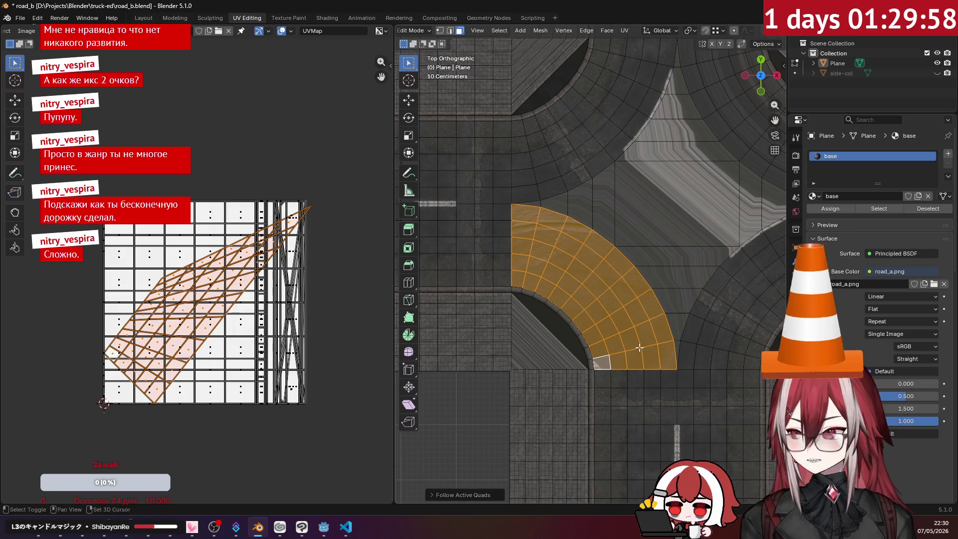
pyautogui.keyDown('shift'); pyautogui.moveTo(639, 347); pyautogui.dragTo(630, 285, button='middle'); pyautogui.keyUp('shift')
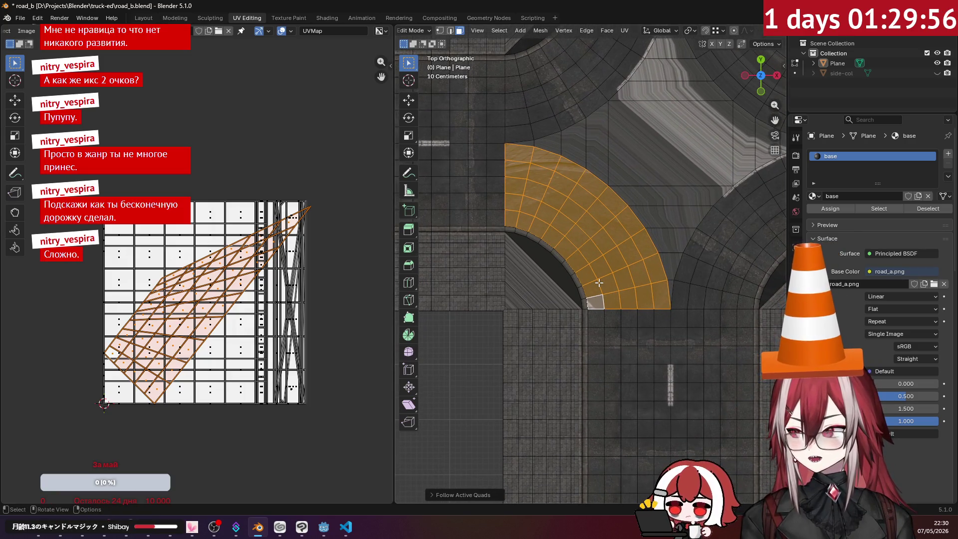
pyautogui.scroll(3, 600, 287)
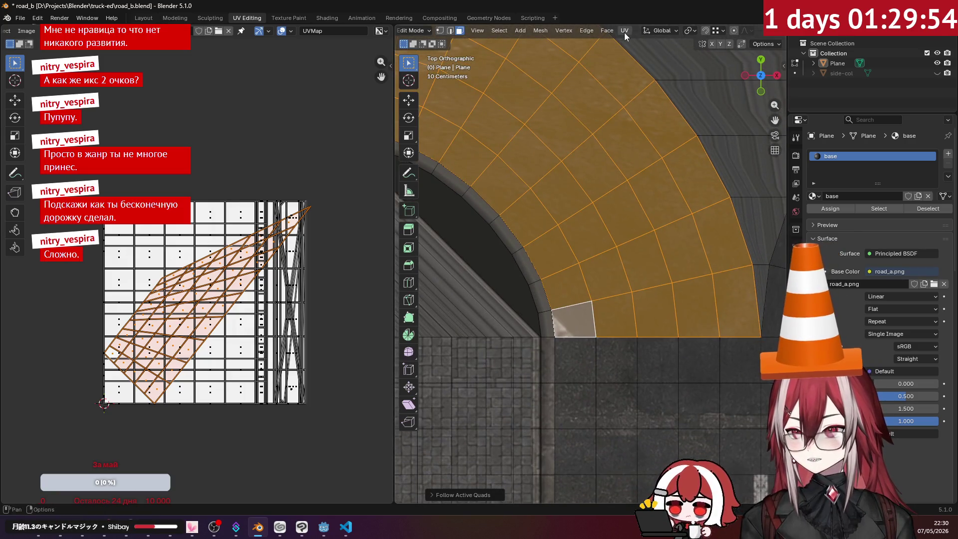
pyautogui.click(624, 32)
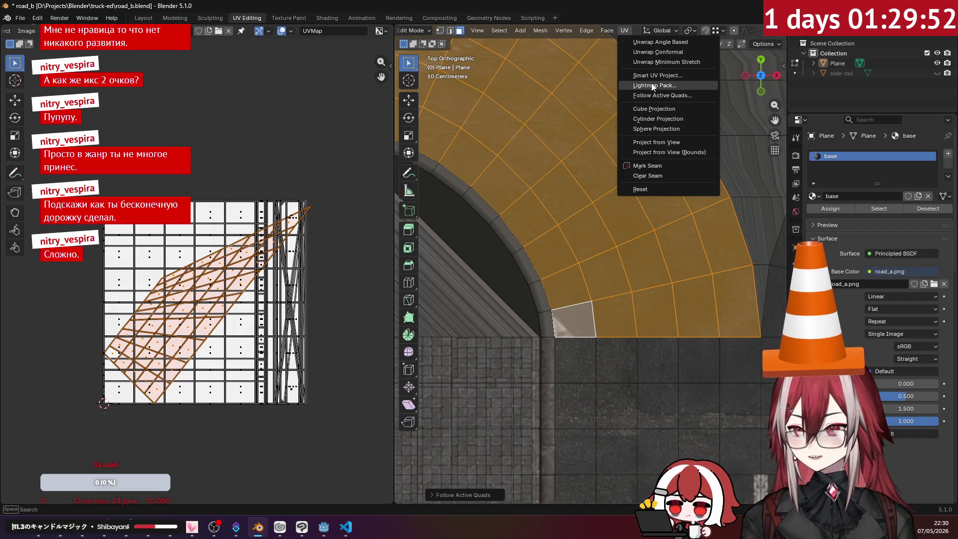
# - Keep only the corner end face selected, try Cube Projection, then unwrap it conformally
pyautogui.click(573, 320)
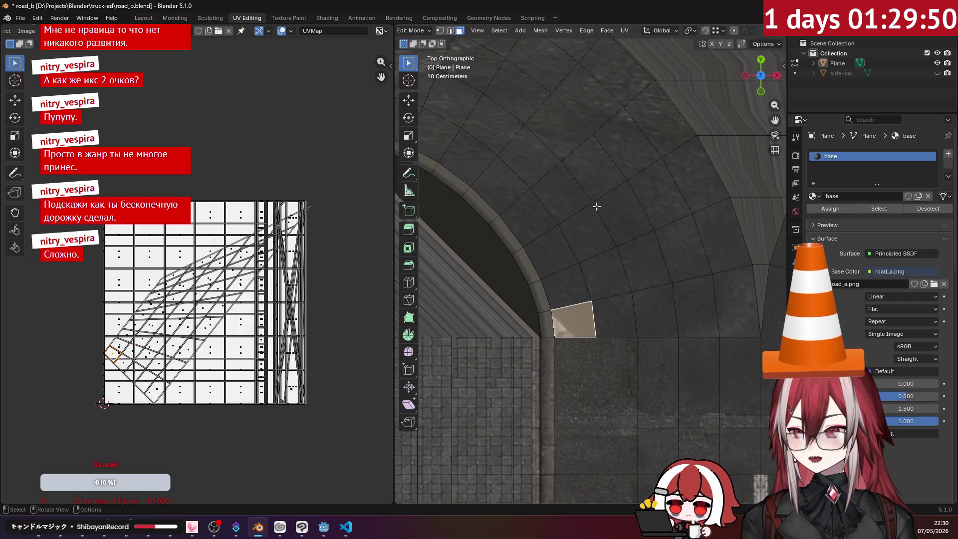
pyautogui.click(627, 33)
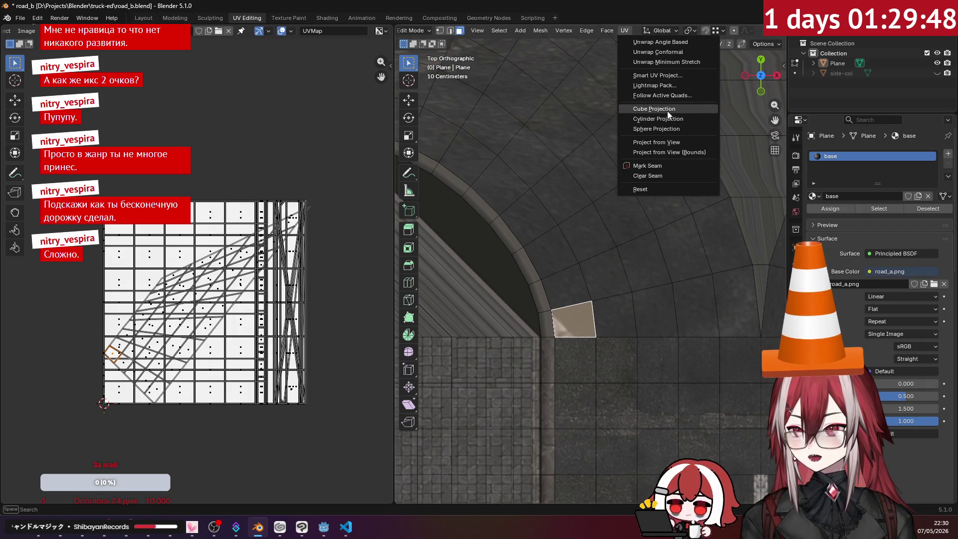
pyautogui.click(659, 109)
pyautogui.click(625, 31)
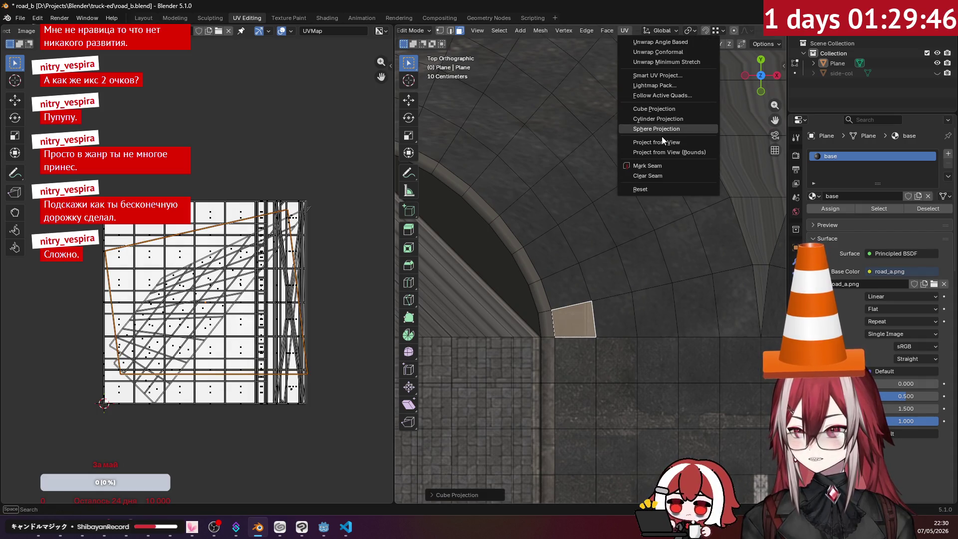
pyautogui.click(661, 53)
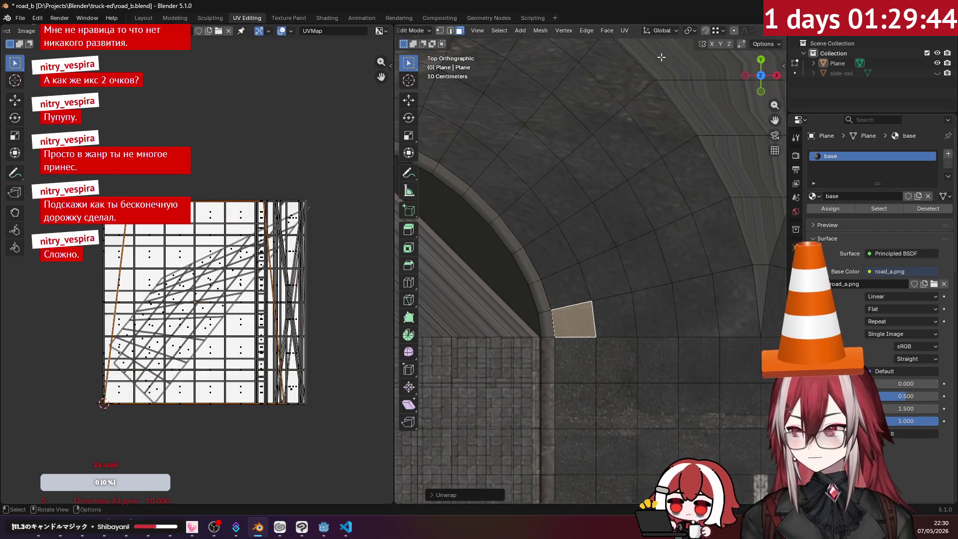
pyautogui.click(624, 31)
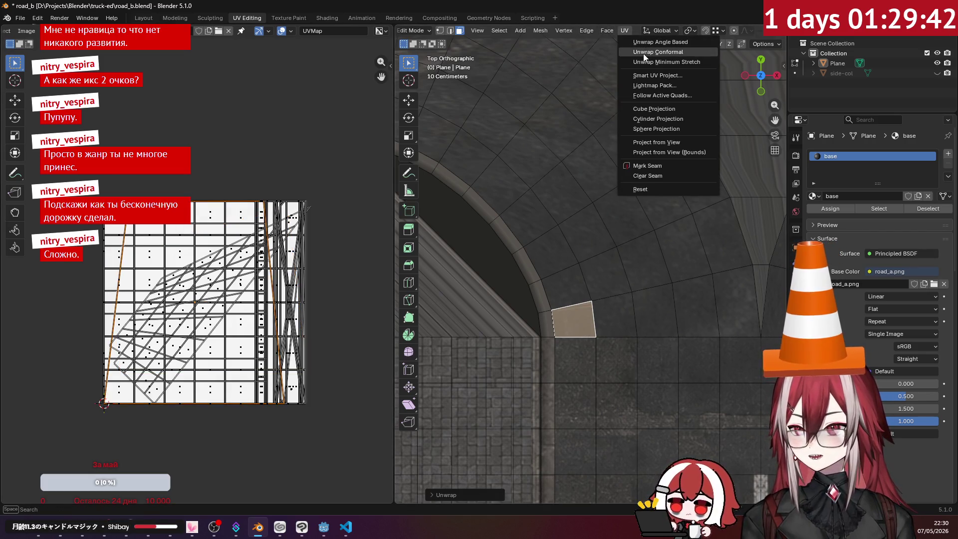
pyautogui.click(642, 53)
pyautogui.click(630, 28)
pyautogui.click(630, 28)
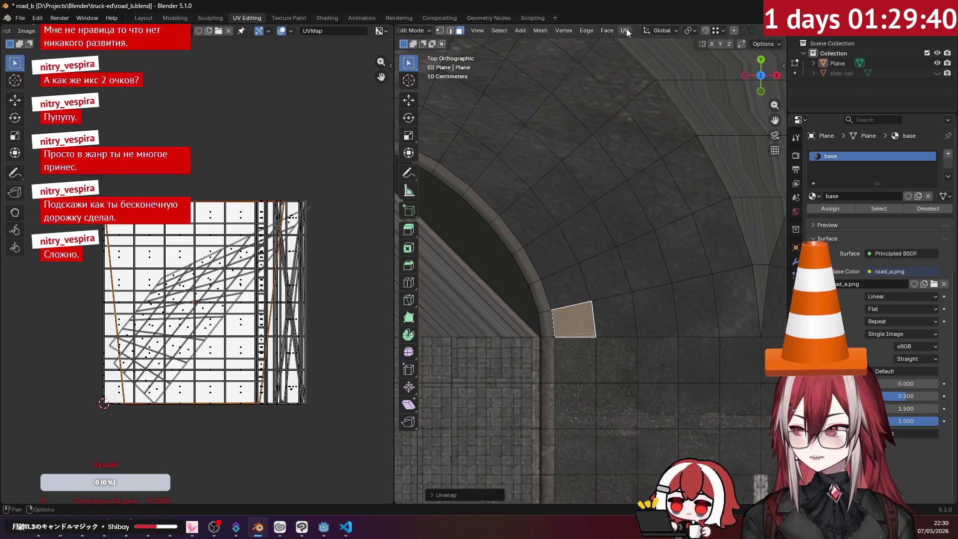
pyautogui.click(626, 28)
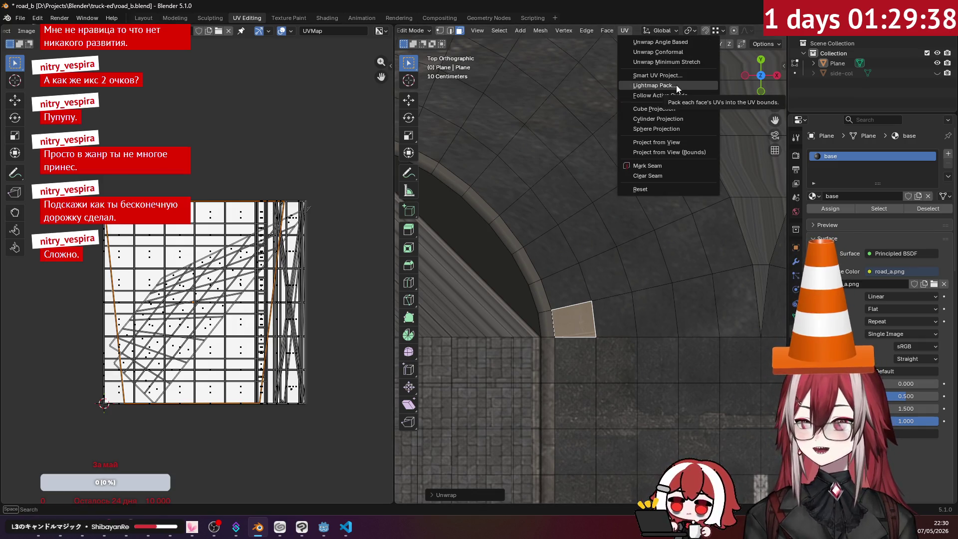
# - Repack the corner face's UVs with Lightmap Pack, then scale and move the island
pyautogui.click(675, 85)
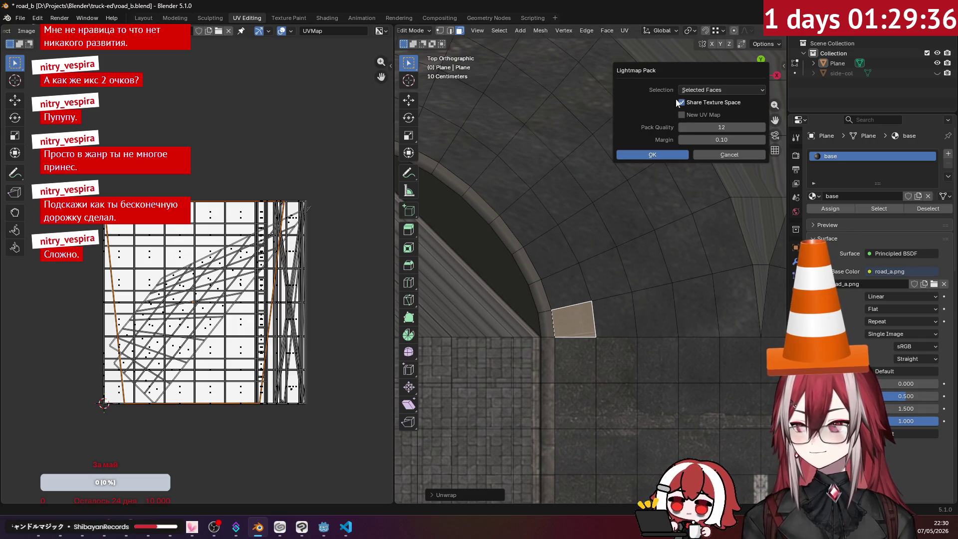
pyautogui.click(676, 152)
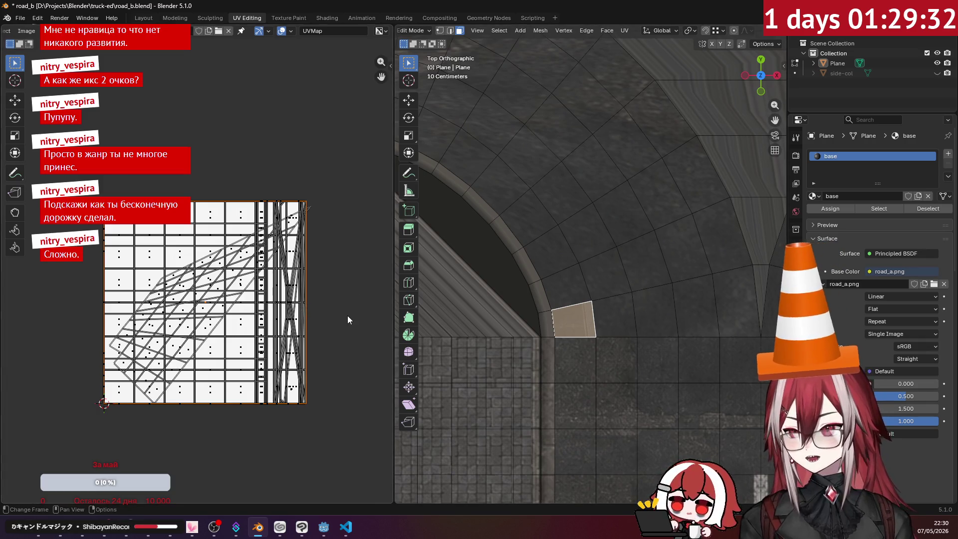
pyautogui.press('s')
pyautogui.click(279, 309)
pyautogui.press('s')
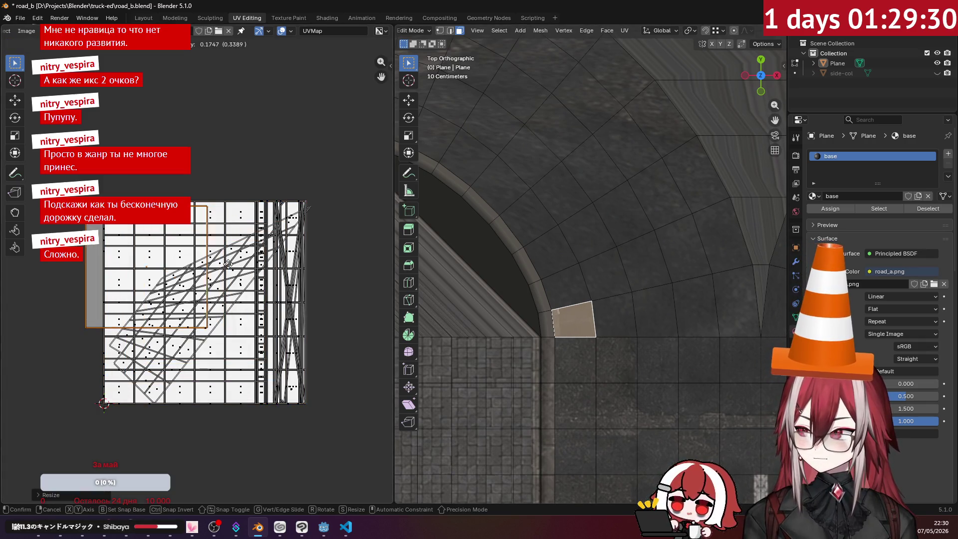
pyautogui.press('g')
pyautogui.click(235, 143)
pyautogui.scroll(-3, 593, 286)
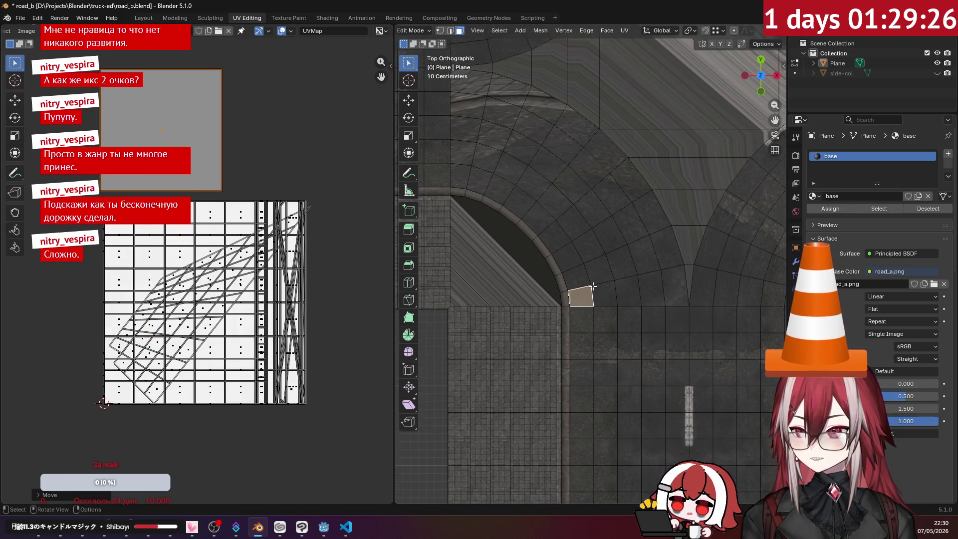
# - Add every face of the curved sidewalk arc to the selection, row by row
pyautogui.click(581, 296)
pyautogui.keyDown('ctrl'); pyautogui.click(627, 289); pyautogui.keyUp('ctrl')
pyautogui.keyDown('ctrl'); pyautogui.click(675, 287); pyautogui.keyUp('ctrl')
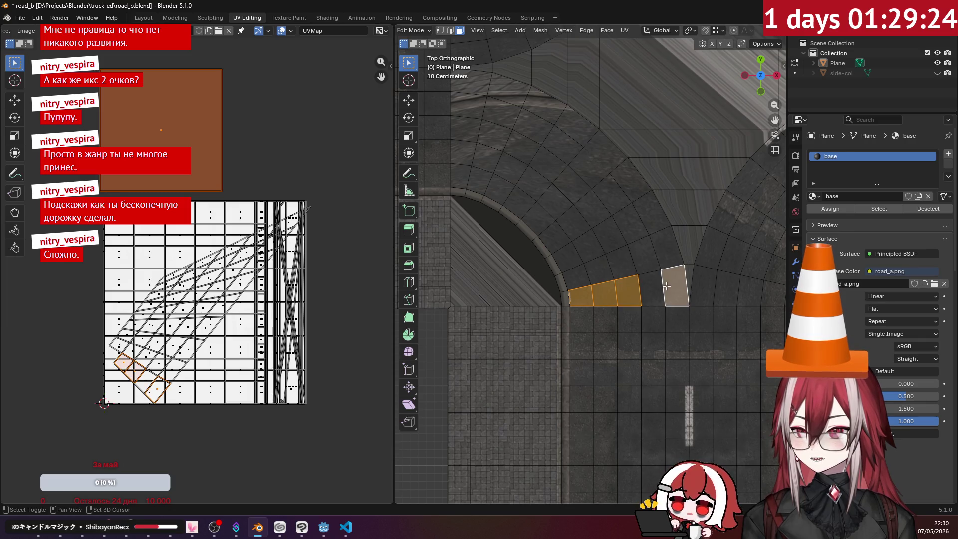
pyautogui.keyDown('shift'); pyautogui.click(651, 287); pyautogui.keyUp('shift')
pyautogui.keyDown('shift'); pyautogui.click(671, 249); pyautogui.keyUp('shift')
pyautogui.keyDown('shift'); pyautogui.click(648, 254); pyautogui.keyUp('shift')
pyautogui.keyDown('shift'); pyautogui.click(624, 262); pyautogui.keyUp('shift')
pyautogui.keyDown('shift'); pyautogui.click(600, 272); pyautogui.keyUp('shift')
pyautogui.keyDown('shift'); pyautogui.click(576, 276); pyautogui.keyUp('shift')
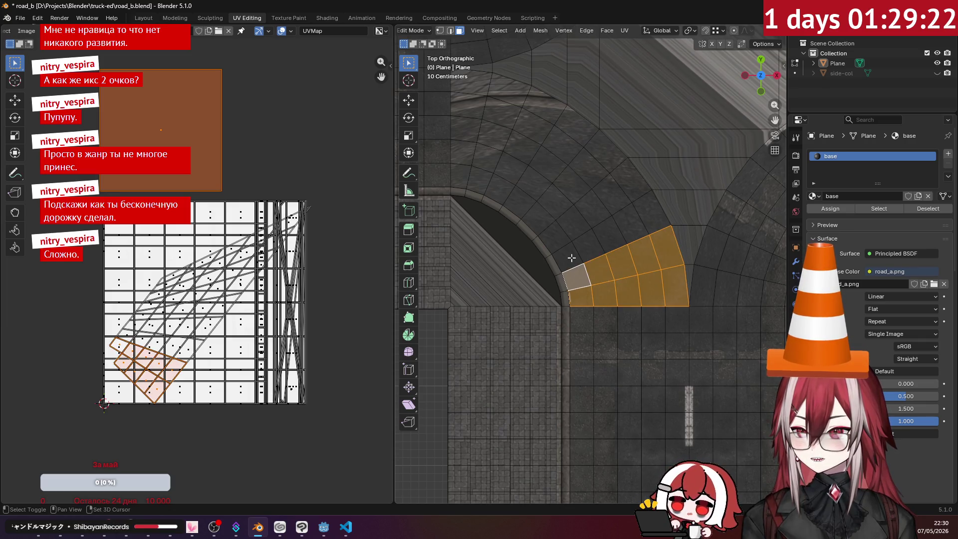
pyautogui.keyDown('shift'); pyautogui.click(483, 90); pyautogui.keyUp('shift')
pyautogui.keyDown('shift'); pyautogui.click(471, 105); pyautogui.keyUp('shift')
pyautogui.keyDown('shift'); pyautogui.click(468, 129); pyautogui.keyUp('shift')
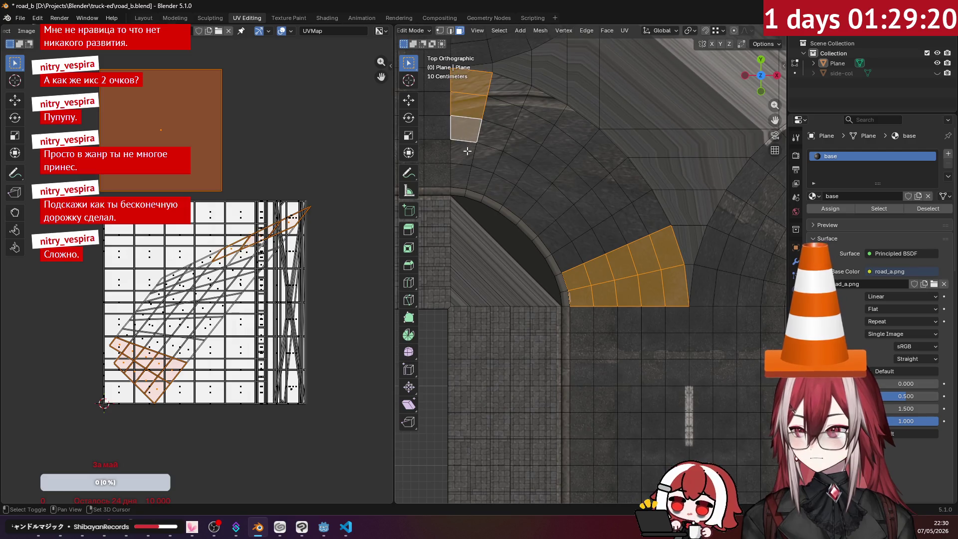
pyautogui.keyDown('shift'); pyautogui.click(464, 152); pyautogui.keyUp('shift')
pyautogui.keyDown('shift'); pyautogui.click(462, 174); pyautogui.keyUp('shift')
pyautogui.keyDown('shift'); pyautogui.click(480, 181); pyautogui.keyUp('shift')
pyautogui.keyDown('shift'); pyautogui.click(499, 189); pyautogui.keyUp('shift')
pyautogui.keyDown('shift'); pyautogui.click(519, 202); pyautogui.keyUp('shift')
pyautogui.keyDown('shift'); pyautogui.click(537, 217); pyautogui.keyUp('shift')
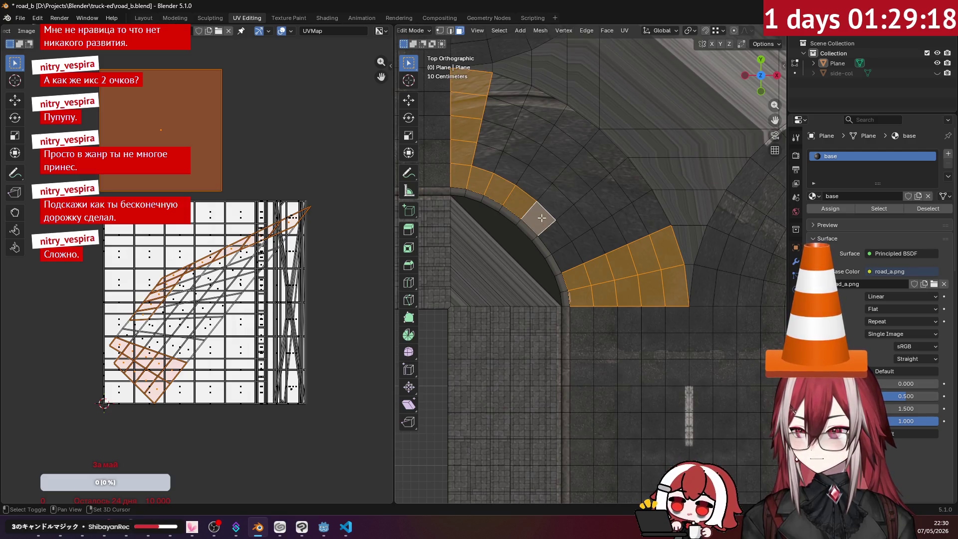
pyautogui.keyDown('shift'); pyautogui.click(554, 235); pyautogui.keyUp('shift')
pyautogui.keyDown('shift'); pyautogui.click(569, 254); pyautogui.keyUp('shift')
pyautogui.keyDown('shift'); pyautogui.click(588, 244); pyautogui.keyUp('shift')
pyautogui.keyDown('shift'); pyautogui.click(613, 236); pyautogui.keyUp('shift')
pyautogui.keyDown('shift'); pyautogui.click(635, 223); pyautogui.keyUp('shift')
pyautogui.keyDown('shift'); pyautogui.click(658, 208); pyautogui.keyUp('shift')
pyautogui.keyDown('shift'); pyautogui.click(641, 175); pyautogui.keyUp('shift')
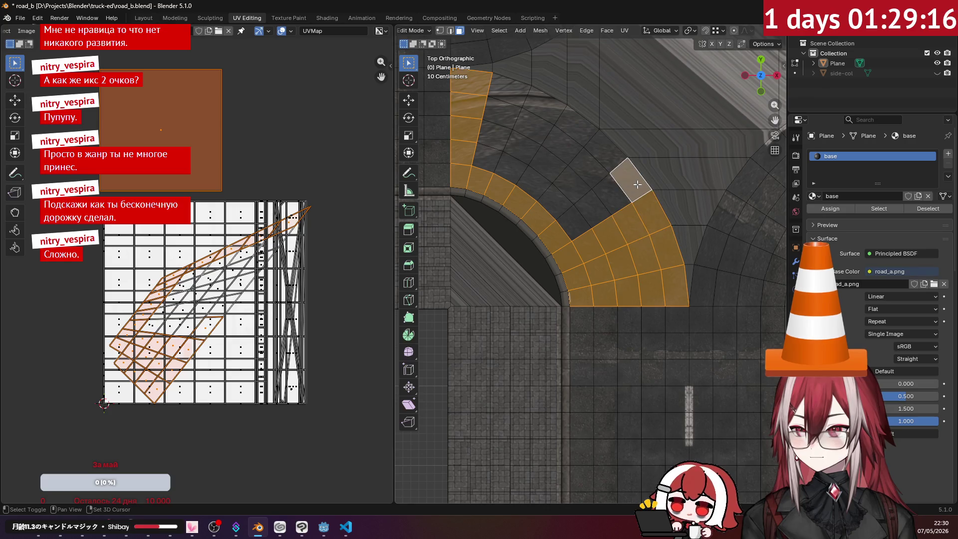
pyautogui.keyDown('shift'); pyautogui.click(618, 186); pyautogui.keyUp('shift')
pyautogui.keyDown('shift'); pyautogui.click(596, 202); pyautogui.keyUp('shift')
pyautogui.keyDown('shift'); pyautogui.click(568, 214); pyautogui.keyUp('shift')
pyautogui.keyDown('shift'); pyautogui.click(561, 196); pyautogui.keyUp('shift')
pyautogui.keyDown('shift'); pyautogui.click(581, 175); pyautogui.keyUp('shift')
pyautogui.keyDown('shift'); pyautogui.click(601, 155); pyautogui.keyUp('shift')
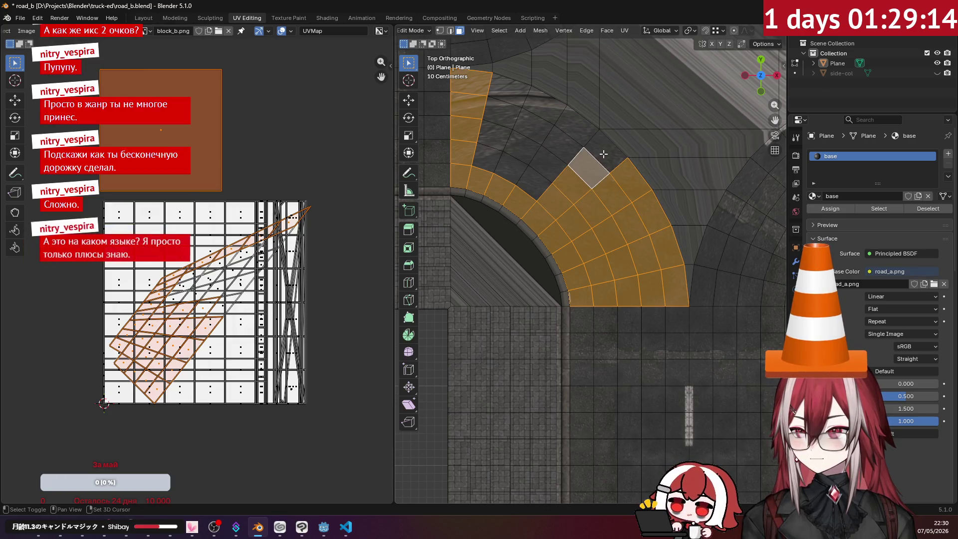
pyautogui.keyDown('shift'); pyautogui.click(573, 131); pyautogui.keyUp('shift')
pyautogui.keyDown('shift'); pyautogui.click(546, 164); pyautogui.keyUp('shift')
pyautogui.keyDown('shift'); pyautogui.click(536, 186); pyautogui.keyUp('shift')
pyautogui.keyDown('shift'); pyautogui.click(521, 165); pyautogui.keyUp('shift')
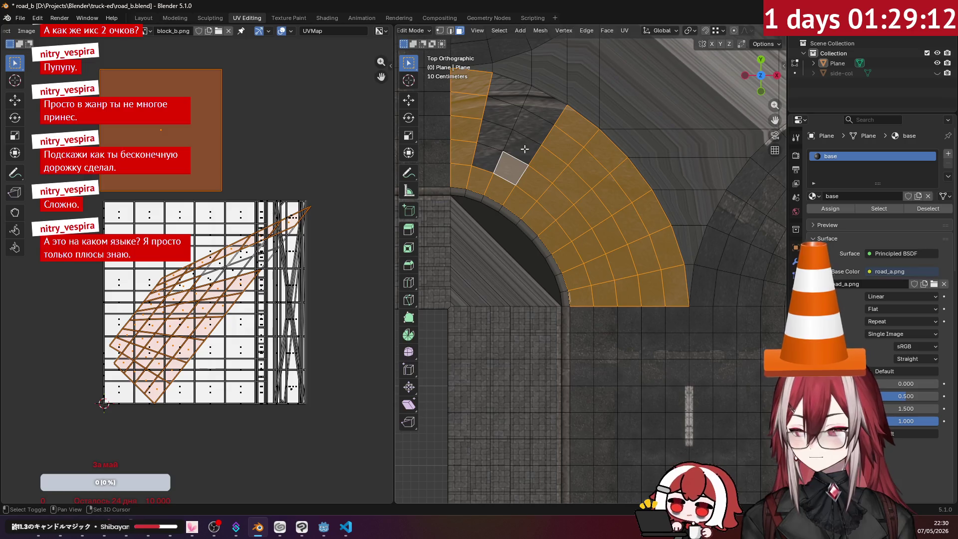
pyautogui.keyDown('shift'); pyautogui.click(524, 148); pyautogui.keyUp('shift')
pyautogui.keyDown('shift'); pyautogui.click(531, 126); pyautogui.keyUp('shift')
pyautogui.keyDown('shift'); pyautogui.click(534, 106); pyautogui.keyUp('shift')
pyautogui.keyDown('shift'); pyautogui.click(506, 87); pyautogui.keyUp('shift')
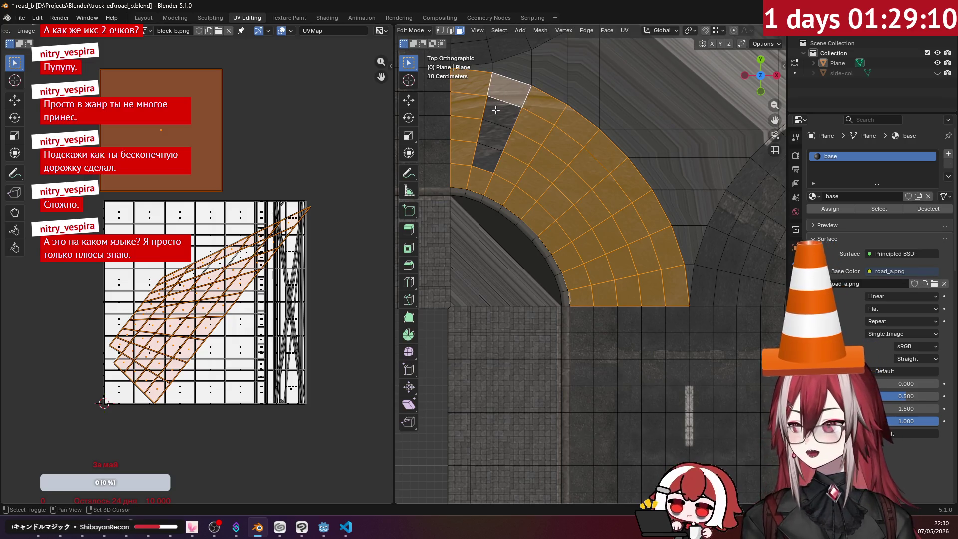
pyautogui.keyDown('shift'); pyautogui.click(500, 110); pyautogui.keyUp('shift')
pyautogui.keyDown('shift'); pyautogui.click(493, 134); pyautogui.keyUp('shift')
pyautogui.keyDown('shift'); pyautogui.click(486, 158); pyautogui.keyUp('shift')
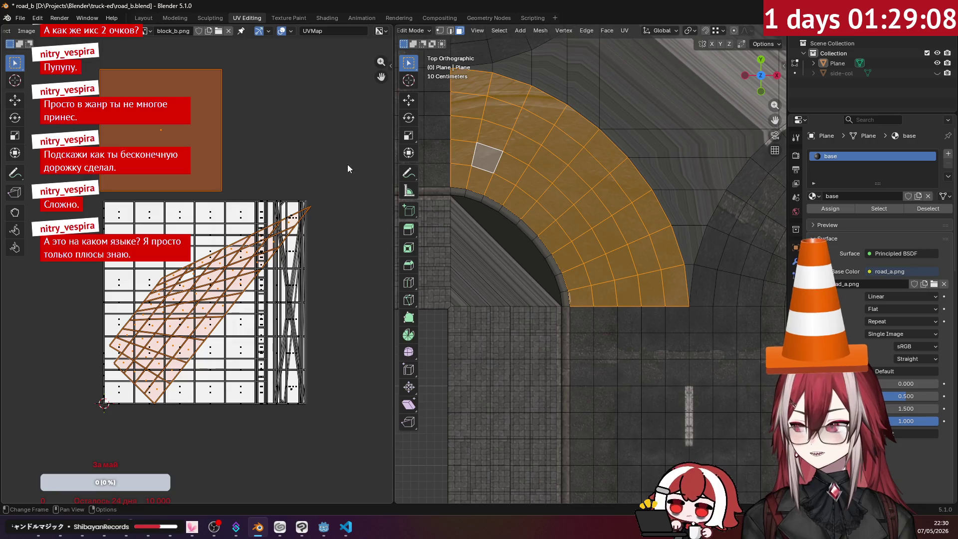
# - Make the face at the arc's base active and bring up the UV unwrap methods
pyautogui.keyDown('shift'); pyautogui.click(581, 294); pyautogui.keyUp('shift')
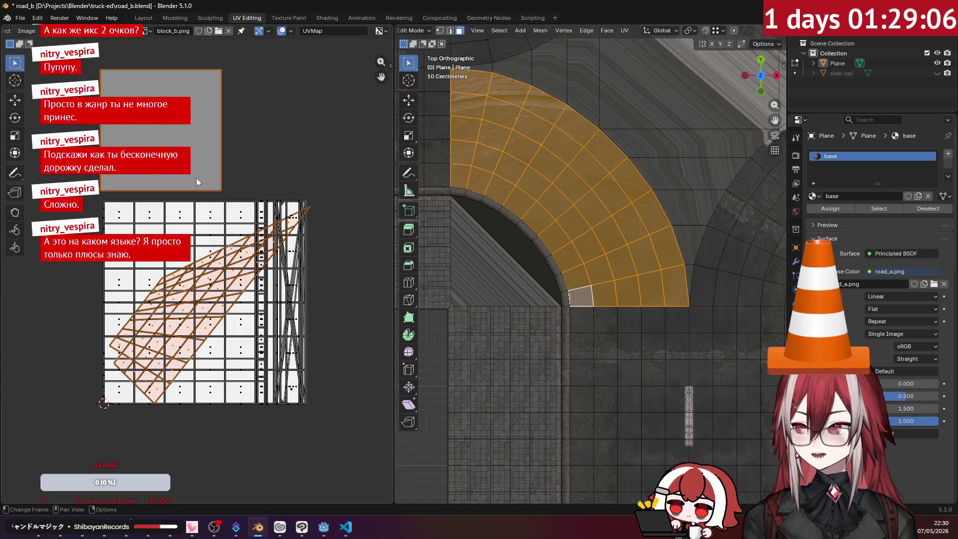
pyautogui.scroll(-3, 196, 178)
pyautogui.scroll(2, 196, 177)
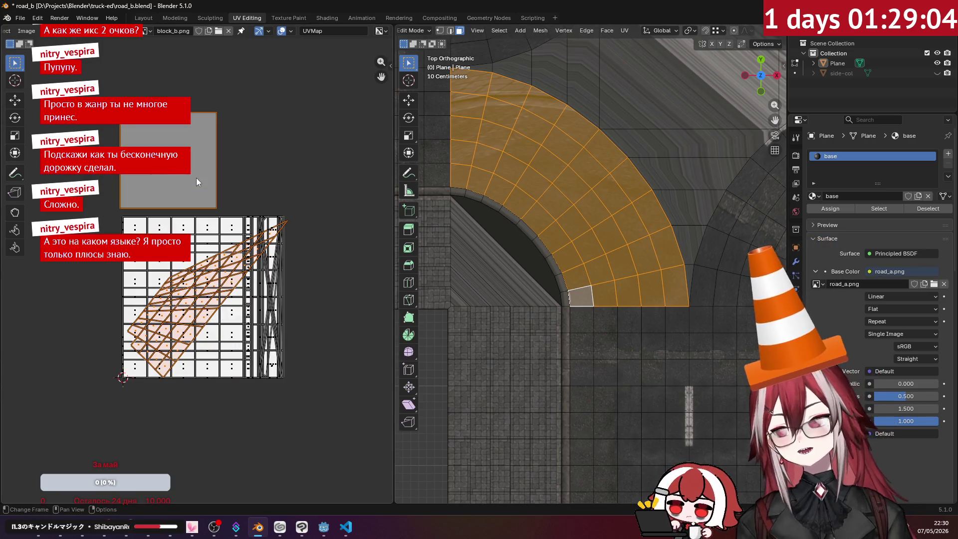
pyautogui.moveTo(244, 184)
pyautogui.mouseDown(button='middle')
pyautogui.moveTo(291, 170)
pyautogui.moveTo(299, 178)
pyautogui.mouseUp(button='middle')
pyautogui.click(623, 31)
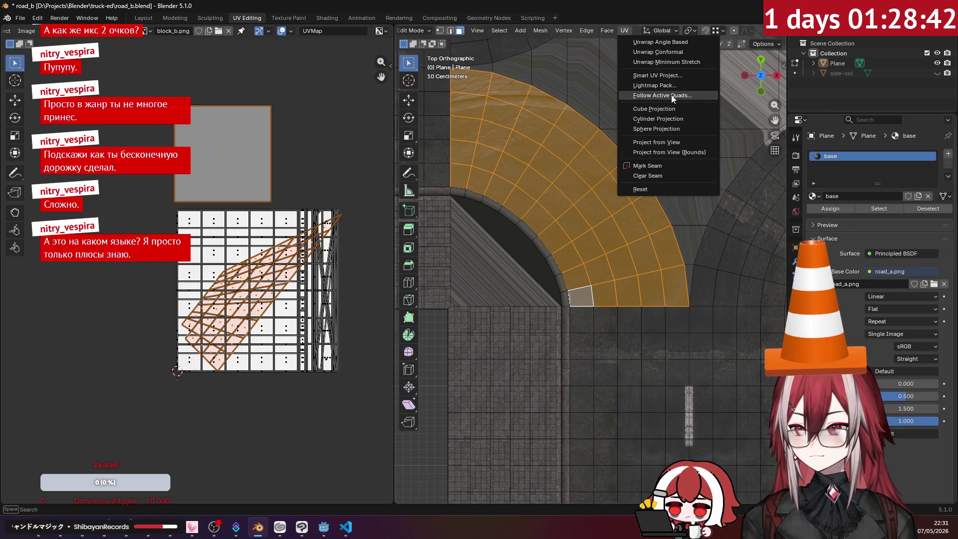
# - Straighten the sidewalk arc's UVs into an even grid with Follow Active Quads
pyautogui.click(671, 95)
pyautogui.click(663, 110)
pyautogui.scroll(-7, 289, 213)
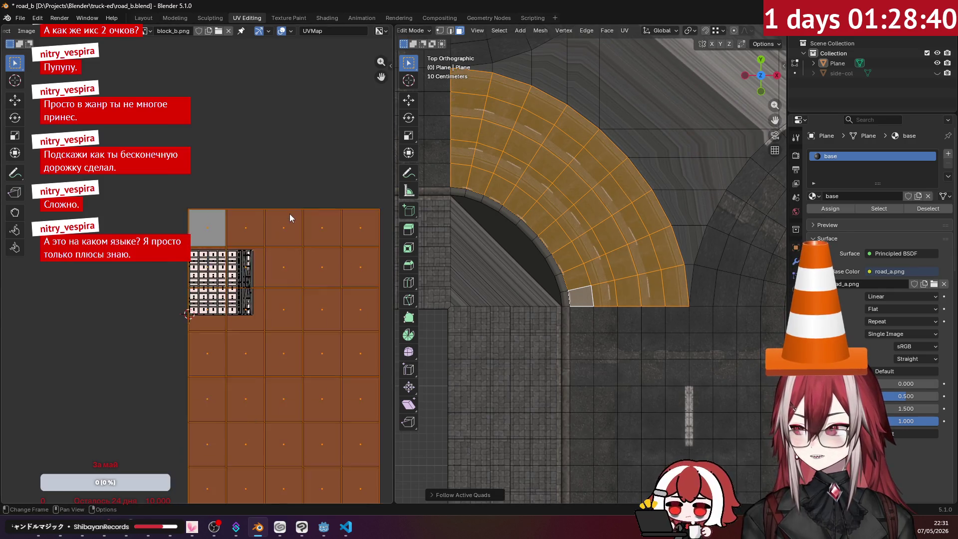
# - Rotate the UV grid 180°, shrink it and move it onto the block_b.png texture
pyautogui.press('r')
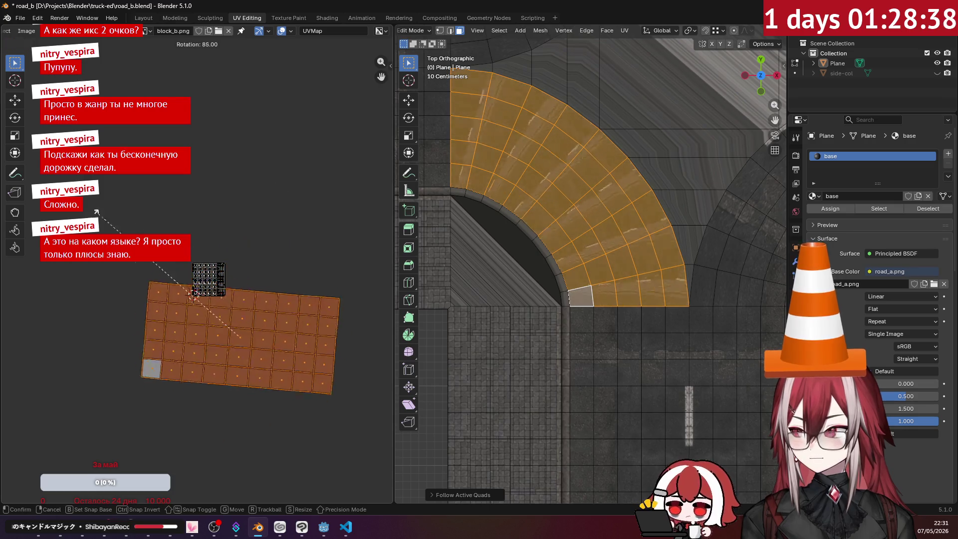
pyautogui.click(174, 426)
pyautogui.press('s')
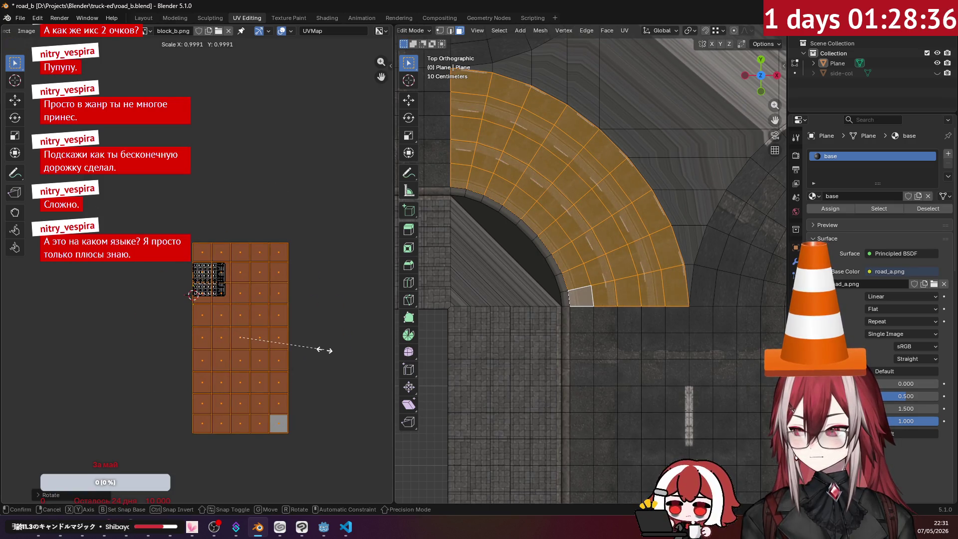
pyautogui.click(262, 333)
pyautogui.press('g')
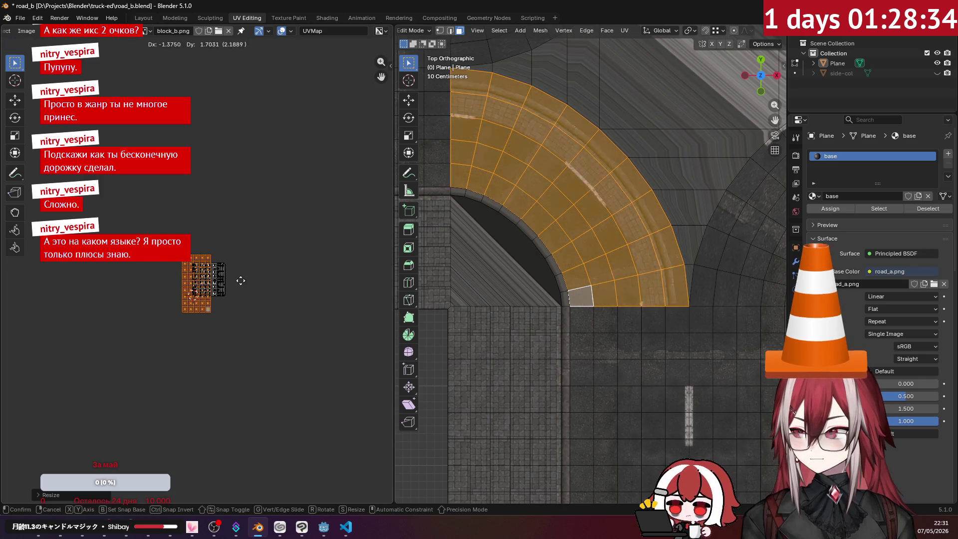
pyautogui.click(252, 282)
# - Scale the UV island to 0.7, then select the crescent face in the intersection
pyautogui.scroll(4, 345, 293)
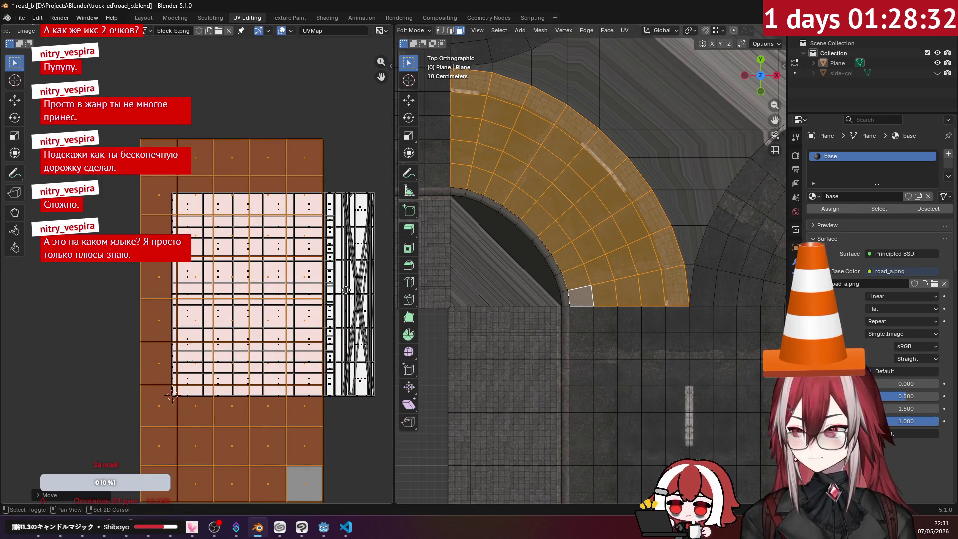
pyautogui.moveTo(345, 291); pyautogui.dragTo(324, 281, button='middle')
pyautogui.press('s')
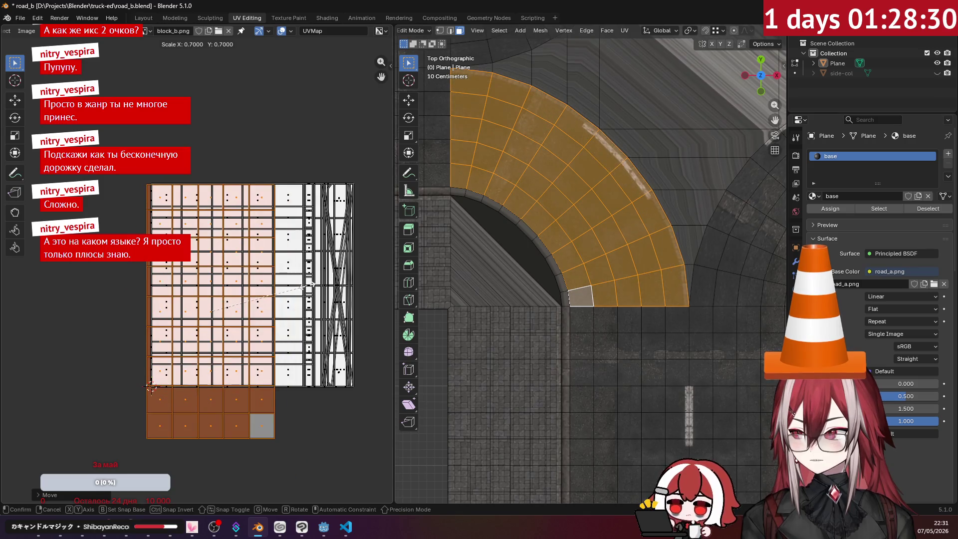
pyautogui.click(308, 285)
pyautogui.press('g')
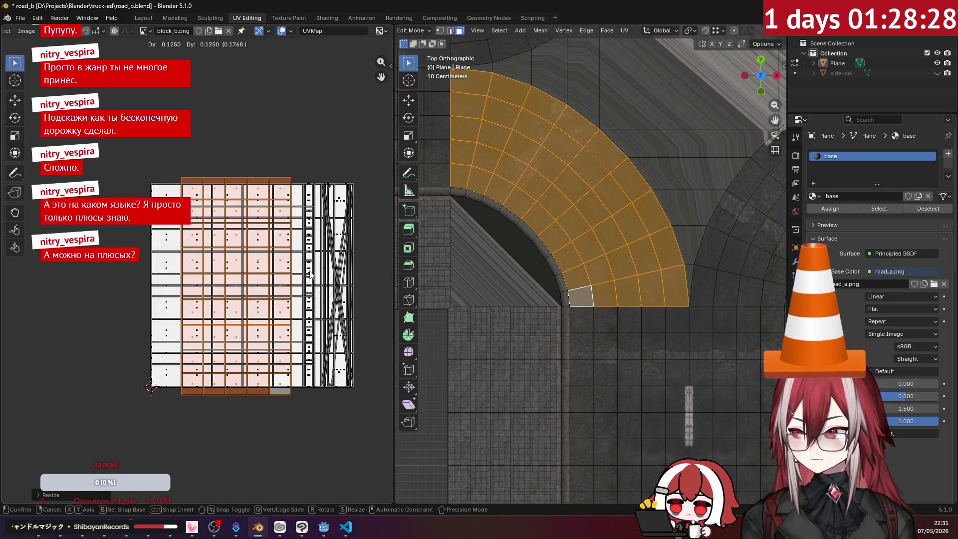
pyautogui.rightClick(331, 273)
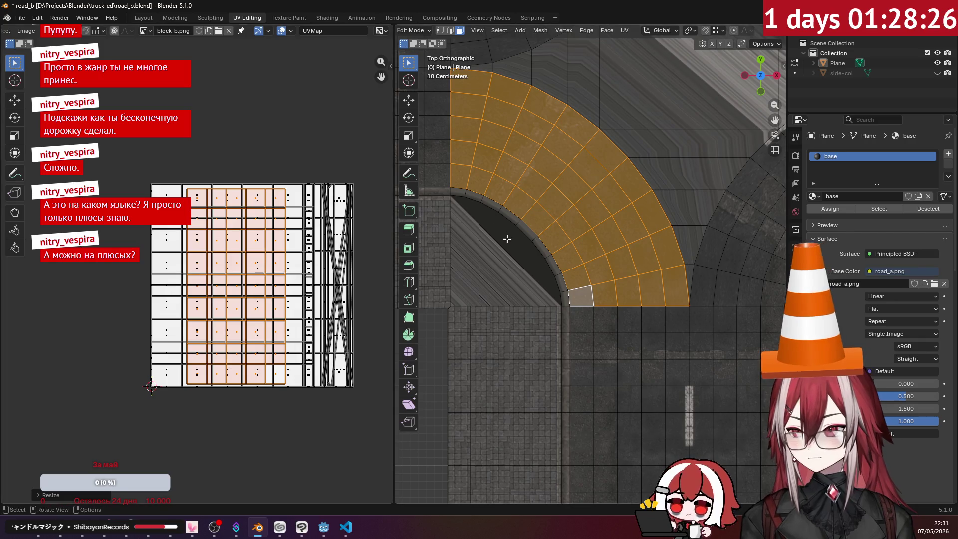
pyautogui.click(506, 238)
pyautogui.moveTo(507, 239)
pyautogui.mouseDown(button='middle')
pyautogui.moveTo(531, 213)
pyautogui.moveTo(552, 261)
pyautogui.moveTo(568, 241)
pyautogui.moveTo(573, 256)
pyautogui.mouseUp(button='middle')
# - Select two columns of faces along the next corner's sidewalk strip
pyautogui.scroll(-5, 530, 213)
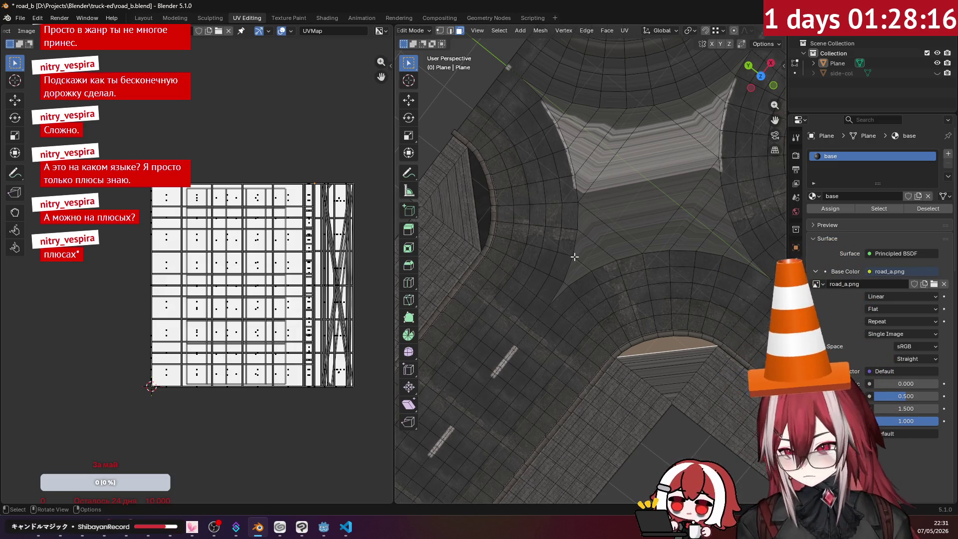
pyautogui.moveTo(605, 220); pyautogui.dragTo(516, 167, button='middle')
pyautogui.keyDown('shift'); pyautogui.click(513, 129); pyautogui.keyUp('shift')
pyautogui.keyDown('shift'); pyautogui.click(507, 143); pyautogui.keyUp('shift')
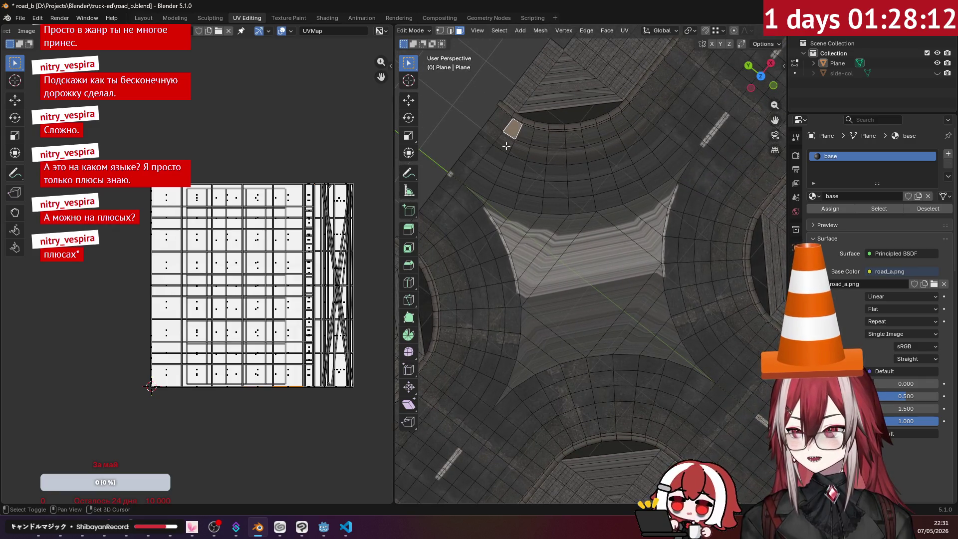
pyautogui.keyDown('shift'); pyautogui.click(498, 156); pyautogui.keyUp('shift')
pyautogui.keyDown('shift'); pyautogui.click(491, 169); pyautogui.keyUp('shift')
pyautogui.keyDown('shift'); pyautogui.click(478, 184); pyautogui.keyUp('shift')
pyautogui.keyDown('shift'); pyautogui.click(505, 191); pyautogui.keyUp('shift')
pyautogui.keyDown('shift'); pyautogui.click(511, 177); pyautogui.keyUp('shift')
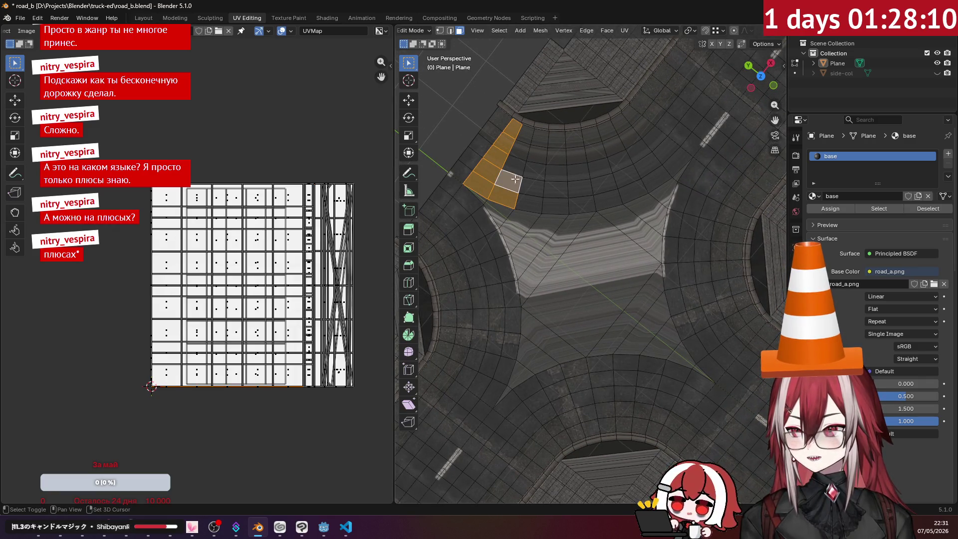
pyautogui.keyDown('shift'); pyautogui.click(517, 162); pyautogui.keyUp('shift')
pyautogui.keyDown('shift'); pyautogui.click(523, 147); pyautogui.keyUp('shift')
pyautogui.keyDown('shift'); pyautogui.click(526, 132); pyautogui.keyUp('shift')
pyautogui.keyDown('shift'); pyautogui.click(539, 138); pyautogui.keyUp('shift')
# - In top orthographic view, select a single road face near the centre dashes and open the UV menu
pyautogui.moveTo(538, 150); pyautogui.dragTo(528, 142, button='middle')
pyautogui.press('KP_7')
pyautogui.keyDown('shift'); pyautogui.moveTo(682, 220); pyautogui.dragTo(582, 199, button='middle'); pyautogui.keyUp('shift')
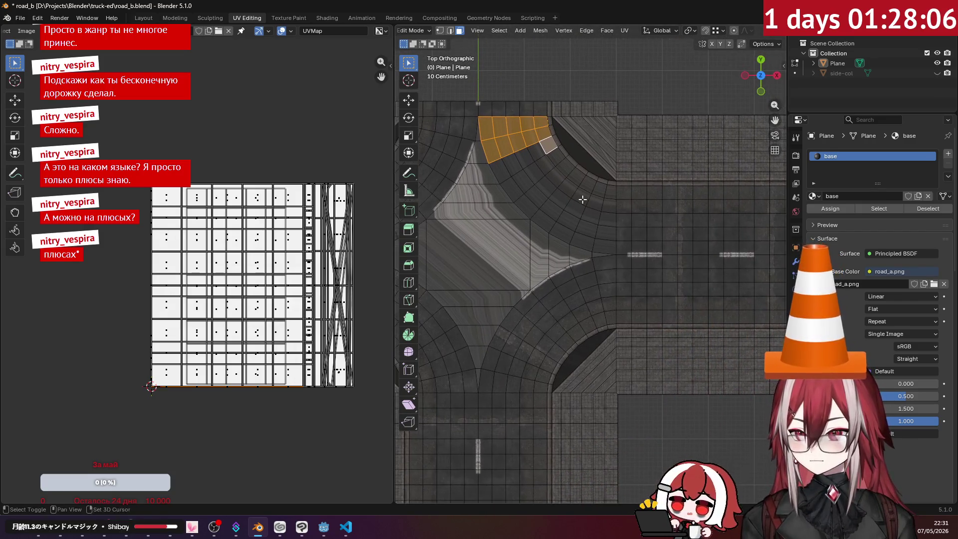
pyautogui.click(609, 251)
pyautogui.click(624, 31)
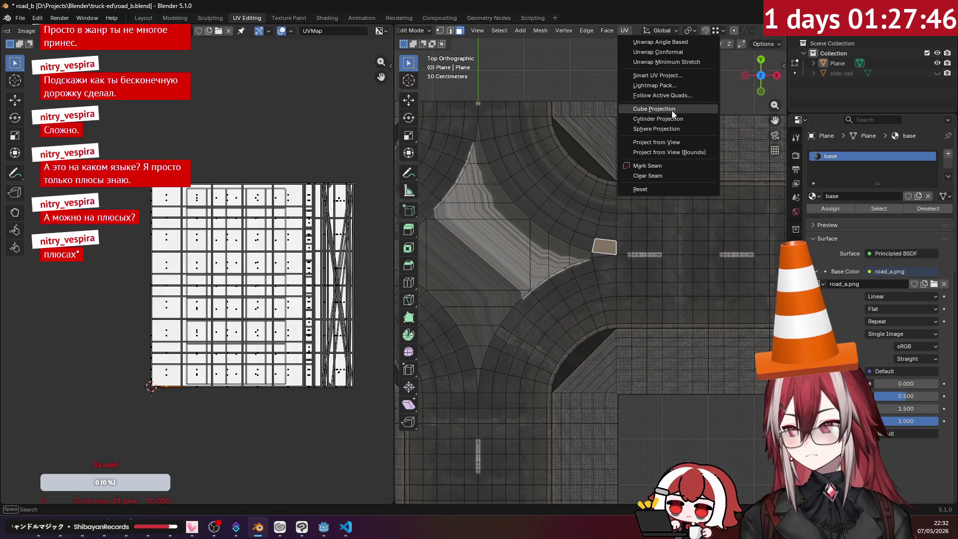
# - Lightmap-pack the road face's UVs, shrink the square and park it above the layout
pyautogui.click(676, 85)
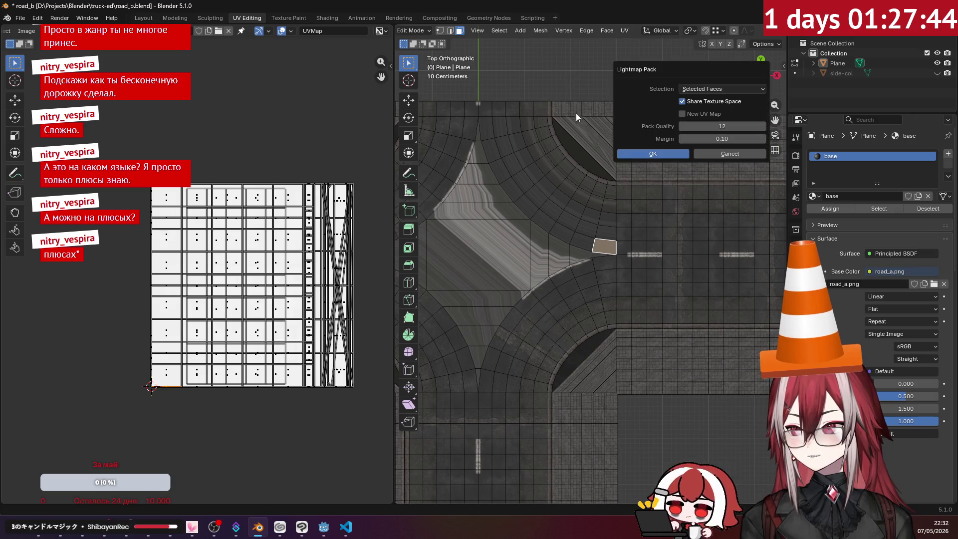
pyautogui.click(672, 154)
pyautogui.scroll(-3, 276, 190)
pyautogui.scroll(2, 309, 248)
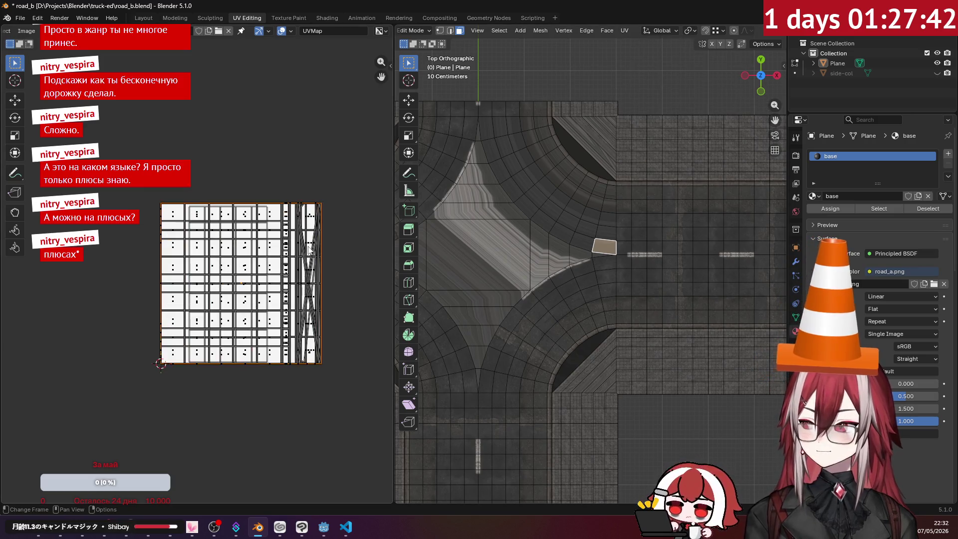
pyautogui.press('s')
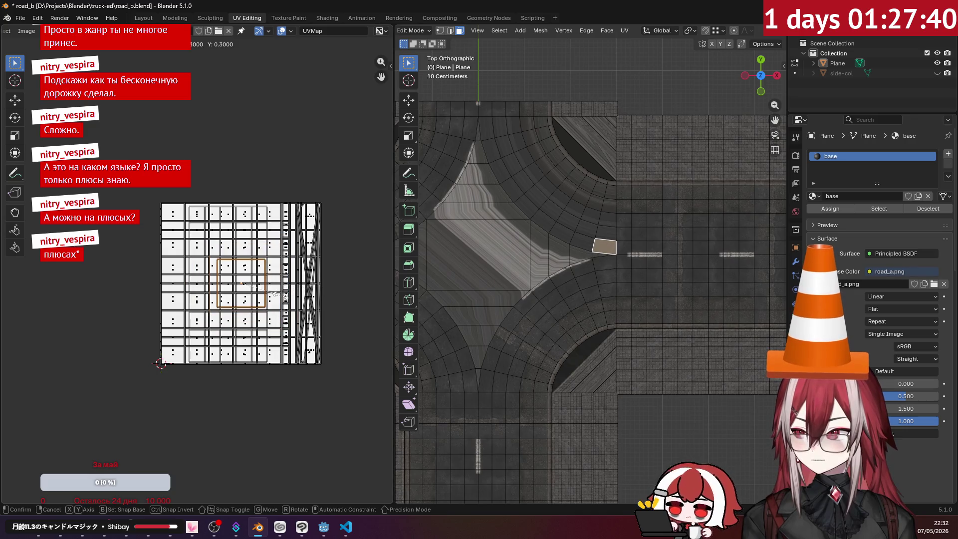
pyautogui.click(282, 299)
pyautogui.press('g')
pyautogui.click(226, 179)
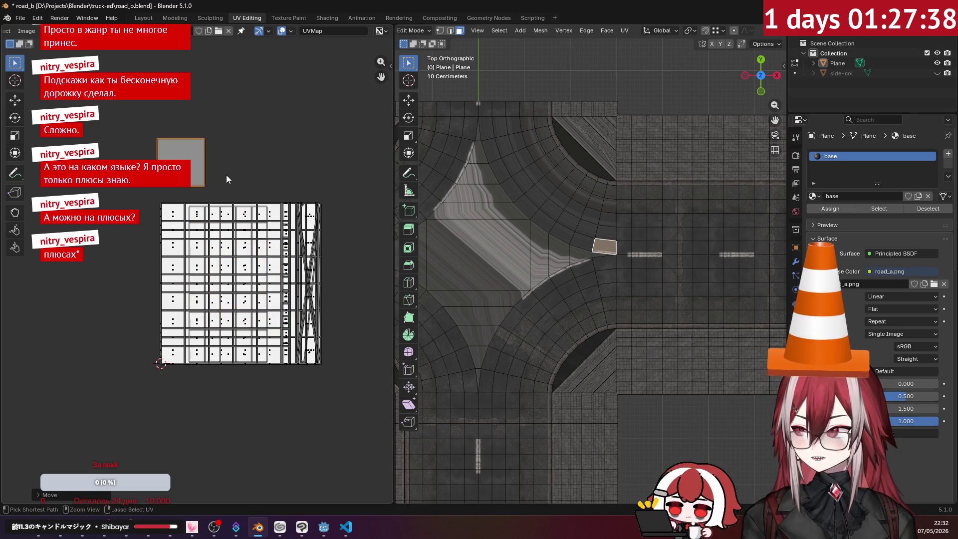
# - Clear the selection and select faces along the outer curved sidewalk strip
pyautogui.hotkey('alt', 'a')
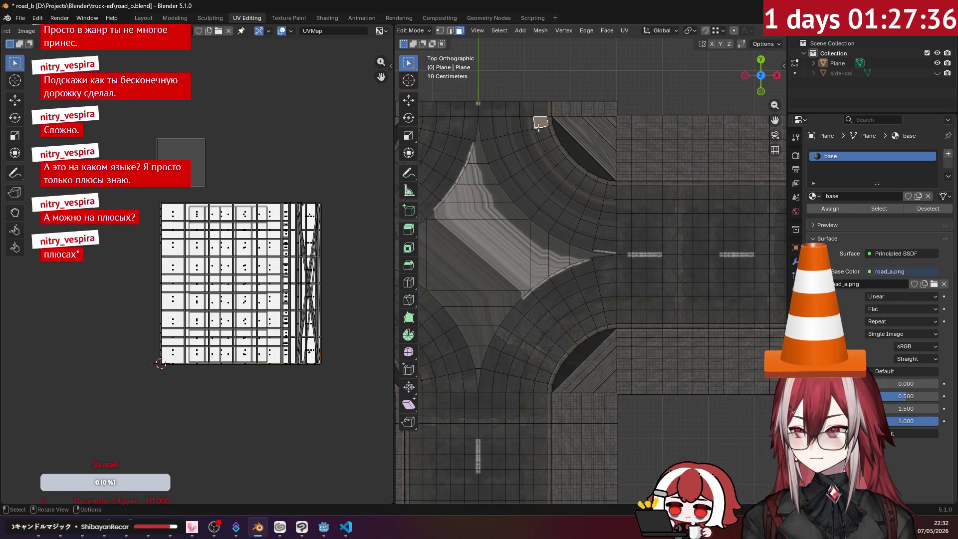
pyautogui.press('a')
pyautogui.click(533, 127)
pyautogui.keyDown('shift'); pyautogui.click(515, 125); pyautogui.keyUp('shift')
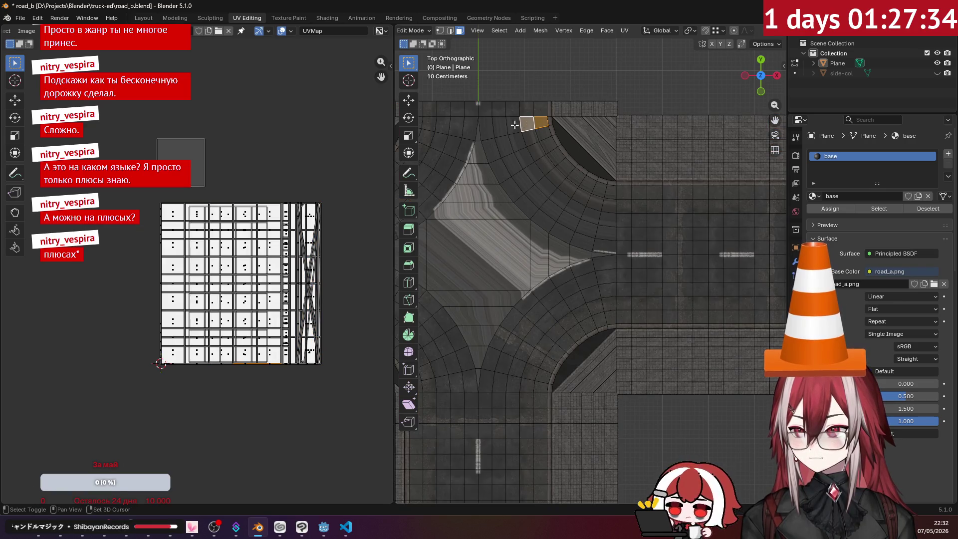
pyautogui.keyDown('shift'); pyautogui.click(509, 124); pyautogui.keyUp('shift')
pyautogui.keyDown('shift'); pyautogui.click(497, 126); pyautogui.keyUp('shift')
pyautogui.keyDown('shift'); pyautogui.click(484, 128); pyautogui.keyUp('shift')
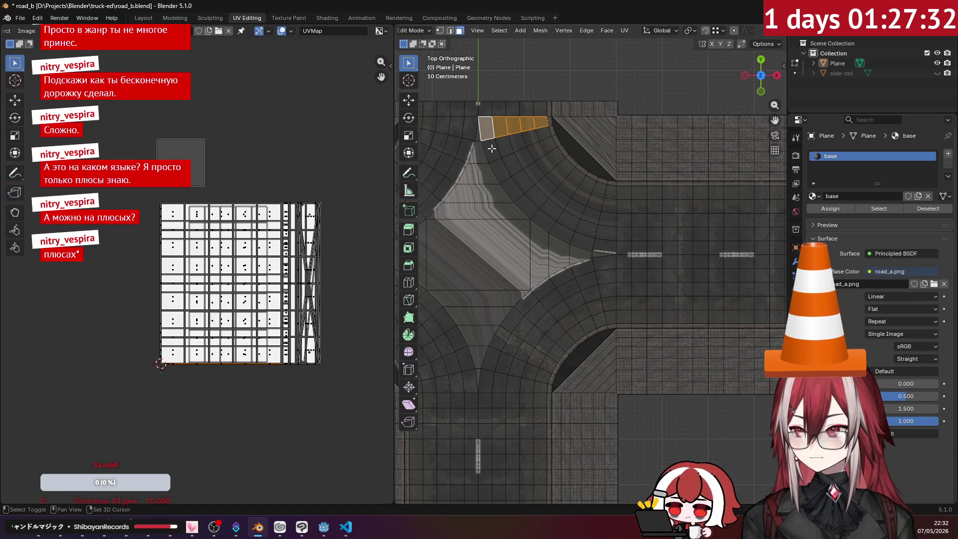
pyautogui.keyDown('shift'); pyautogui.click(486, 145); pyautogui.keyUp('shift')
pyautogui.keyDown('shift'); pyautogui.click(494, 162); pyautogui.keyUp('shift')
pyautogui.keyDown('shift'); pyautogui.click(505, 175); pyautogui.keyUp('shift')
pyautogui.keyDown('shift'); pyautogui.click(513, 192); pyautogui.keyUp('shift')
pyautogui.keyDown('shift'); pyautogui.click(524, 205); pyautogui.keyUp('shift')
pyautogui.keyDown('shift'); pyautogui.click(539, 216); pyautogui.keyUp('shift')
pyautogui.keyDown('shift'); pyautogui.click(554, 225); pyautogui.keyUp('shift')
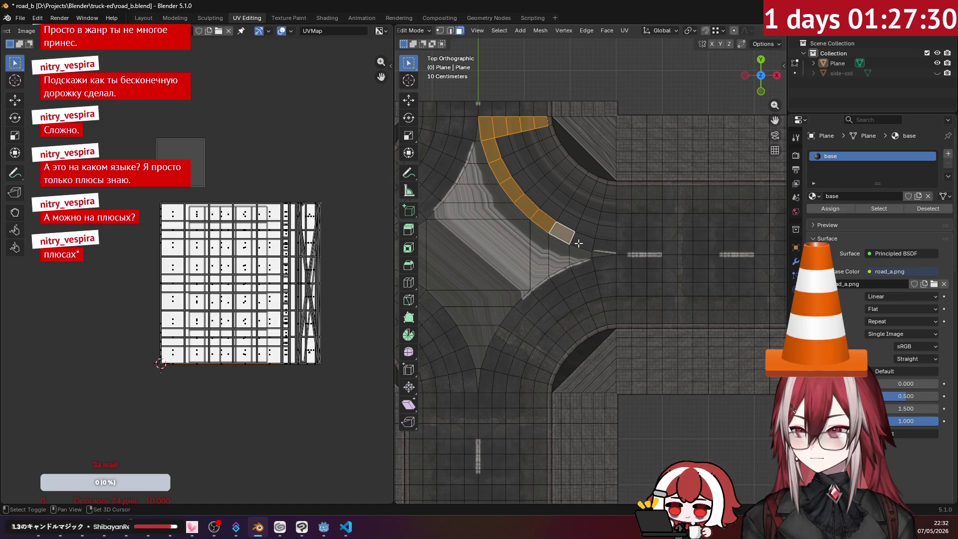
pyautogui.keyDown('shift'); pyautogui.click(568, 234); pyautogui.keyUp('shift')
pyautogui.keyDown('shift'); pyautogui.click(585, 240); pyautogui.keyUp('shift')
pyautogui.keyDown('shift'); pyautogui.click(605, 233); pyautogui.keyUp('shift')
# - Add faces along the inner curved strip, making an inner-curve face active
pyautogui.keyDown('shift'); pyautogui.click(607, 220); pyautogui.keyUp('shift')
pyautogui.keyDown('shift'); pyautogui.click(607, 205); pyautogui.keyUp('shift')
pyautogui.keyDown('shift'); pyautogui.click(605, 192); pyautogui.keyUp('shift')
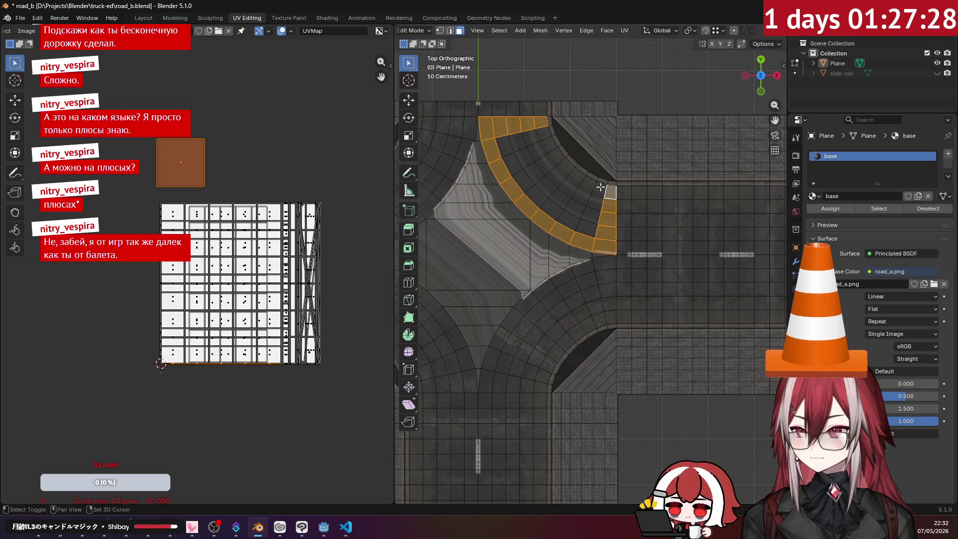
pyautogui.keyDown('shift'); pyautogui.click(591, 182); pyautogui.keyUp('shift')
pyautogui.keyDown('shift'); pyautogui.click(577, 175); pyautogui.keyUp('shift')
pyautogui.keyDown('shift'); pyautogui.click(563, 165); pyautogui.keyUp('shift')
pyautogui.keyDown('shift'); pyautogui.click(555, 156); pyautogui.keyUp('shift')
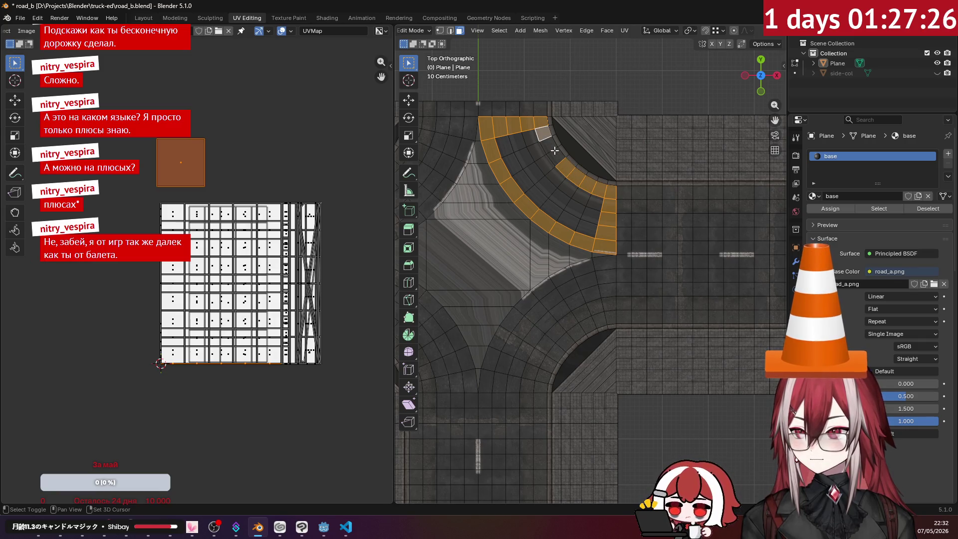
pyautogui.click(499, 30)
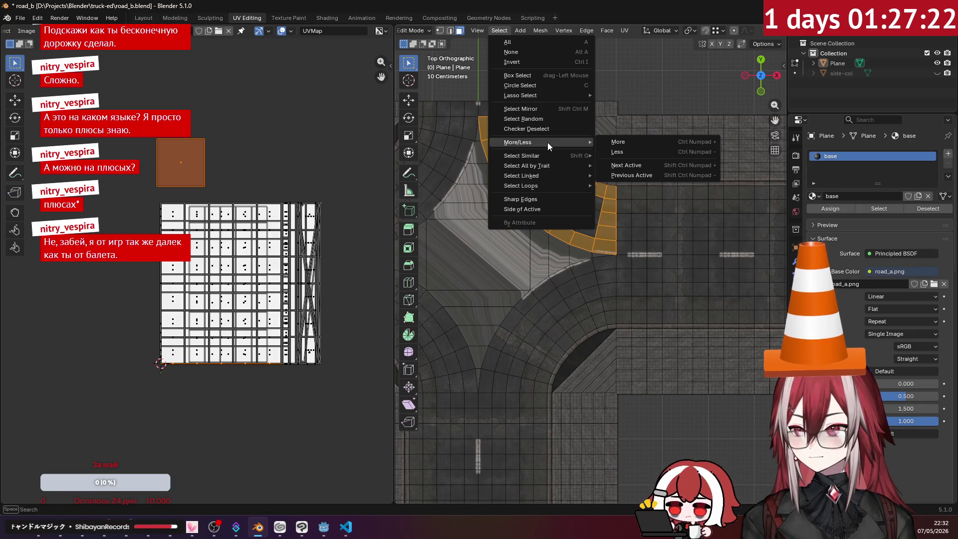
# - Fill the region between the two arcs with Select Loop Inner-Region
pyautogui.moveTo(559, 184)
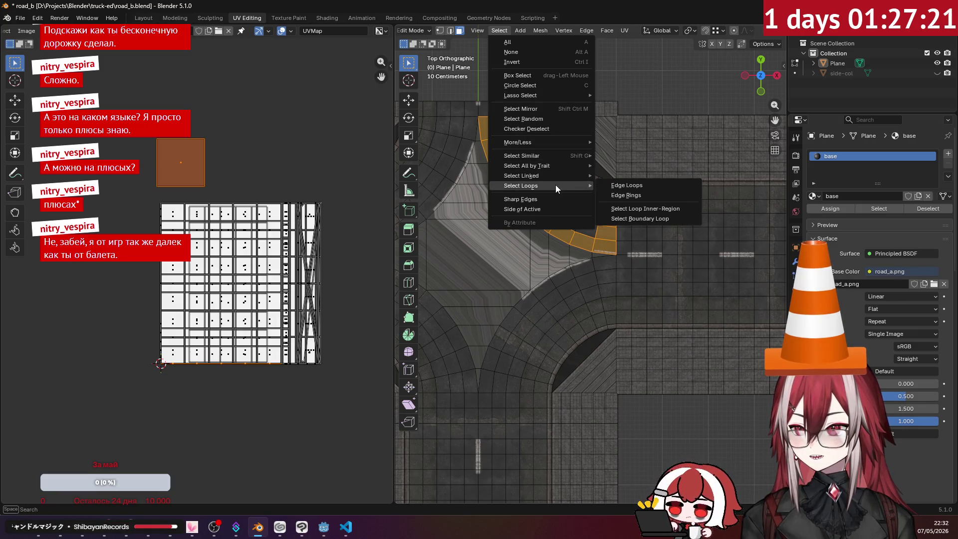
pyautogui.click(627, 208)
pyautogui.click(485, 29)
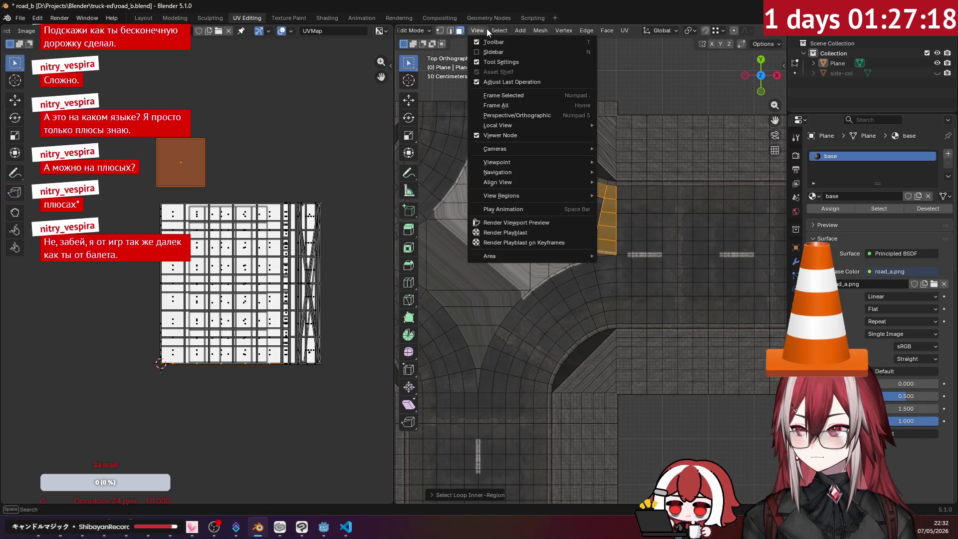
pyautogui.moveTo(500, 31)
pyautogui.moveTo(545, 186)
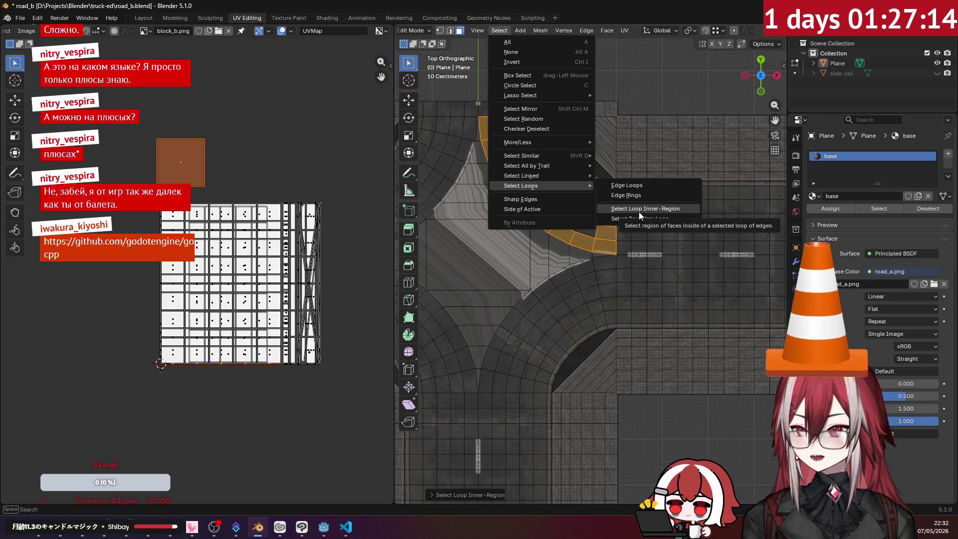
pyautogui.click(639, 211)
# - Add the missed inner-ring and bottom faces so the whole corner band is selected
pyautogui.scroll(1, 594, 212)
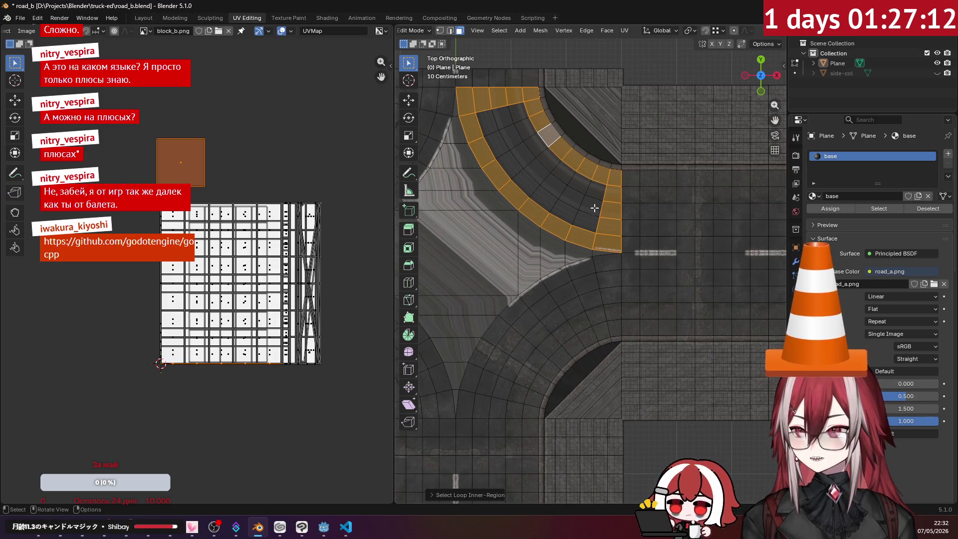
pyautogui.keyDown('shift'); pyautogui.moveTo(594, 208); pyautogui.dragTo(606, 223, button='middle'); pyautogui.keyUp('shift')
pyautogui.scroll(1, 606, 223)
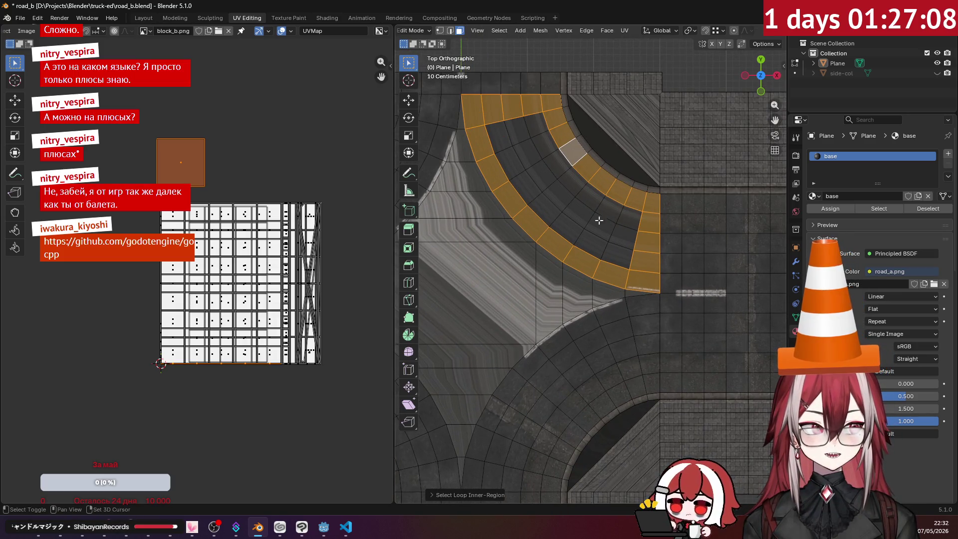
pyautogui.keyDown('shift'); pyautogui.click(534, 125); pyautogui.keyUp('shift')
pyautogui.keyDown('shift'); pyautogui.click(517, 134); pyautogui.keyUp('shift')
pyautogui.keyDown('shift'); pyautogui.click(506, 154); pyautogui.keyUp('shift')
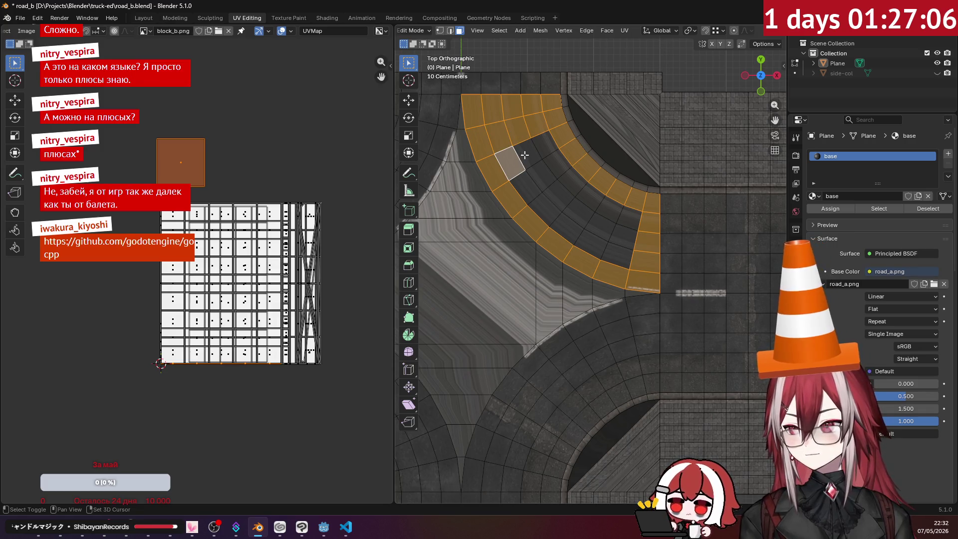
pyautogui.keyDown('shift'); pyautogui.click(541, 151); pyautogui.keyUp('shift')
pyautogui.keyDown('shift'); pyautogui.click(524, 159); pyautogui.keyUp('shift')
pyautogui.keyDown('shift'); pyautogui.click(538, 179); pyautogui.keyUp('shift')
pyautogui.keyDown('shift'); pyautogui.click(551, 199); pyautogui.keyUp('shift')
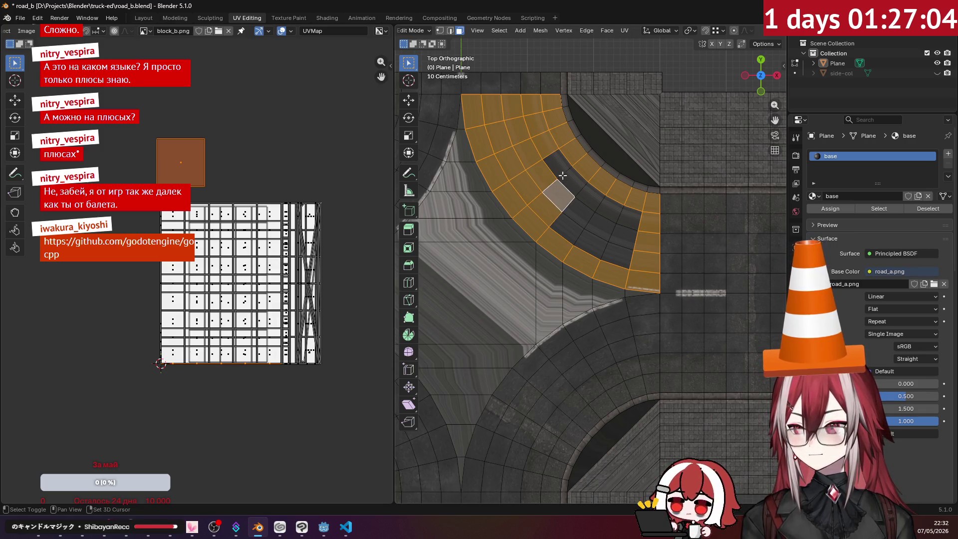
pyautogui.keyDown('shift'); pyautogui.click(557, 164); pyautogui.keyUp('shift')
pyautogui.keyDown('shift'); pyautogui.click(573, 186); pyautogui.keyUp('shift')
pyautogui.keyDown('shift'); pyautogui.click(588, 199); pyautogui.keyUp('shift')
pyautogui.keyDown('shift'); pyautogui.click(590, 215); pyautogui.keyUp('shift')
pyautogui.keyDown('shift'); pyautogui.click(571, 232); pyautogui.keyUp('shift')
pyautogui.keyDown('shift'); pyautogui.click(586, 245); pyautogui.keyUp('shift')
pyautogui.keyDown('shift'); pyautogui.click(606, 239); pyautogui.keyUp('shift')
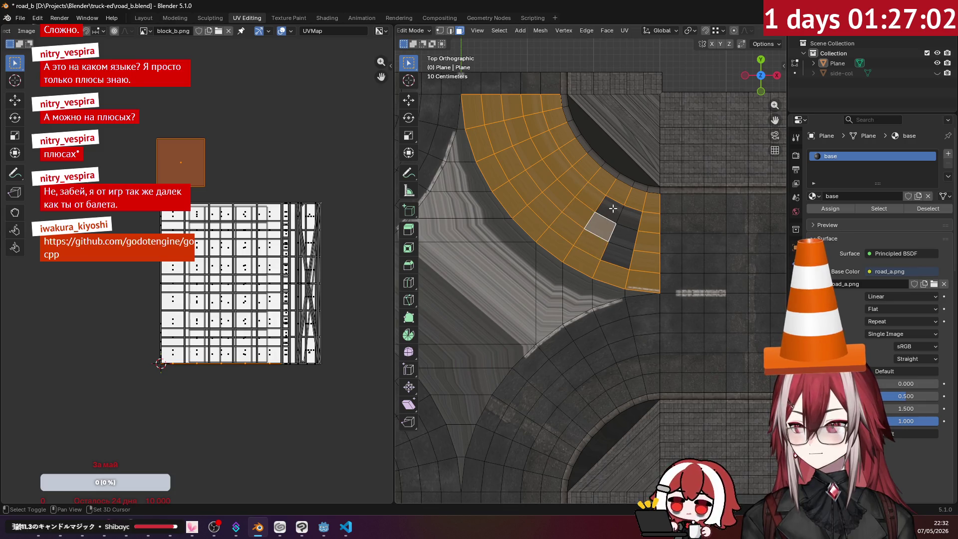
pyautogui.keyDown('shift'); pyautogui.click(610, 219); pyautogui.keyUp('shift')
pyautogui.keyDown('shift'); pyautogui.click(627, 225); pyautogui.keyUp('shift')
pyautogui.keyDown('shift'); pyautogui.click(623, 237); pyautogui.keyUp('shift')
pyautogui.keyDown('shift'); pyautogui.click(620, 251); pyautogui.keyUp('shift')
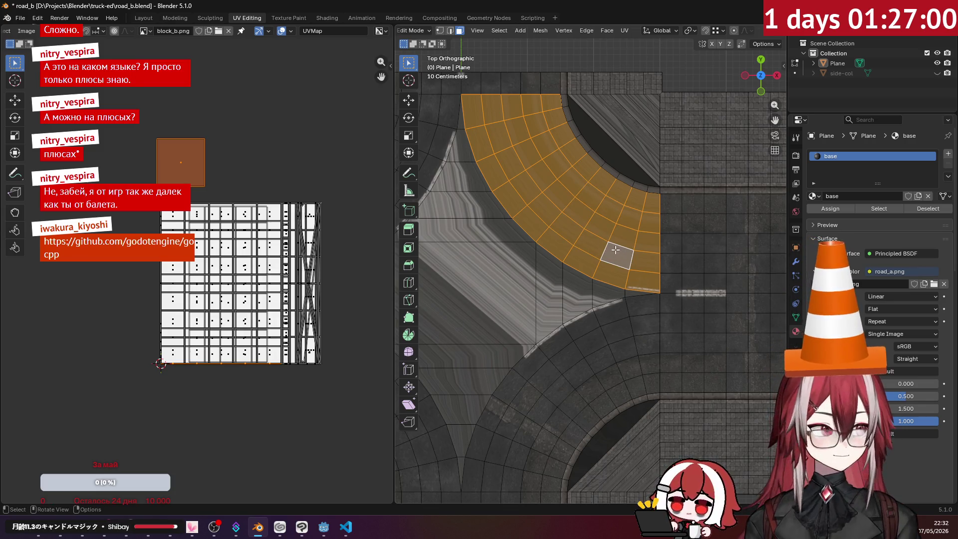
# - Make the arc's end face the active face and open the Face menu
pyautogui.scroll(1, 614, 253)
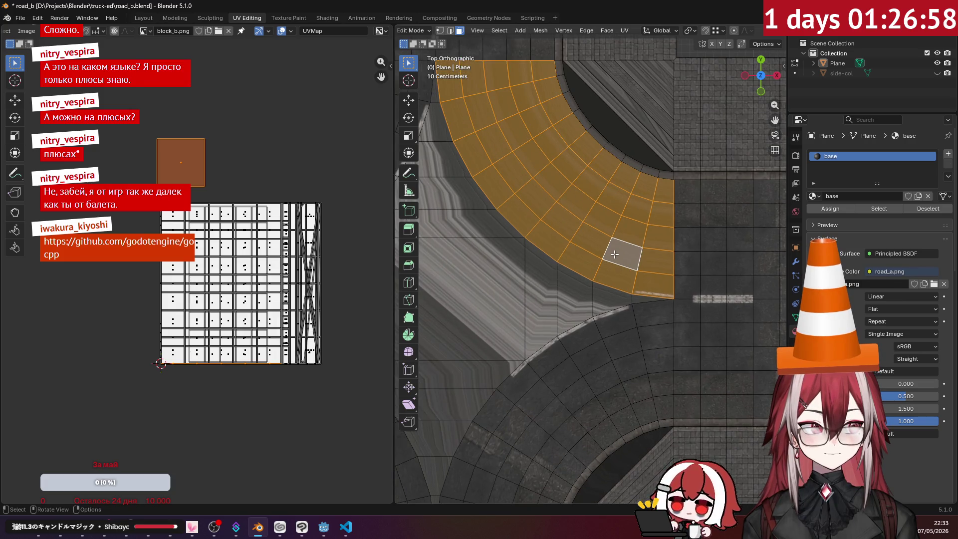
pyautogui.keyDown('shift'); pyautogui.click(667, 196); pyautogui.keyUp('shift')
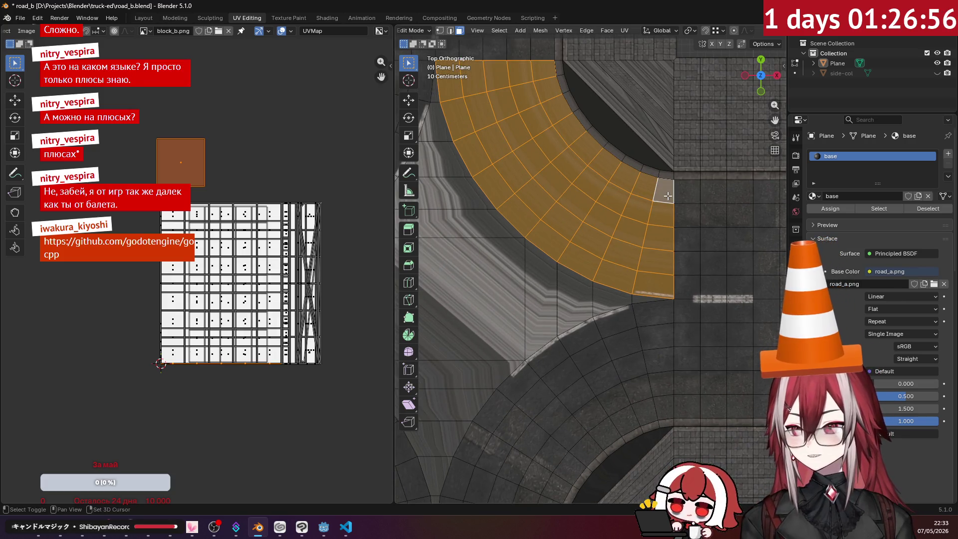
pyautogui.keyDown('shift'); pyautogui.click(660, 280); pyautogui.keyUp('shift')
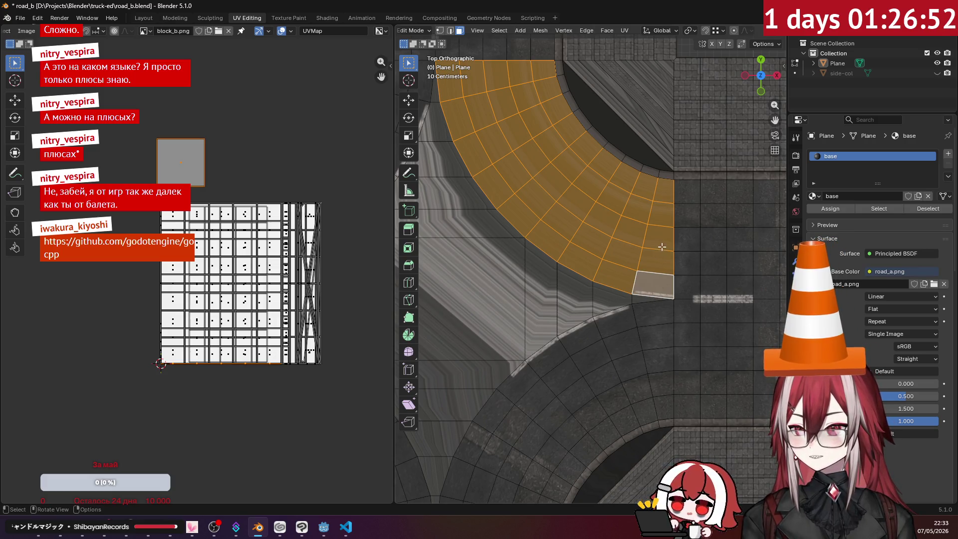
pyautogui.scroll(-2, 661, 246)
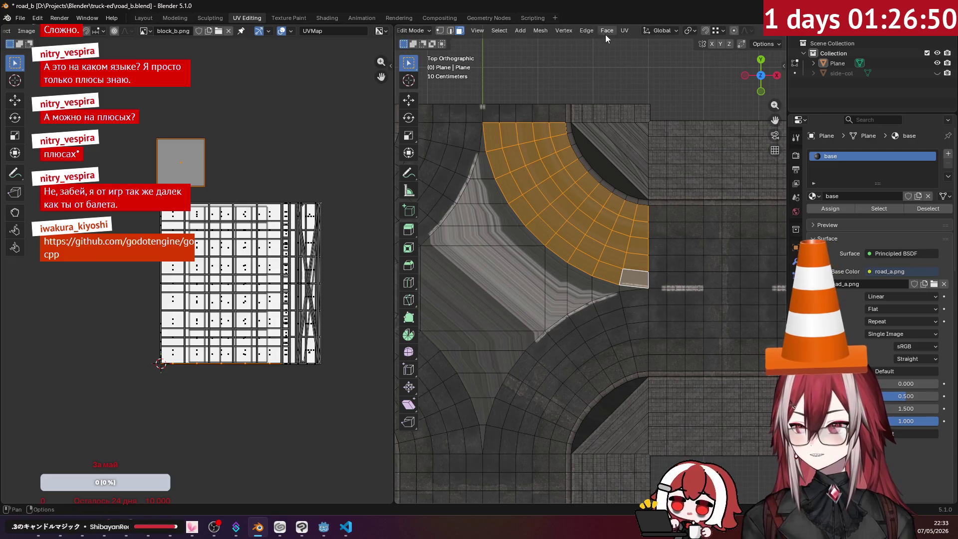
pyautogui.click(587, 31)
pyautogui.moveTo(601, 31)
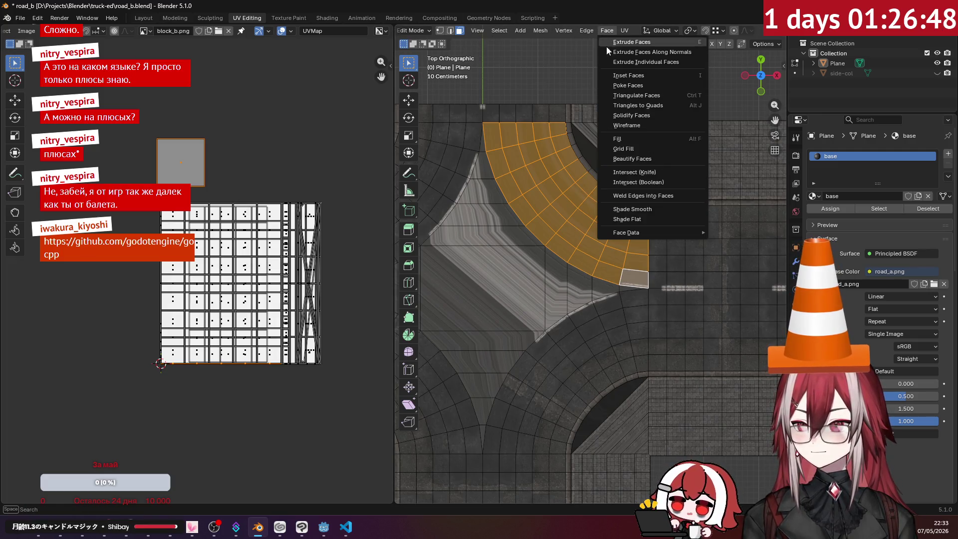
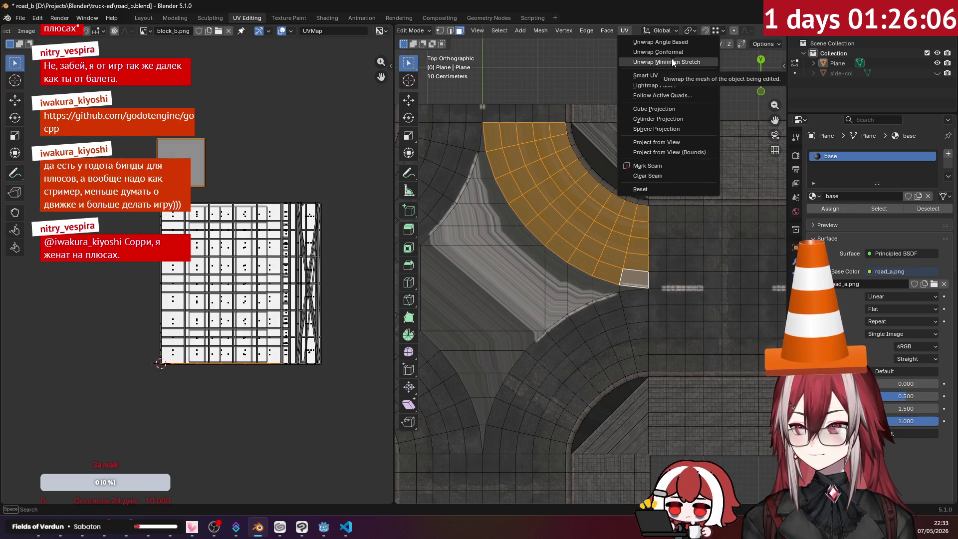
# - Unwrap the curved corner strip with Follow Active Quads, then shrink its island onto the texture's left columns
pyautogui.click(676, 96)
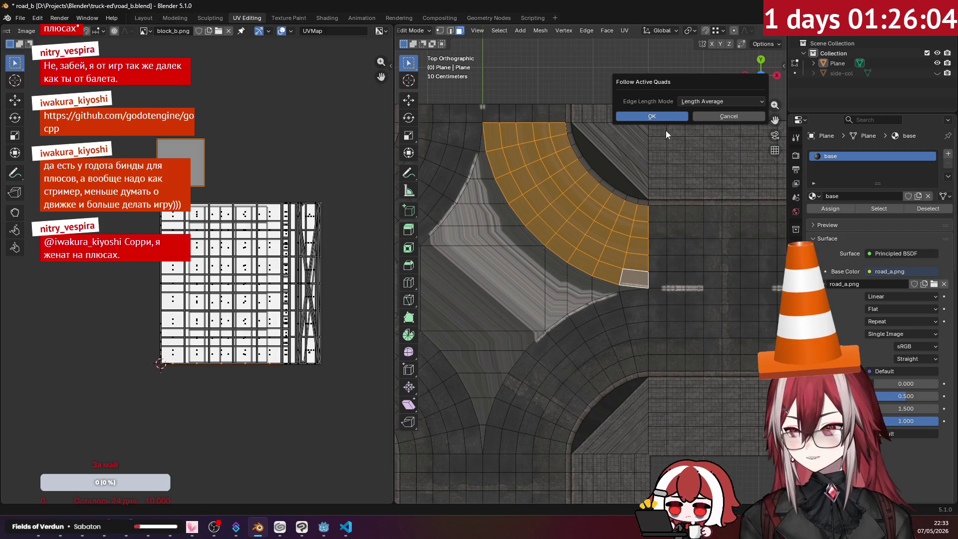
pyautogui.press('Return')
pyautogui.scroll(-3, 251, 207)
pyautogui.scroll(3, 229, 227)
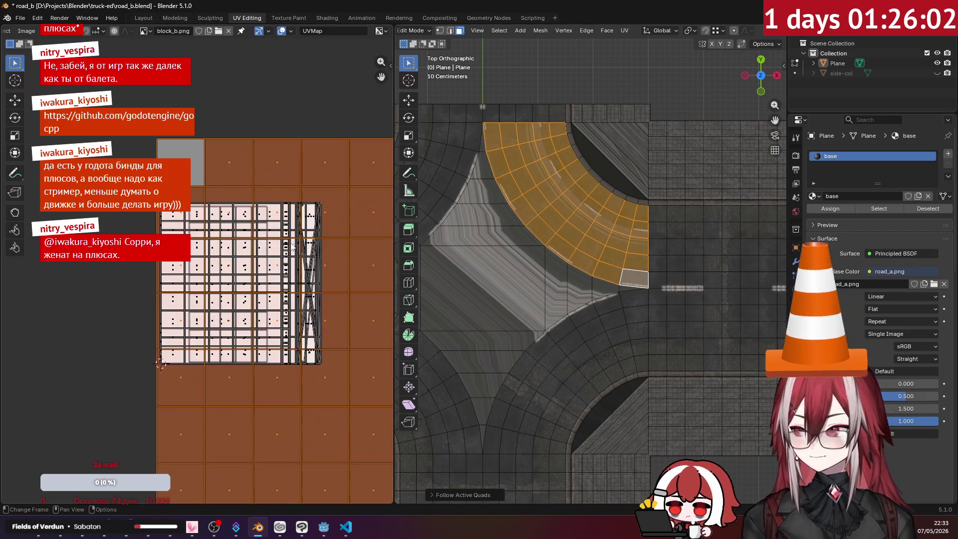
pyautogui.press('s')
pyautogui.click(297, 344)
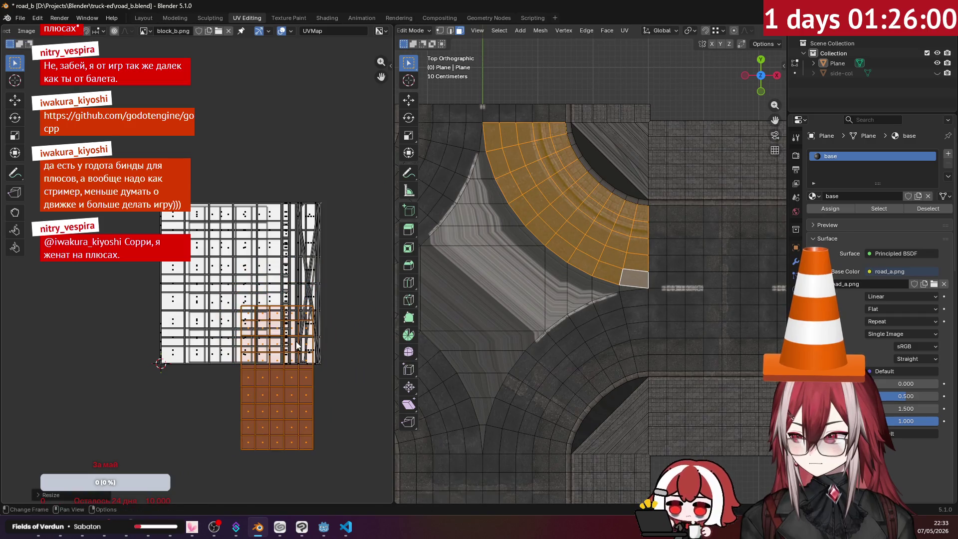
pyautogui.press('g')
pyautogui.click(238, 245)
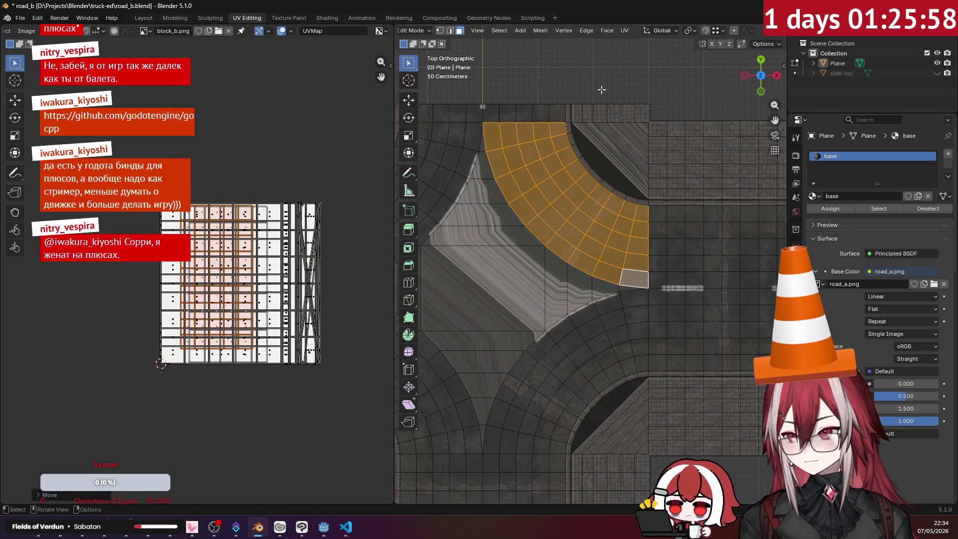
# - Check the textured road corner in Object Mode with overlays toggled, then return to Edit Mode
pyautogui.press('Tab')
pyautogui.moveTo(591, 109)
pyautogui.mouseDown(button='middle')
pyautogui.moveTo(567, 67)
pyautogui.moveTo(545, 62)
pyautogui.moveTo(589, 94)
pyautogui.moveTo(654, 63)
pyautogui.mouseUp(button='middle')
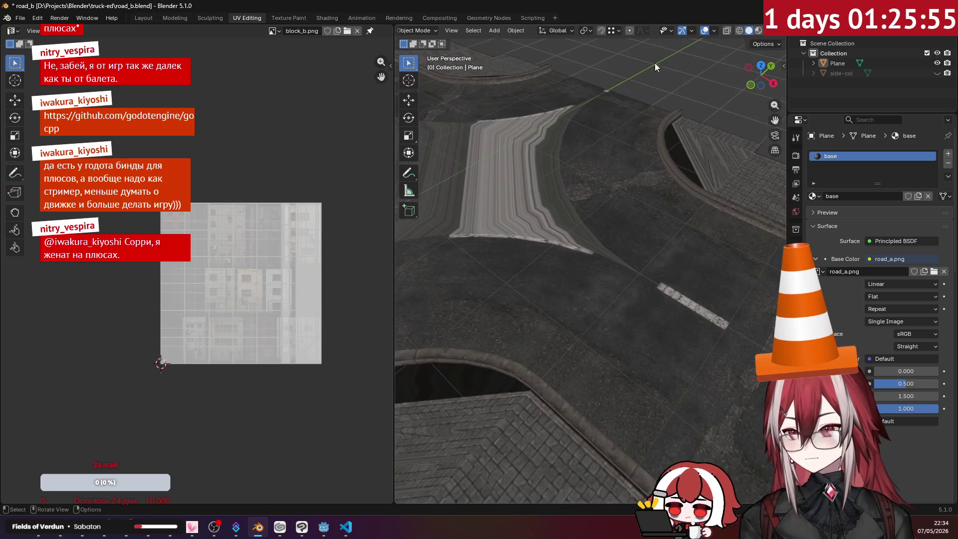
pyautogui.click(705, 32)
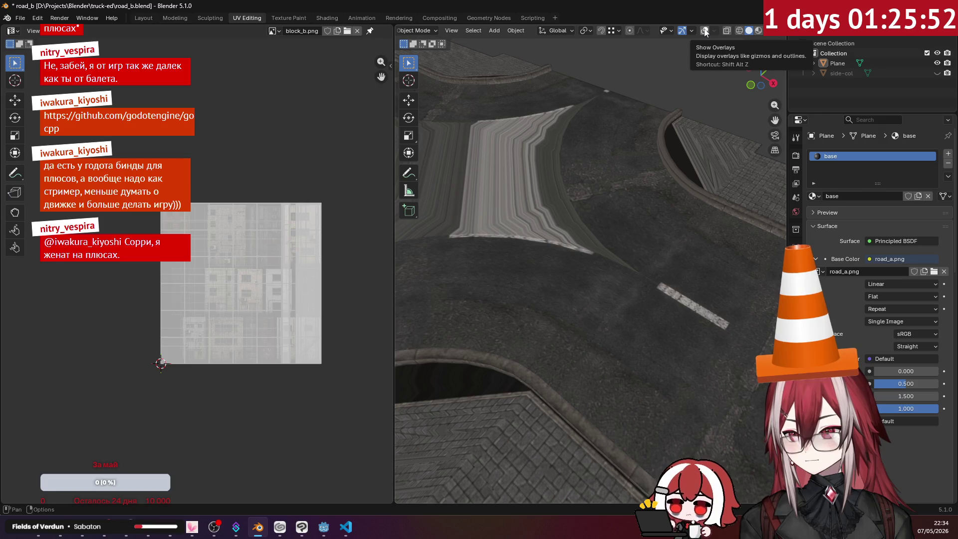
pyautogui.click(706, 32)
pyautogui.moveTo(618, 115)
pyautogui.mouseDown(button='middle')
pyautogui.moveTo(589, 119)
pyautogui.moveTo(622, 163)
pyautogui.moveTo(586, 181)
pyautogui.mouseUp(button='middle')
pyautogui.press('Tab')
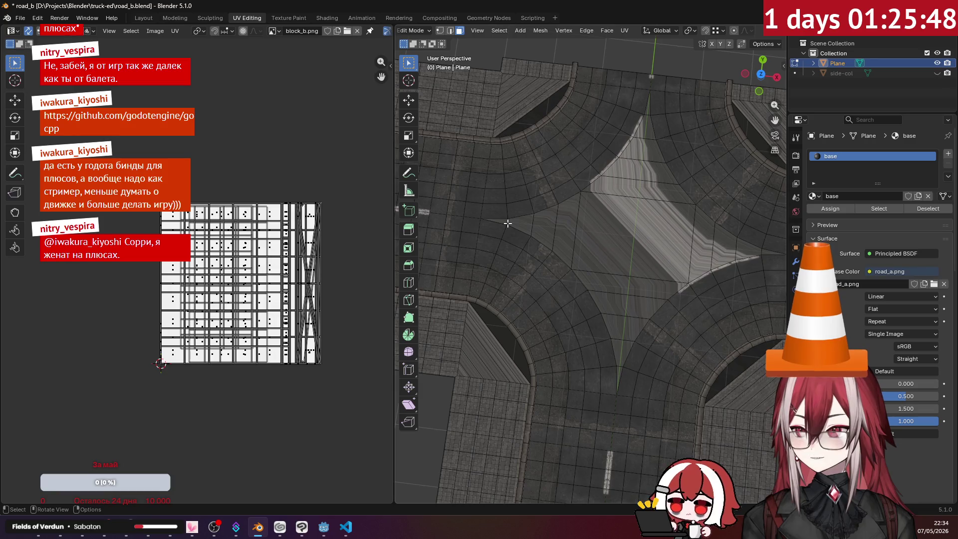
# - Select every face of the star-shaped centre, out to its top, right and bottom tips
pyautogui.keyDown('shift'); pyautogui.click(521, 222); pyautogui.keyUp('shift')
pyautogui.keyDown('shift'); pyautogui.click(545, 225); pyautogui.keyUp('shift')
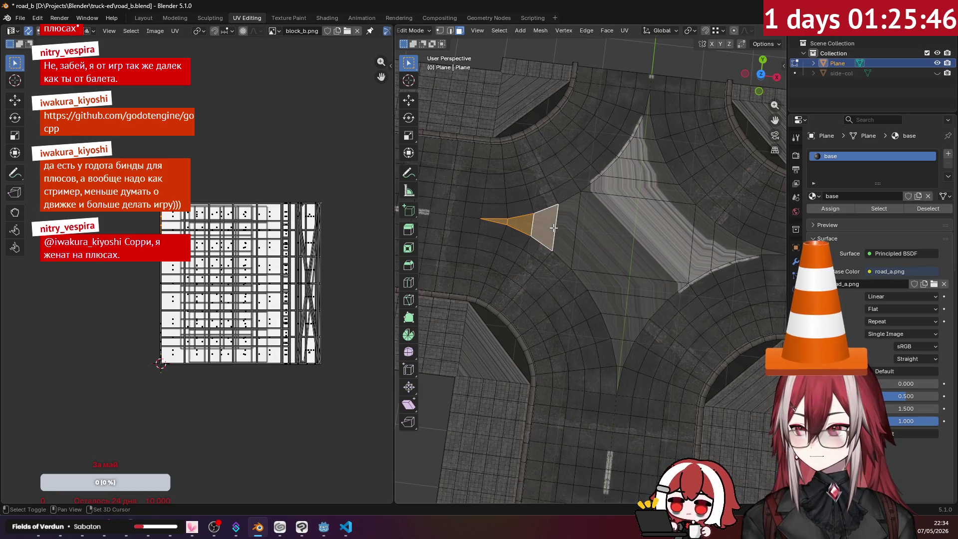
pyautogui.keyDown('shift'); pyautogui.click(569, 227); pyautogui.keyUp('shift')
pyautogui.keyDown('shift'); pyautogui.click(600, 226); pyautogui.keyUp('shift')
pyautogui.keyDown('shift'); pyautogui.click(616, 189); pyautogui.keyUp('shift')
pyautogui.keyDown('shift'); pyautogui.click(631, 165); pyautogui.keyUp('shift')
pyautogui.keyDown('shift'); pyautogui.click(641, 149); pyautogui.keyUp('shift')
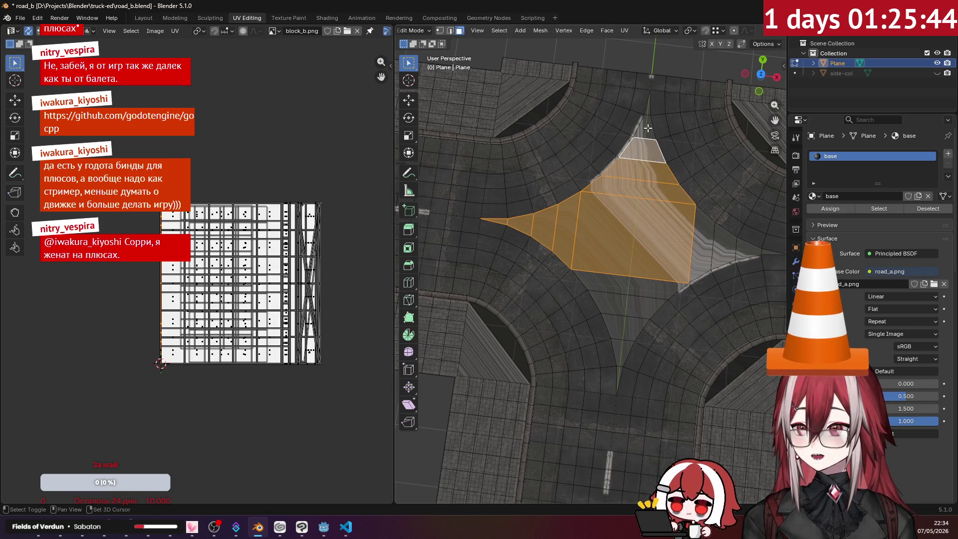
pyautogui.keyDown('shift'); pyautogui.click(647, 128); pyautogui.keyUp('shift')
pyautogui.keyDown('shift'); pyautogui.click(700, 239); pyautogui.keyUp('shift')
pyautogui.keyDown('shift'); pyautogui.click(725, 244); pyautogui.keyUp('shift')
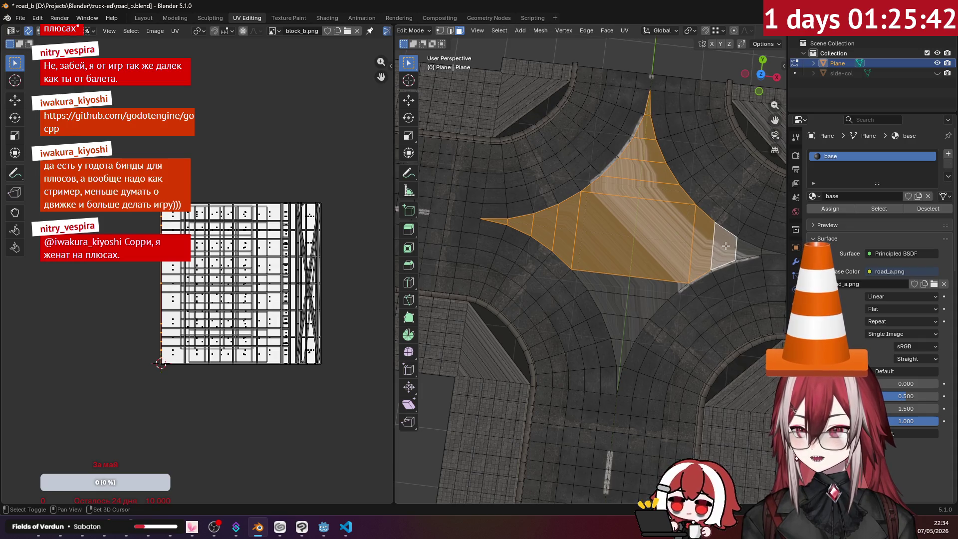
pyautogui.keyDown('shift'); pyautogui.click(750, 249); pyautogui.keyUp('shift')
pyautogui.keyDown('shift'); pyautogui.click(631, 280); pyautogui.keyUp('shift')
pyautogui.keyDown('shift'); pyautogui.click(631, 296); pyautogui.keyUp('shift')
pyautogui.keyDown('shift'); pyautogui.click(630, 309); pyautogui.keyUp('shift')
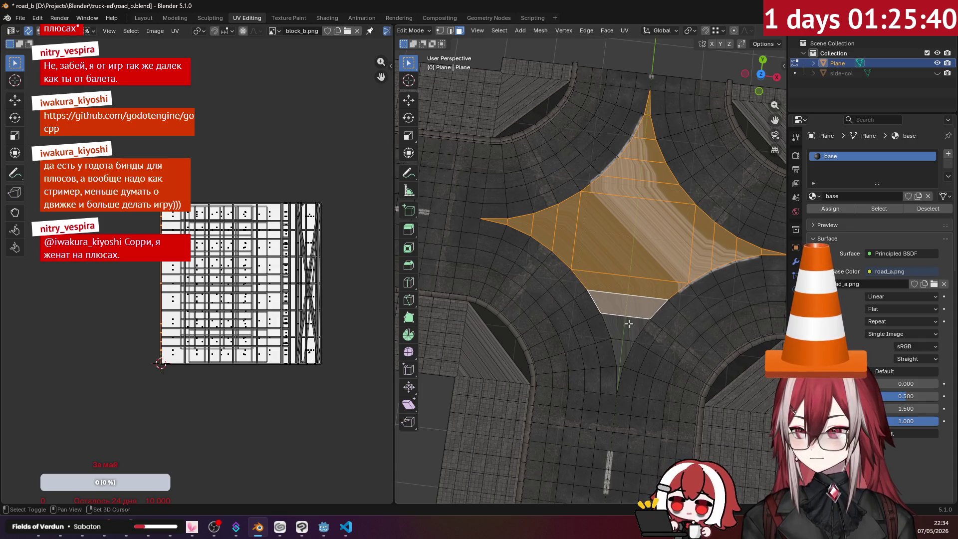
pyautogui.keyDown('shift'); pyautogui.click(627, 327); pyautogui.keyUp('shift')
pyautogui.keyDown('shift'); pyautogui.click(627, 349); pyautogui.keyUp('shift')
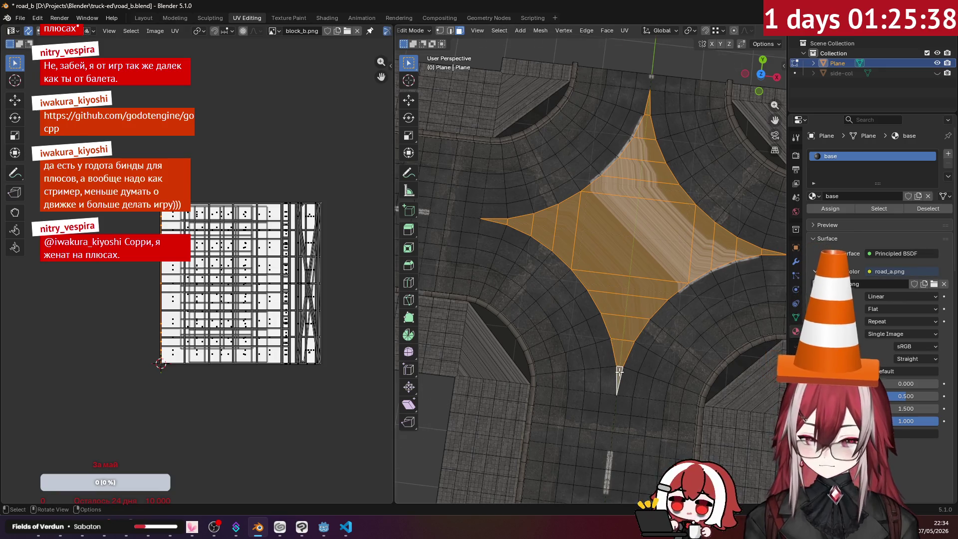
# - Project the centre faces' UVs from a straight top-down view
pyautogui.press('KP_7')
pyautogui.scroll(2, 624, 322)
pyautogui.scroll(-2, 623, 322)
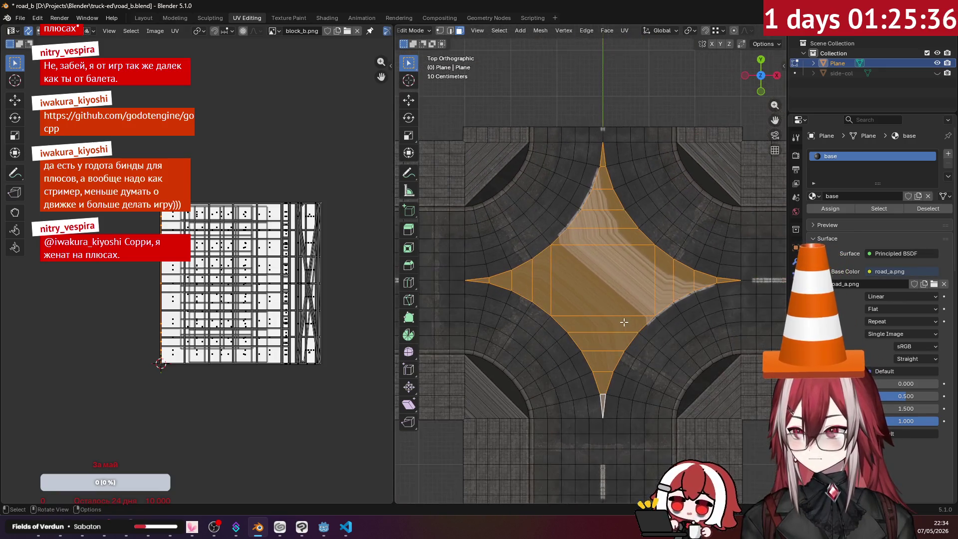
pyautogui.click(629, 31)
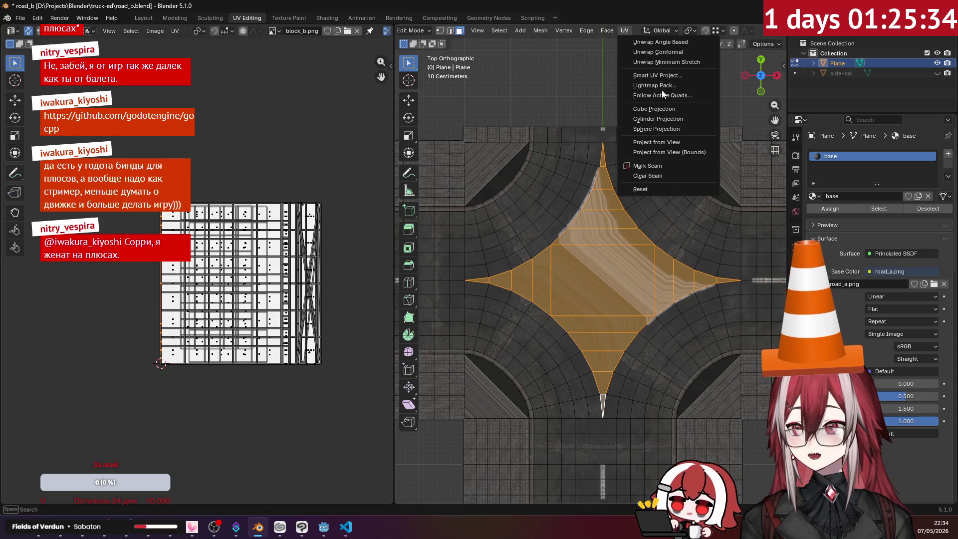
pyautogui.click(668, 141)
pyautogui.scroll(2, 267, 296)
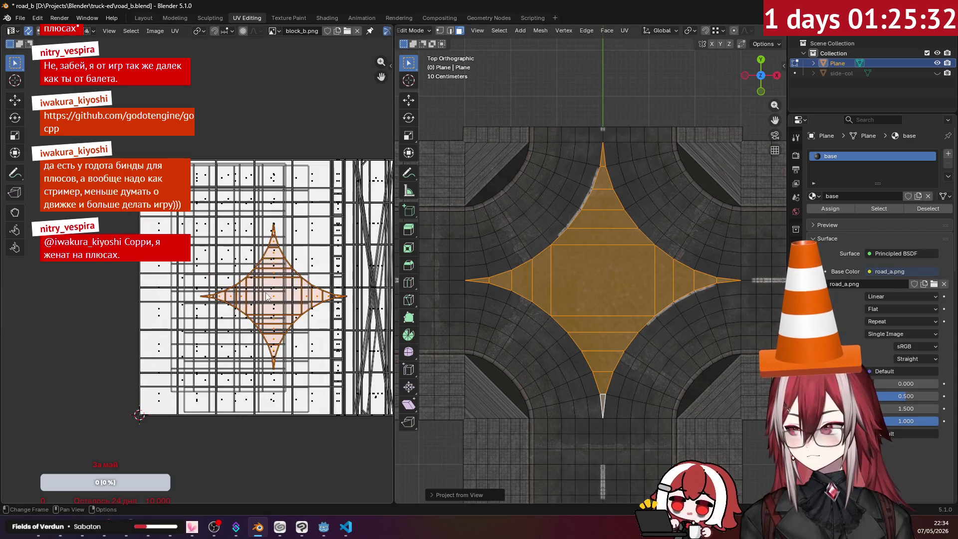
pyautogui.scroll(3, 599, 279)
pyautogui.moveTo(598, 279); pyautogui.dragTo(619, 309, button='middle')
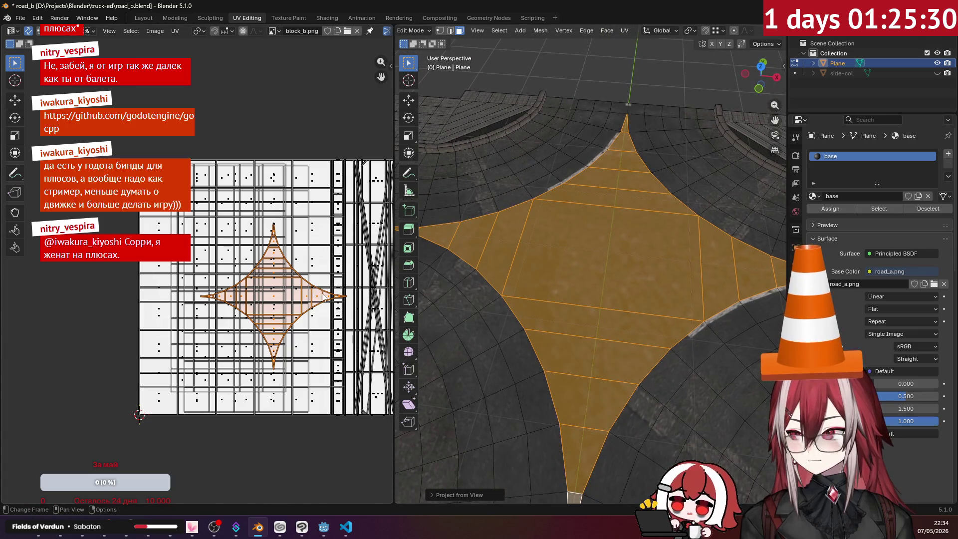
# - Move and enlarge the star-shaped UV island over the texture's asphalt
pyautogui.press('g')
pyautogui.click(280, 277)
pyautogui.press('s')
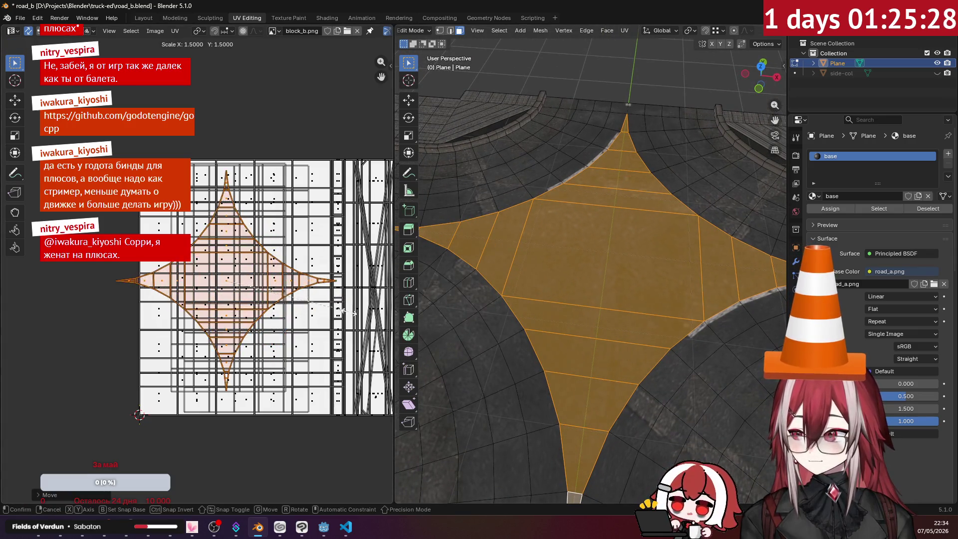
pyautogui.click(349, 321)
pyautogui.press('s')
pyautogui.click(327, 309)
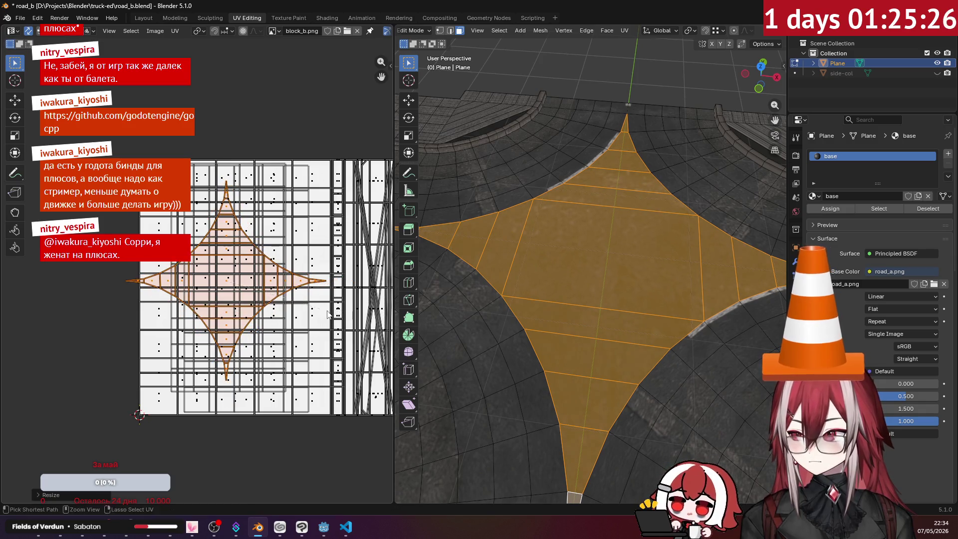
pyautogui.press('g')
pyautogui.click(339, 313)
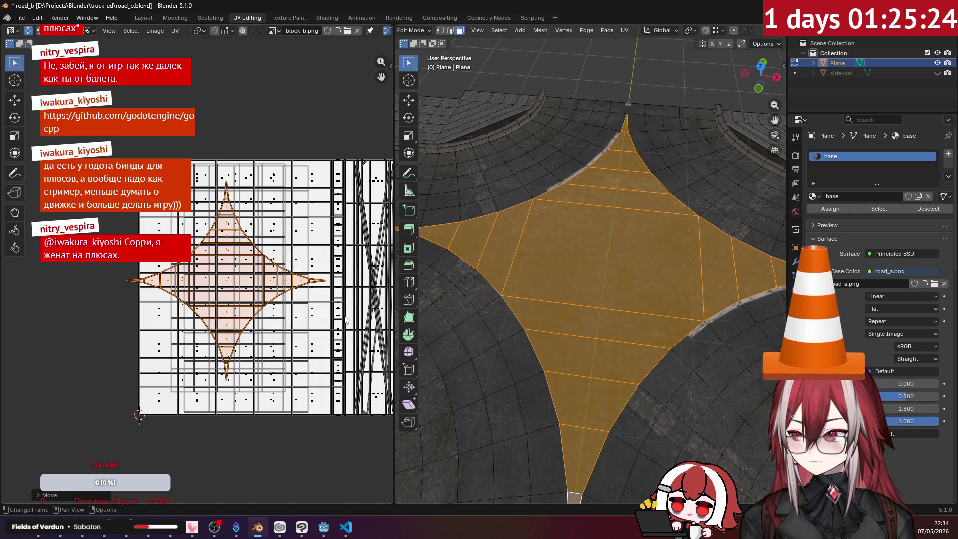
pyautogui.press('s')
pyautogui.click(334, 313)
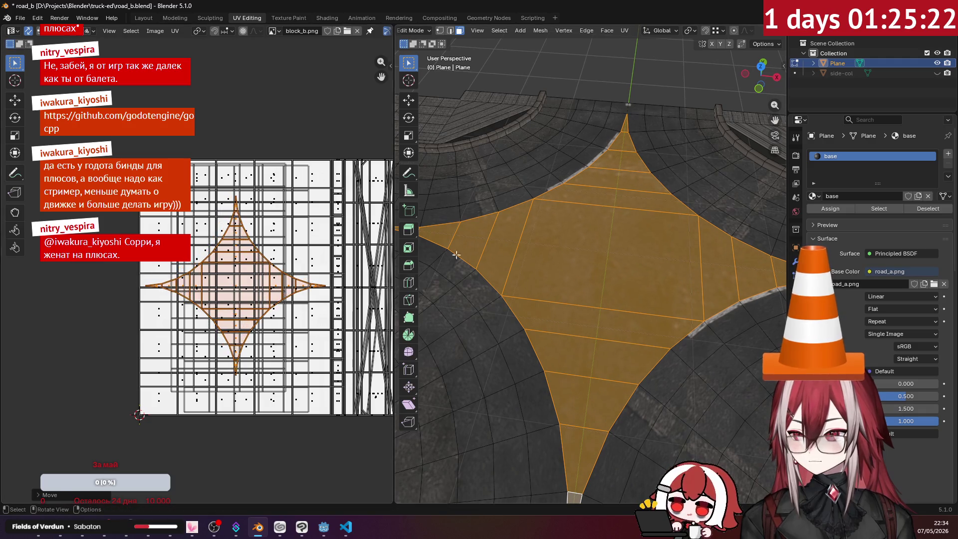
# - Deselect all and preview the textured crossing top-down in Object Mode
pyautogui.click(622, 77)
pyautogui.moveTo(628, 95)
pyautogui.mouseDown(button='middle')
pyautogui.moveTo(636, 65)
pyautogui.moveTo(672, 151)
pyautogui.moveTo(696, 153)
pyautogui.moveTo(677, 106)
pyautogui.moveTo(630, 80)
pyautogui.moveTo(622, 102)
pyautogui.mouseUp(button='middle')
pyautogui.press('Tab')
pyautogui.press('Tab')
pyautogui.moveTo(667, 154); pyautogui.dragTo(594, 286, button='middle')
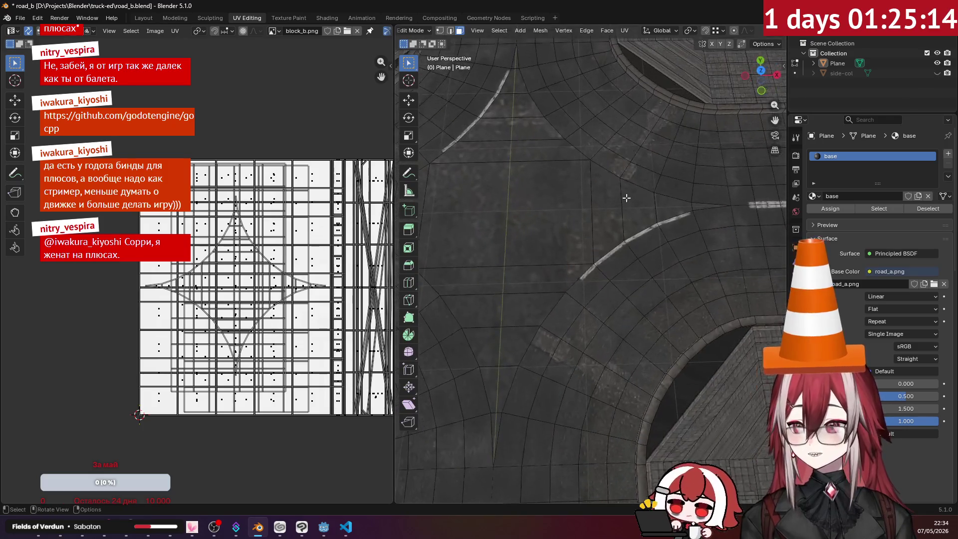
# - Select the faces along the lower-right curved marking strip
pyautogui.click(594, 286)
pyautogui.keyDown('shift'); pyautogui.click(616, 259); pyautogui.keyUp('shift')
pyautogui.keyDown('shift'); pyautogui.click(646, 237); pyautogui.keyUp('shift')
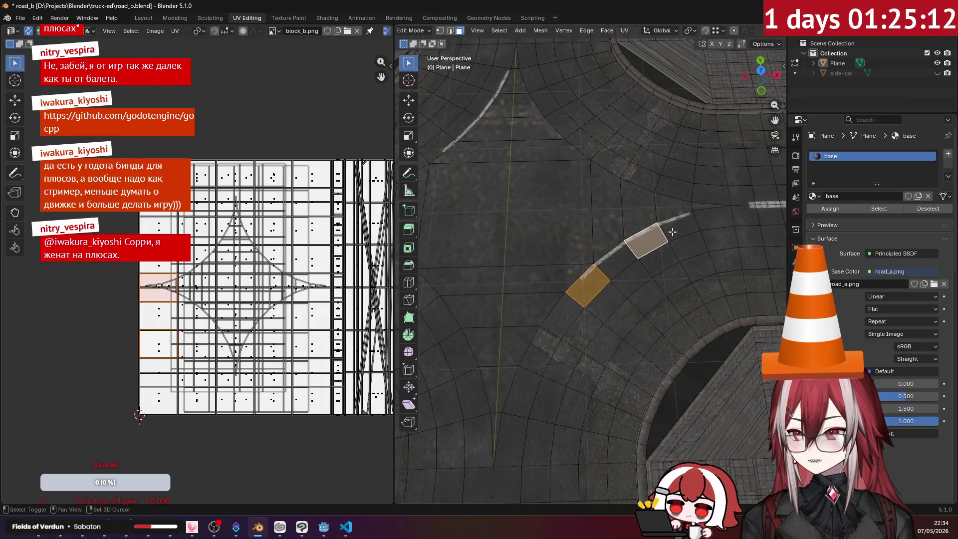
pyautogui.keyDown('shift'); pyautogui.click(679, 225); pyautogui.keyUp('shift')
pyautogui.keyDown('shift'); pyautogui.click(620, 253); pyautogui.keyUp('shift')
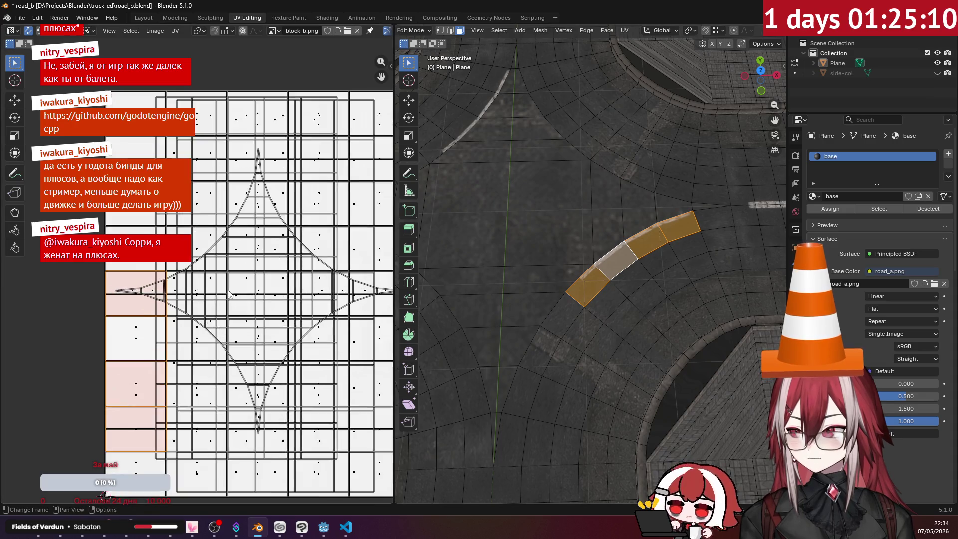
pyautogui.press('g')
pyautogui.rightClick(243, 305)
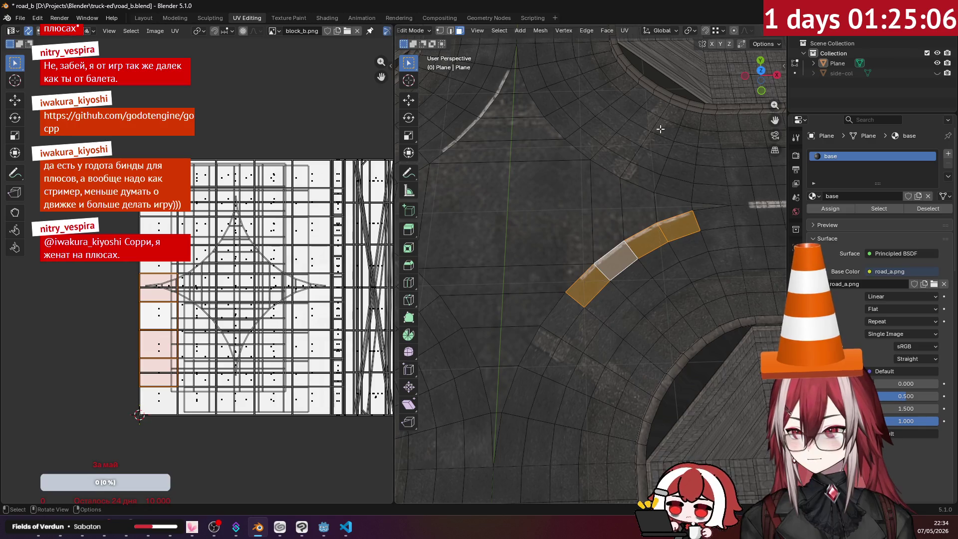
# - Add the upper-left curved strip and project both strips from a top-down view
pyautogui.press('KP_7')
pyautogui.moveTo(506, 138)
pyautogui.keyDown('shift'); pyautogui.mouseDown()
pyautogui.moveTo(516, 131)
pyautogui.moveTo(481, 193)
pyautogui.mouseUp(); pyautogui.keyUp('shift')
pyautogui.keyDown('shift'); pyautogui.moveTo(530, 188); pyautogui.dragTo(591, 198, button='middle'); pyautogui.keyUp('shift')
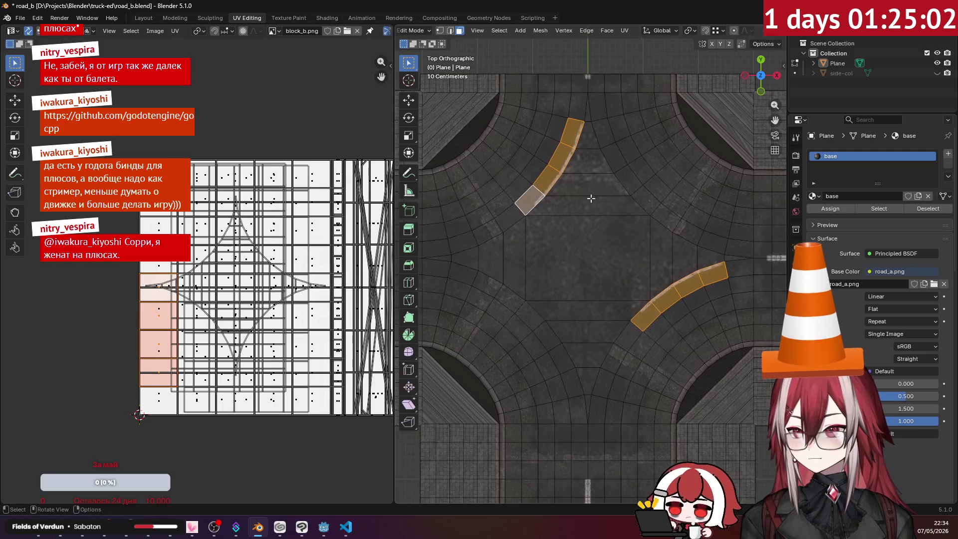
pyautogui.click(620, 35)
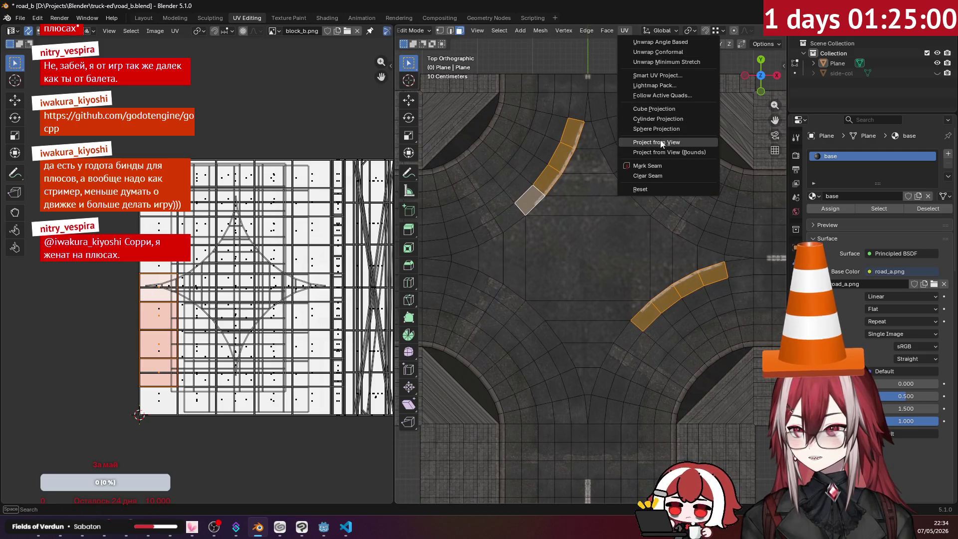
pyautogui.click(649, 127)
# - Move both strip UV islands onto the texture and scale them
pyautogui.press('g')
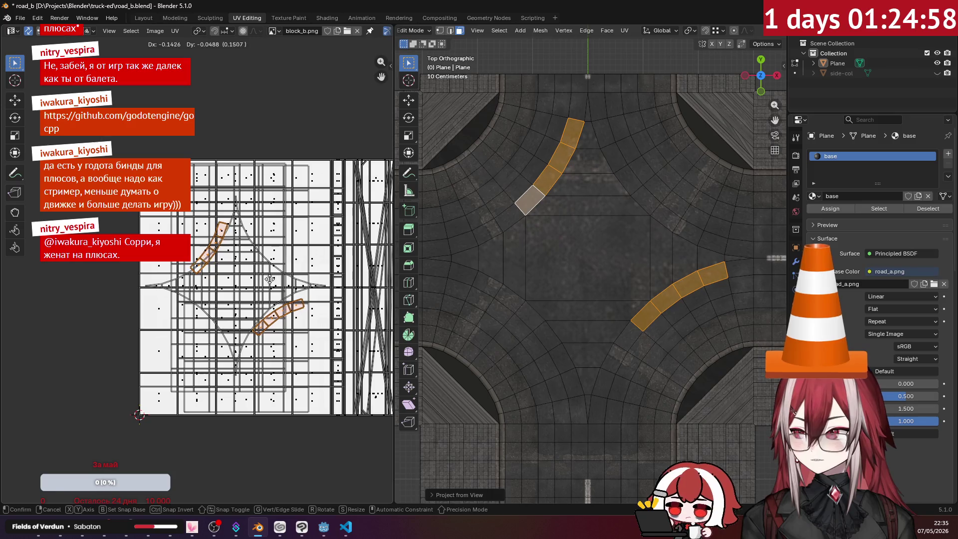
pyautogui.click(272, 282)
pyautogui.press('s')
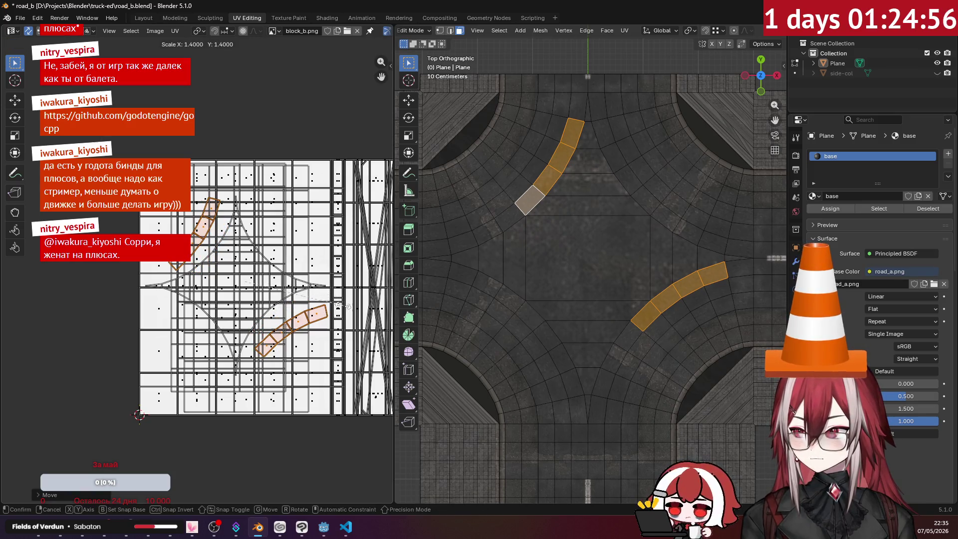
pyautogui.scroll(-2, 197, 271)
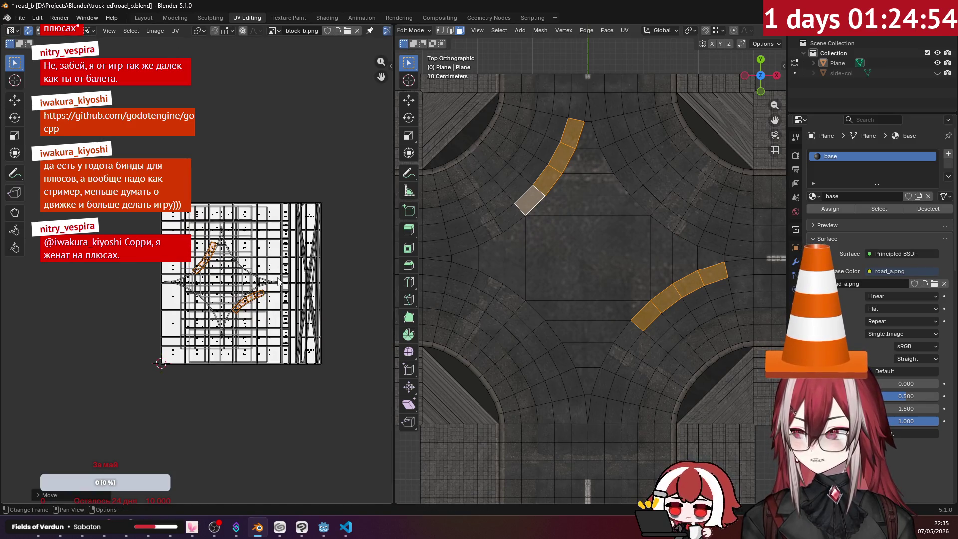
pyautogui.press('Return')
# - Select only the lower-right strip, move its UVs and scale them to about twice the size
pyautogui.click(97, 271)
pyautogui.press('g')
pyautogui.click(266, 285)
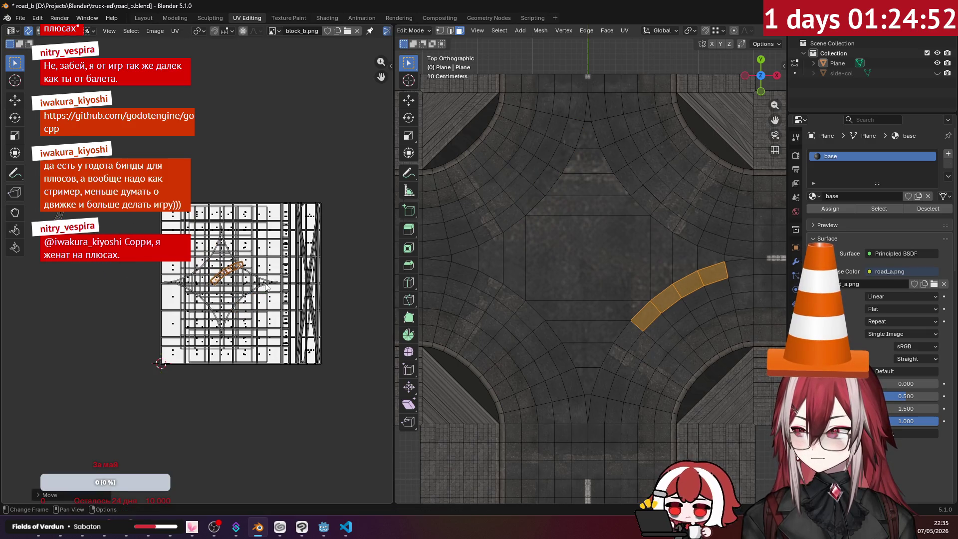
pyautogui.scroll(2, 266, 286)
pyautogui.press('s')
pyautogui.press('Return')
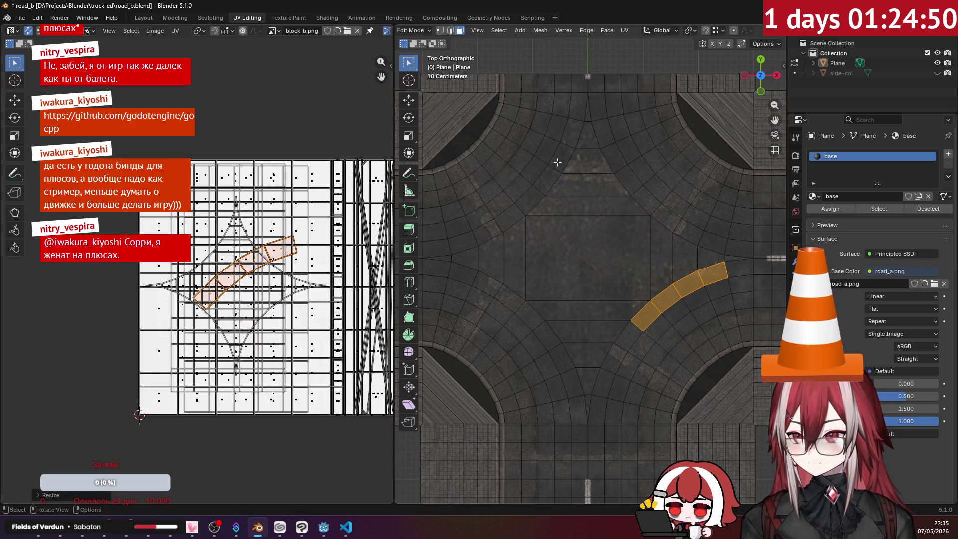
pyautogui.scroll(-2, 727, 34)
pyautogui.scroll(3, 698, 150)
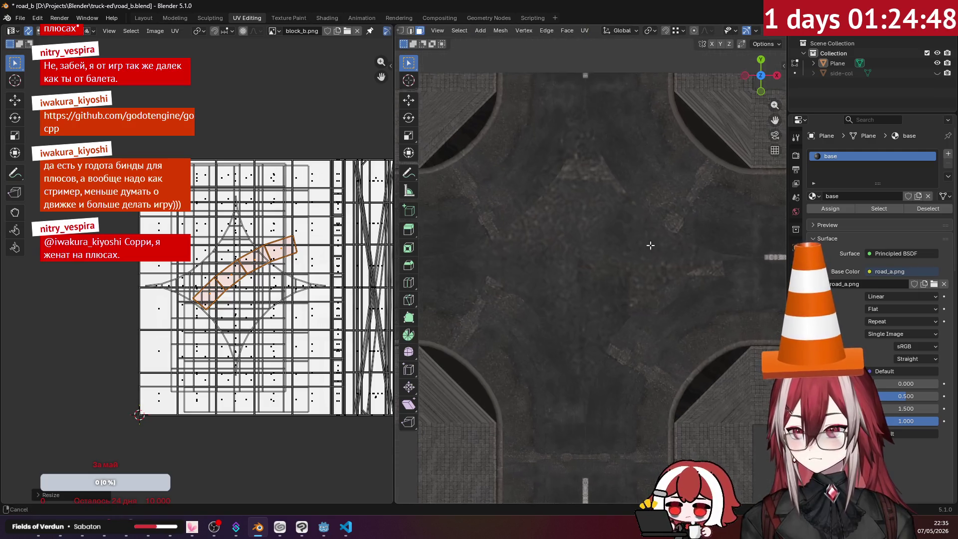
pyautogui.scroll(2, 280, 279)
pyautogui.press('s')
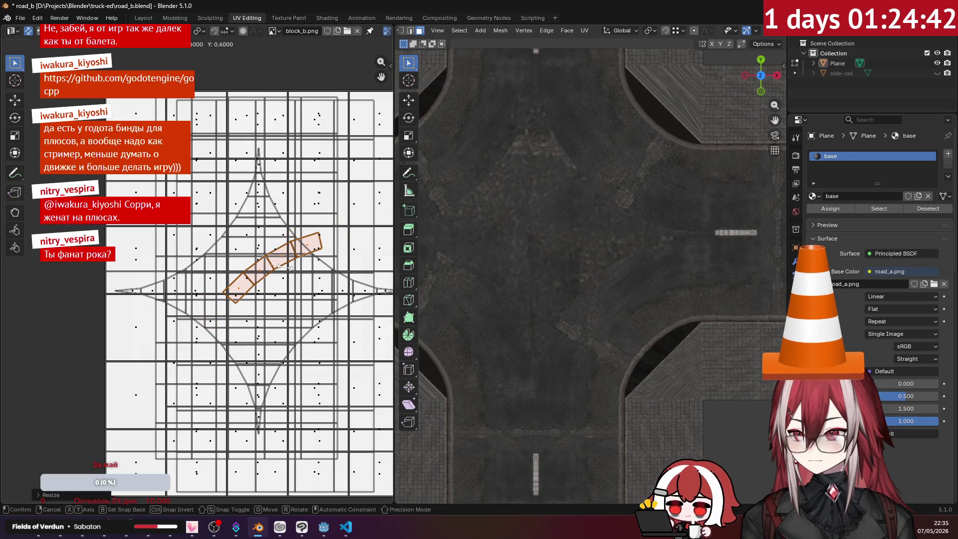
# - Bring the next curved strip's UV island onto the atlas and shrink it
pyautogui.click(286, 269)
pyautogui.scroll(-2, 287, 268)
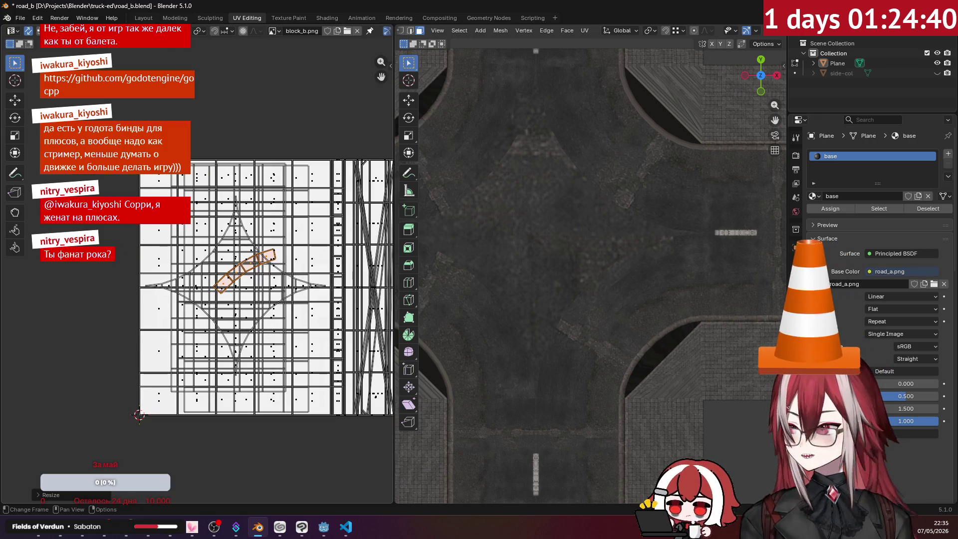
pyautogui.moveTo(144, 252); pyautogui.dragTo(196, 252, button='middle')
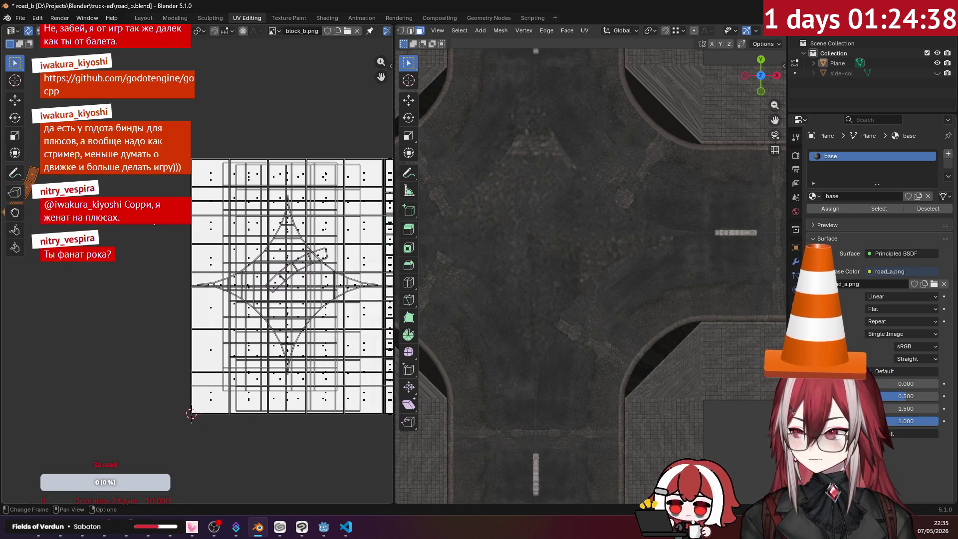
pyautogui.press('g')
pyautogui.press('Return')
pyautogui.scroll(1, 197, 278)
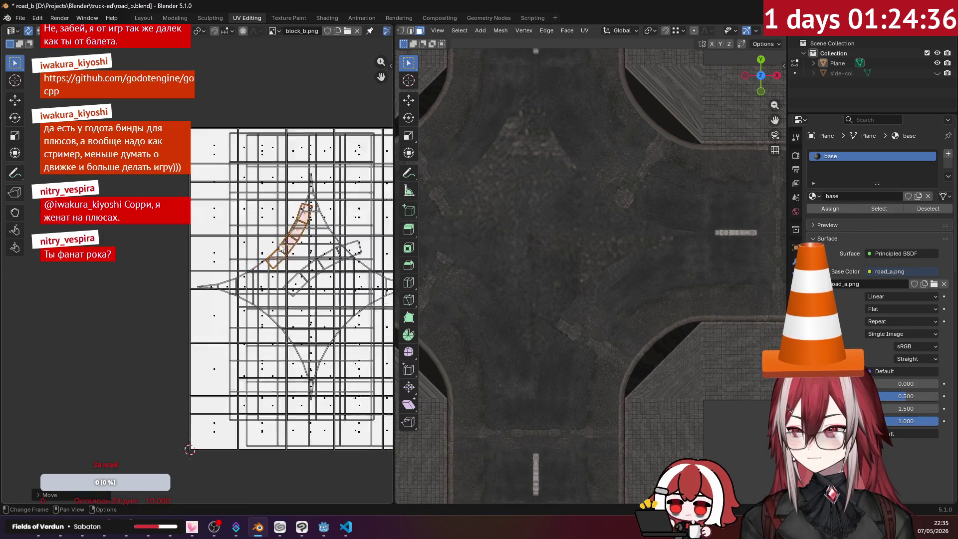
pyautogui.scroll(1, 283, 249)
pyautogui.moveTo(282, 249); pyautogui.dragTo(176, 256, button='middle')
pyautogui.press('g')
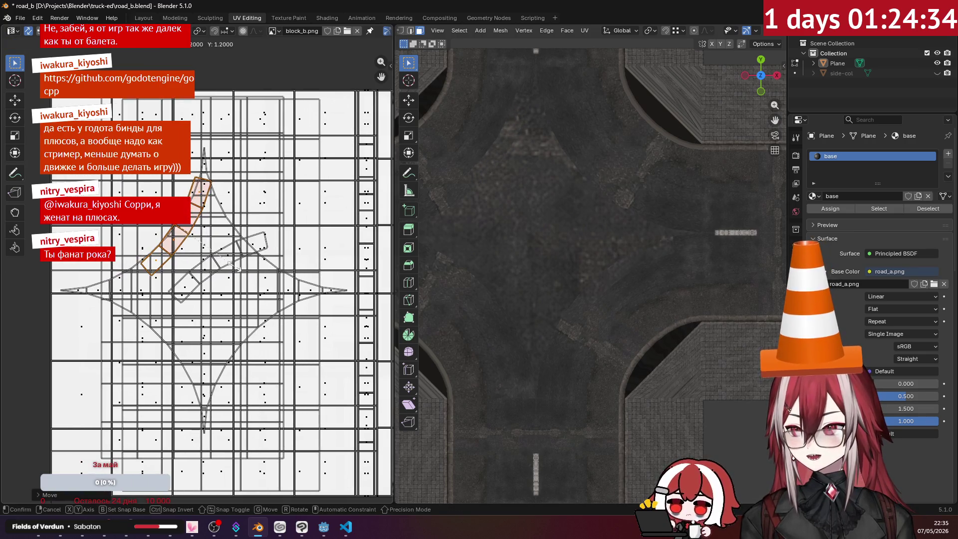
pyautogui.press('s')
pyautogui.press('Return')
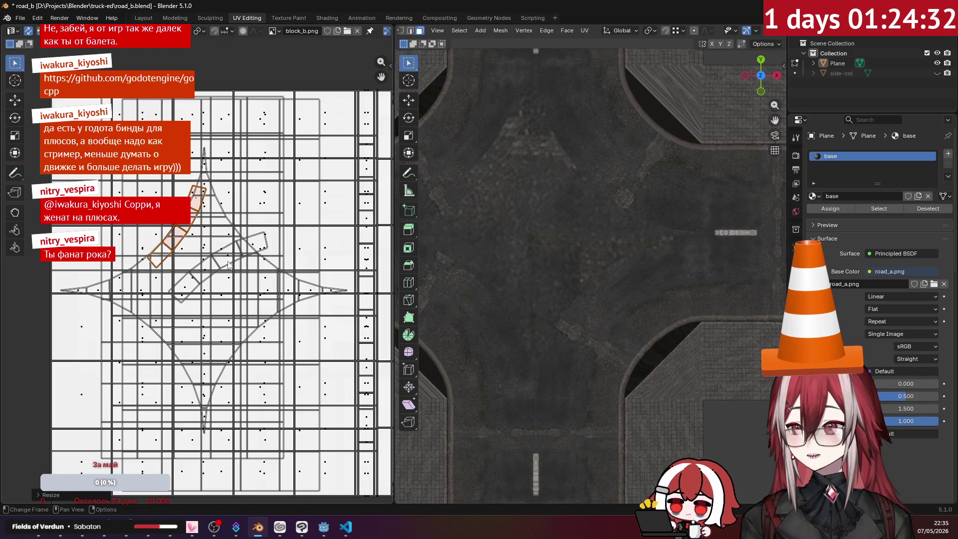
# - Reposition the strip island and rotate it nearly horizontal
pyautogui.press('g')
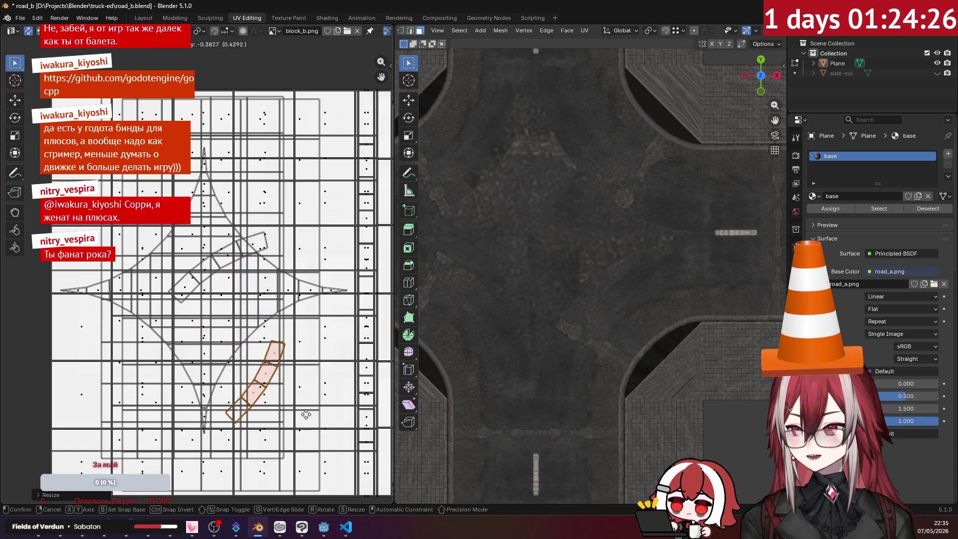
pyautogui.click(306, 408)
pyautogui.press('s')
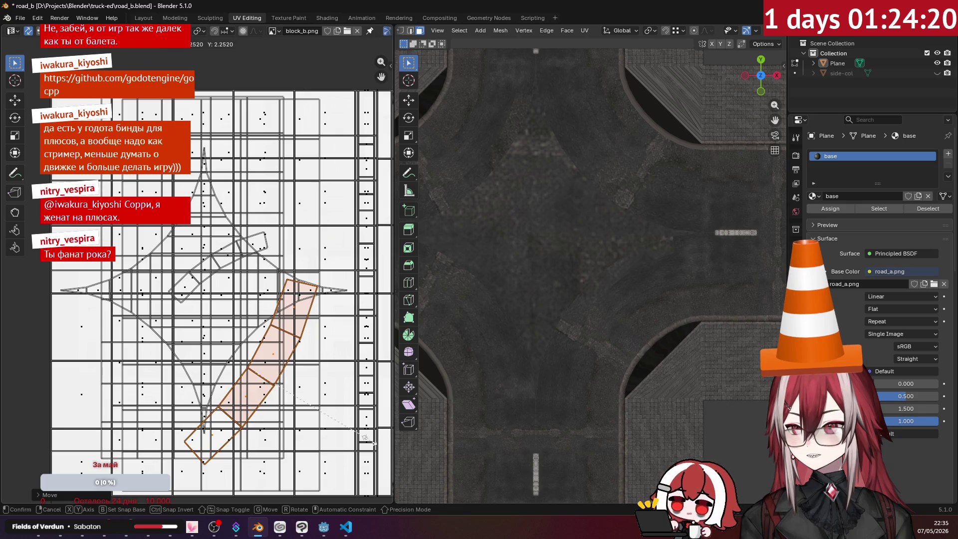
pyautogui.press('r')
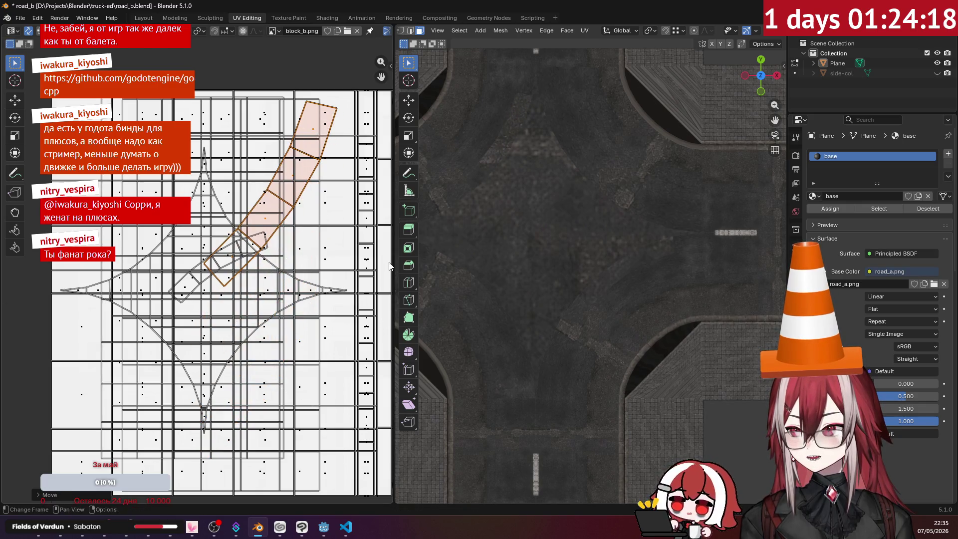
pyautogui.click(776, 227)
pyautogui.press('r')
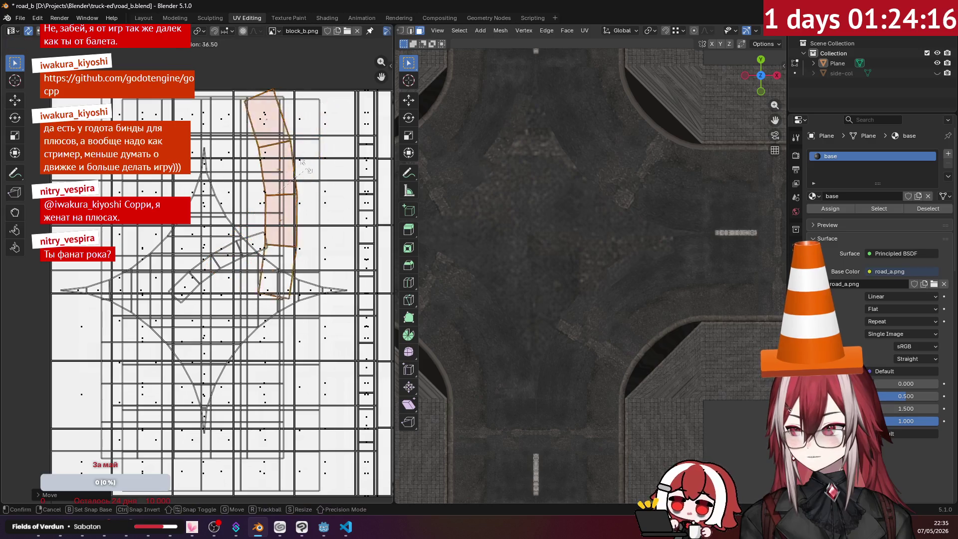
pyautogui.click(236, 131)
# - Shift and slightly shrink the island into the texture's upper band, then recheck with overlays on
pyautogui.press('g')
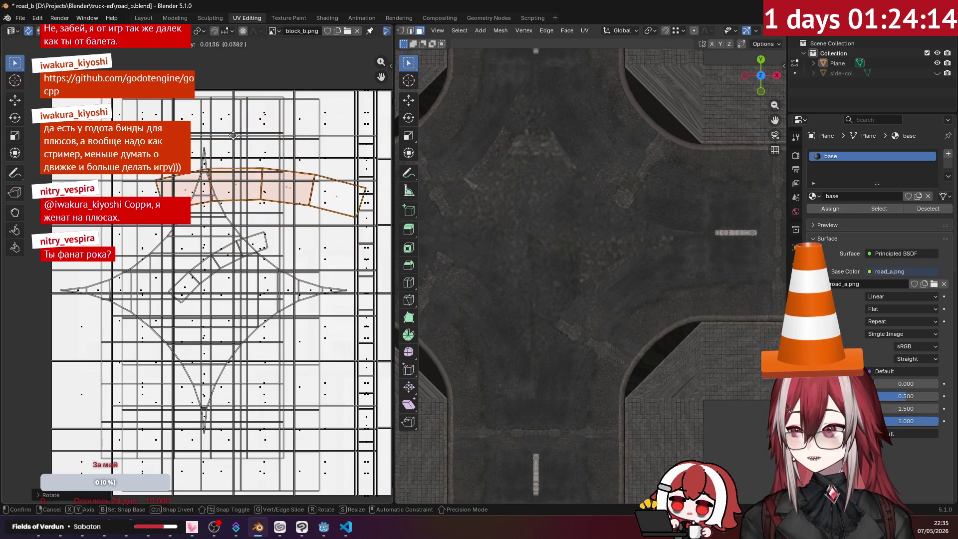
pyautogui.click(211, 121)
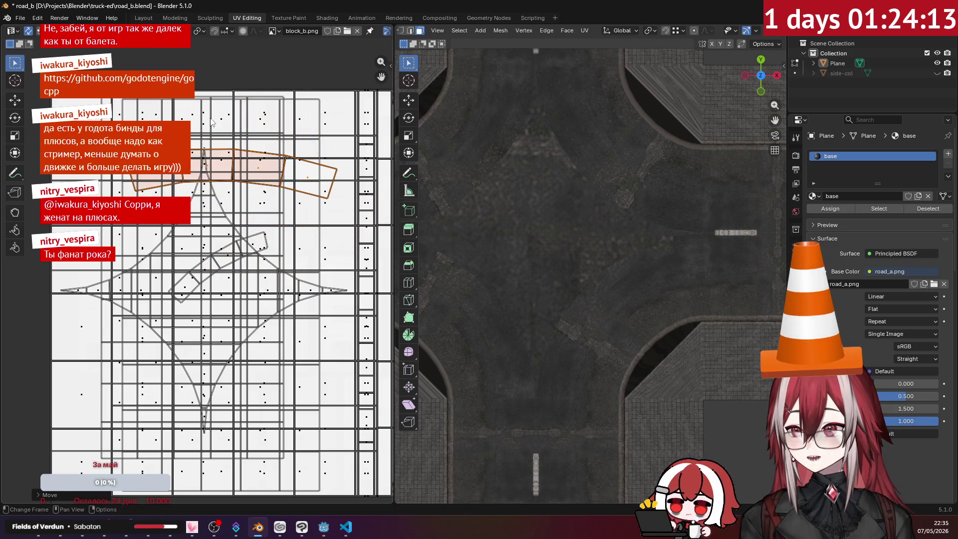
pyautogui.press('s')
pyautogui.click(276, 146)
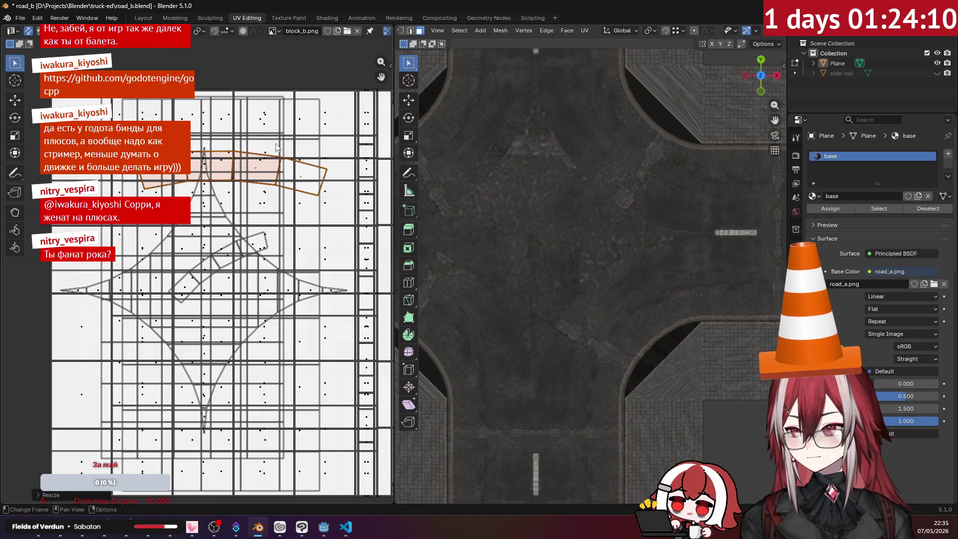
pyautogui.press('g')
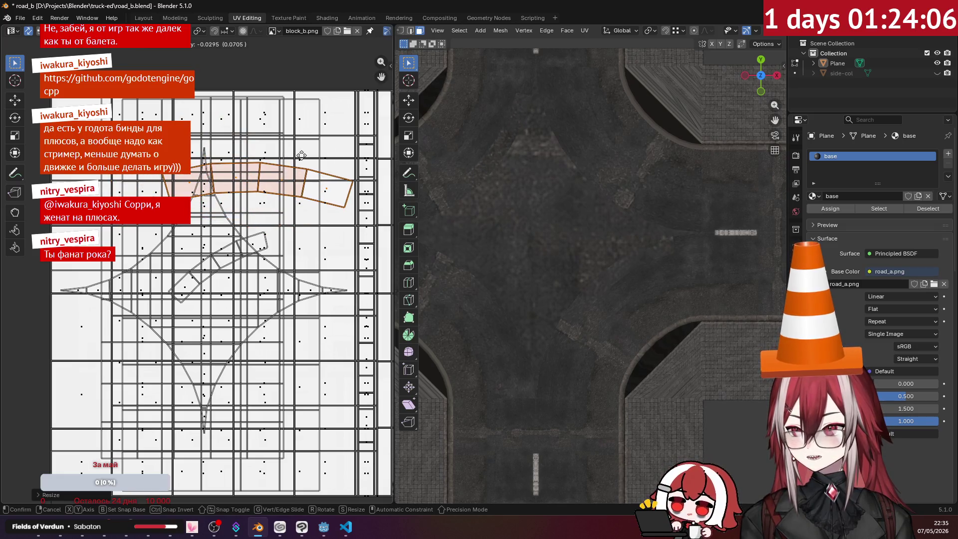
pyautogui.click(301, 155)
pyautogui.moveTo(559, 210); pyautogui.dragTo(621, 197, button='middle')
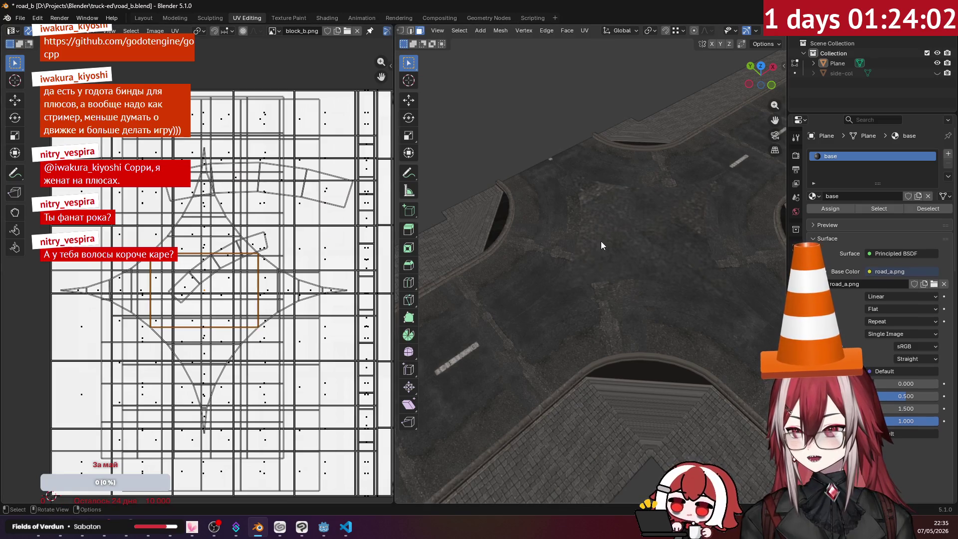
pyautogui.scroll(-2, 752, 35)
pyautogui.click(749, 31)
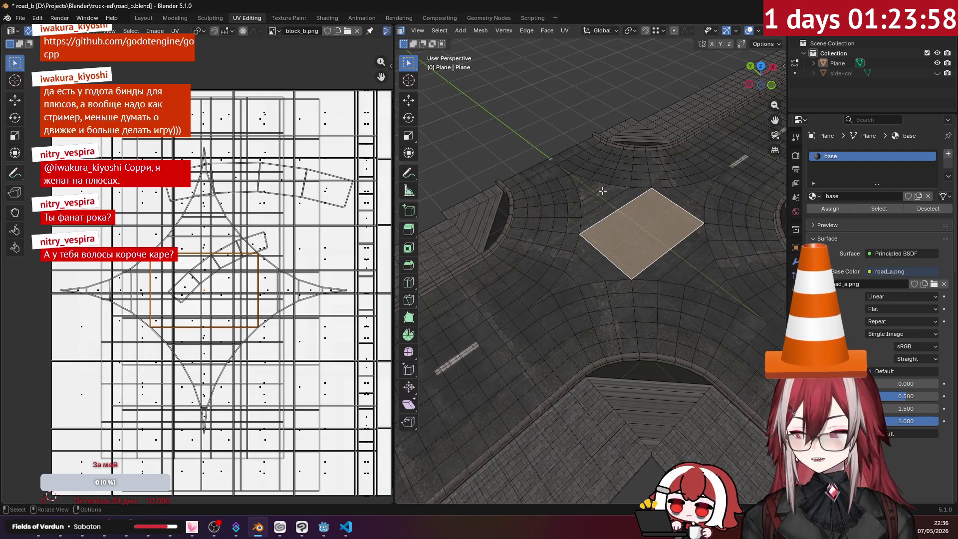
# - Project the centre square's UVs from the top view, then move and enlarge its island
pyautogui.press('KP_7')
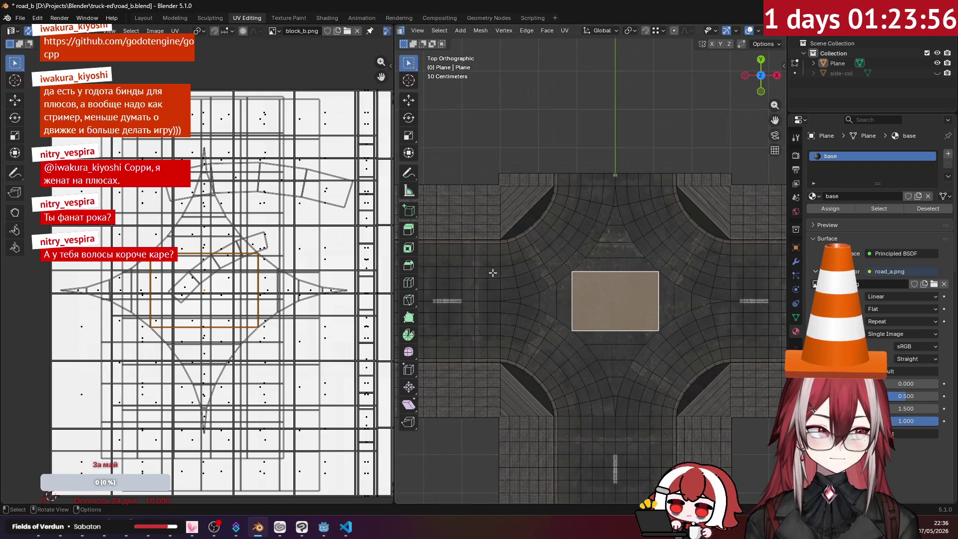
pyautogui.scroll(2, 581, 294)
pyautogui.keyDown('shift'); pyautogui.moveTo(581, 294); pyautogui.dragTo(572, 255, button='middle'); pyautogui.keyUp('shift')
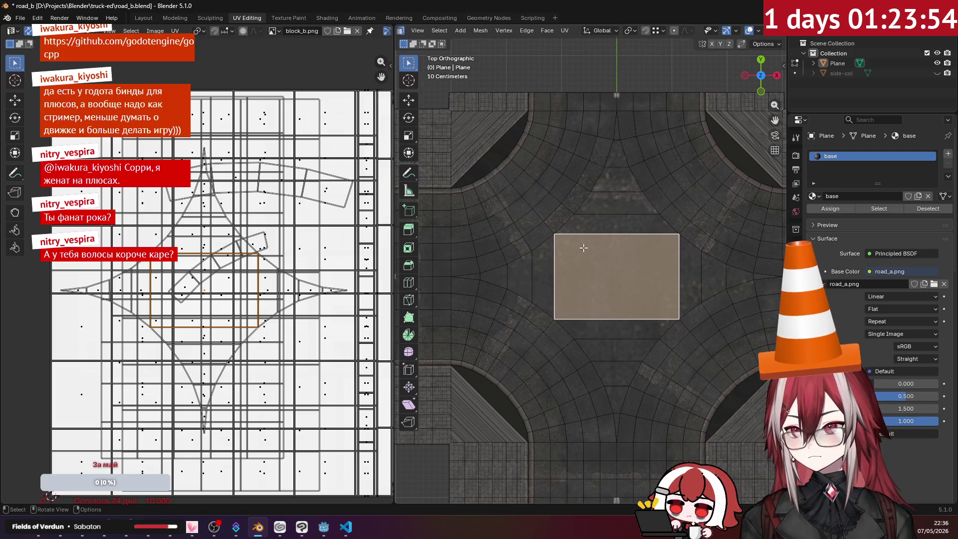
pyautogui.scroll(1, 583, 248)
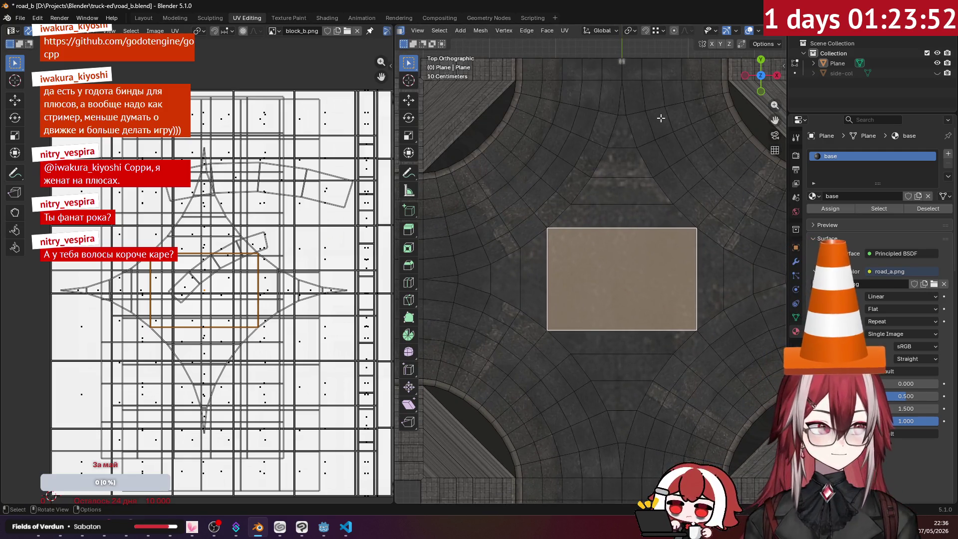
pyautogui.click(564, 30)
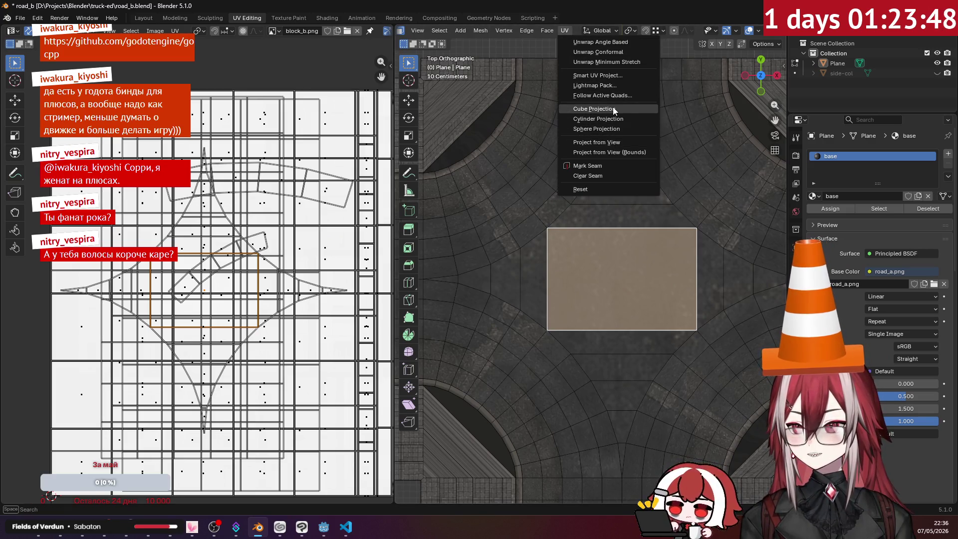
pyautogui.click(604, 144)
pyautogui.moveTo(317, 261); pyautogui.dragTo(257, 253)
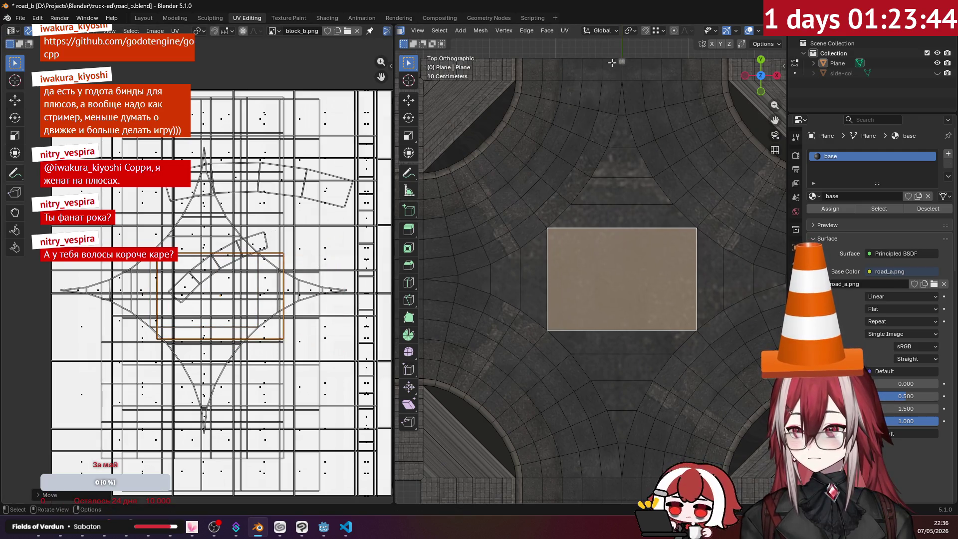
pyautogui.click(748, 31)
pyautogui.press('s')
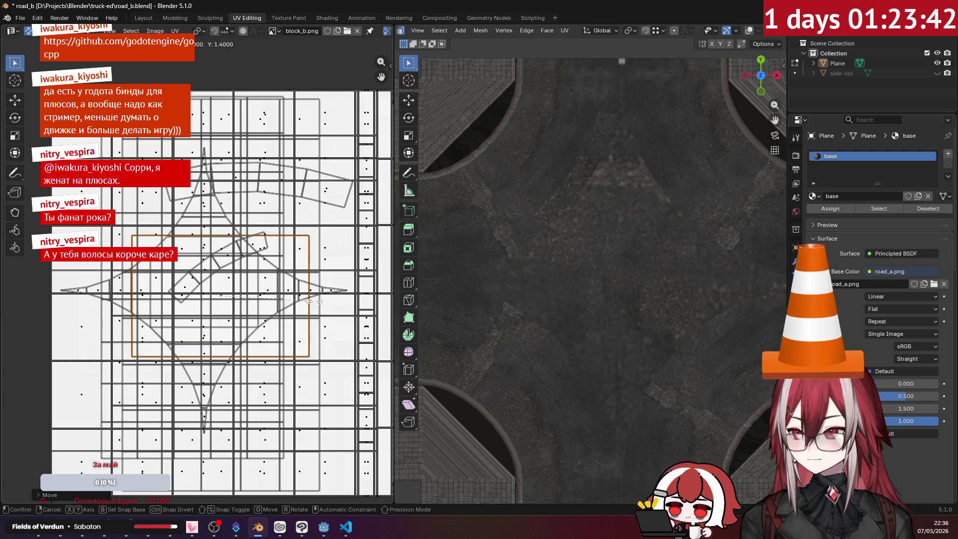
pyautogui.click(337, 311)
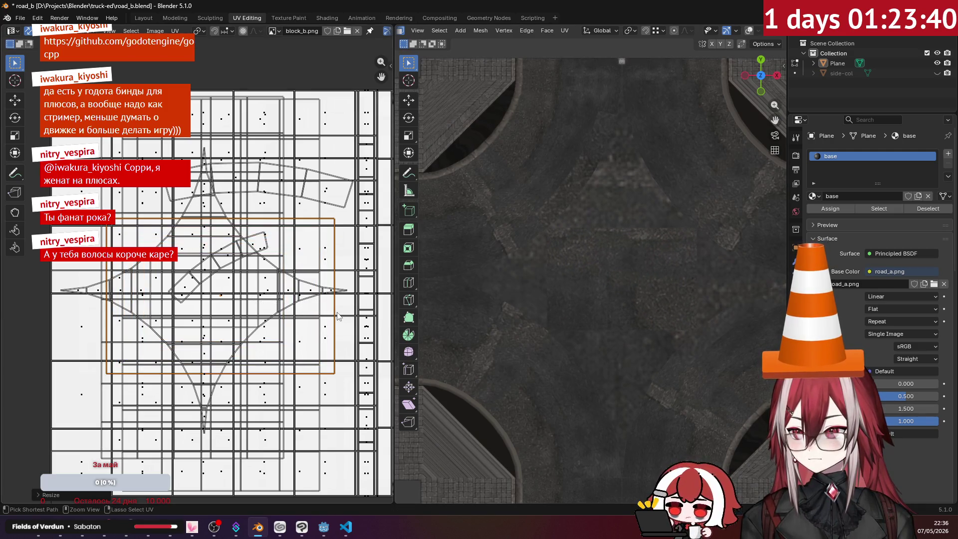
# - Project the upper triangle's UVs from the view, then move and enlarge its island
pyautogui.press('u')
pyautogui.click(608, 115)
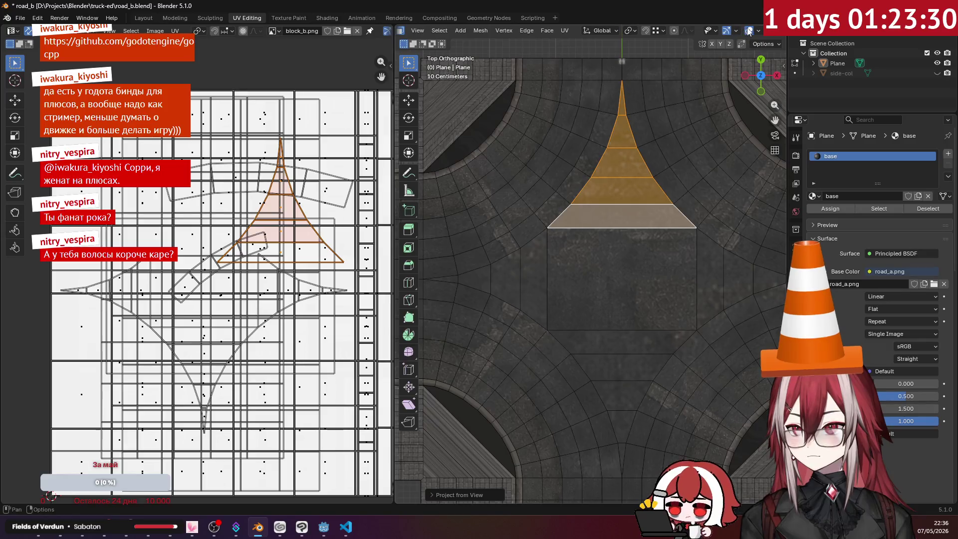
pyautogui.press('g')
pyautogui.click(221, 228)
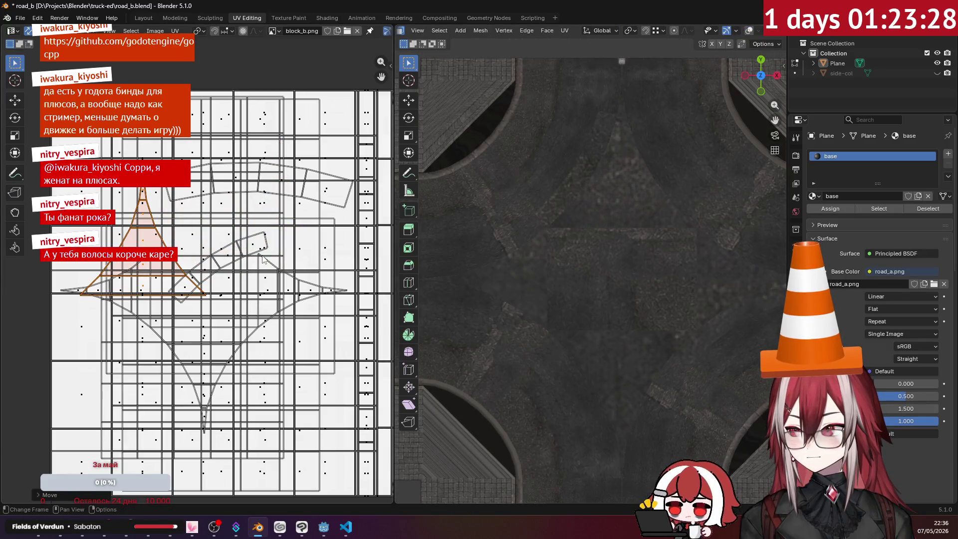
pyautogui.press('s')
pyautogui.click(355, 284)
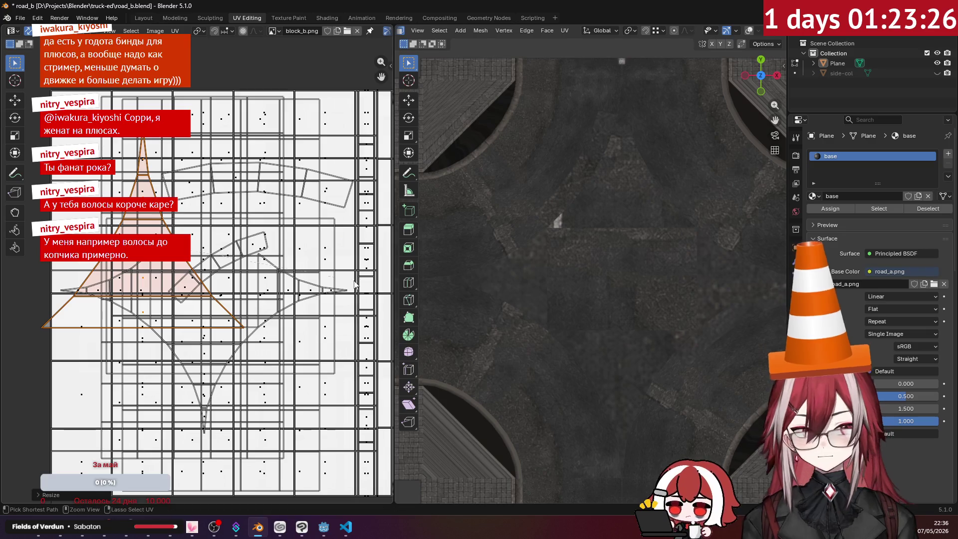
pyautogui.press('g')
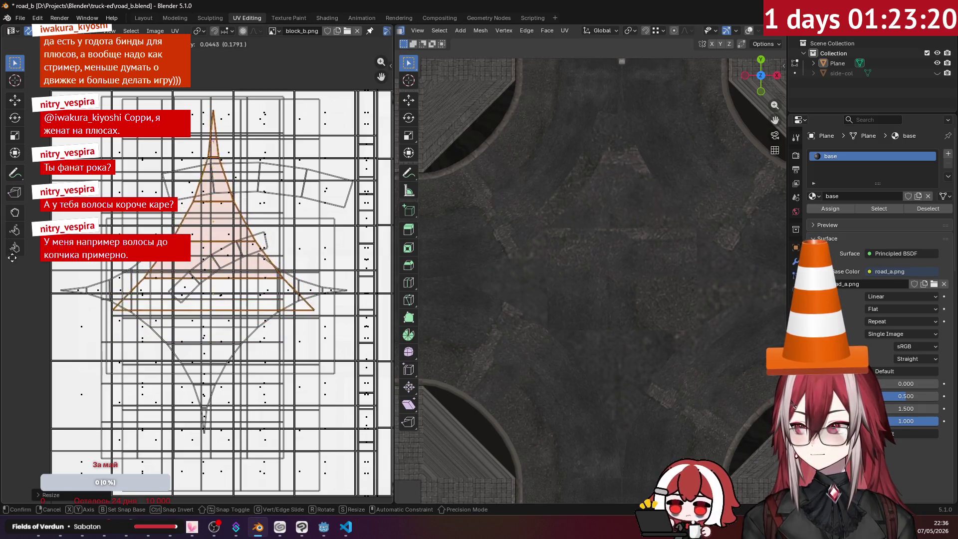
pyautogui.click(244, 295)
# - Rotate the triangle island to point downward, move it into place, and select the left wedge's tip face
pyautogui.press('r')
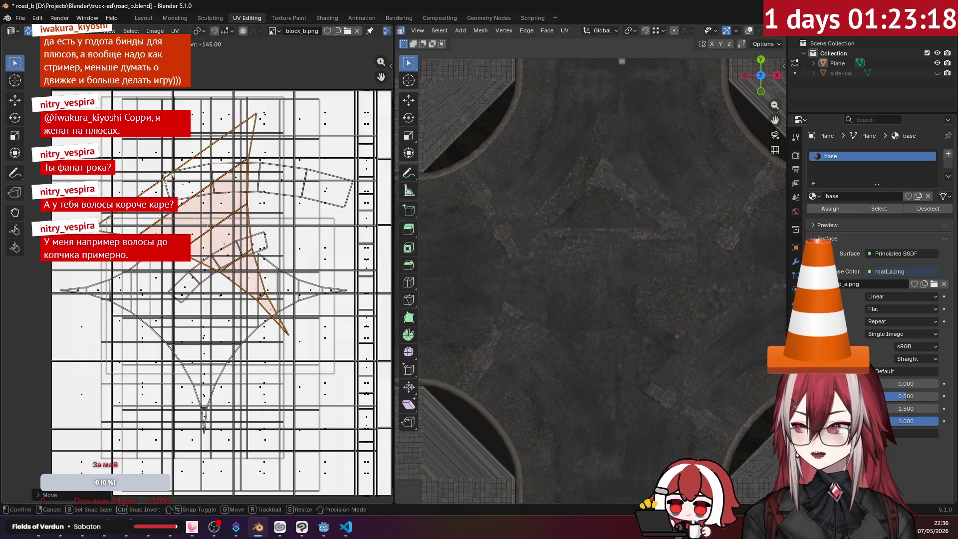
pyautogui.click(211, 152)
pyautogui.press('g')
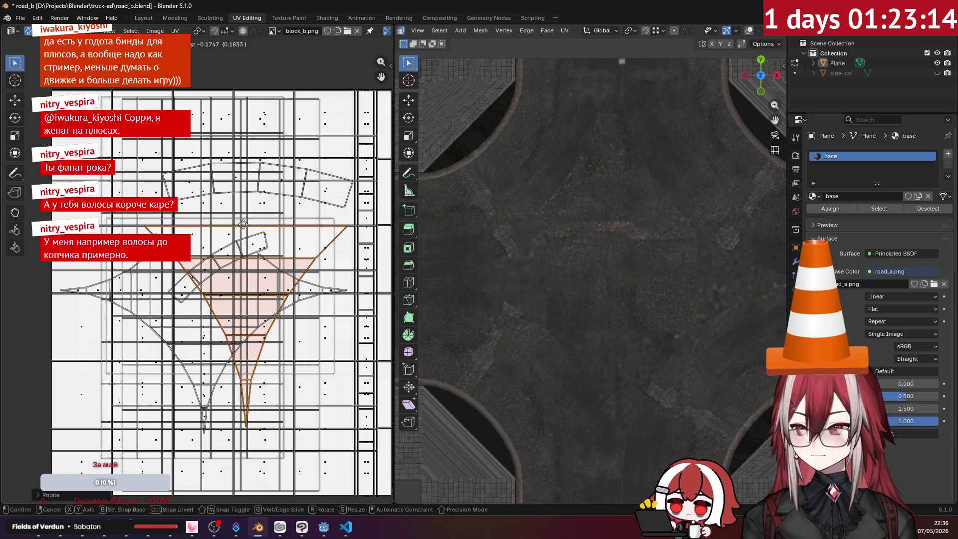
pyautogui.click(250, 223)
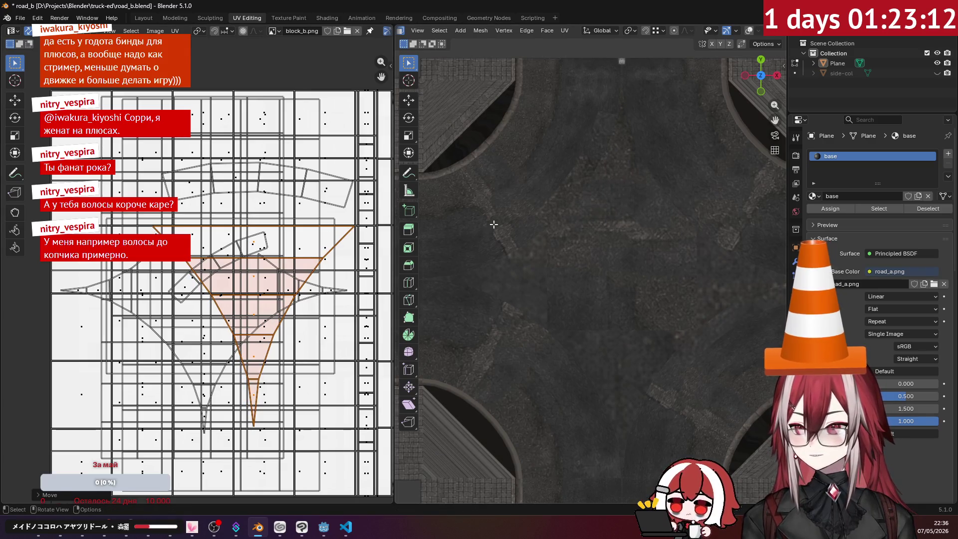
pyautogui.click(524, 269)
pyautogui.click(746, 31)
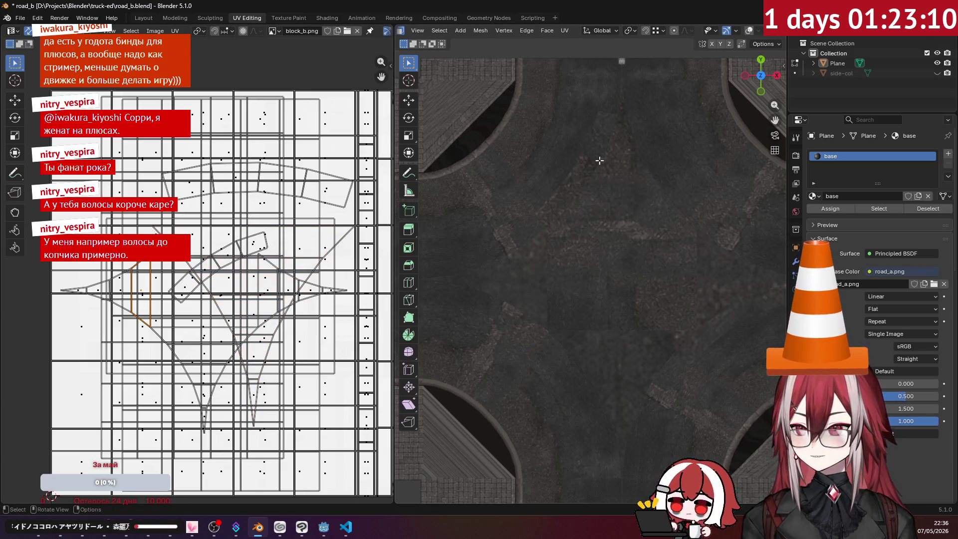
pyautogui.click(474, 277)
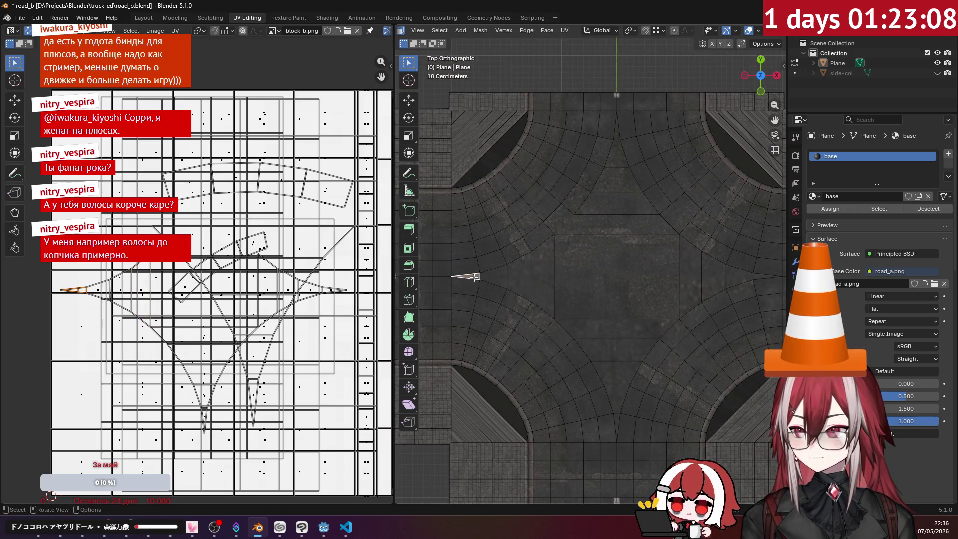
# - Project the left wedge strip from the top view, then move and scale its UV island onto the atlas
pyautogui.keyDown('shift'); pyautogui.click(522, 276); pyautogui.keyUp('shift')
pyautogui.keyDown('shift'); pyautogui.click(539, 273); pyautogui.keyUp('shift')
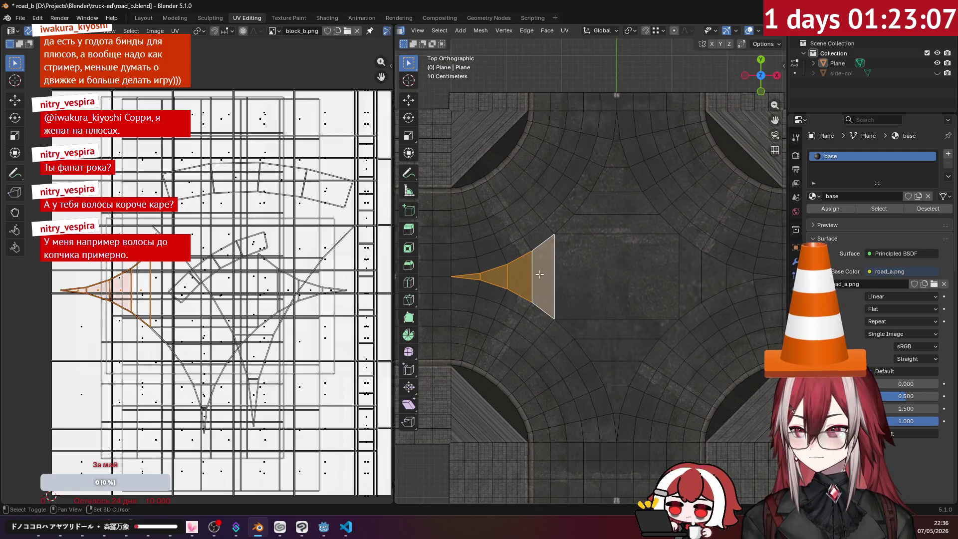
pyautogui.click(749, 31)
pyautogui.click(565, 30)
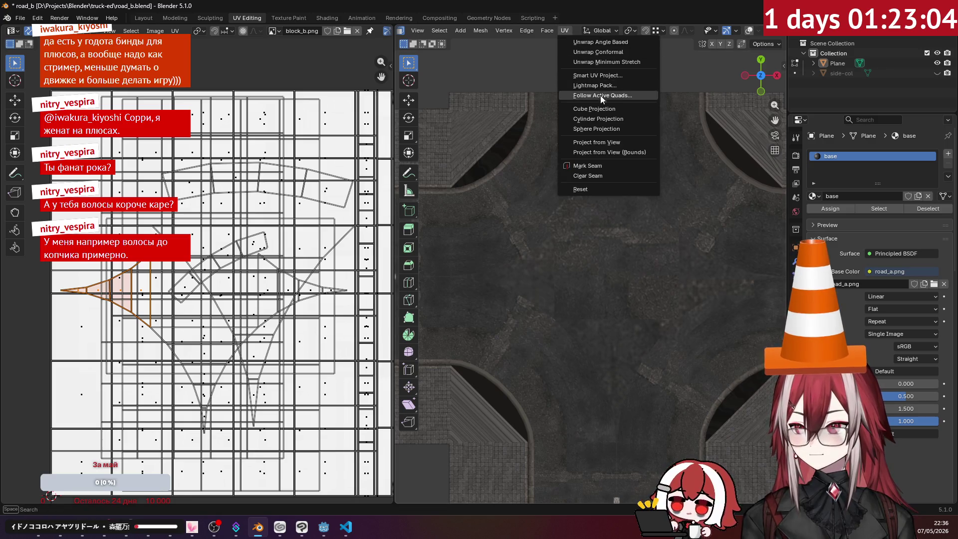
pyautogui.click(596, 142)
pyautogui.press('g')
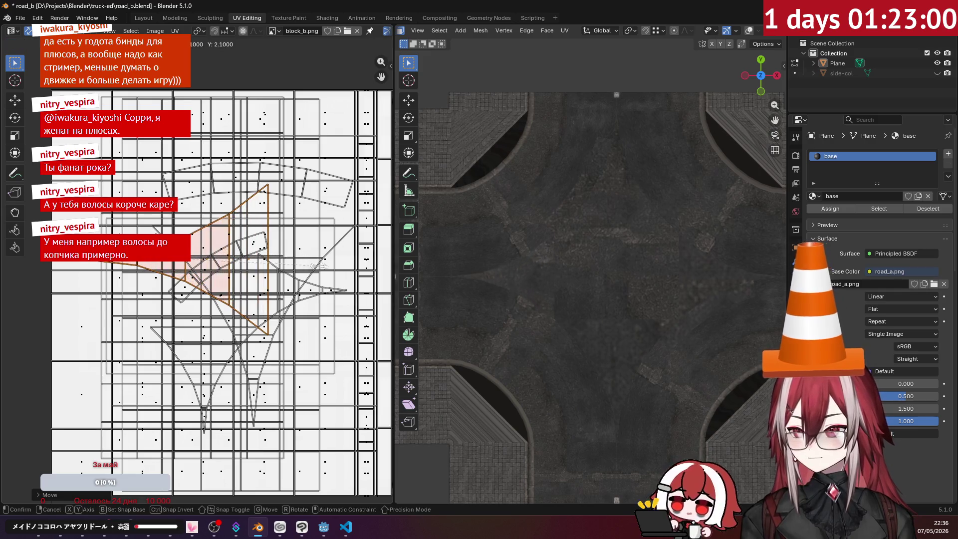
pyautogui.press('s')
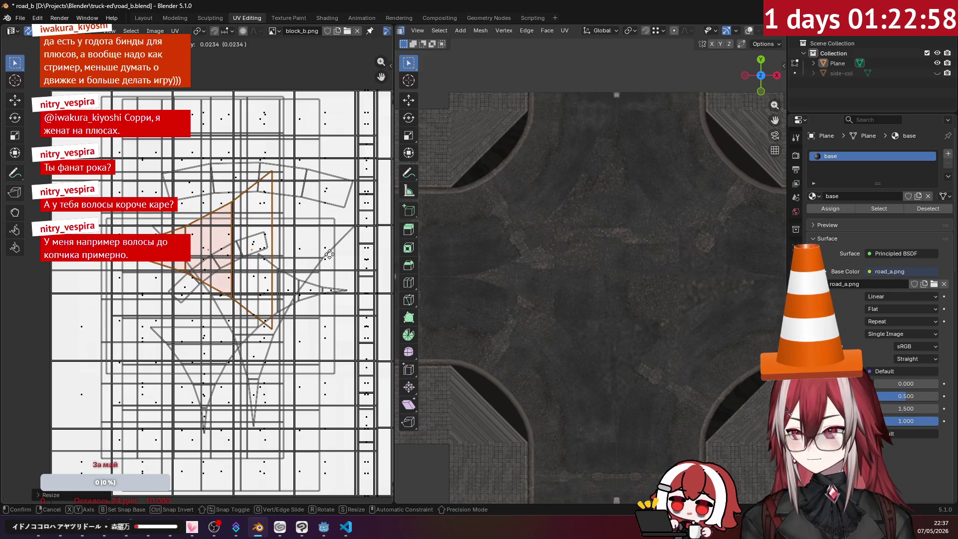
pyautogui.rightClick(309, 304)
pyautogui.moveTo(579, 329)
pyautogui.mouseDown(button='middle')
pyautogui.moveTo(580, 200)
pyautogui.moveTo(559, 241)
pyautogui.mouseUp(button='middle')
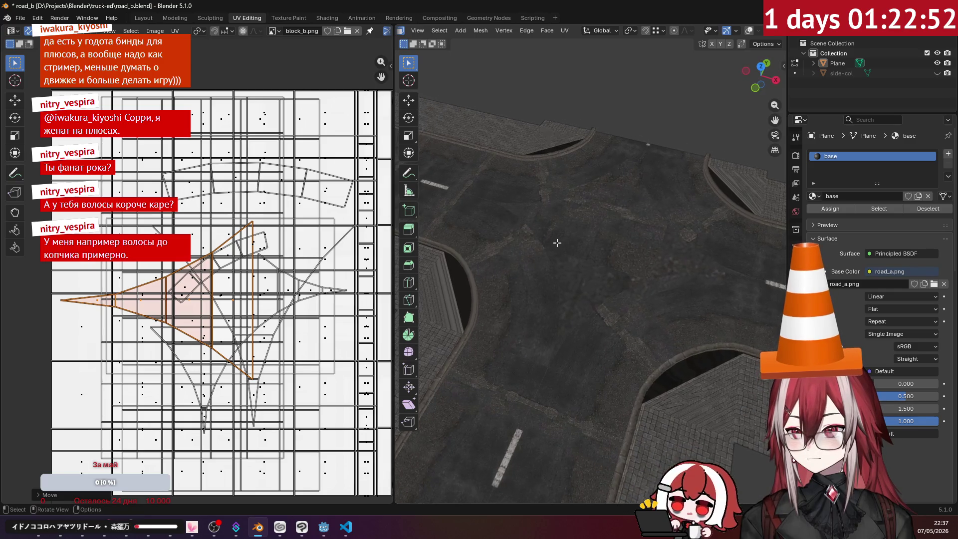
# - Select the four bottom wedge faces and project them from the top view
pyautogui.press('Tab')
pyautogui.press('Tab')
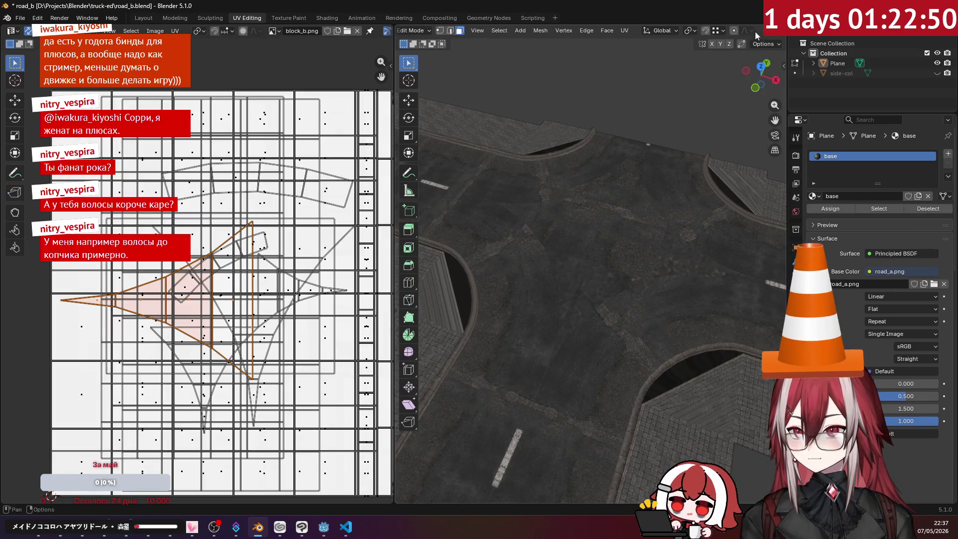
pyautogui.scroll(-3, 724, 29)
pyautogui.click(746, 30)
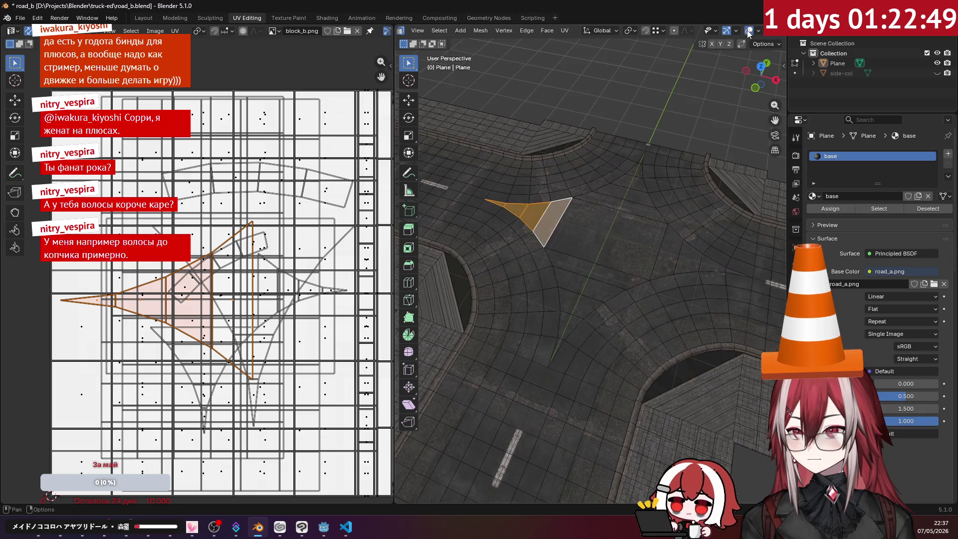
pyautogui.keyDown('alt'); pyautogui.click(560, 267); pyautogui.keyUp('alt')
pyautogui.keyDown('alt'); pyautogui.keyDown('shift'); pyautogui.click(563, 282); pyautogui.keyUp('shift'); pyautogui.keyUp('alt')
pyautogui.keyDown('alt'); pyautogui.keyDown('shift'); pyautogui.click(564, 299); pyautogui.keyUp('shift'); pyautogui.keyUp('alt')
pyautogui.keyDown('alt'); pyautogui.keyDown('shift'); pyautogui.click(567, 315); pyautogui.keyUp('shift'); pyautogui.keyUp('alt')
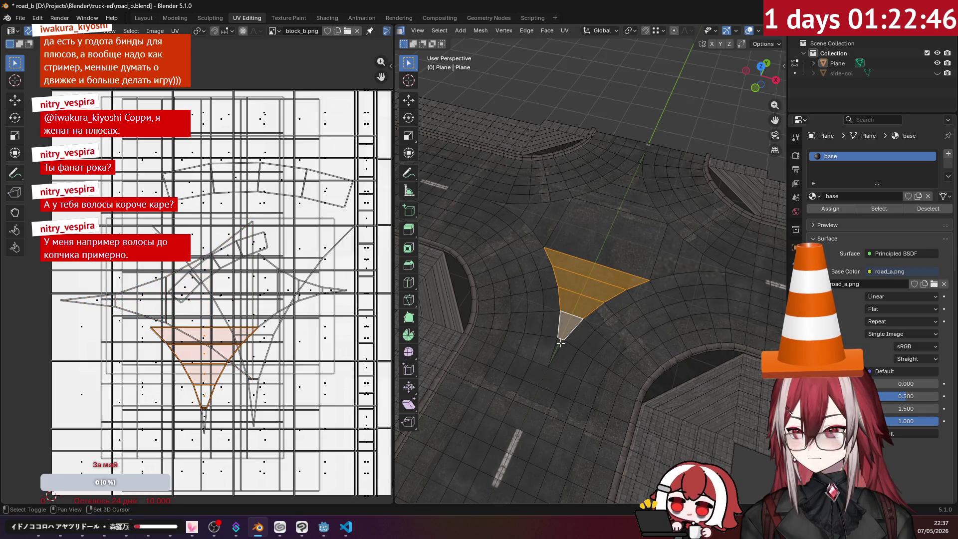
pyautogui.press('KP_7')
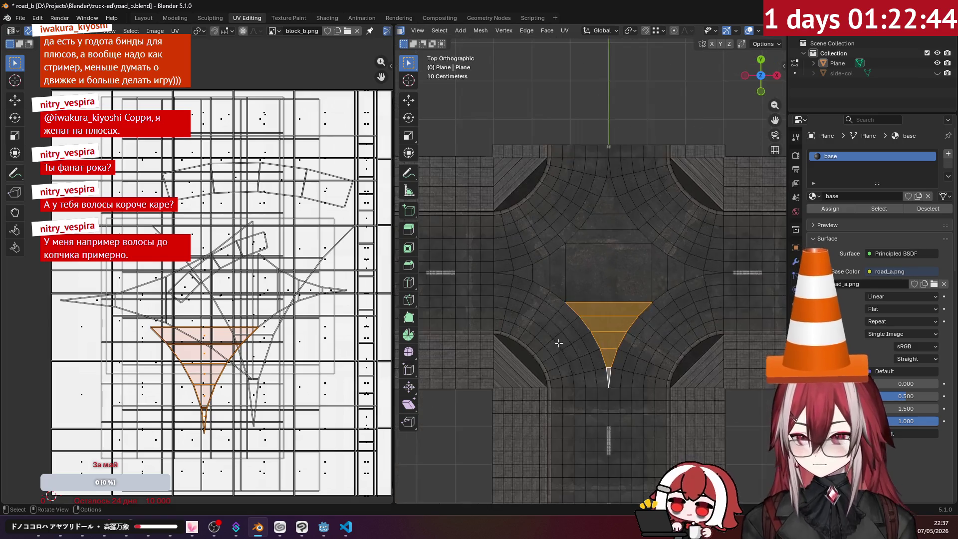
pyautogui.scroll(3, 560, 343)
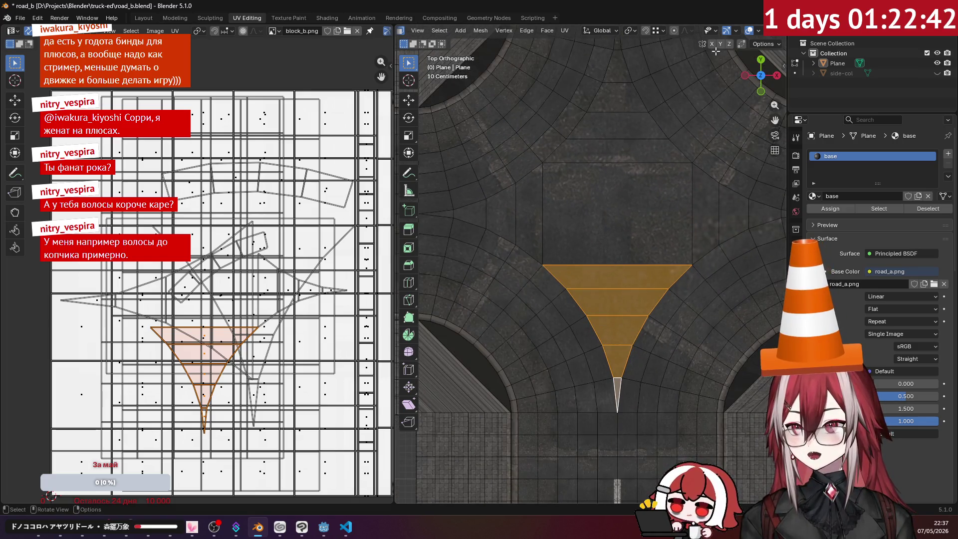
pyautogui.click(565, 31)
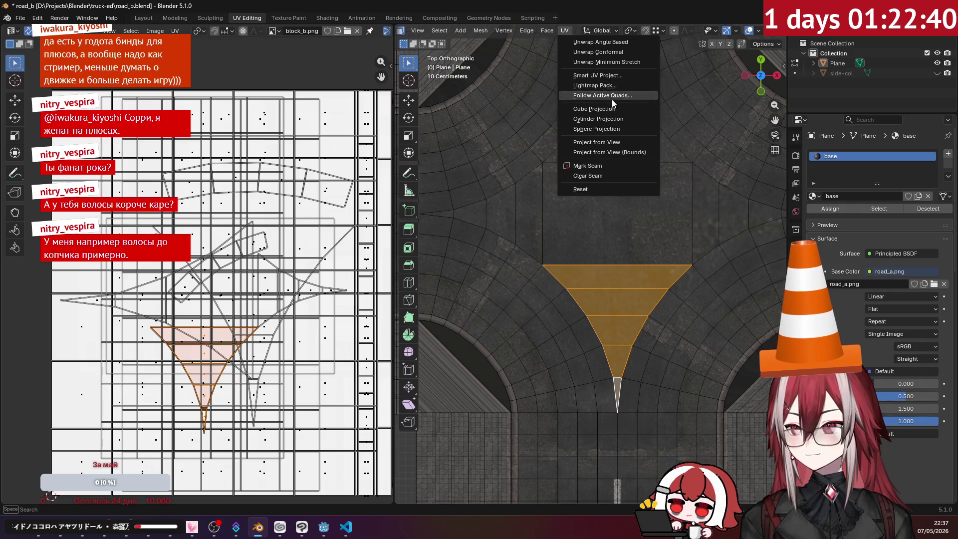
pyautogui.click(598, 141)
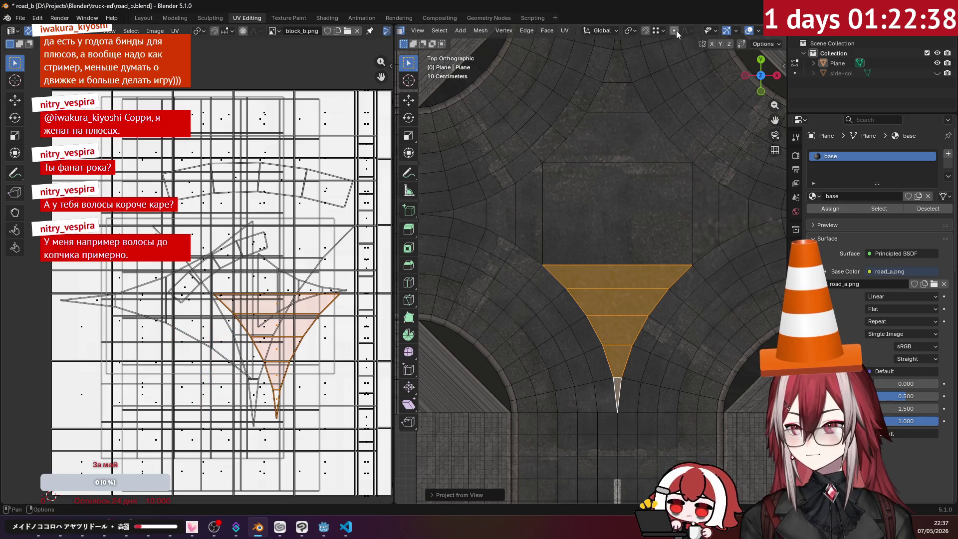
# - Move the bottom wedge UV island, widen it, and shift it right on the atlas
pyautogui.click(748, 30)
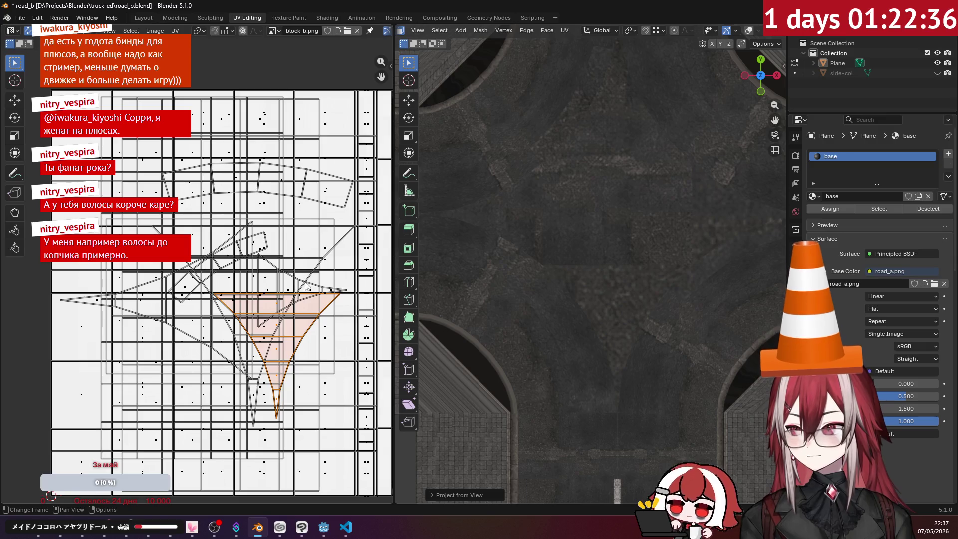
pyautogui.press('g')
pyautogui.click(264, 323)
pyautogui.press('s')
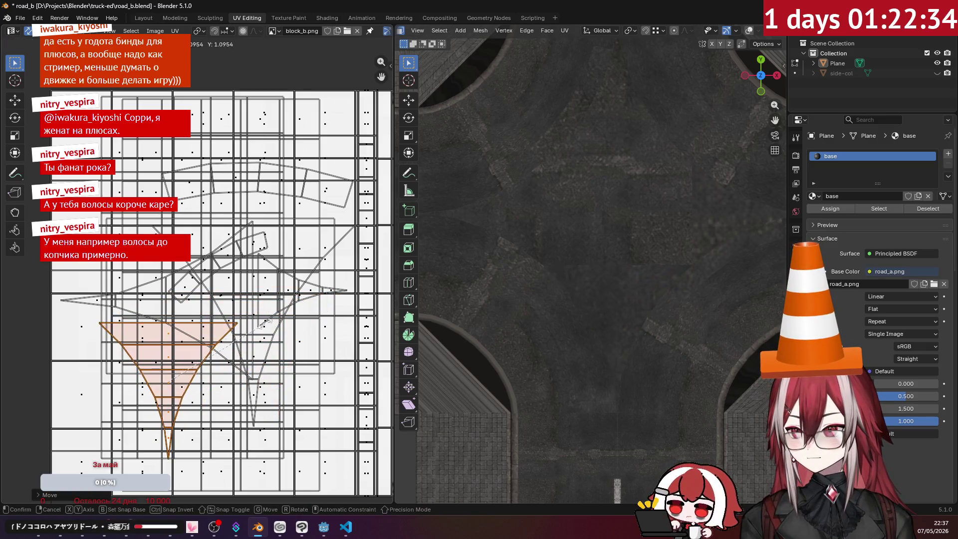
pyautogui.click(324, 330)
pyautogui.press('g')
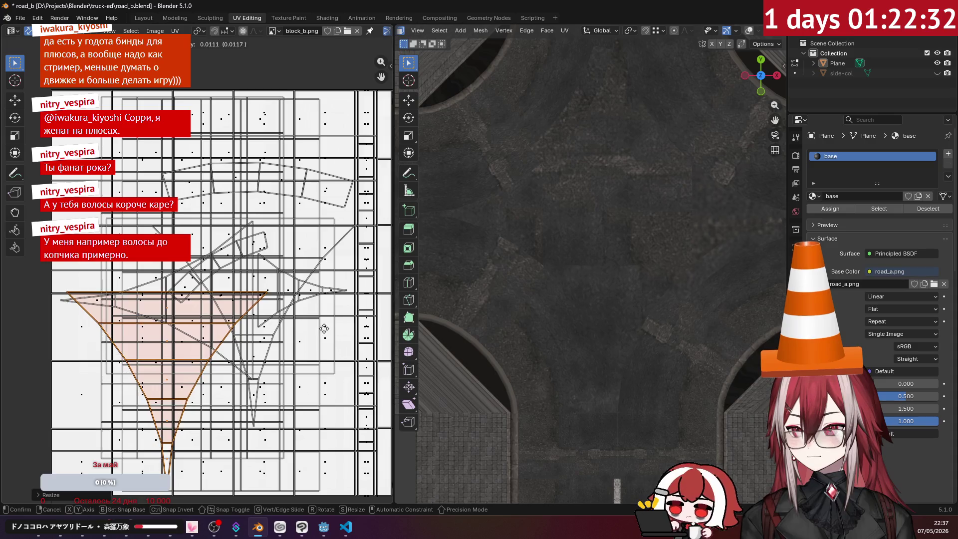
pyautogui.click(341, 325)
# - Select the four right wedge faces and project them from the top view
pyautogui.keyDown('shift'); pyautogui.moveTo(615, 236); pyautogui.dragTo(579, 129, button='middle'); pyautogui.keyUp('shift')
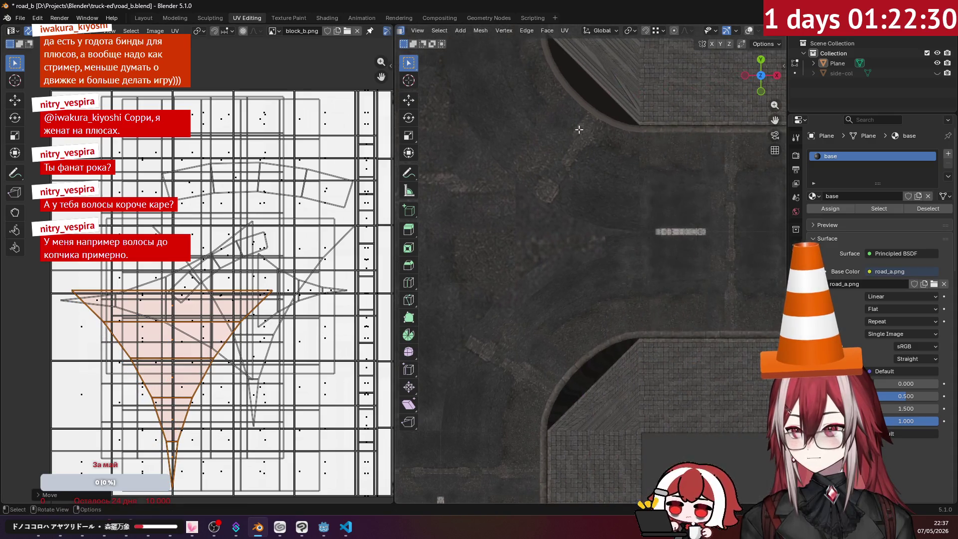
pyautogui.click(749, 30)
pyautogui.click(533, 222)
pyautogui.keyDown('shift'); pyautogui.click(566, 231); pyautogui.keyUp('shift')
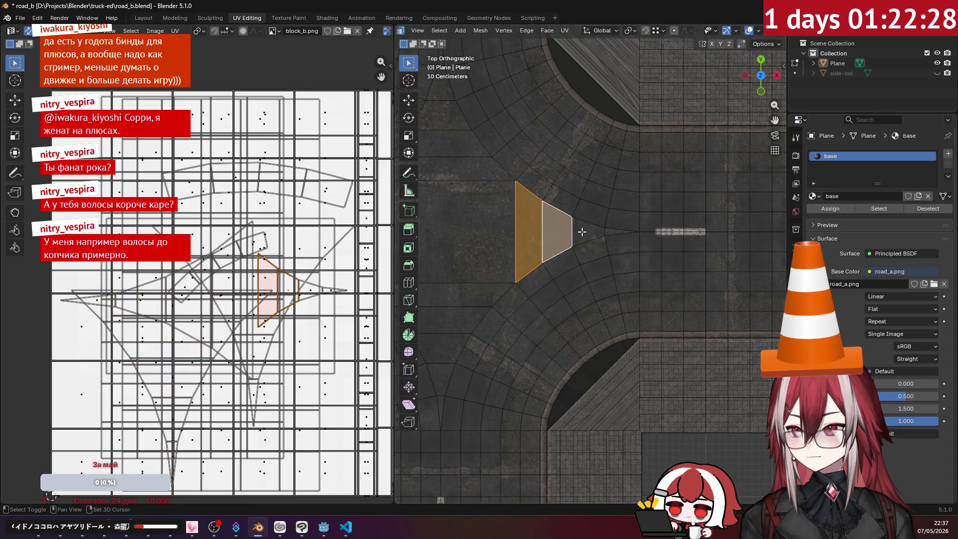
pyautogui.keyDown('shift'); pyautogui.click(583, 231); pyautogui.keyUp('shift')
pyautogui.keyDown('shift'); pyautogui.click(613, 233); pyautogui.keyUp('shift')
pyautogui.keyDown('shift'); pyautogui.moveTo(613, 233); pyautogui.dragTo(760, 246, button='middle'); pyautogui.keyUp('shift')
pyautogui.click(560, 28)
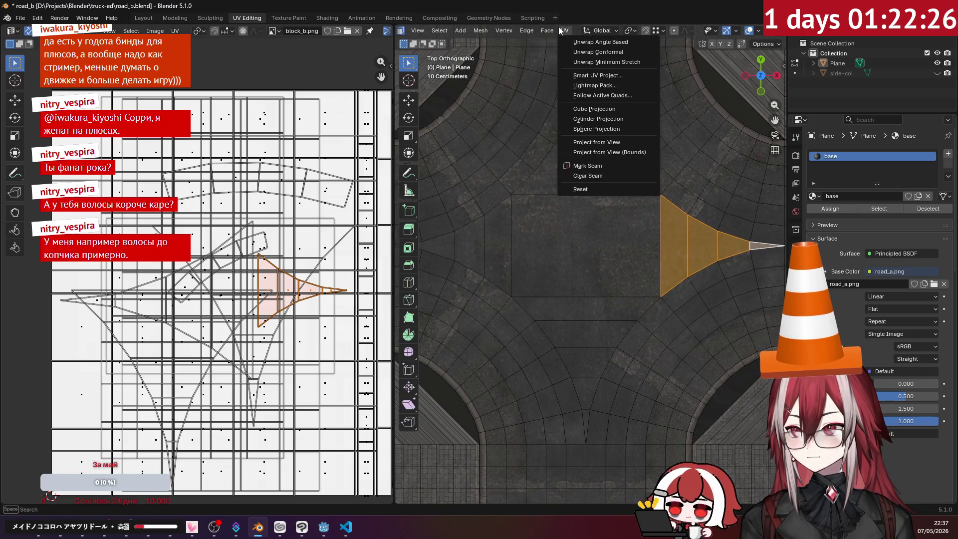
pyautogui.click(596, 142)
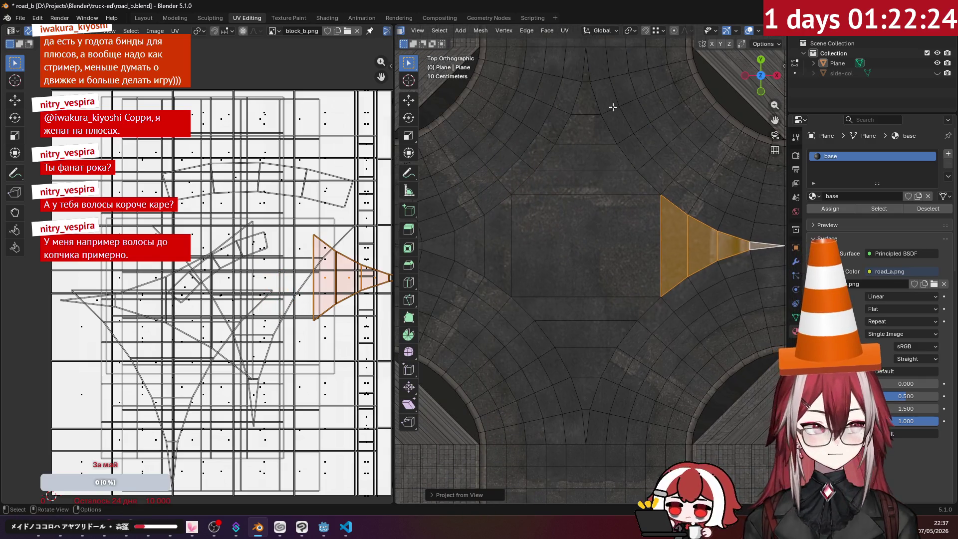
# - Move the right wedge UV island left, enlarge it, and place it onto the asphalt
pyautogui.click(749, 31)
pyautogui.press('g')
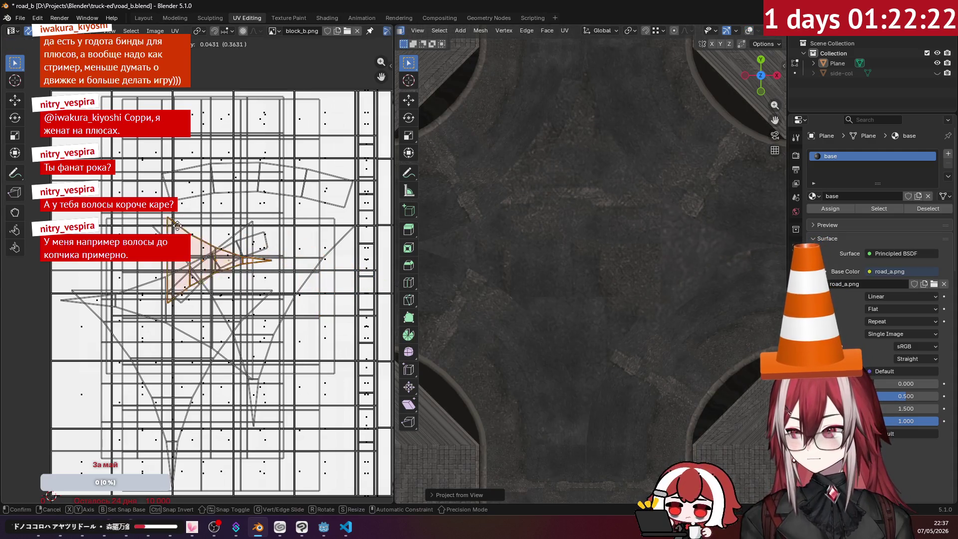
pyautogui.click(212, 225)
pyautogui.press('s')
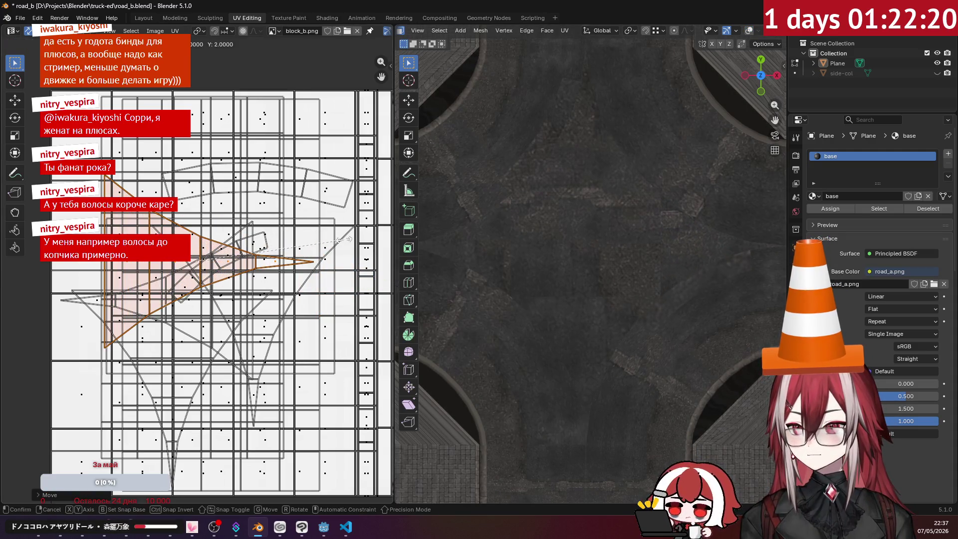
pyautogui.click(348, 239)
pyautogui.press('g')
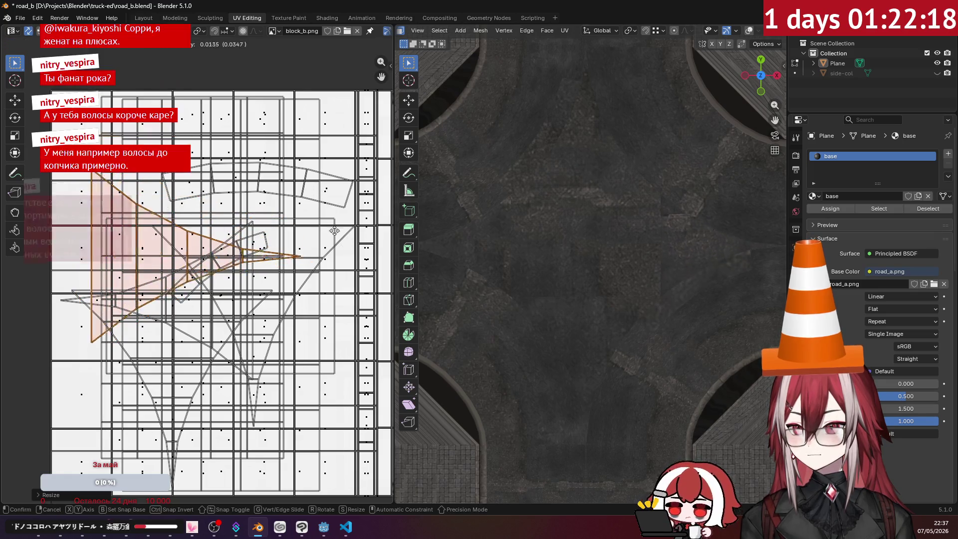
pyautogui.click(366, 273)
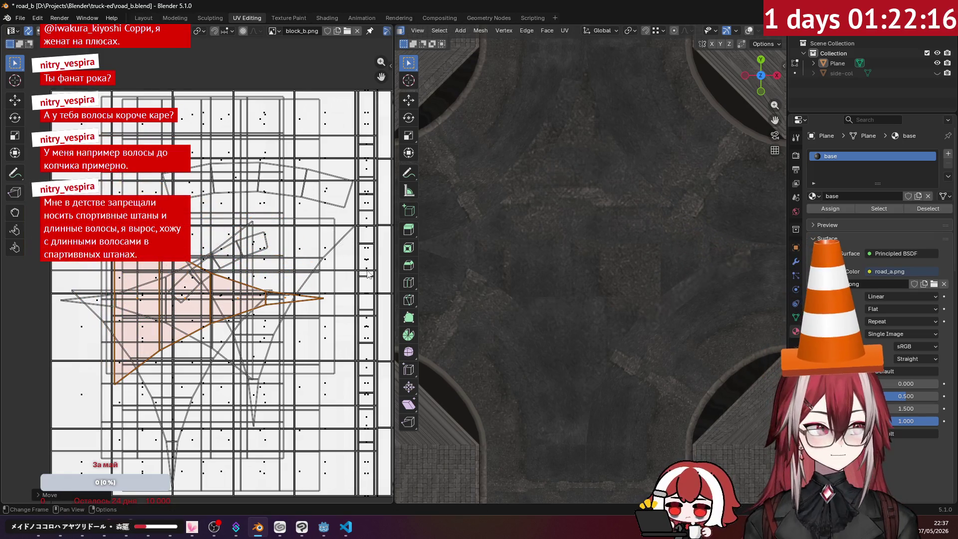
pyautogui.moveTo(557, 256)
pyautogui.keyDown('shift'); pyautogui.mouseDown(button='middle')
pyautogui.moveTo(579, 264)
pyautogui.moveTo(569, 261)
pyautogui.mouseUp(button='middle'); pyautogui.keyUp('shift')
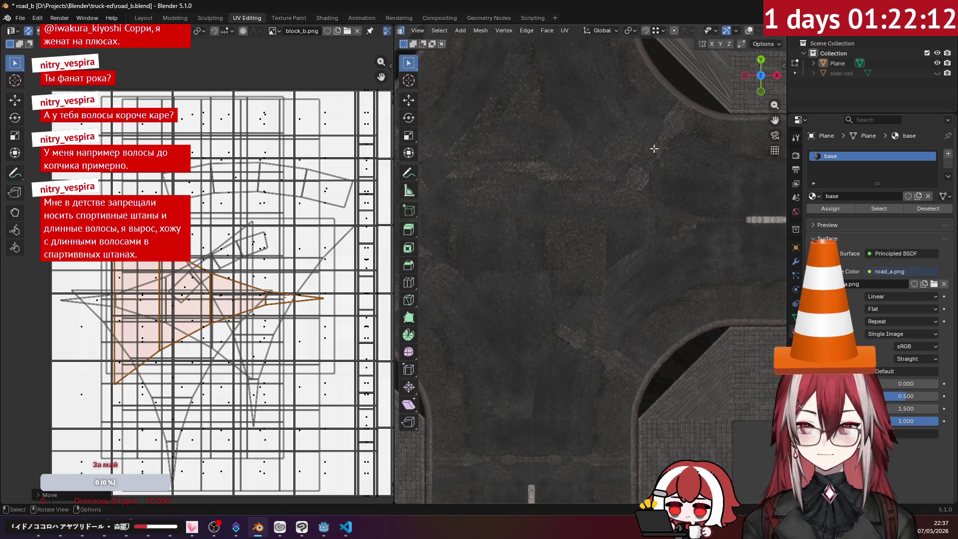
# - Select the four faces of the upper-right curved curb strip and check its texture
pyautogui.click(748, 31)
pyautogui.click(682, 237)
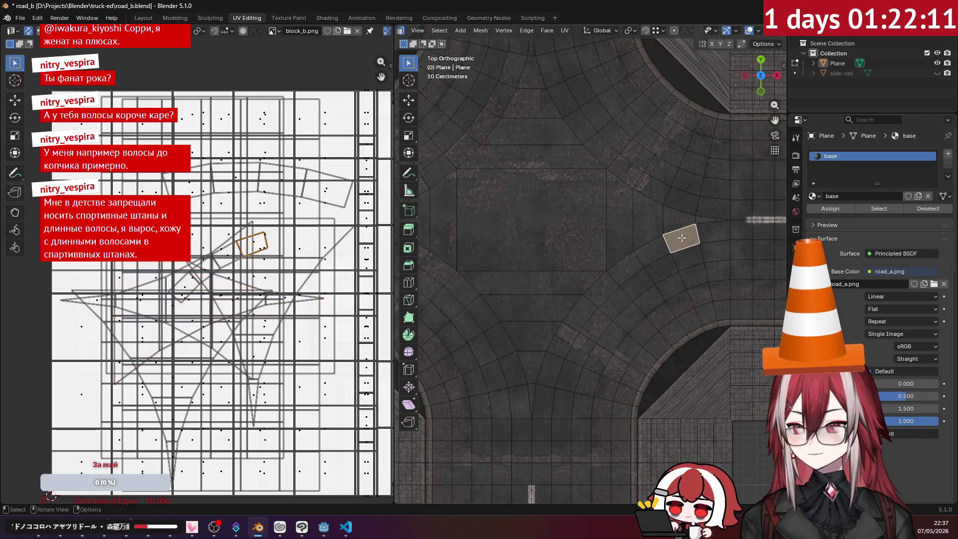
pyautogui.keyDown('shift'); pyautogui.click(653, 253); pyautogui.keyUp('shift')
pyautogui.keyDown('shift'); pyautogui.click(626, 265); pyautogui.keyUp('shift')
pyautogui.keyDown('shift'); pyautogui.click(600, 287); pyautogui.keyUp('shift')
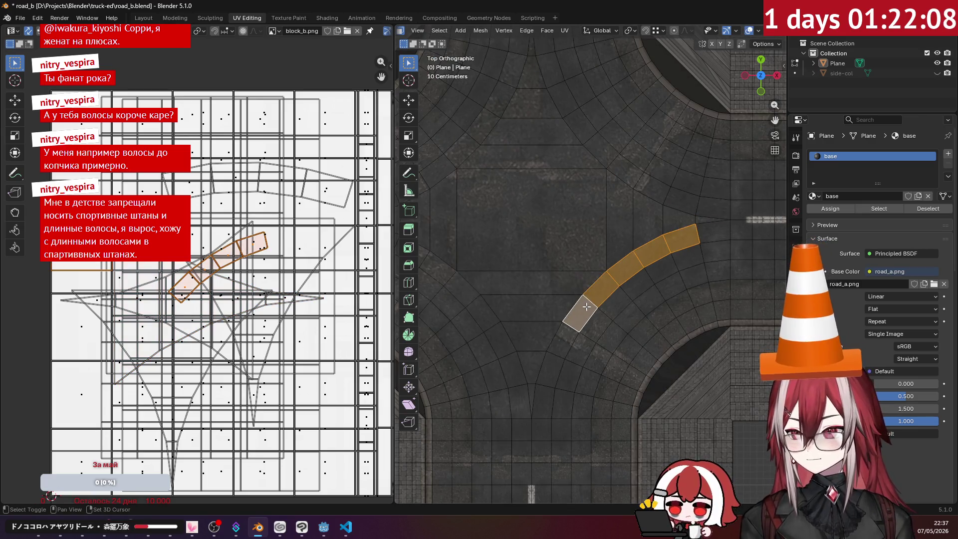
pyautogui.click(748, 30)
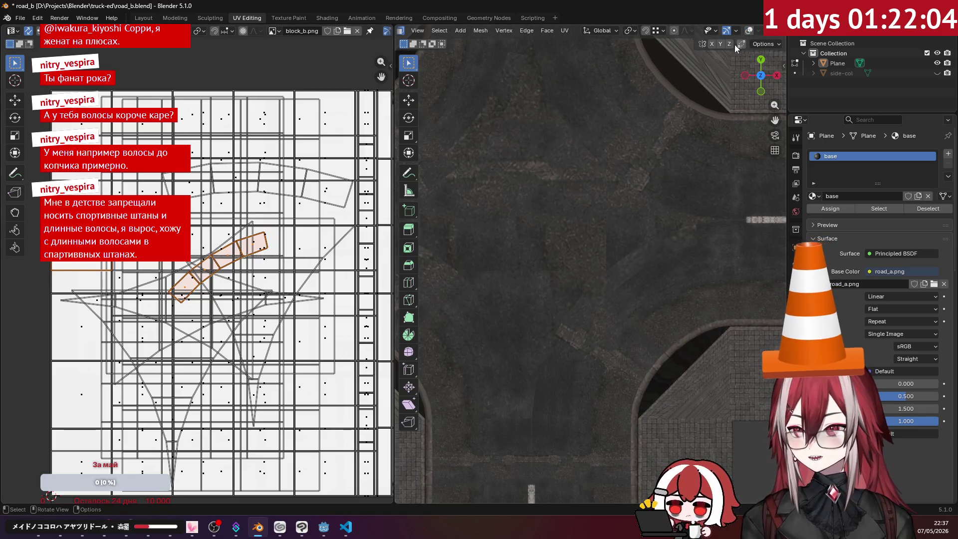
pyautogui.click(748, 31)
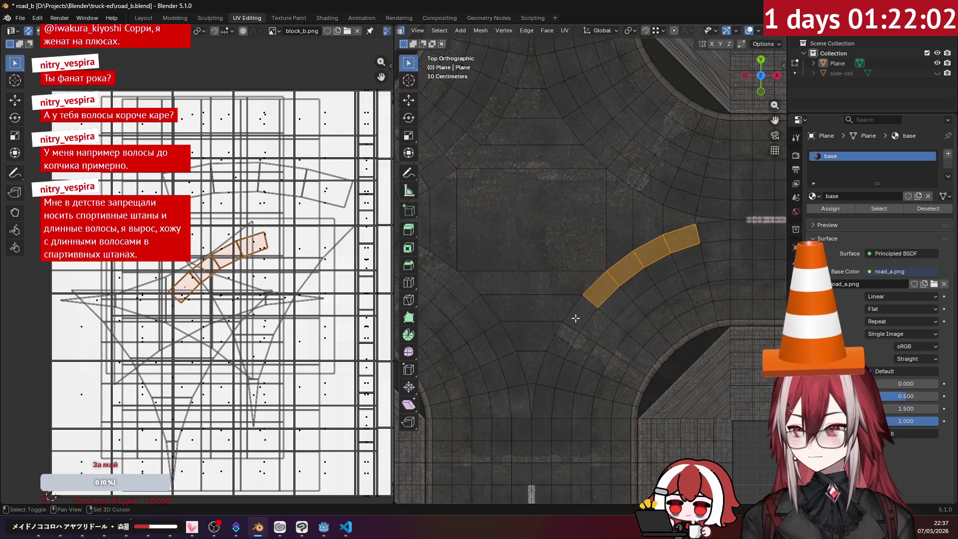
pyautogui.click(749, 31)
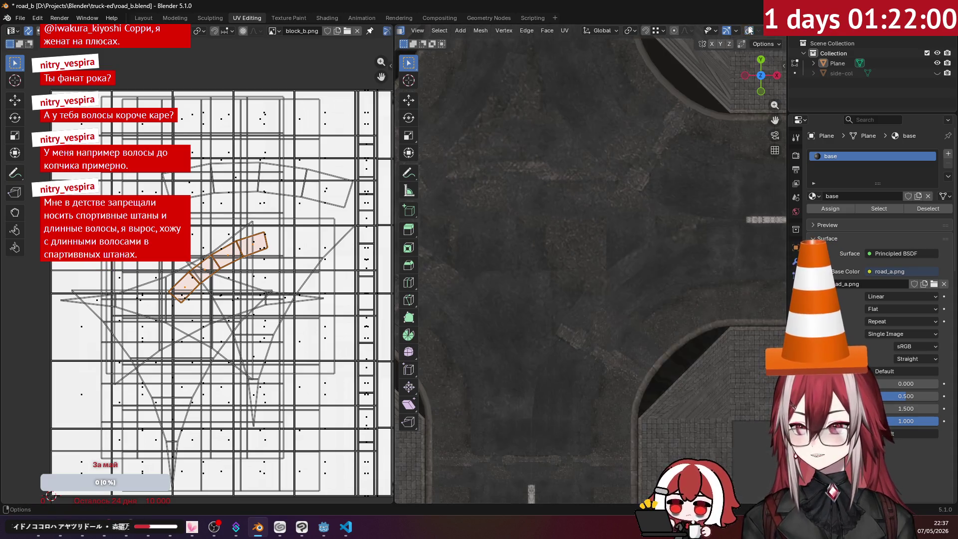
# - Enlarge the curb strip's UV island, shift it to a better spot, and return to object mode
pyautogui.press('s')
pyautogui.click(297, 252)
pyautogui.press('g')
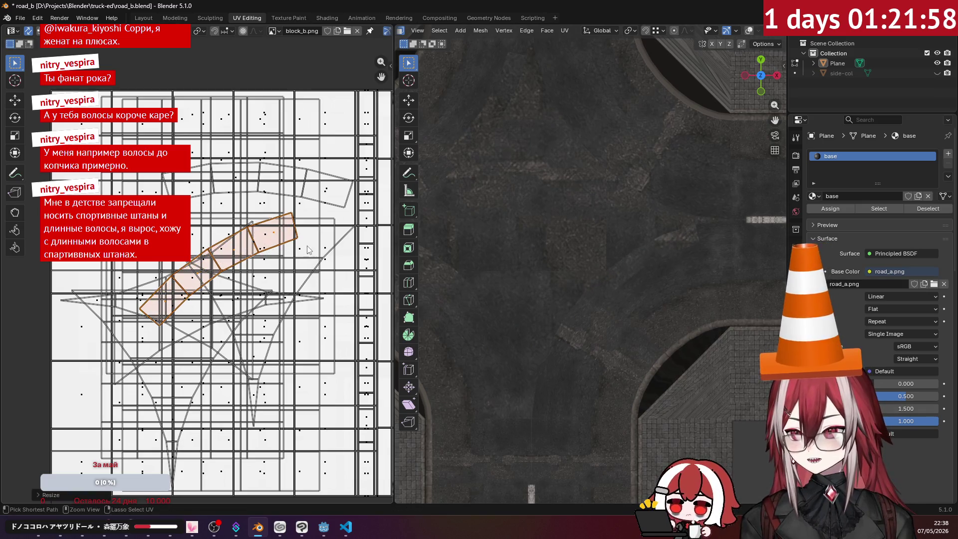
pyautogui.click(334, 305)
pyautogui.moveTo(559, 227); pyautogui.dragTo(578, 170, button='middle')
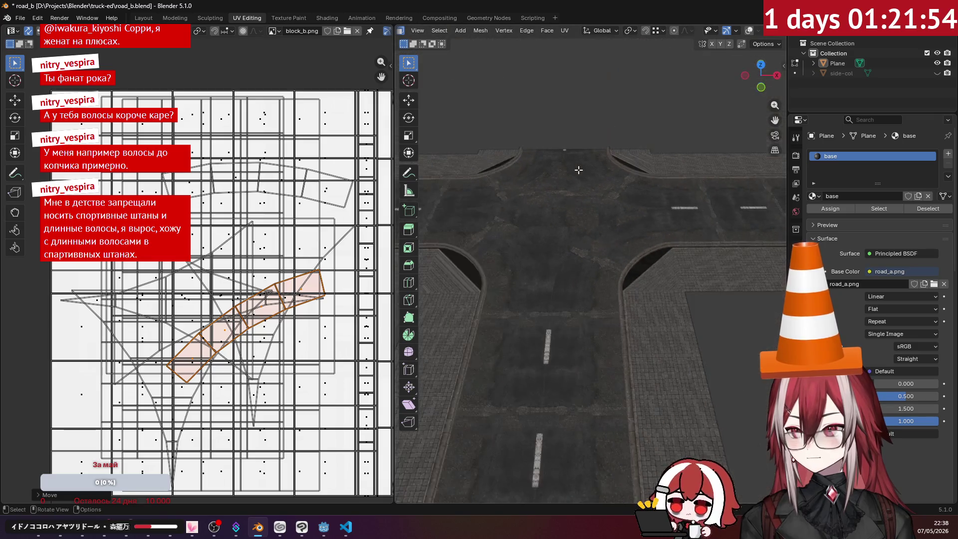
pyautogui.press('Tab')
pyautogui.moveTo(658, 312)
pyautogui.mouseDown(button='middle')
pyautogui.moveTo(601, 282)
pyautogui.moveTo(648, 326)
pyautogui.moveTo(615, 319)
pyautogui.moveTo(597, 338)
pyautogui.moveTo(671, 262)
pyautogui.moveTo(647, 271)
pyautogui.mouseUp(button='middle')
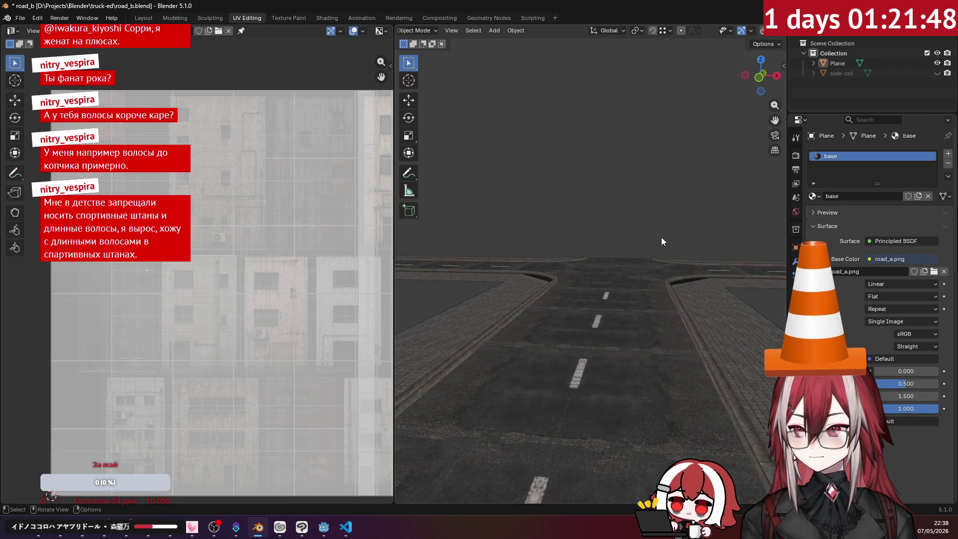
pyautogui.moveTo(661, 234)
pyautogui.mouseDown(button='middle')
pyautogui.moveTo(591, 291)
pyautogui.moveTo(538, 238)
pyautogui.moveTo(608, 257)
pyautogui.moveTo(626, 290)
pyautogui.mouseUp(button='middle')
pyautogui.press('KP_7')
pyautogui.scroll(3, 598, 279)
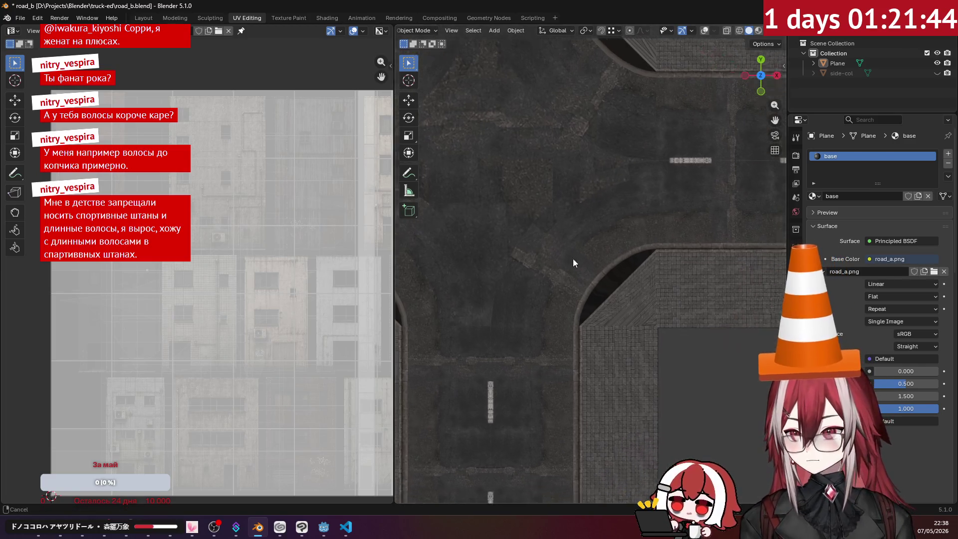
pyautogui.click(627, 303)
pyautogui.press('Tab')
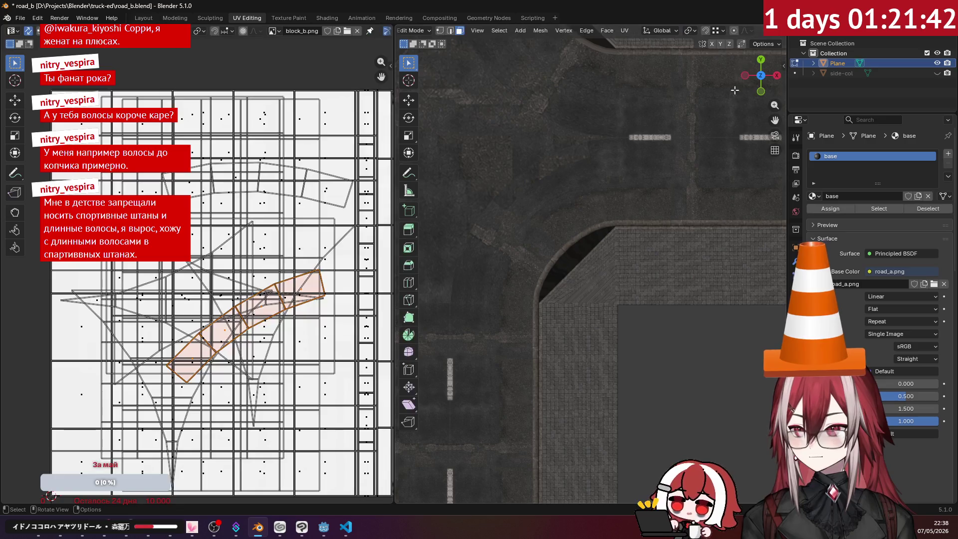
# - Select the seven rounded-corner wedge faces and project them from the top view
pyautogui.scroll(-3, 763, 31)
pyautogui.click(748, 31)
pyautogui.scroll(2, 576, 259)
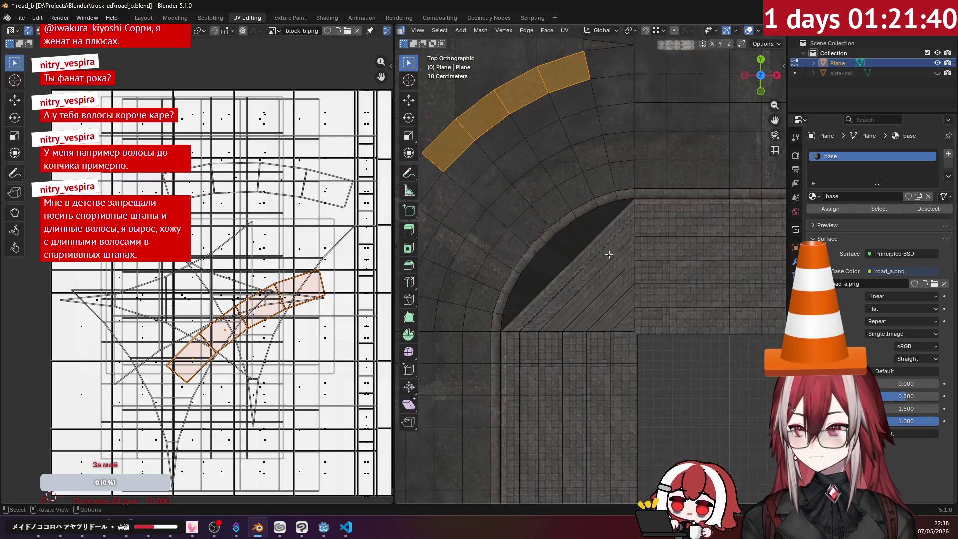
pyautogui.click(576, 259)
pyautogui.keyDown('shift'); pyautogui.click(561, 257); pyautogui.keyUp('shift')
pyautogui.keyDown('shift'); pyautogui.click(583, 278); pyautogui.keyUp('shift')
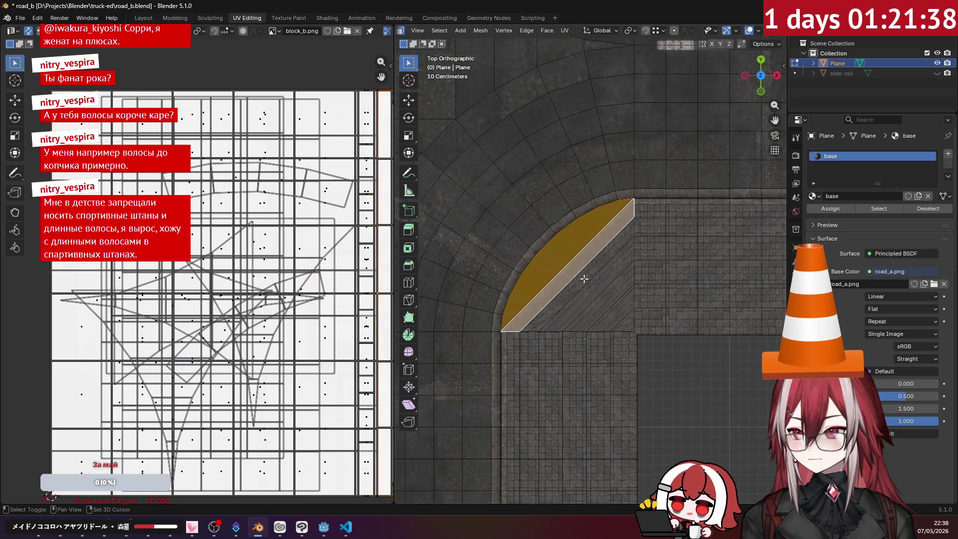
pyautogui.keyDown('shift'); pyautogui.click(596, 292); pyautogui.keyUp('shift')
pyautogui.keyDown('shift'); pyautogui.click(605, 300); pyautogui.keyUp('shift')
pyautogui.keyDown('shift'); pyautogui.click(610, 314); pyautogui.keyUp('shift')
pyautogui.keyDown('shift'); pyautogui.click(627, 327); pyautogui.keyUp('shift')
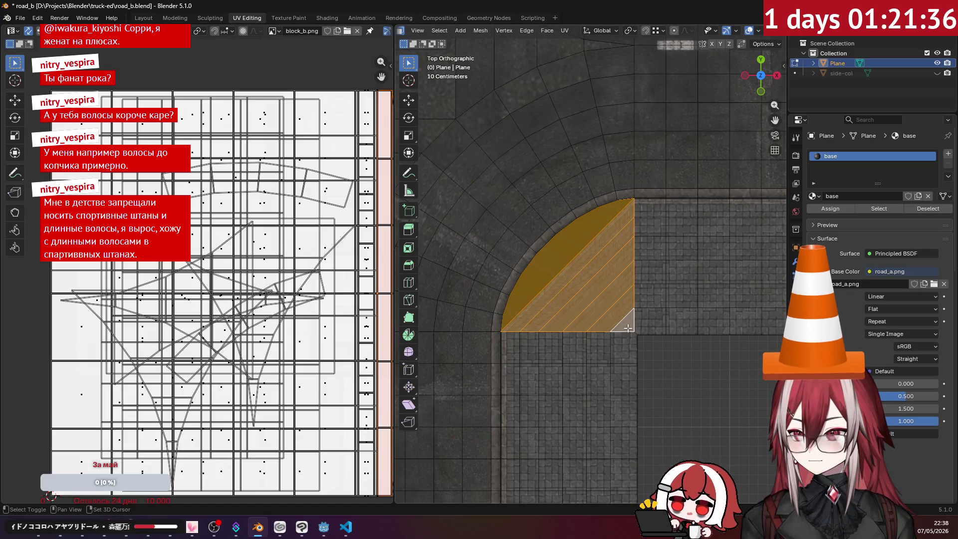
pyautogui.click(561, 30)
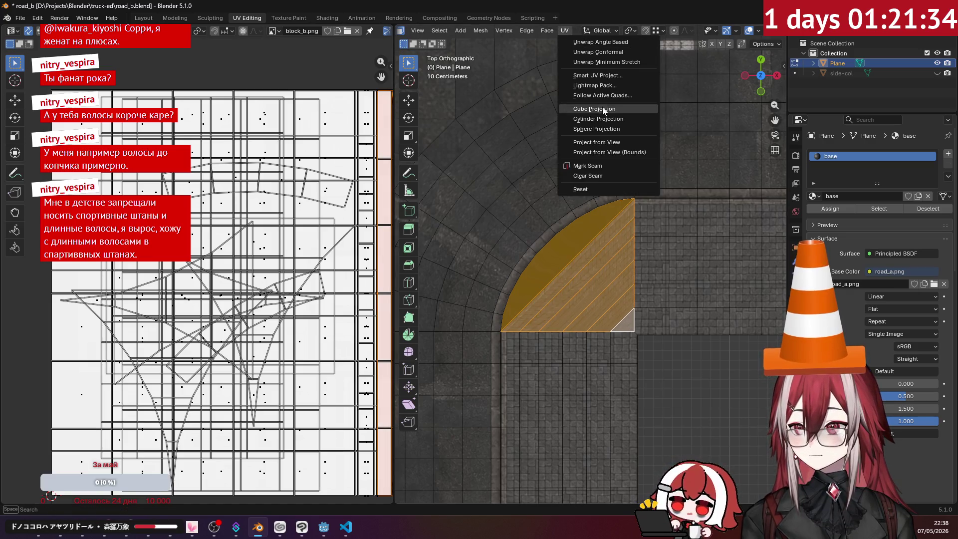
pyautogui.click(601, 142)
# - Move the corner UV island onto the atlas and scale it down
pyautogui.scroll(-3, 242, 225)
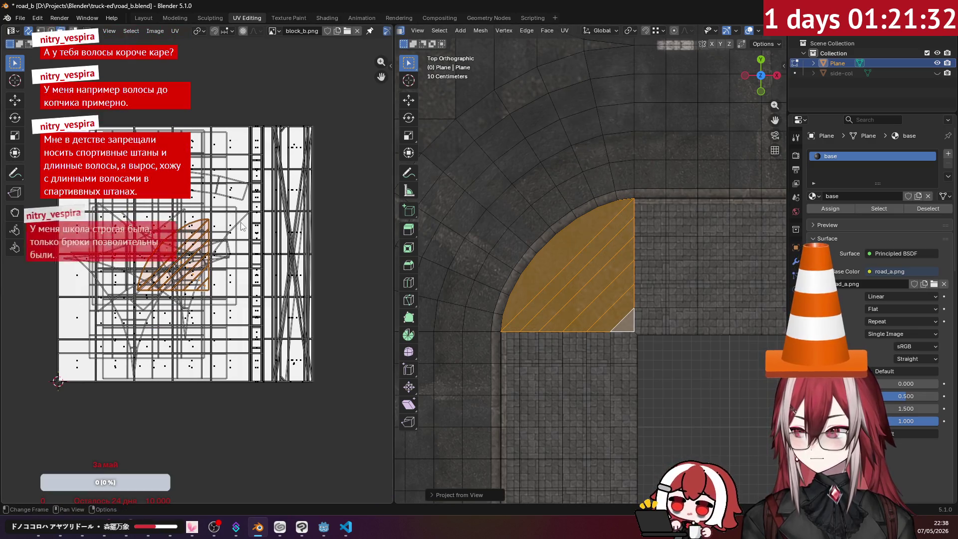
pyautogui.scroll(2, 609, 269)
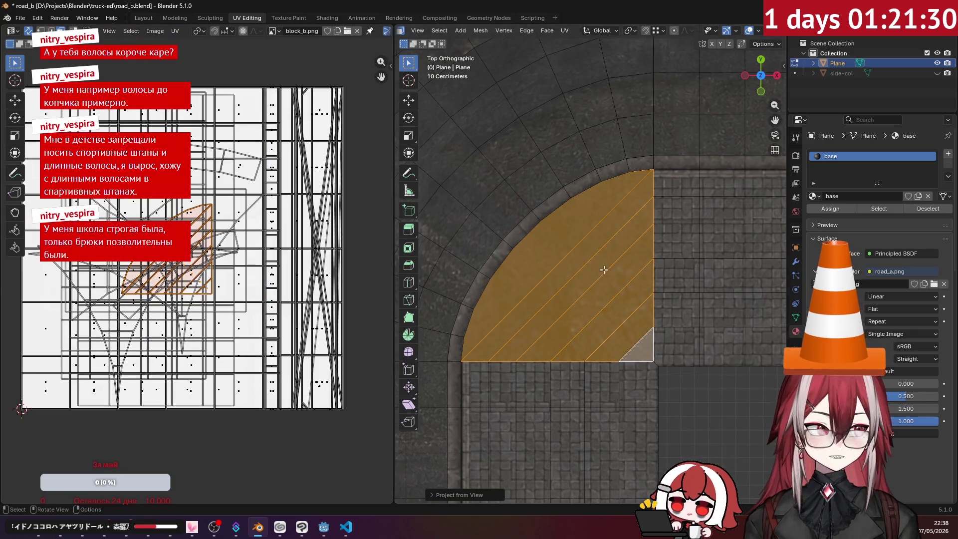
pyautogui.scroll(-2, 746, 35)
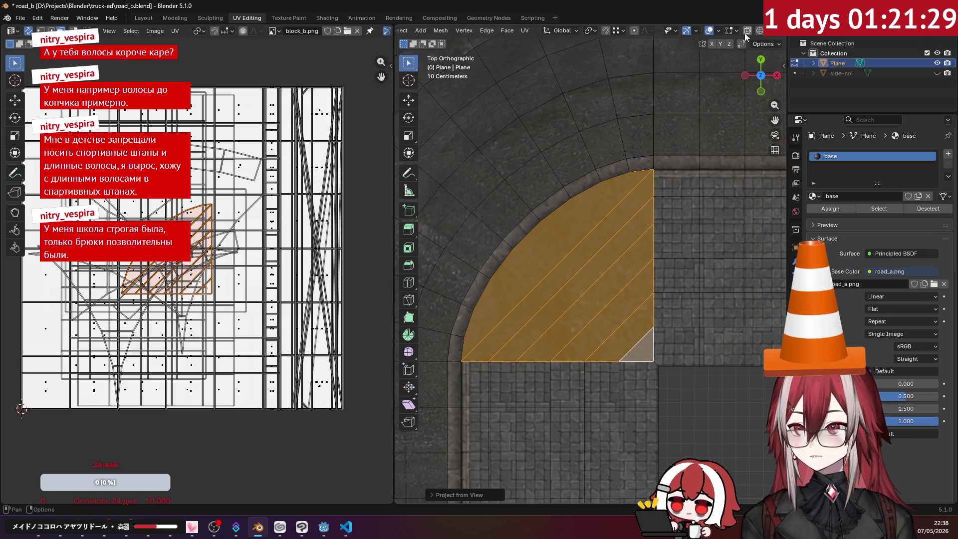
pyautogui.click(708, 31)
pyautogui.moveTo(237, 233); pyautogui.dragTo(154, 193, button='middle')
pyautogui.press('g')
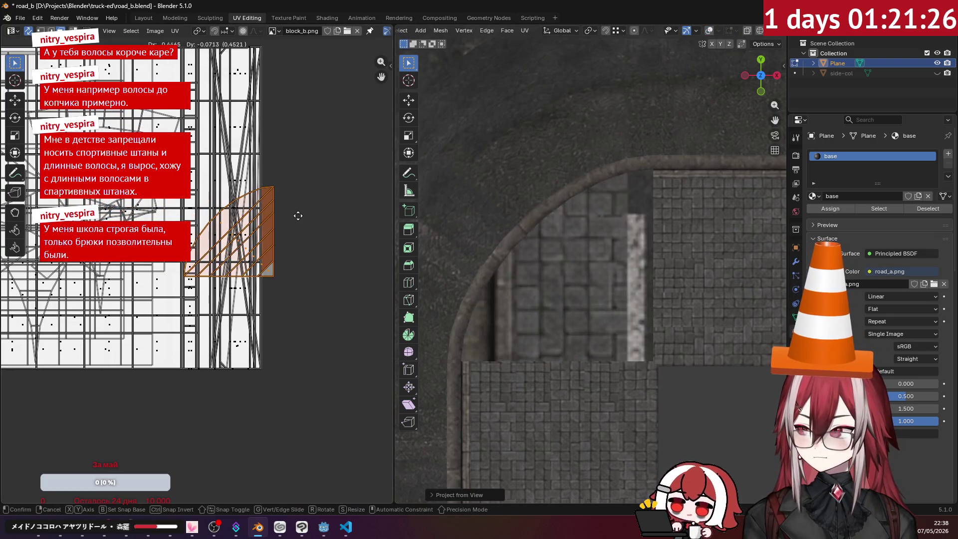
pyautogui.click(293, 215)
pyautogui.press('s')
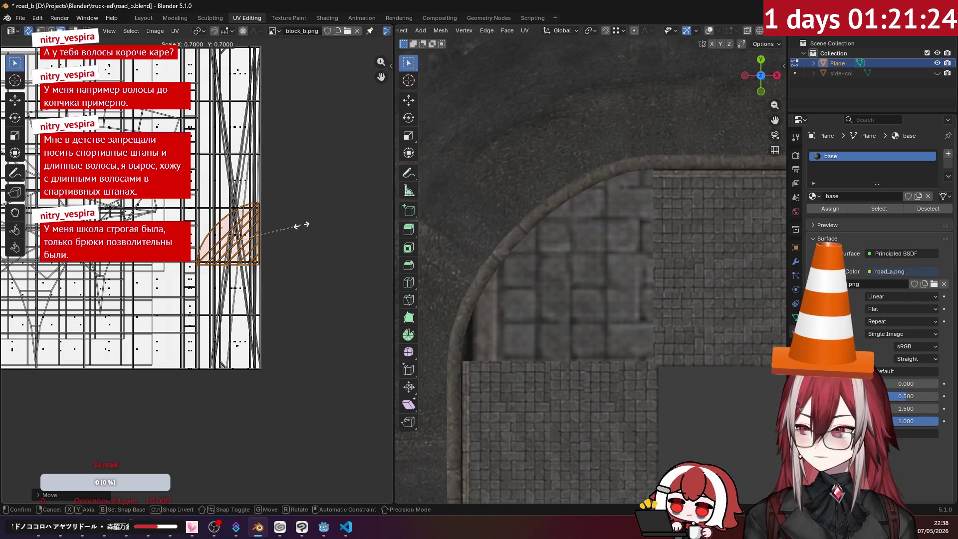
pyautogui.click(358, 235)
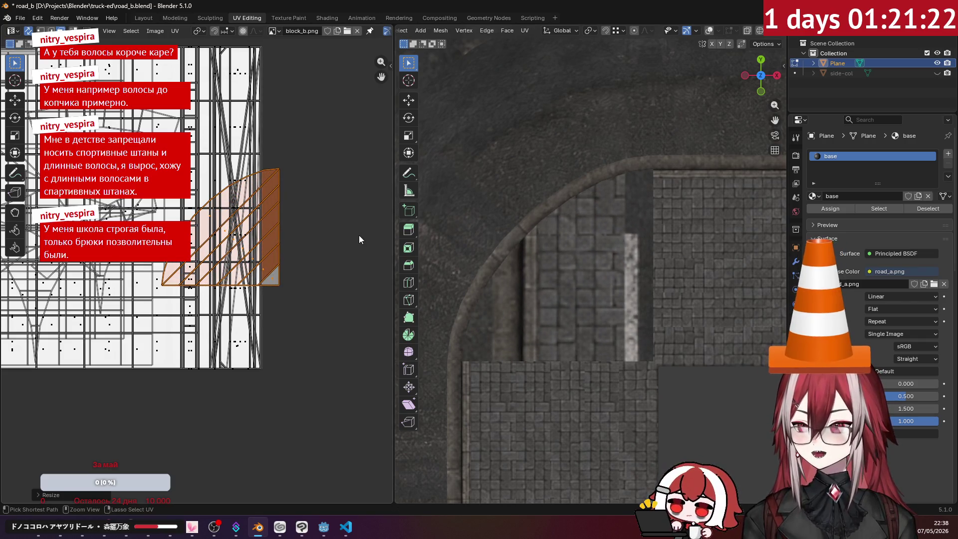
pyautogui.press('s')
pyautogui.click(307, 236)
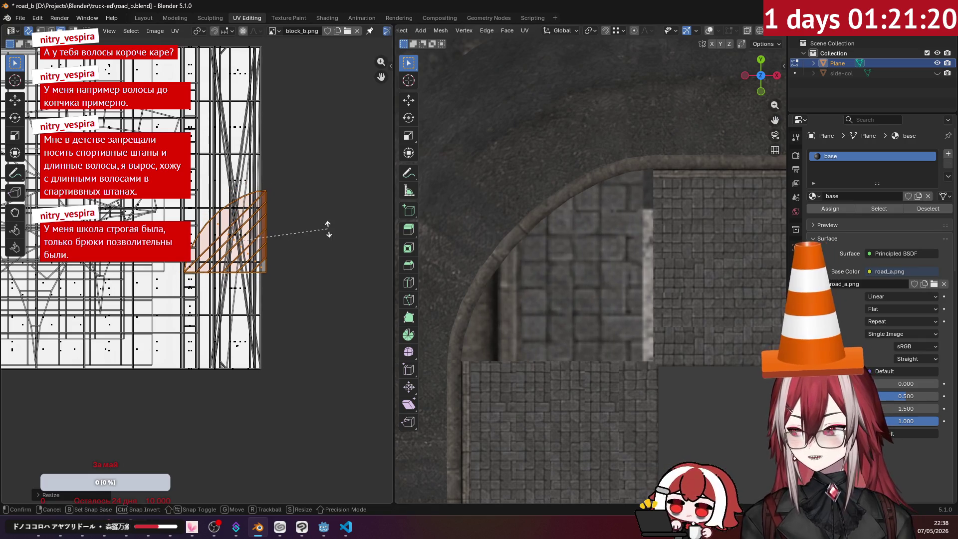
# - Undo a trial rotation, then place the corner island on plain dark asphalt and deselect all
pyautogui.press('r')
pyautogui.click(293, 155)
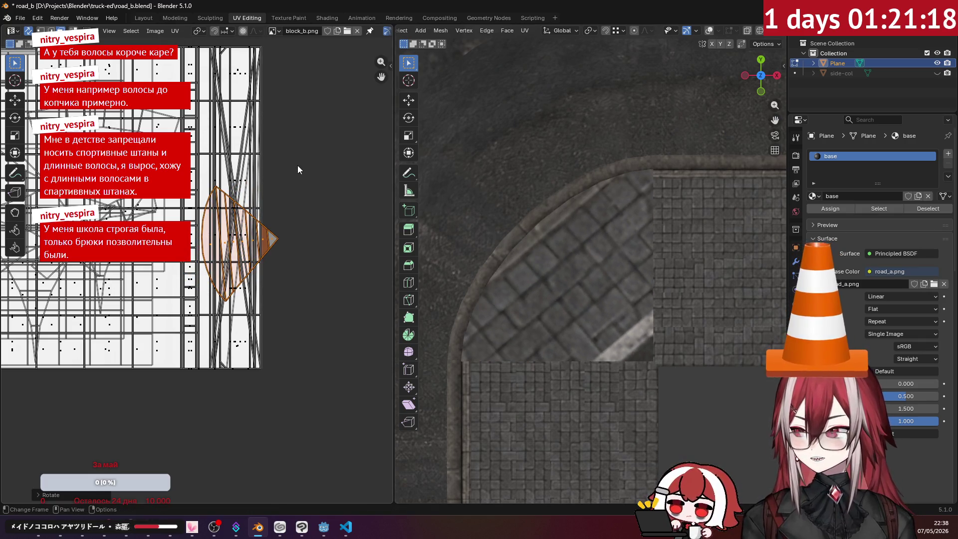
pyautogui.hotkey('ctrl', 'z')
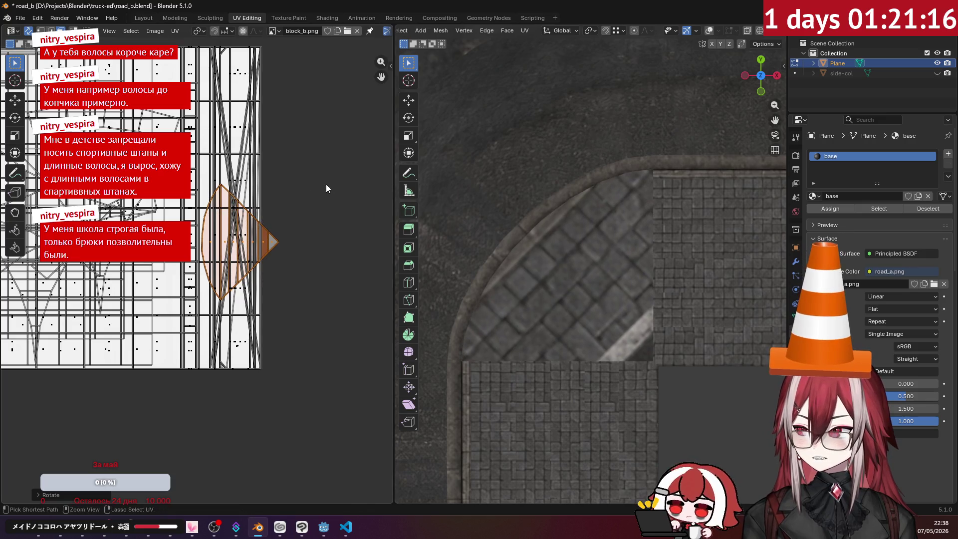
pyautogui.press('g')
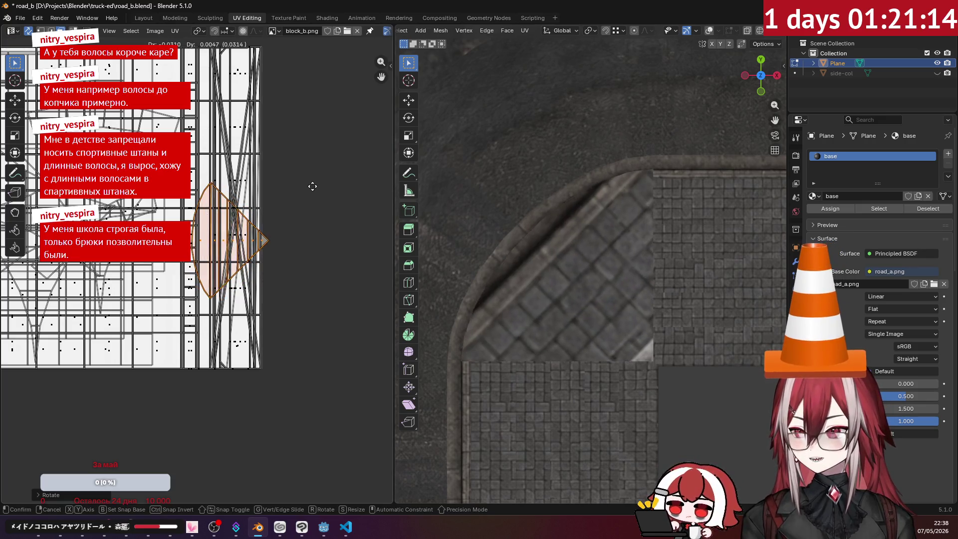
pyautogui.click(324, 189)
pyautogui.press('s')
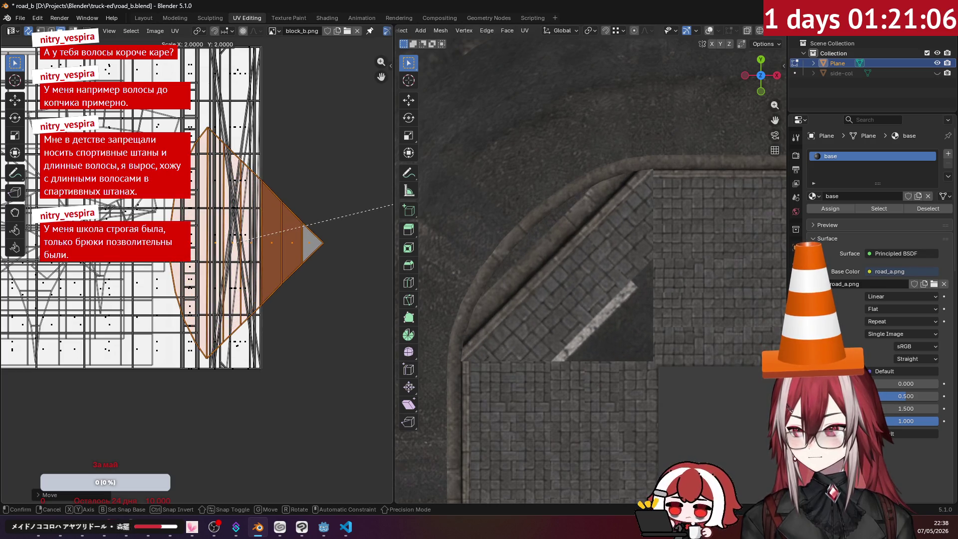
pyautogui.press('Escape')
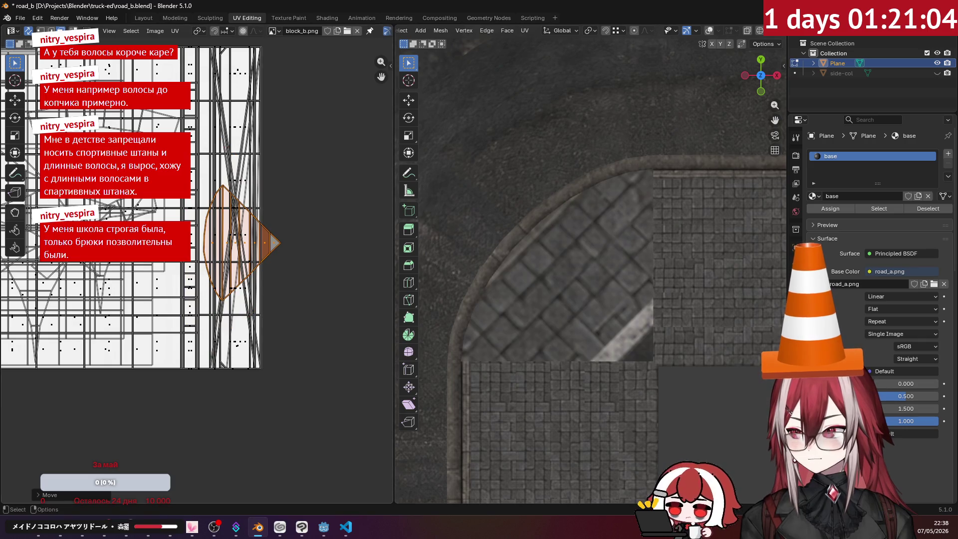
pyautogui.press('g')
pyautogui.click(393, 255)
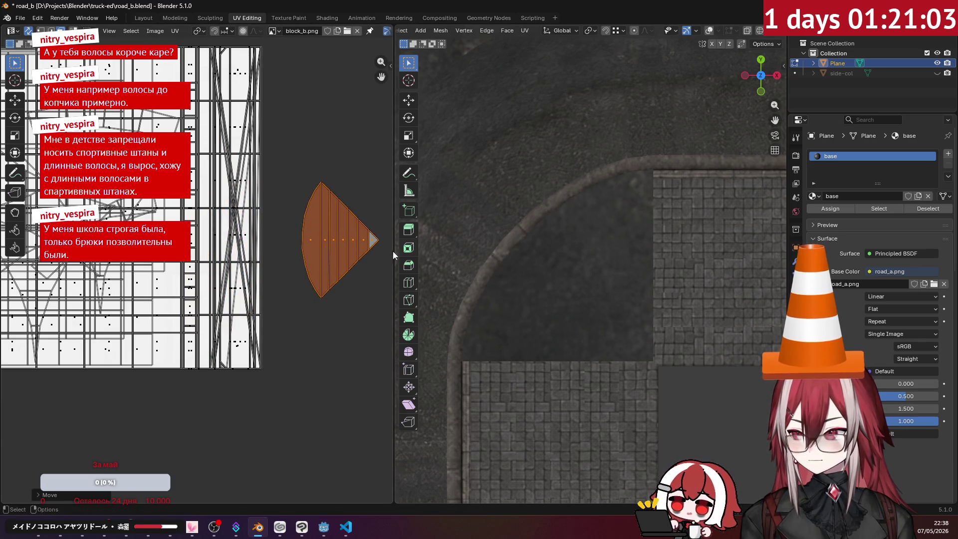
pyautogui.click(708, 31)
pyautogui.hotkey('alt', 'a')
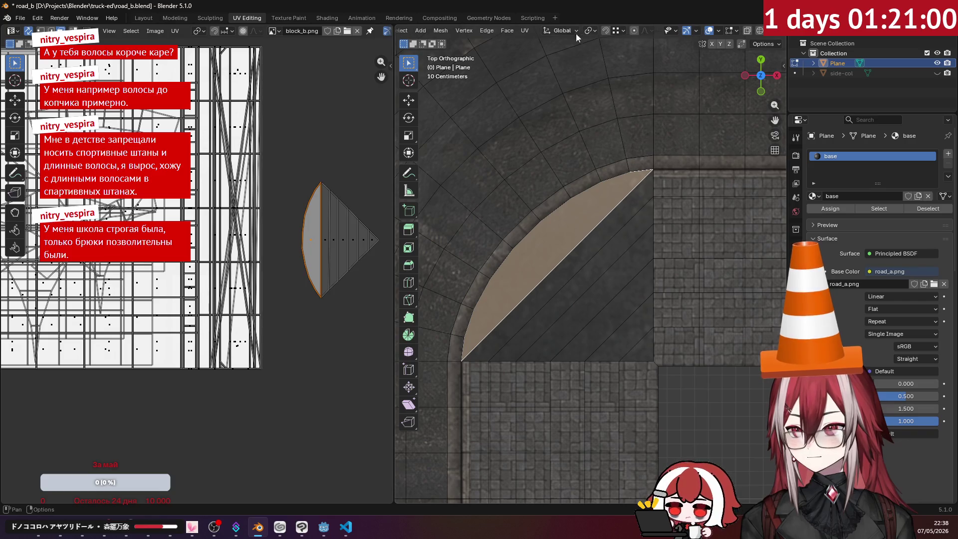
# - Project the curb sliver face from the top view, turn its island upright, and fit it onto the atlas
pyautogui.click(525, 31)
pyautogui.click(564, 144)
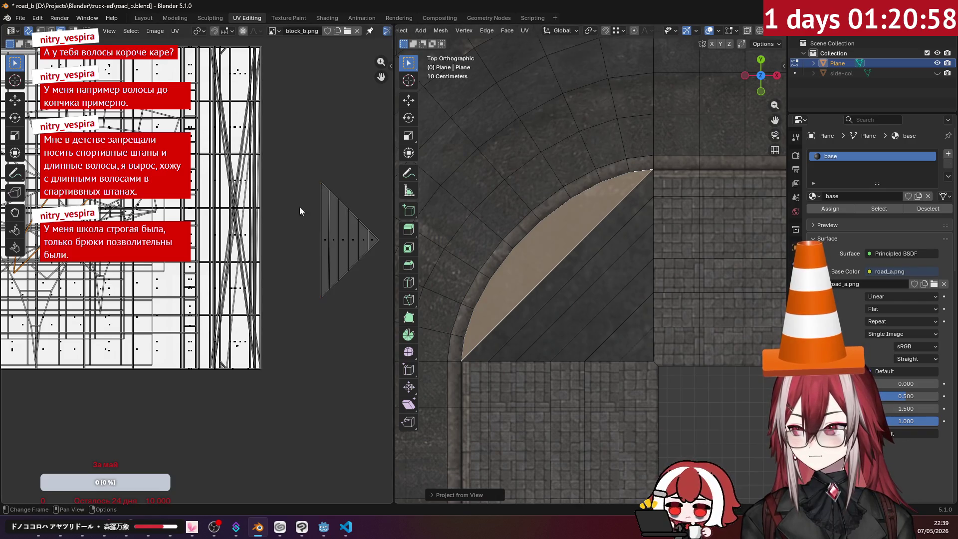
pyautogui.moveTo(142, 201); pyautogui.dragTo(240, 210)
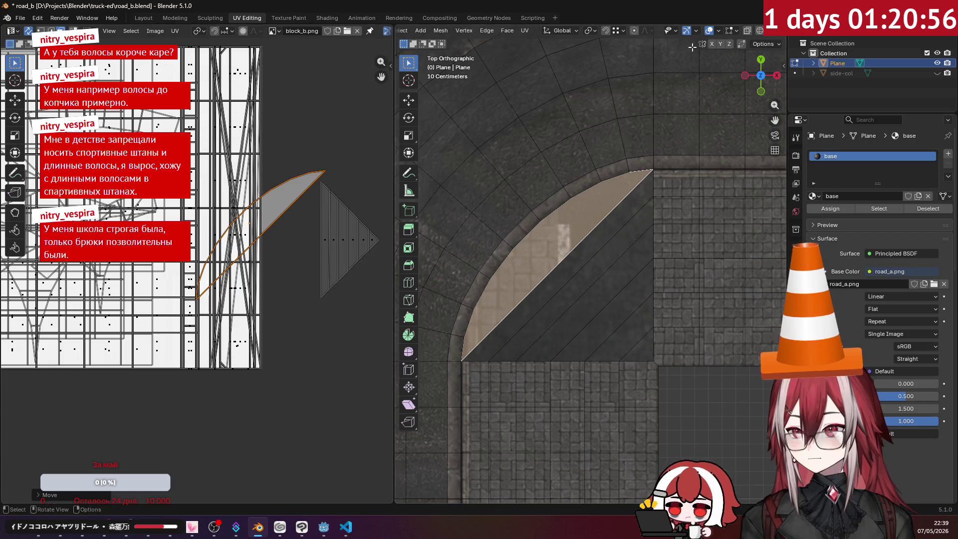
pyautogui.hotkey('shift', 'alt', 'z')
pyautogui.press('r')
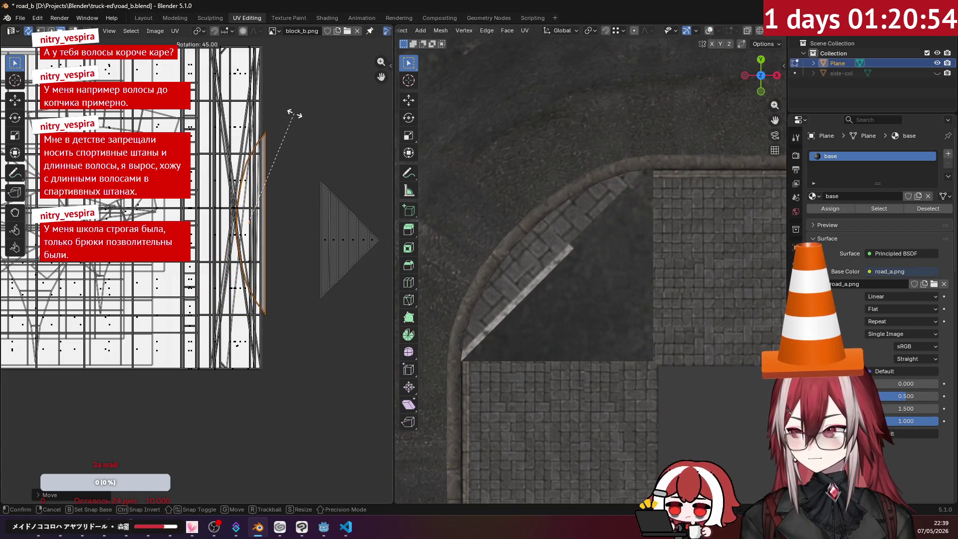
pyautogui.click(294, 114)
pyautogui.press('g')
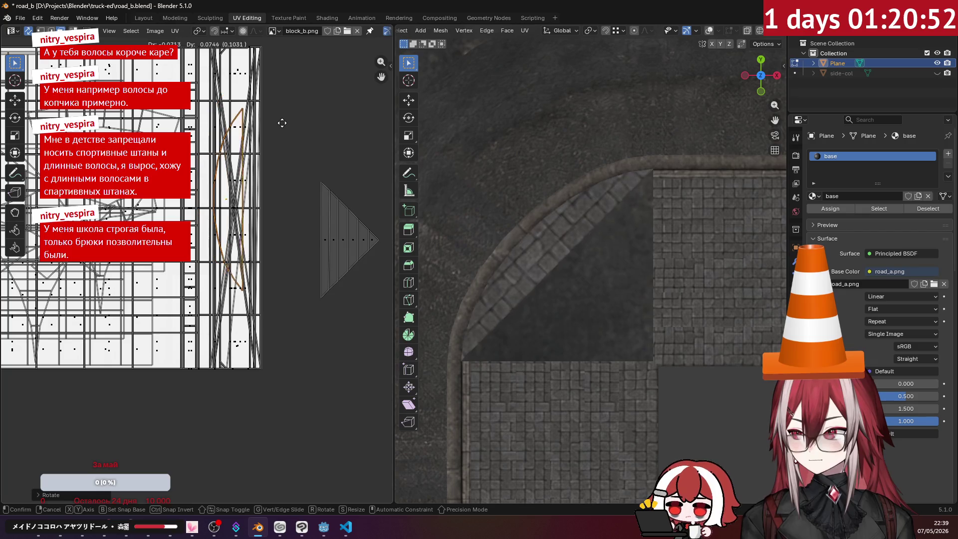
pyautogui.click(281, 142)
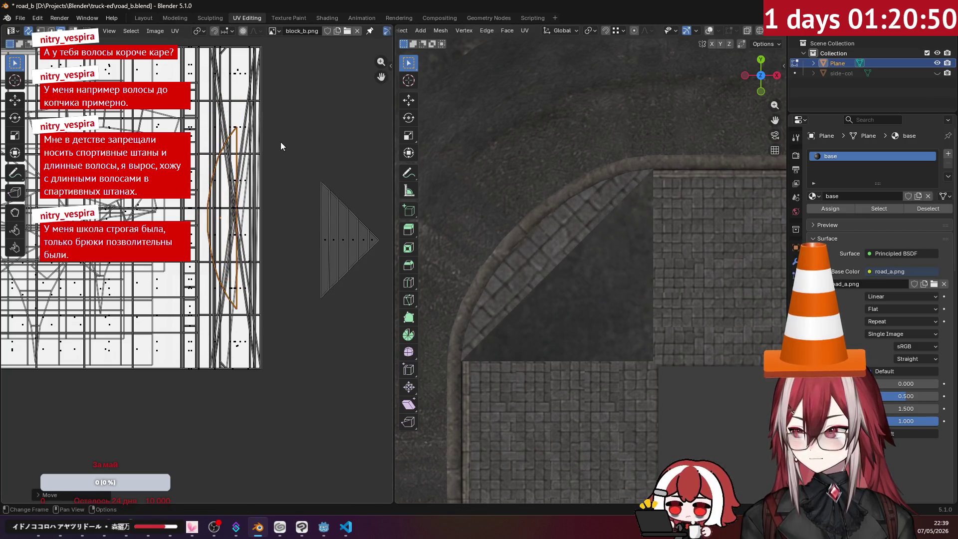
pyautogui.press('s')
pyautogui.click(349, 149)
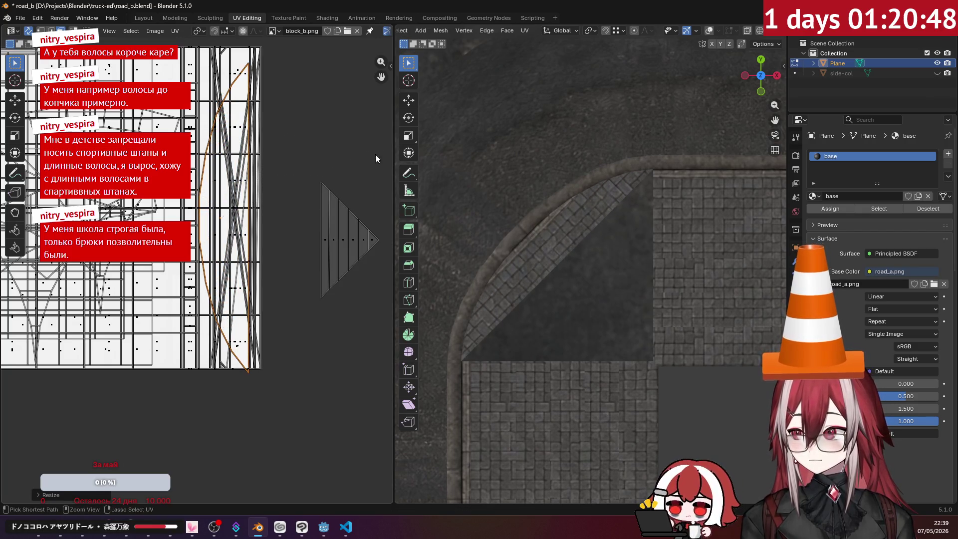
pyautogui.press('g')
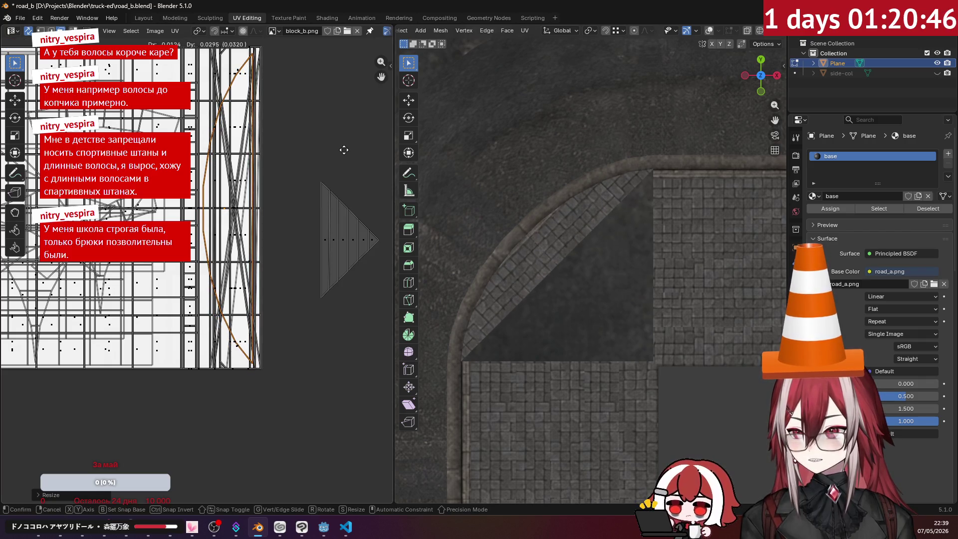
pyautogui.click(350, 149)
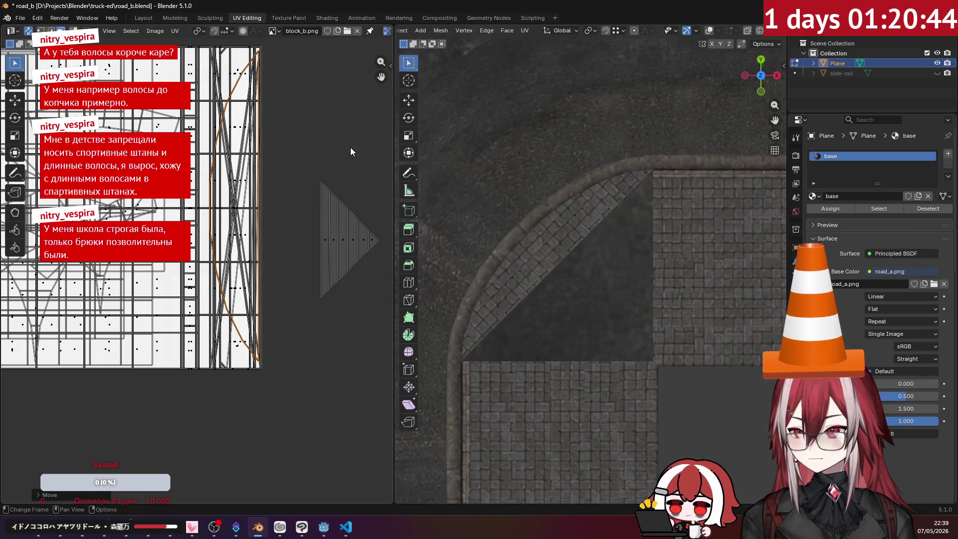
# - Project the next corner strip from view, rotate it 45°, and stretch it vertically onto the paving column
pyautogui.click(325, 215)
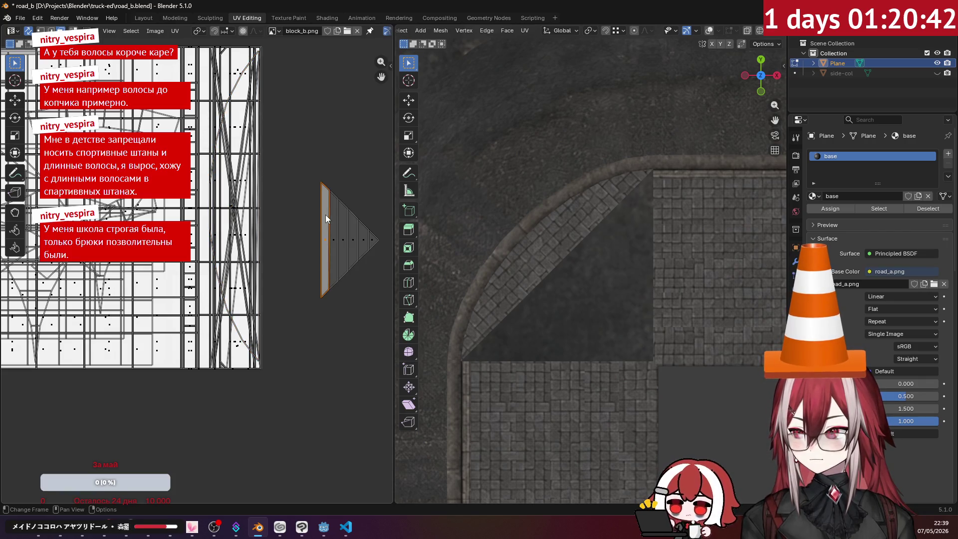
pyautogui.press('u')
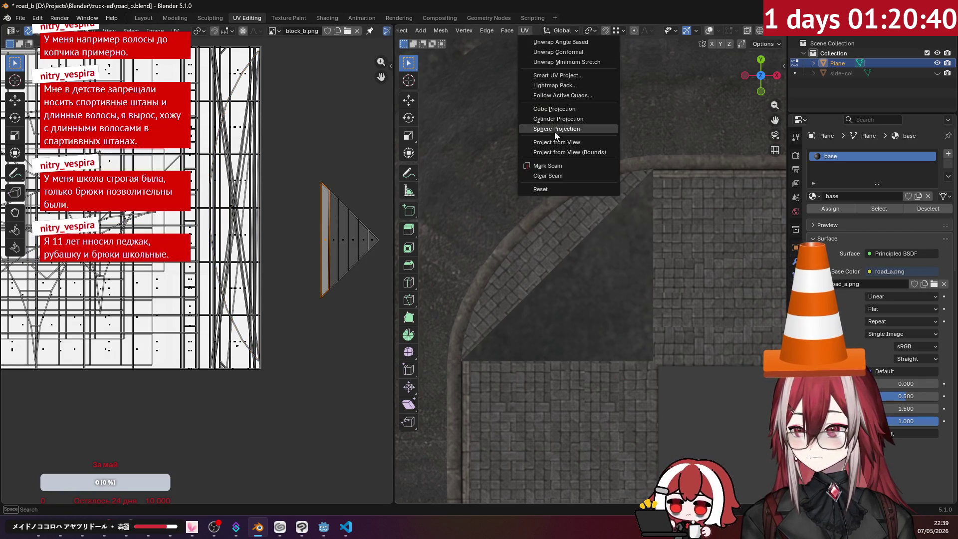
pyautogui.click(543, 141)
pyautogui.press('r')
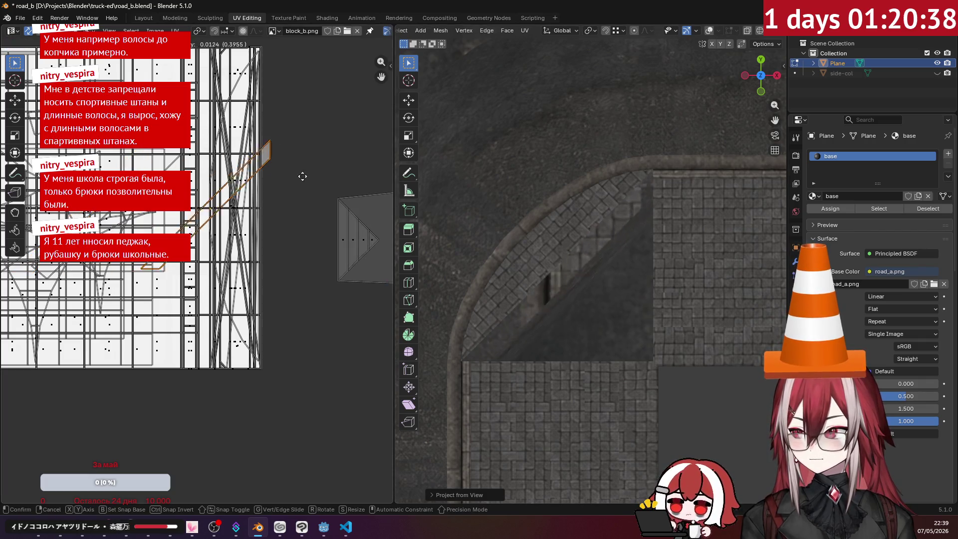
pyautogui.click(325, 131)
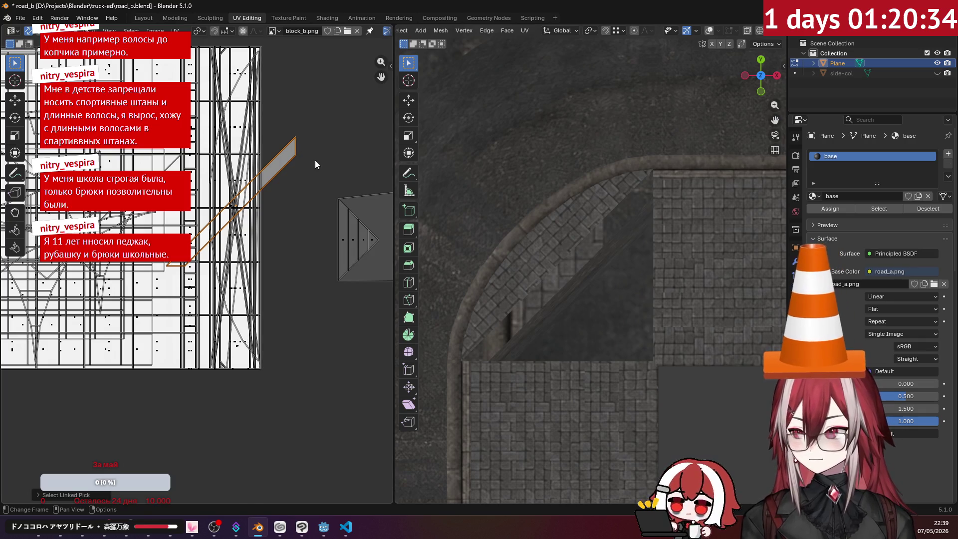
pyautogui.press('r')
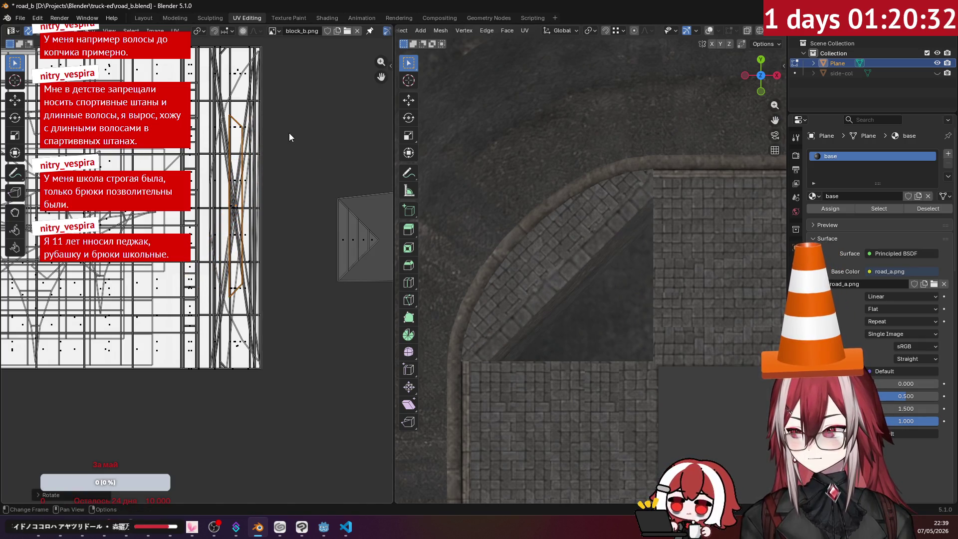
pyautogui.click(289, 133)
pyautogui.press('s')
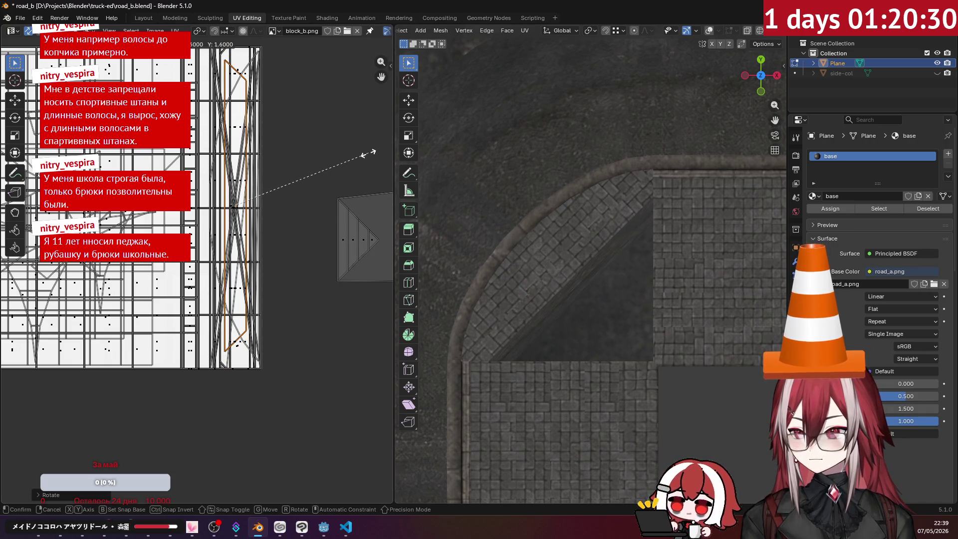
pyautogui.click(368, 154)
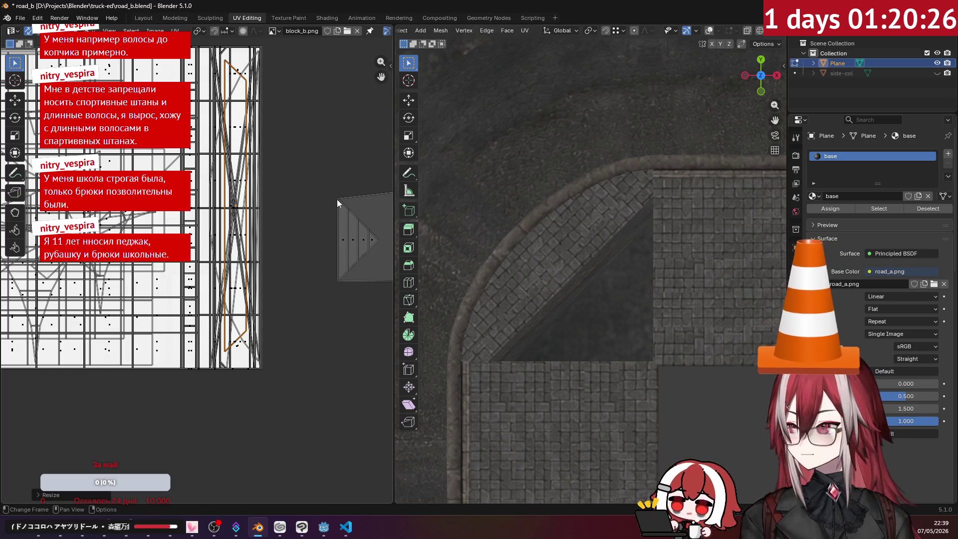
pyautogui.scroll(-3, 346, 200)
pyautogui.scroll(2, 325, 200)
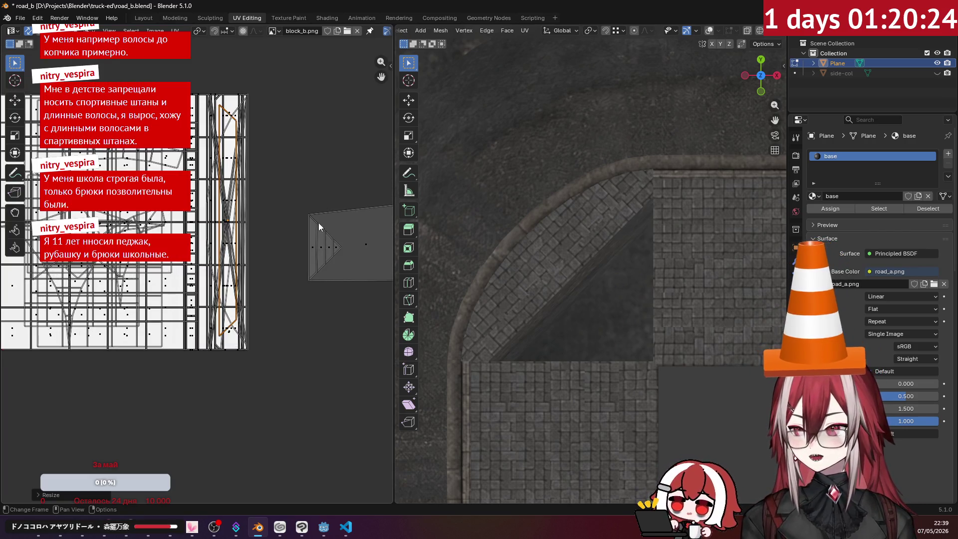
# - Project the next corner strip from view, then rotate it upright, place it and stretch it onto a paving column
pyautogui.click(362, 248)
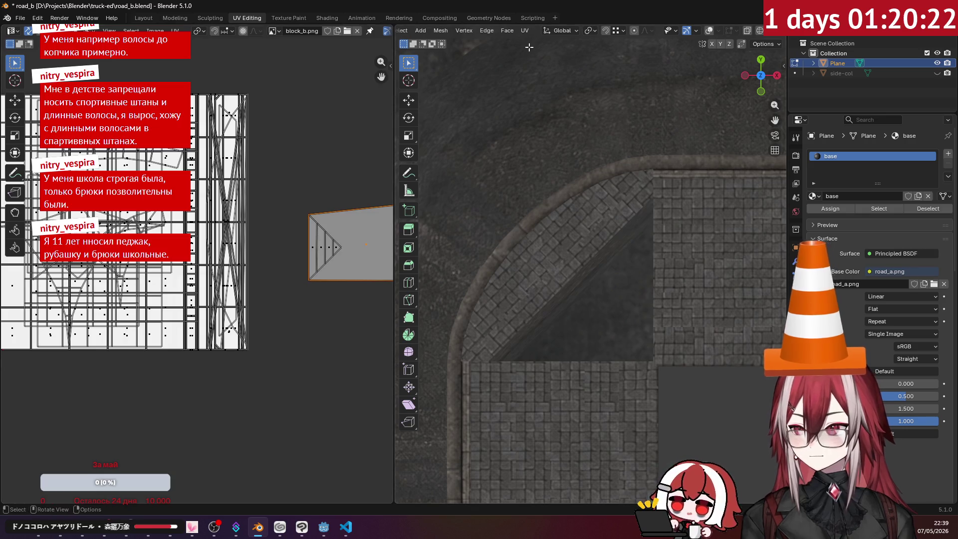
pyautogui.click(525, 31)
pyautogui.click(560, 144)
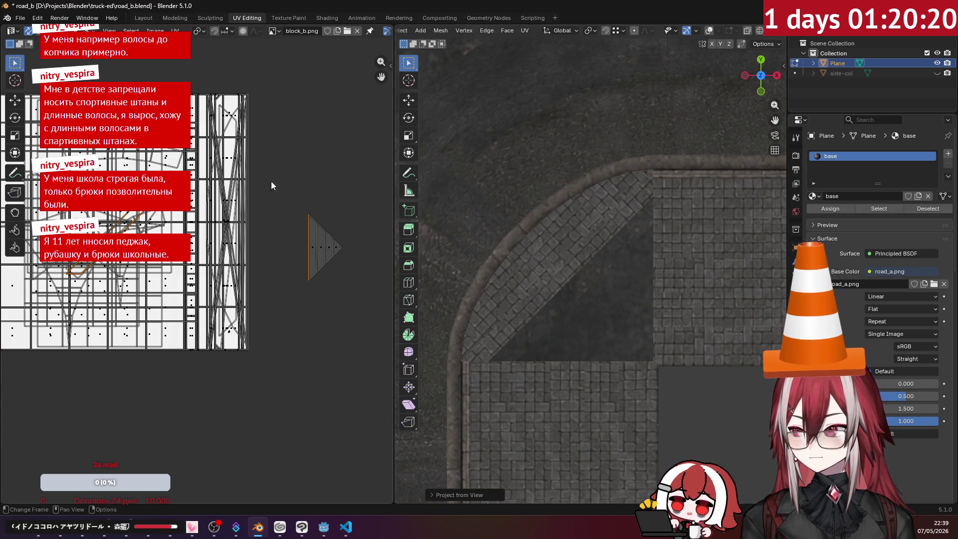
pyautogui.press('g')
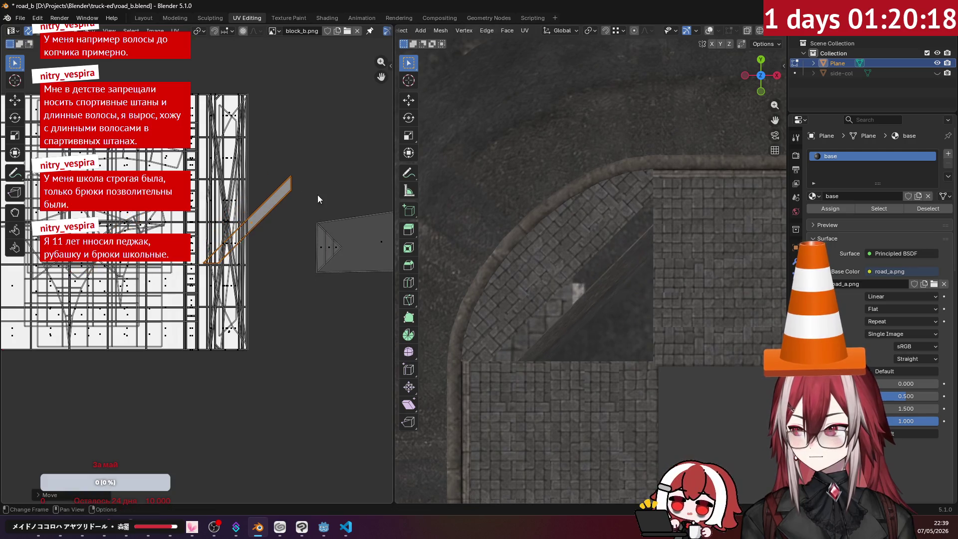
pyautogui.press('r')
pyautogui.click(310, 169)
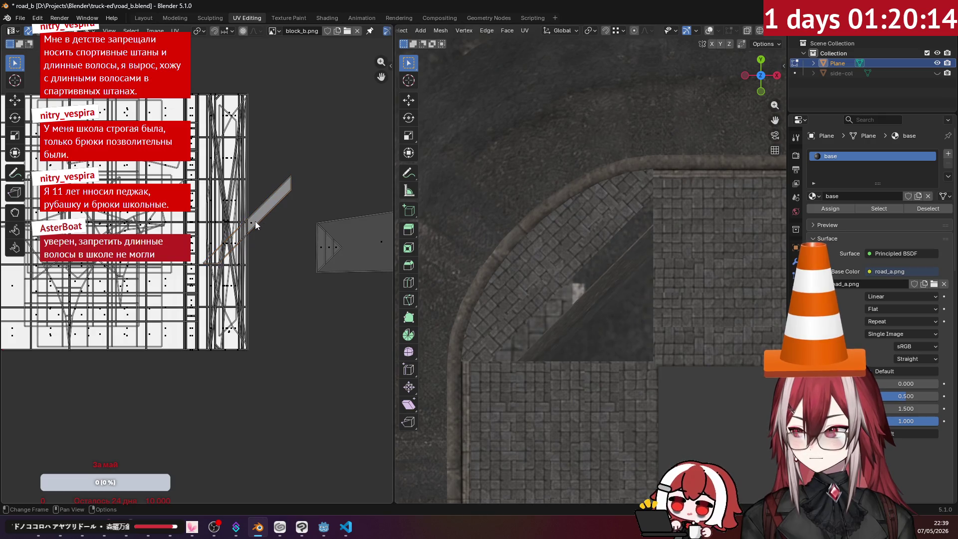
pyautogui.press('r')
pyautogui.click(286, 128)
pyautogui.press('g')
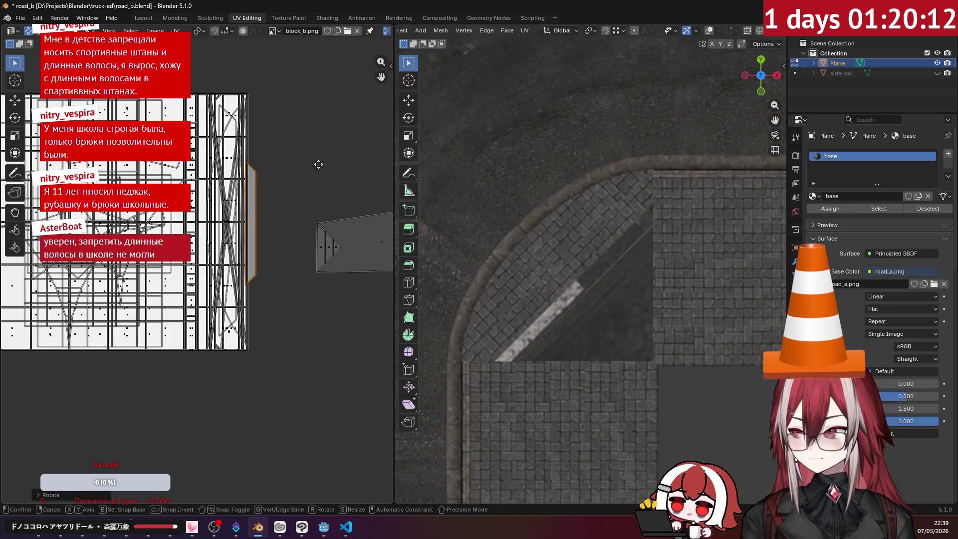
pyautogui.click(294, 163)
pyautogui.press('s')
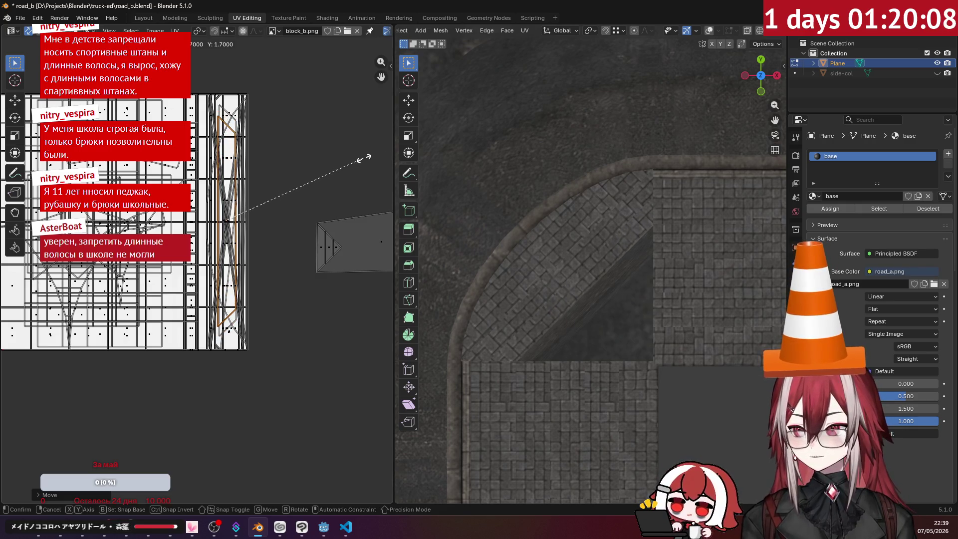
pyautogui.click(364, 157)
# - Project a second corner strip from view and rotate, scale and position it on the paving column
pyautogui.click(372, 237)
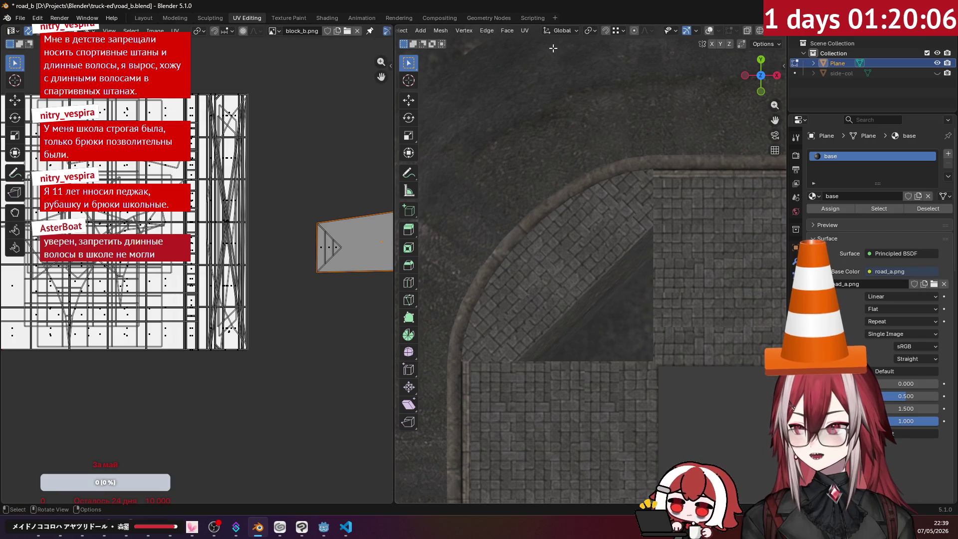
pyautogui.press('u')
pyautogui.click(554, 145)
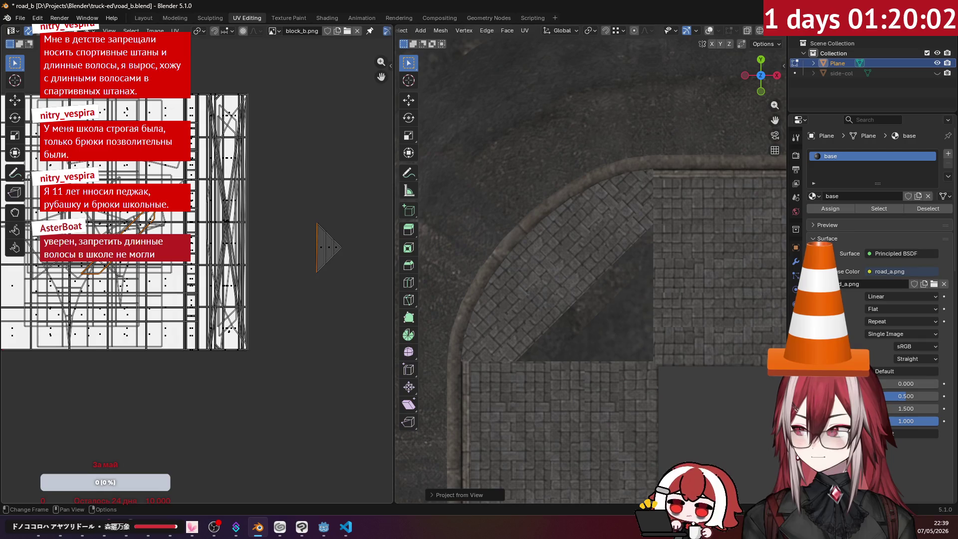
pyautogui.press('g')
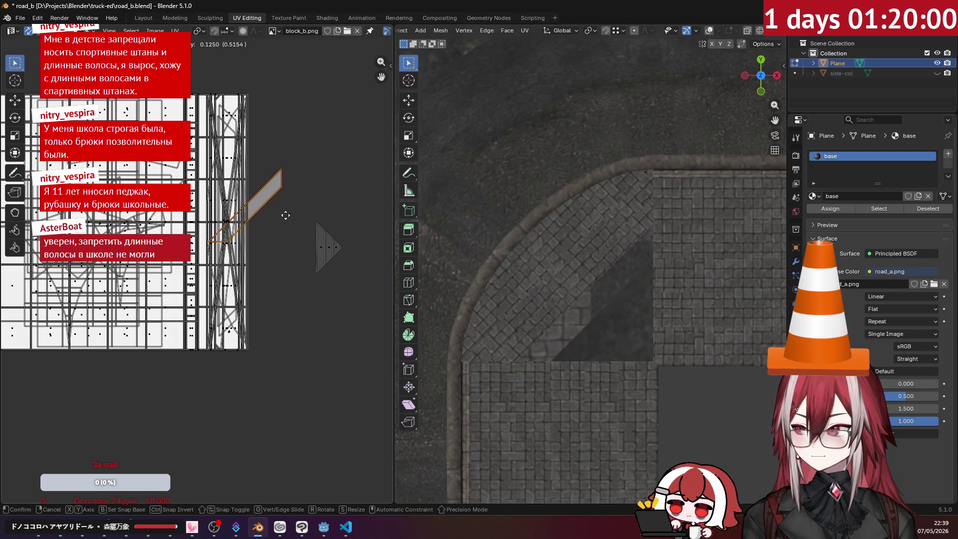
pyautogui.press('r')
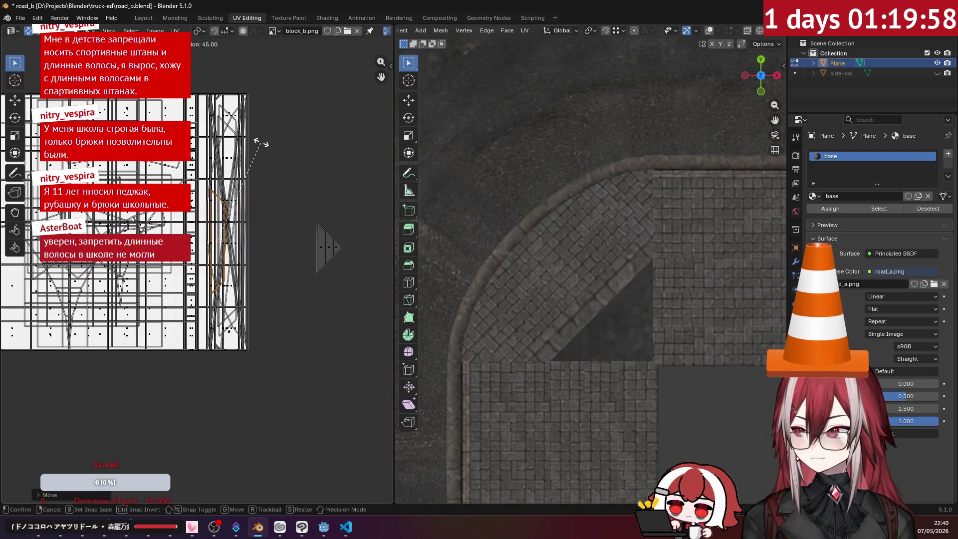
pyautogui.click(272, 195)
pyautogui.press('s')
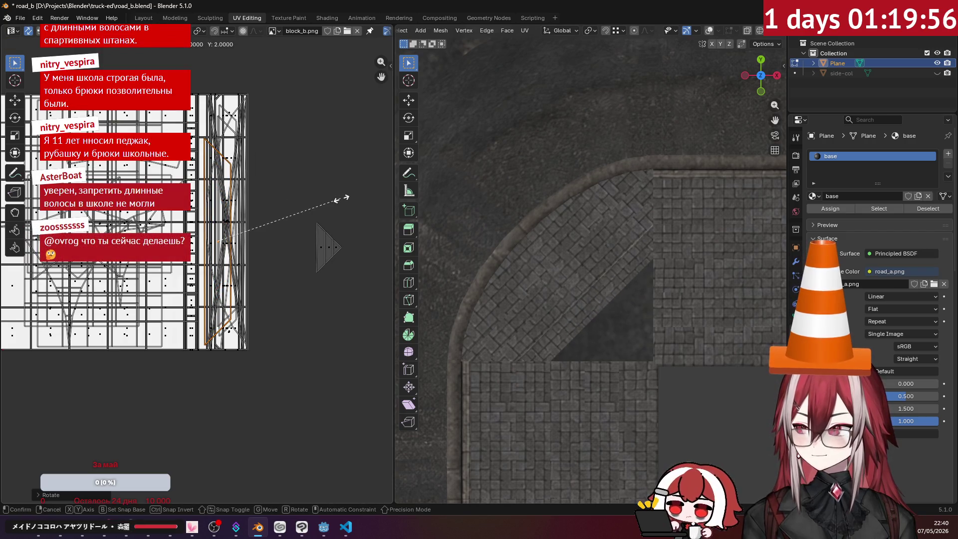
pyautogui.click(335, 178)
pyautogui.press('s')
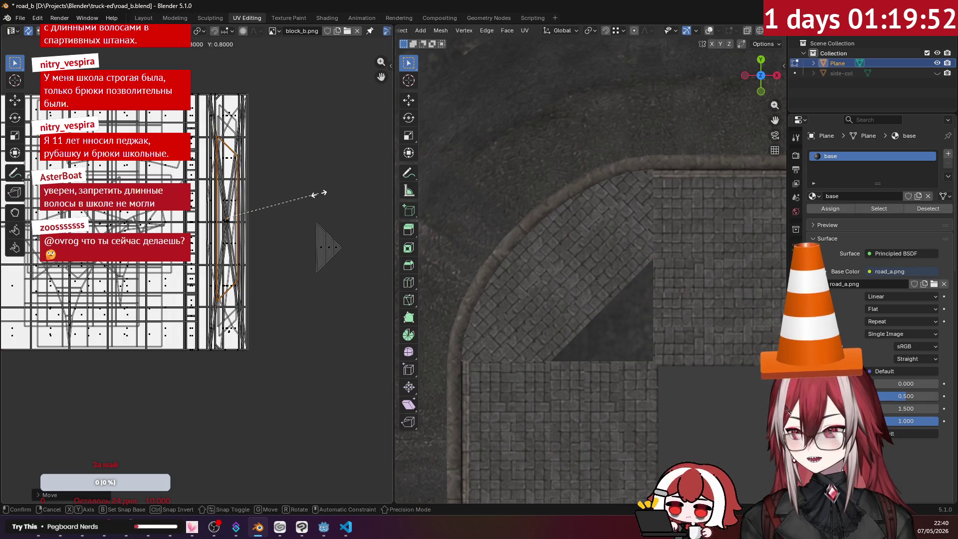
pyautogui.click(314, 194)
pyautogui.press('g')
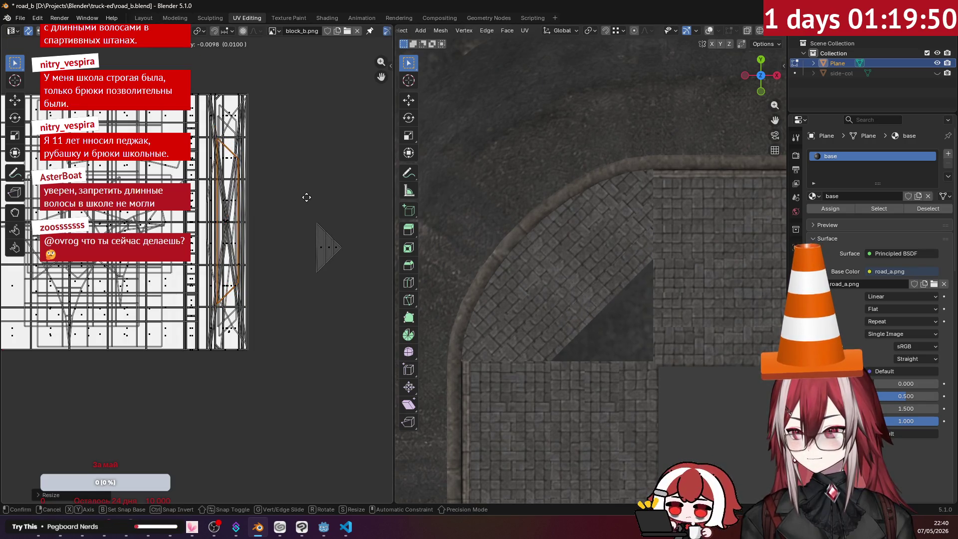
pyautogui.click(306, 197)
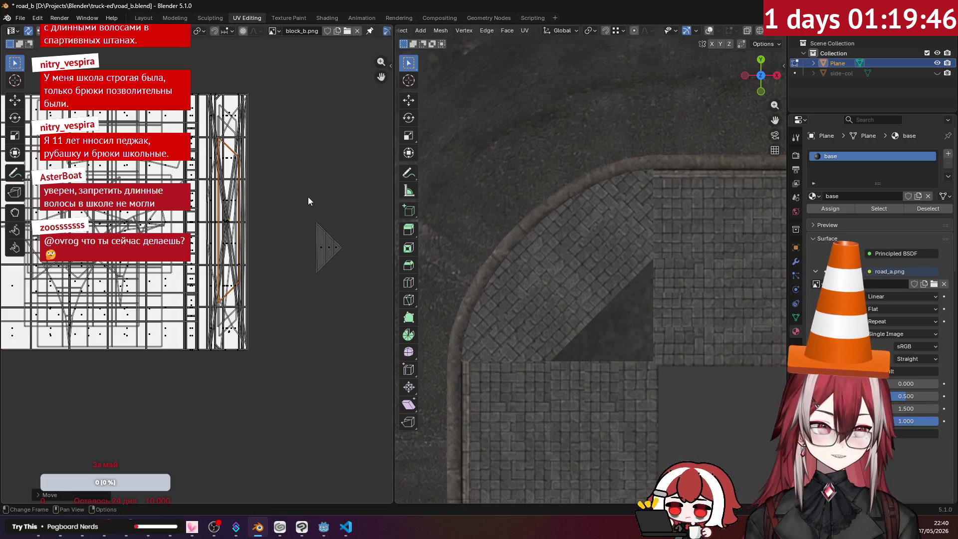
pyautogui.click(321, 245)
pyautogui.click(525, 31)
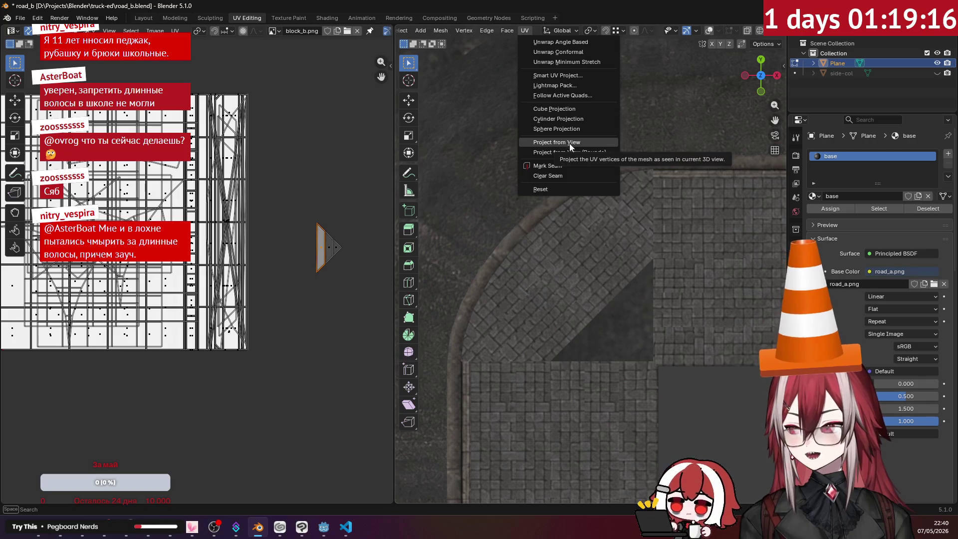
# - Project the triangle strip from view, rotate it 45 degrees and squeeze it into a thin vertical curb strip
pyautogui.click(567, 143)
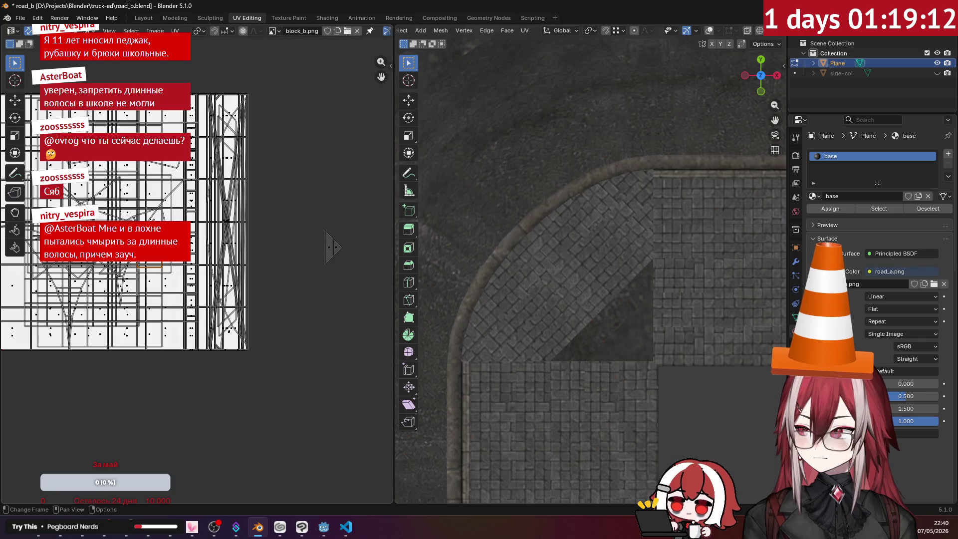
pyautogui.press('r')
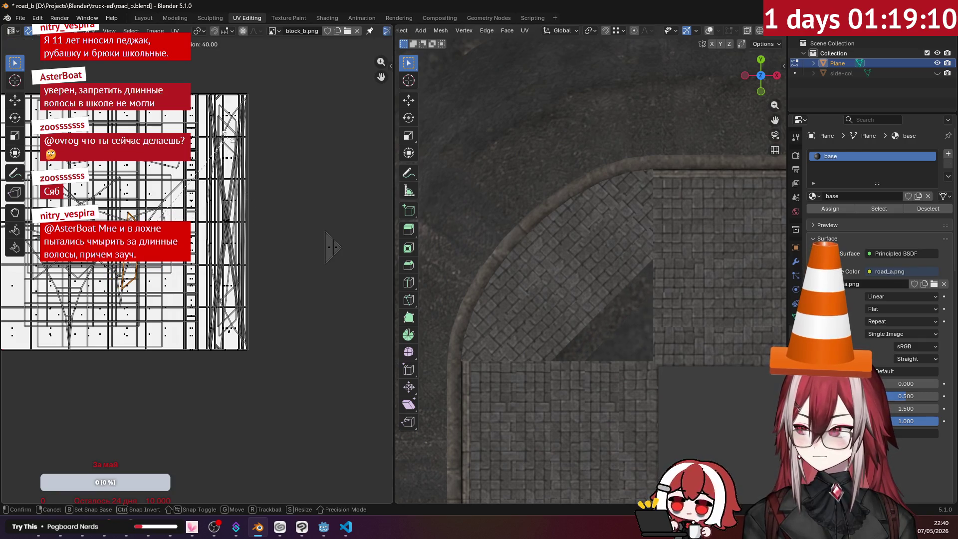
pyautogui.press('Return')
pyautogui.press('s')
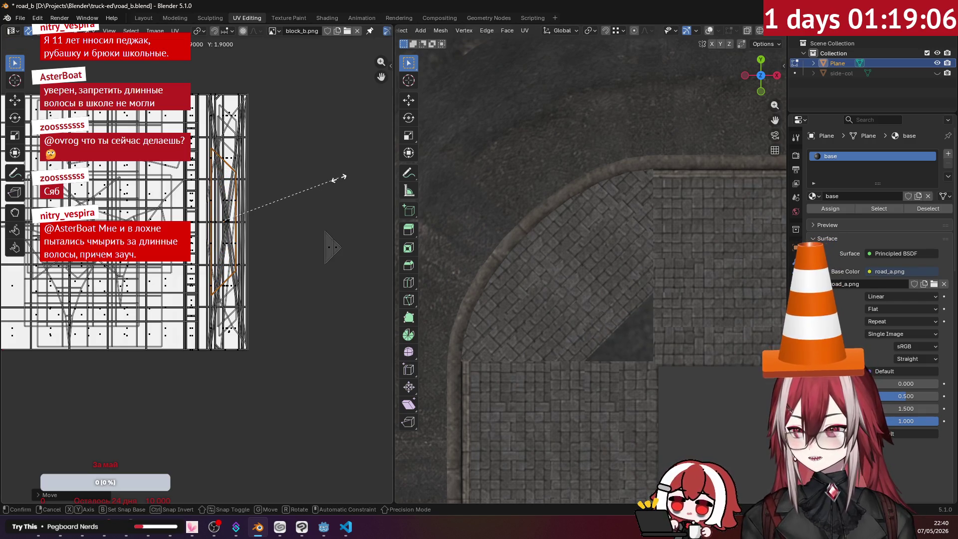
pyautogui.press('Return')
pyautogui.press('g')
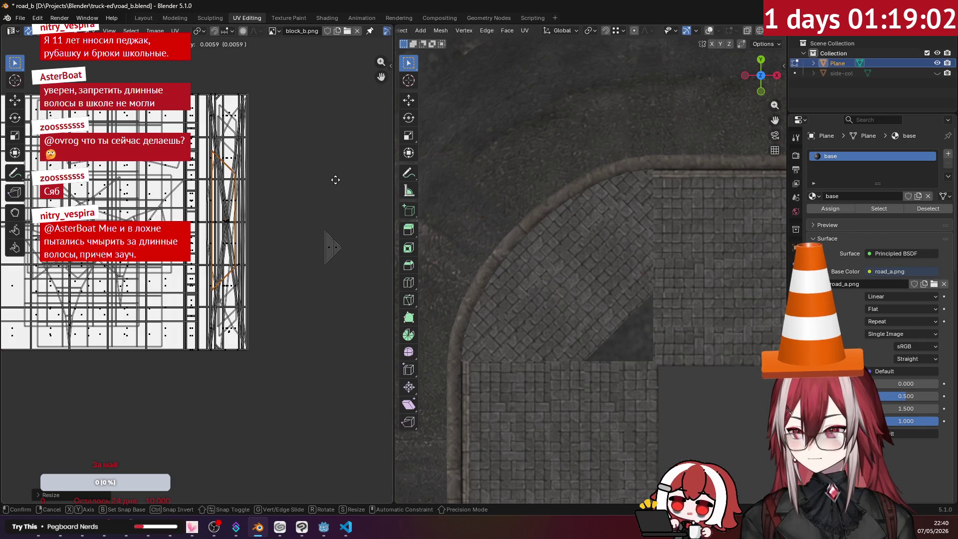
pyautogui.press('Return')
# - Project the triangle corner face from view, rotate it, move it onto the atlas and double its size
pyautogui.click(328, 244)
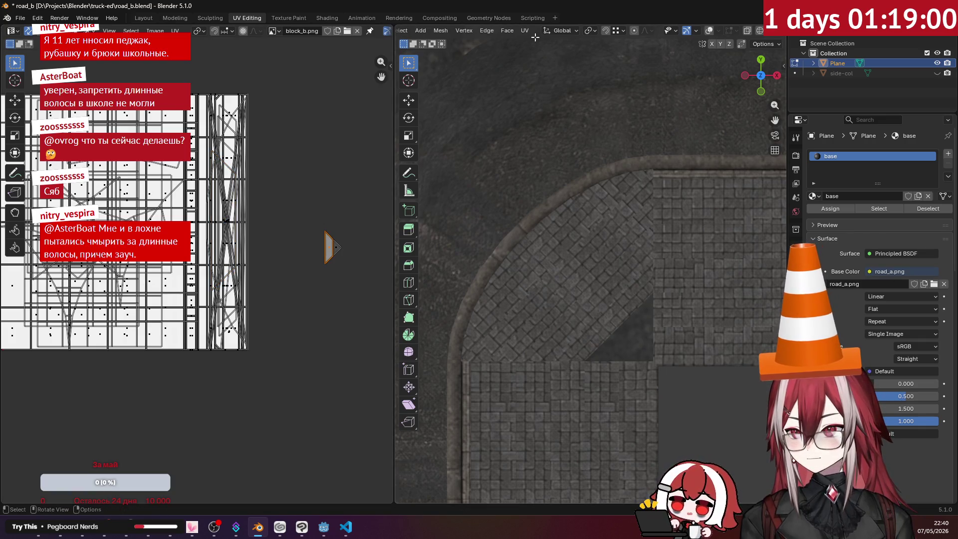
pyautogui.press('u')
pyautogui.click(559, 143)
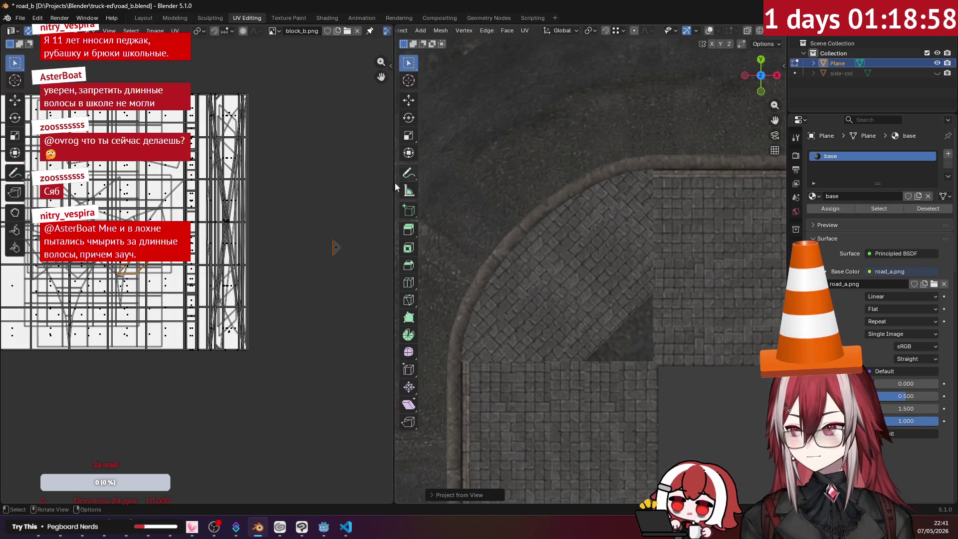
pyautogui.press('r')
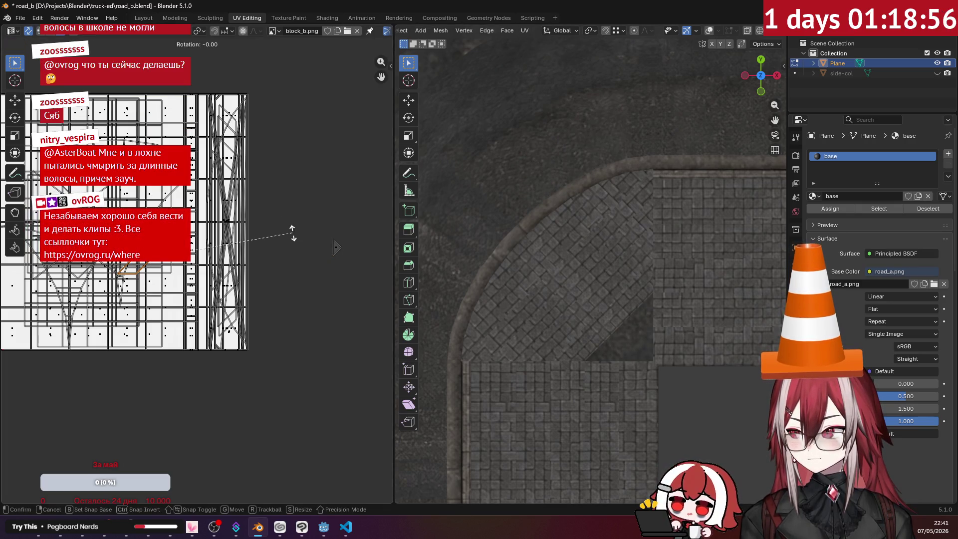
pyautogui.click(244, 125)
pyautogui.press('g')
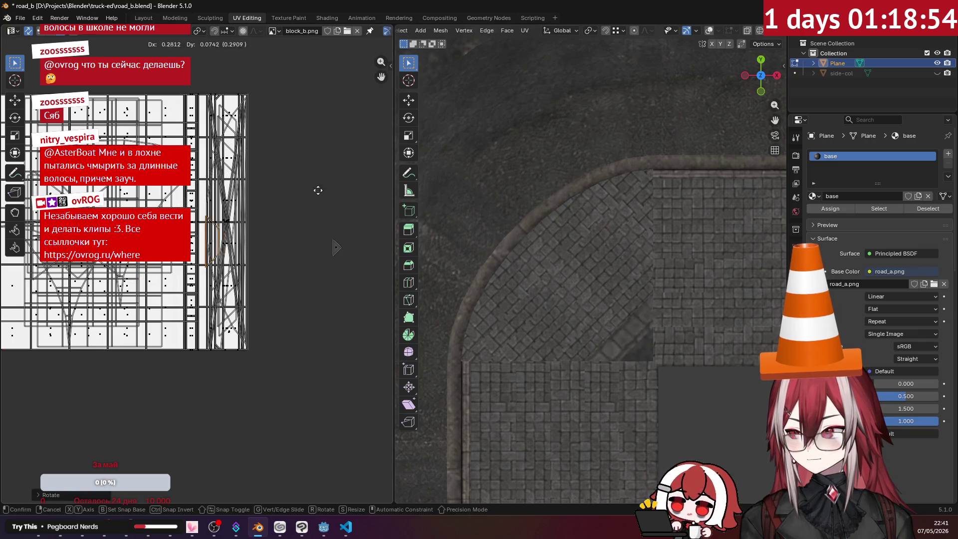
pyautogui.click(323, 186)
pyautogui.press('s')
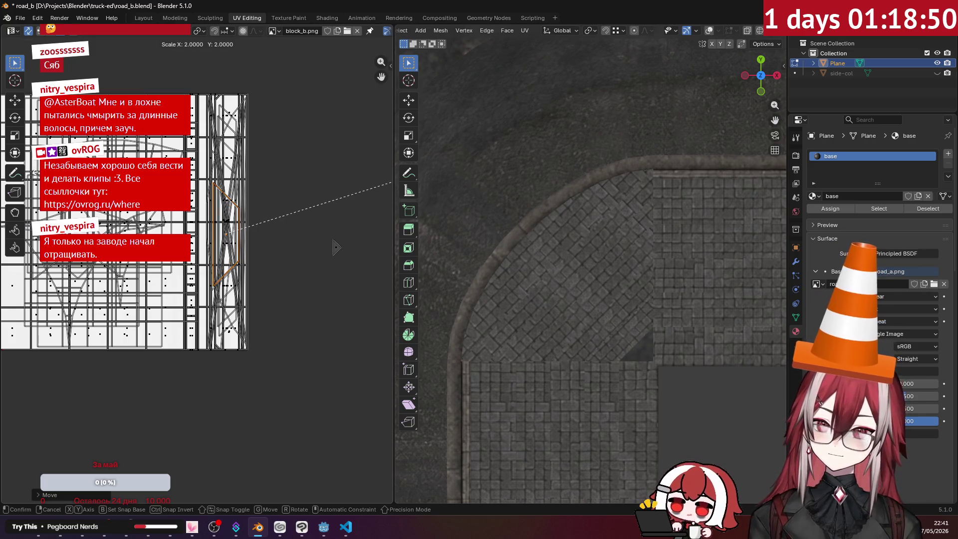
pyautogui.click(335, 247)
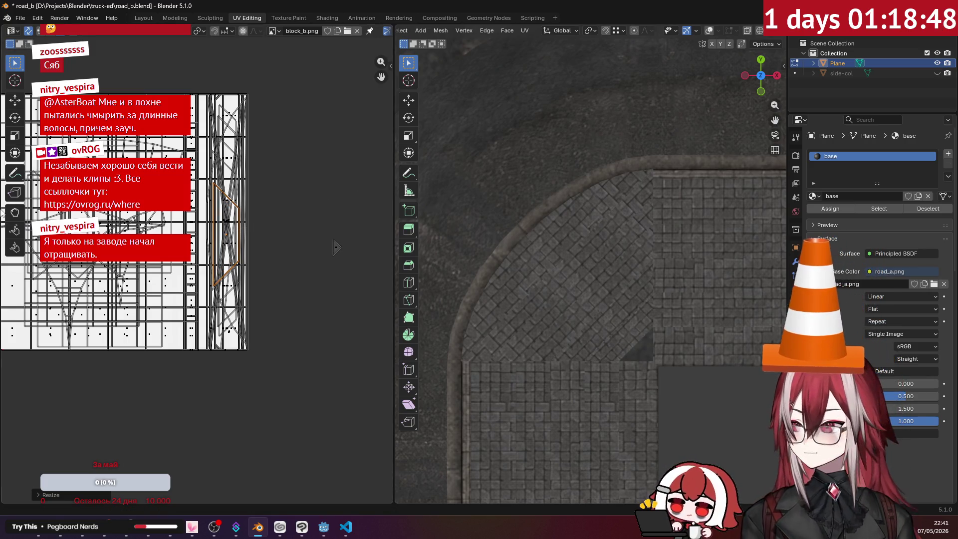
# - Enlarge and nudge the triangle island into place, then preview the textured road in Object Mode
pyautogui.press('g')
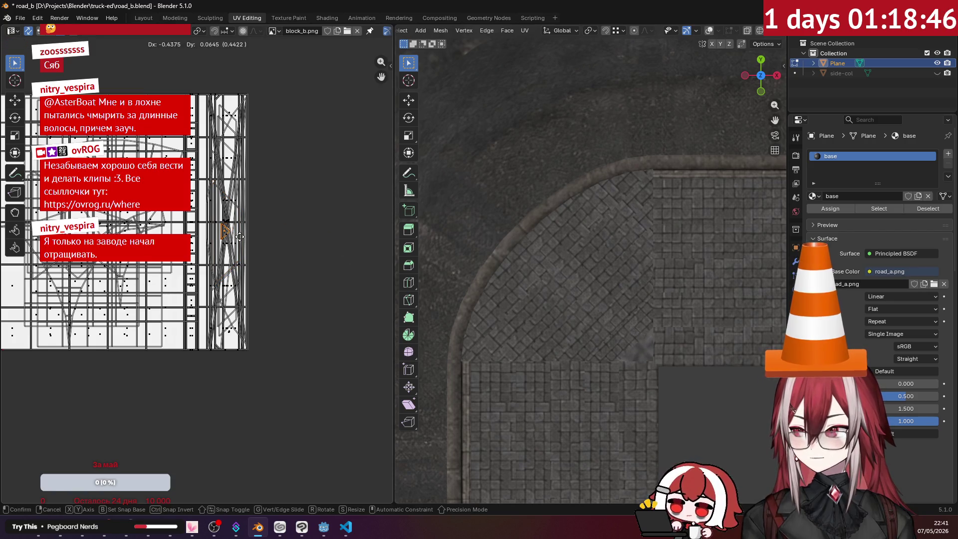
pyautogui.click(348, 251)
pyautogui.press('s')
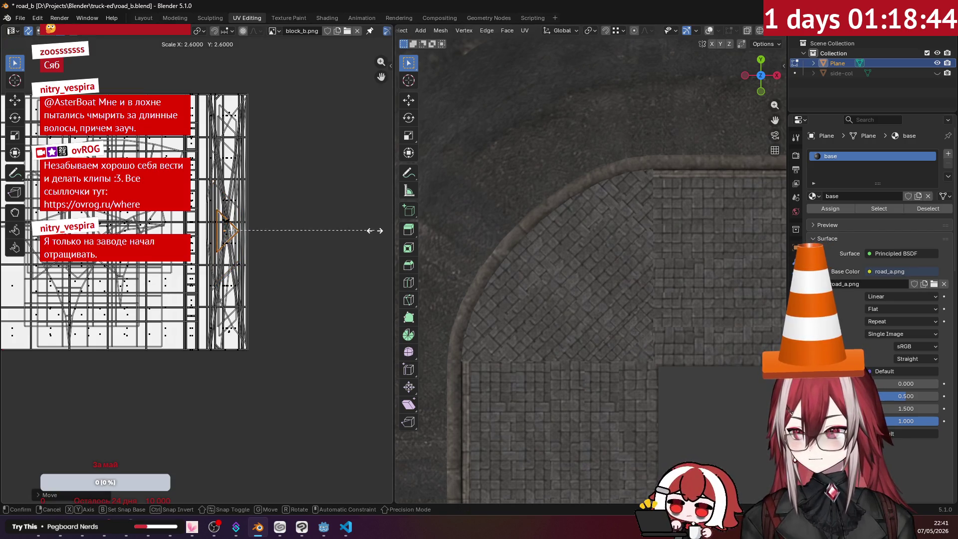
pyautogui.click(392, 230)
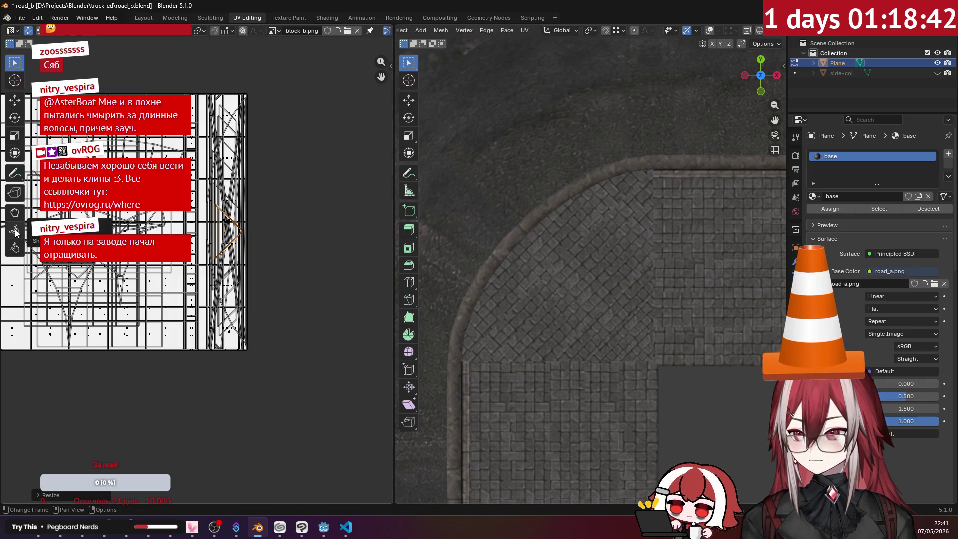
pyautogui.press('g')
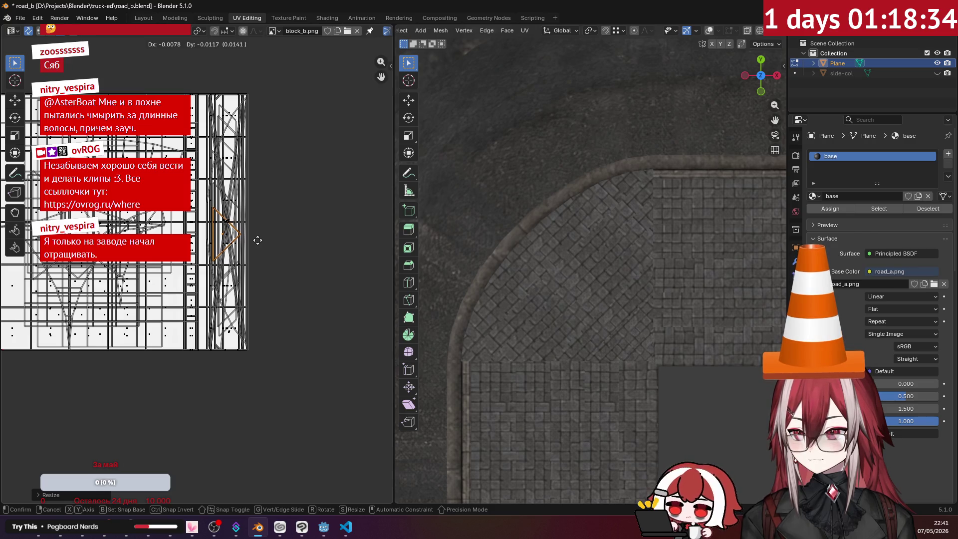
pyautogui.click(257, 240)
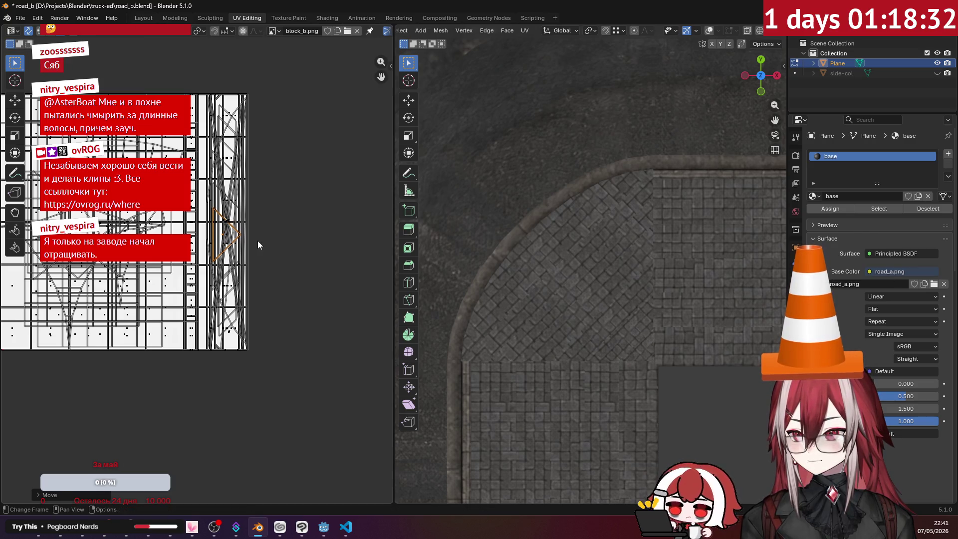
pyautogui.scroll(-2, 663, 299)
pyautogui.moveTo(663, 299)
pyautogui.keyDown('shift'); pyautogui.mouseDown(button='middle')
pyautogui.moveTo(658, 341)
pyautogui.moveTo(589, 307)
pyautogui.moveTo(639, 307)
pyautogui.moveTo(666, 255)
pyautogui.moveTo(704, 254)
pyautogui.moveTo(676, 253)
pyautogui.mouseUp(button='middle'); pyautogui.keyUp('shift')
pyautogui.press('Tab')
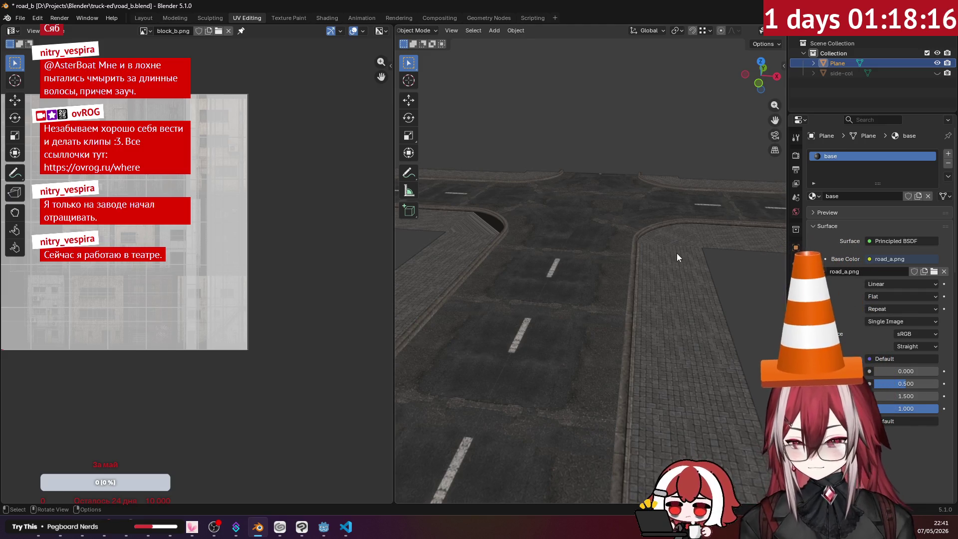
pyautogui.press('KP_7')
pyautogui.scroll(4, 519, 222)
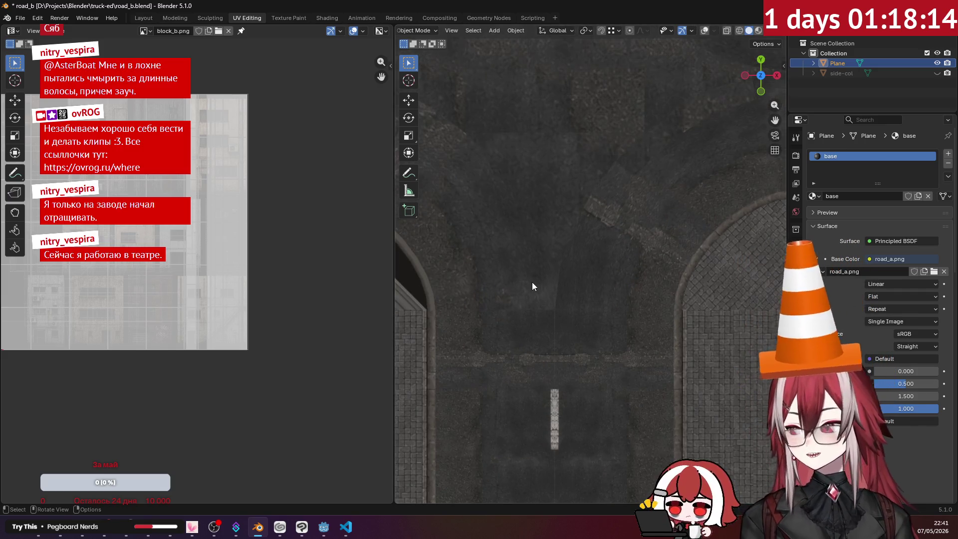
pyautogui.moveTo(517, 267)
pyautogui.keyDown('shift'); pyautogui.mouseDown(button='middle')
pyautogui.moveTo(588, 245)
pyautogui.moveTo(703, 300)
pyautogui.moveTo(680, 262)
pyautogui.mouseUp(button='middle'); pyautogui.keyUp('shift')
pyautogui.scroll(-2, 555, 312)
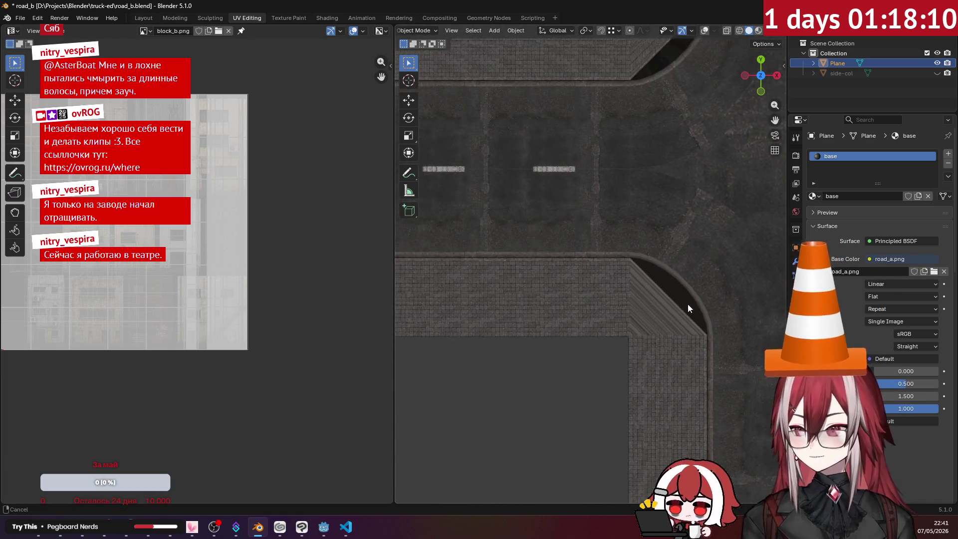
pyautogui.keyDown('shift'); pyautogui.moveTo(687, 303); pyautogui.dragTo(607, 232, button='middle'); pyautogui.keyUp('shift')
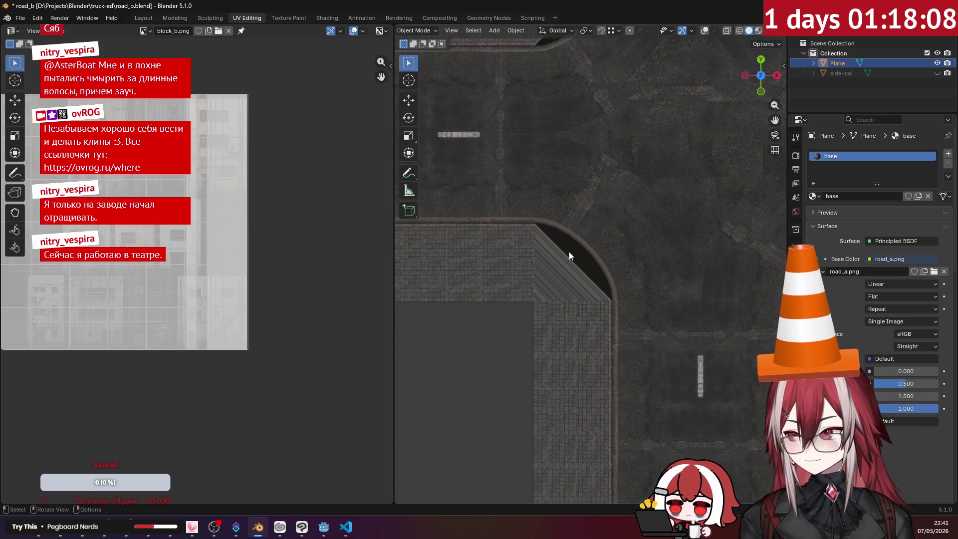
pyautogui.press('Tab')
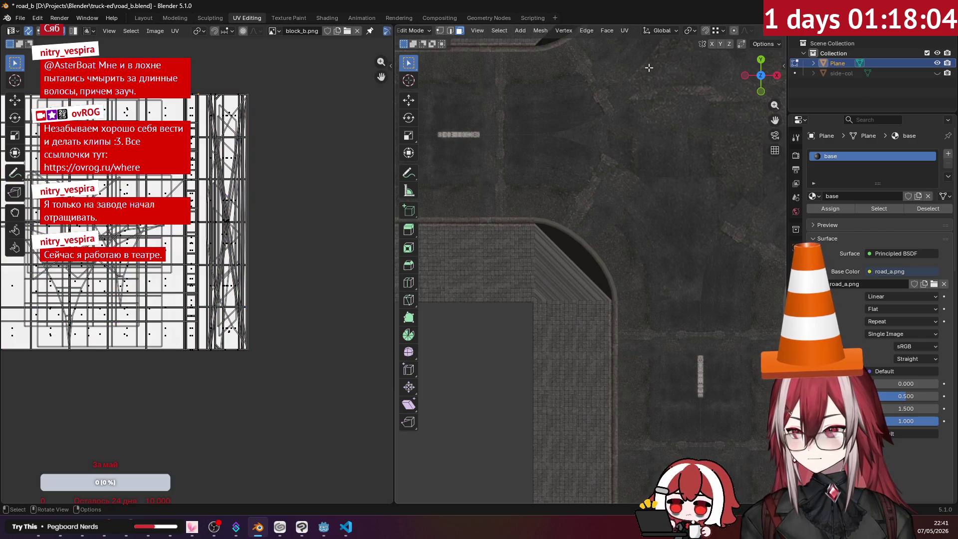
# - Project the next corner face from view and stand it vertically, resized, on the curb column
pyautogui.press('u')
pyautogui.click(655, 142)
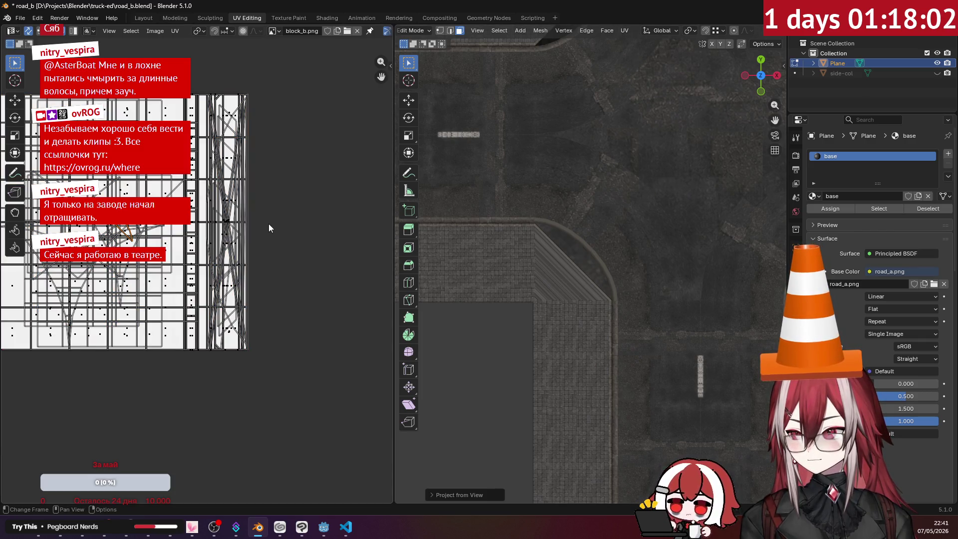
pyautogui.press('g')
pyautogui.click(314, 218)
pyautogui.press('r')
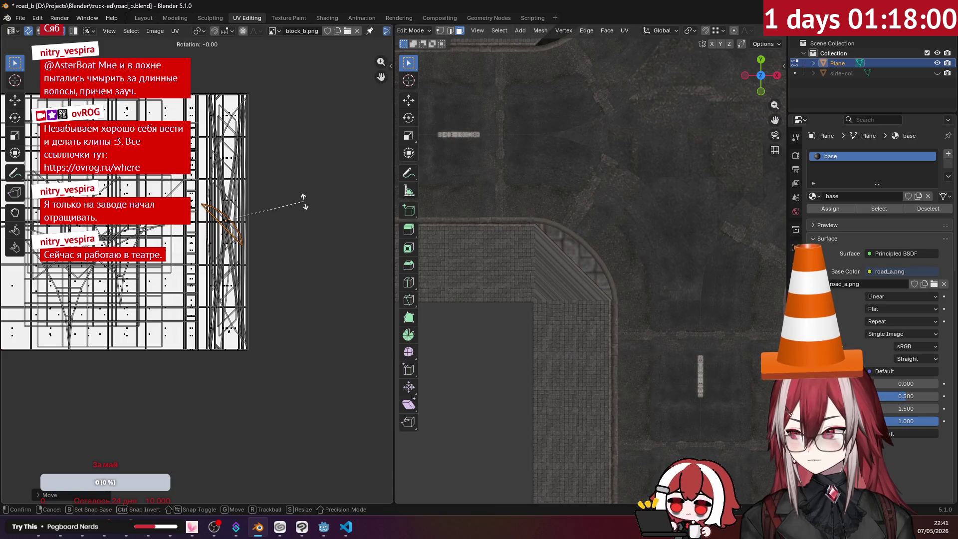
pyautogui.click(274, 201)
pyautogui.press('s')
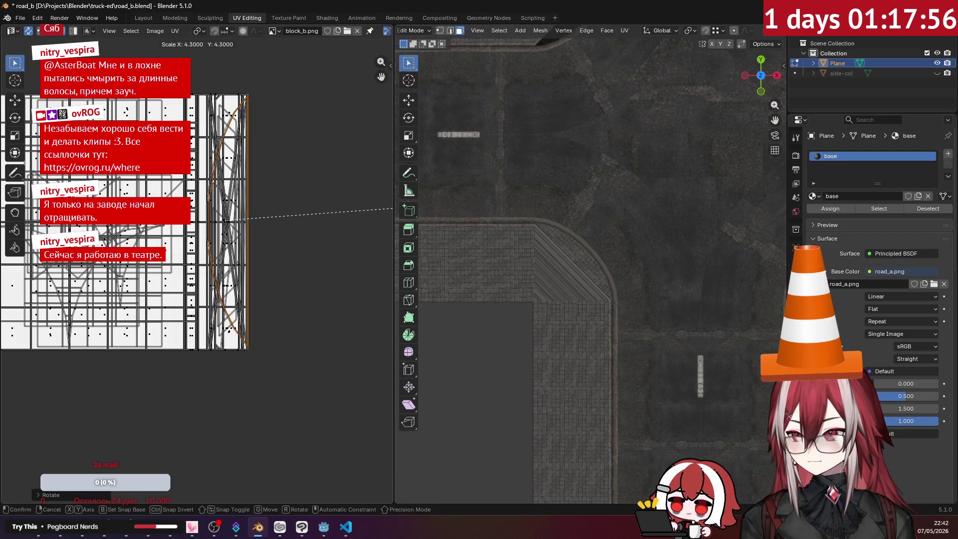
pyautogui.click(263, 197)
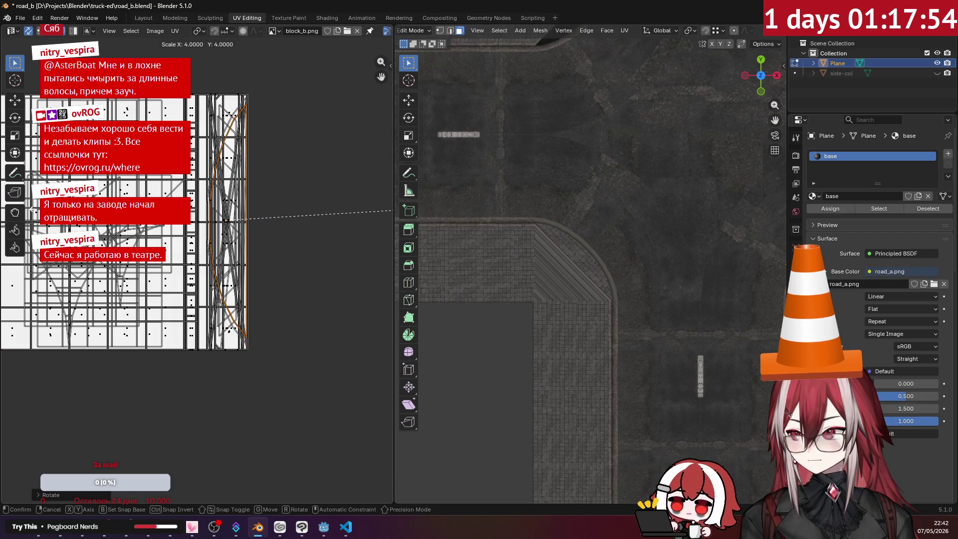
pyautogui.press('g')
pyautogui.click(259, 189)
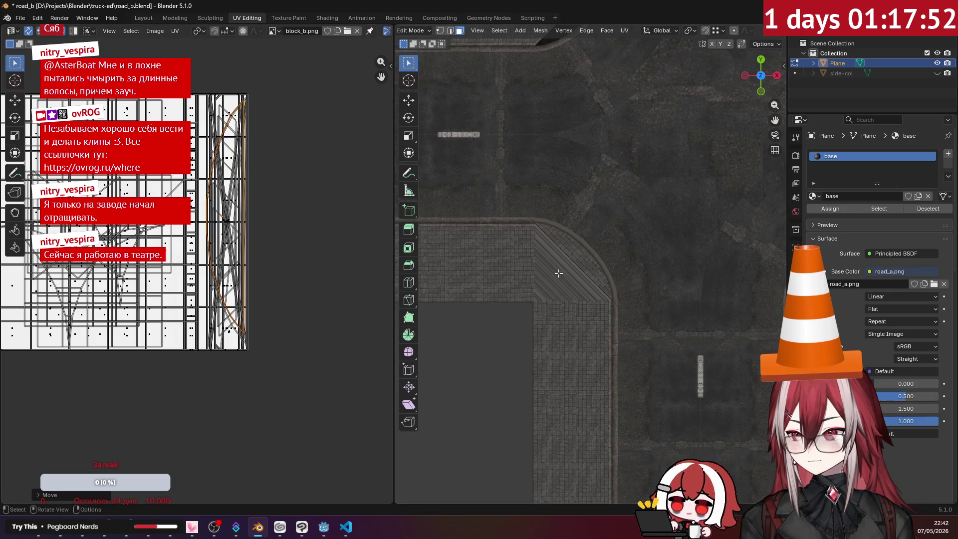
# - Project another corner face from view, then rotate, move and resize its island on the atlas
pyautogui.click(628, 31)
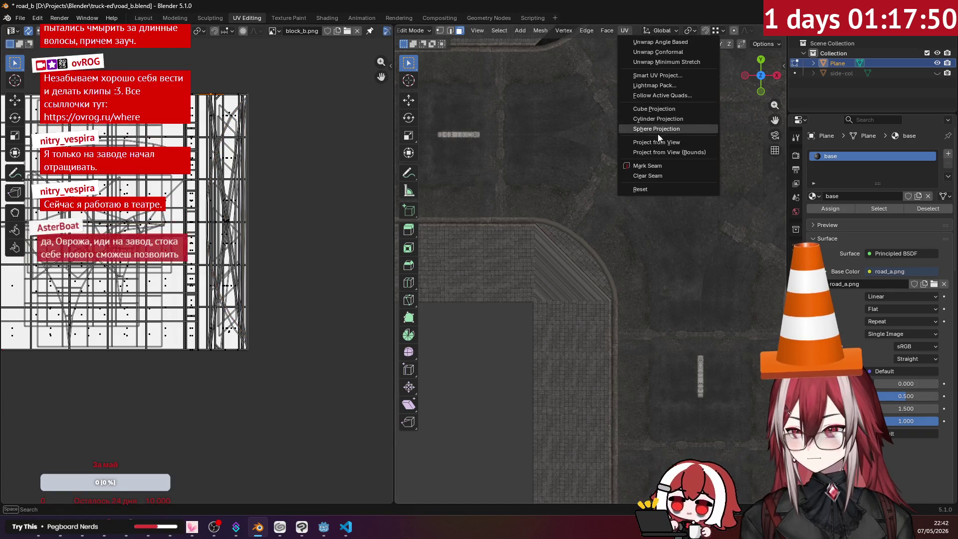
pyautogui.click(648, 110)
pyautogui.press('r')
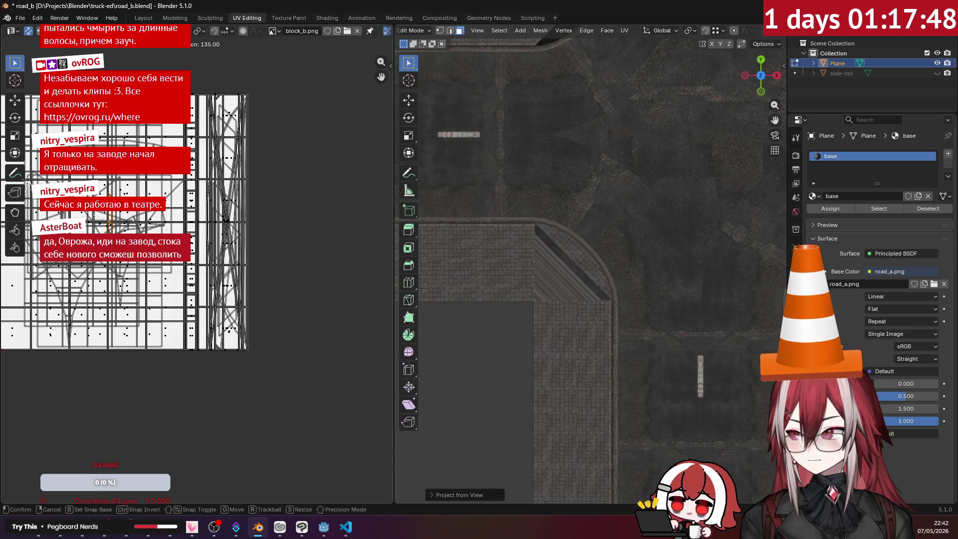
pyautogui.press('Return')
pyautogui.press('g')
pyautogui.click(307, 239)
pyautogui.press('g')
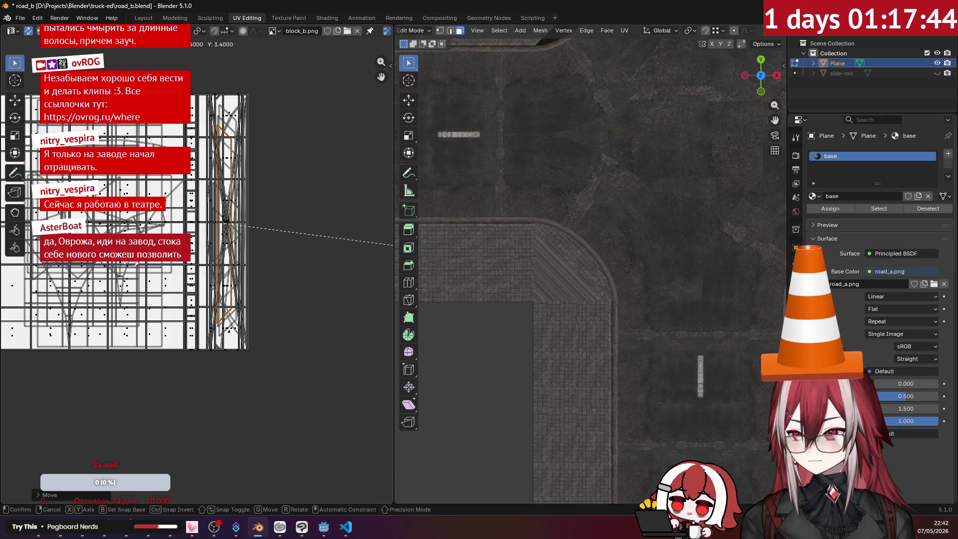
pyautogui.press('Return')
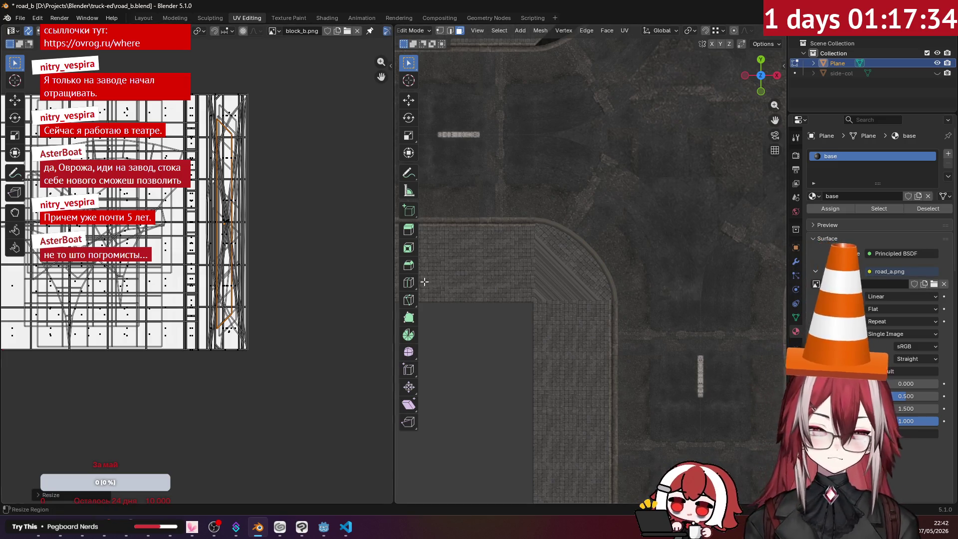
# - Project a third rounded-corner face from view, stand it vertically and enlarge it across the atlas
pyautogui.scroll(4, 559, 264)
pyautogui.keyDown('shift'); pyautogui.moveTo(559, 265); pyautogui.dragTo(643, 284, button='middle'); pyautogui.keyUp('shift')
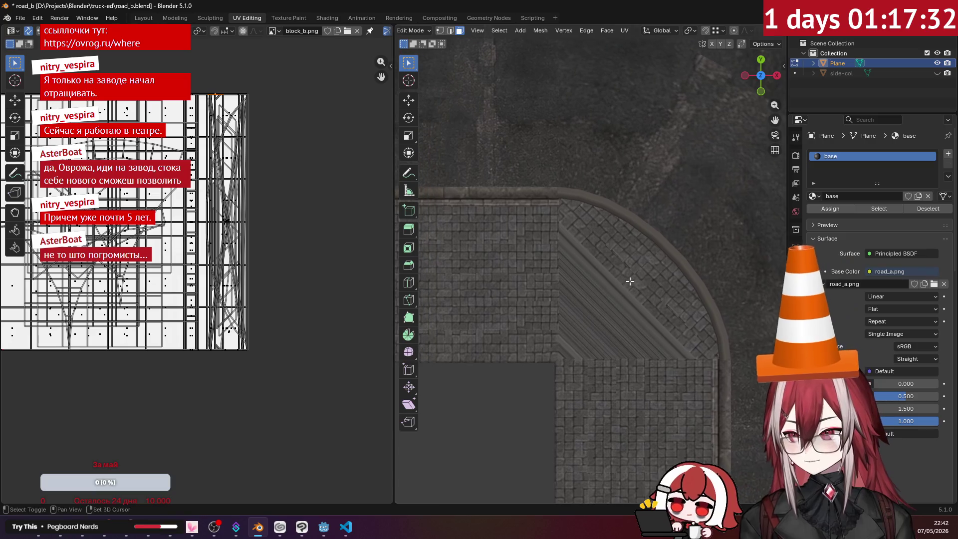
pyautogui.click(622, 31)
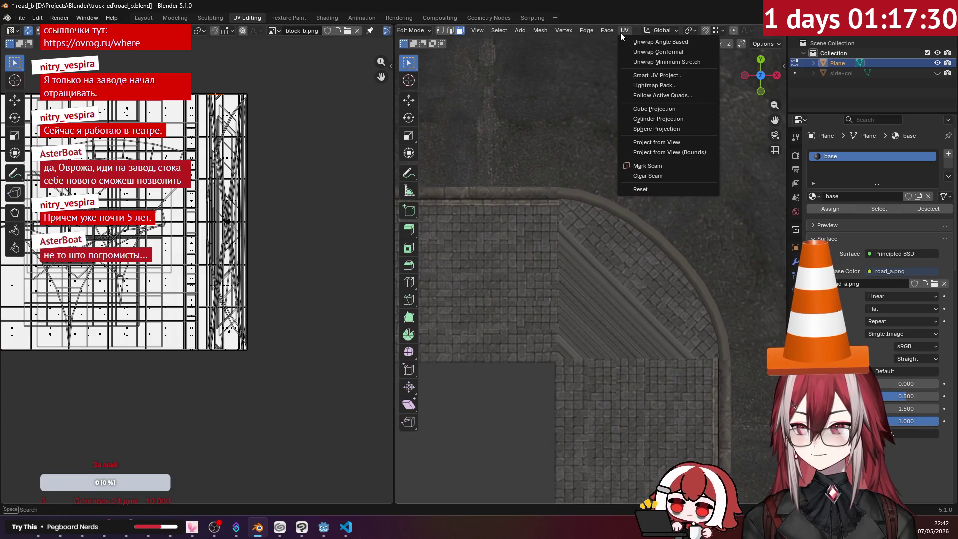
pyautogui.click(646, 143)
pyautogui.press('r')
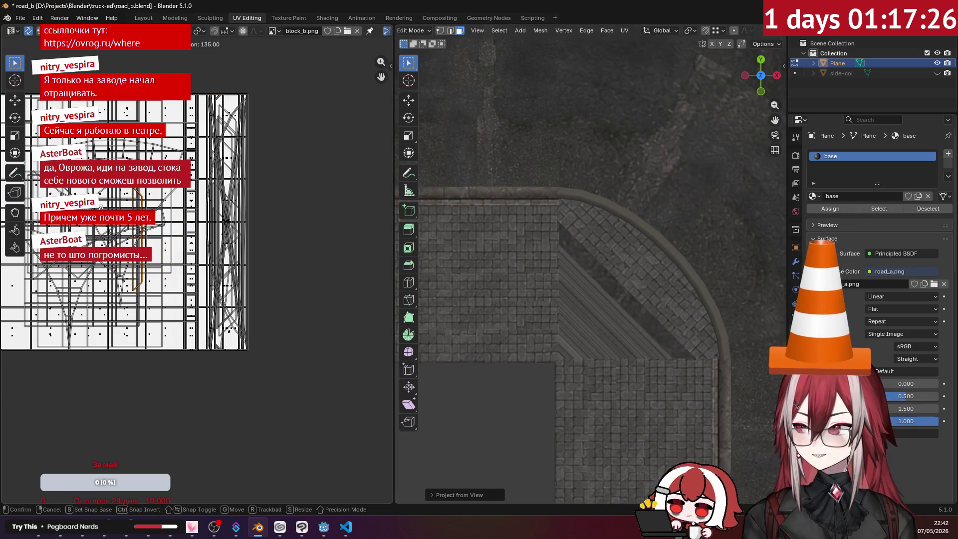
pyautogui.click(180, 209)
pyautogui.press('g')
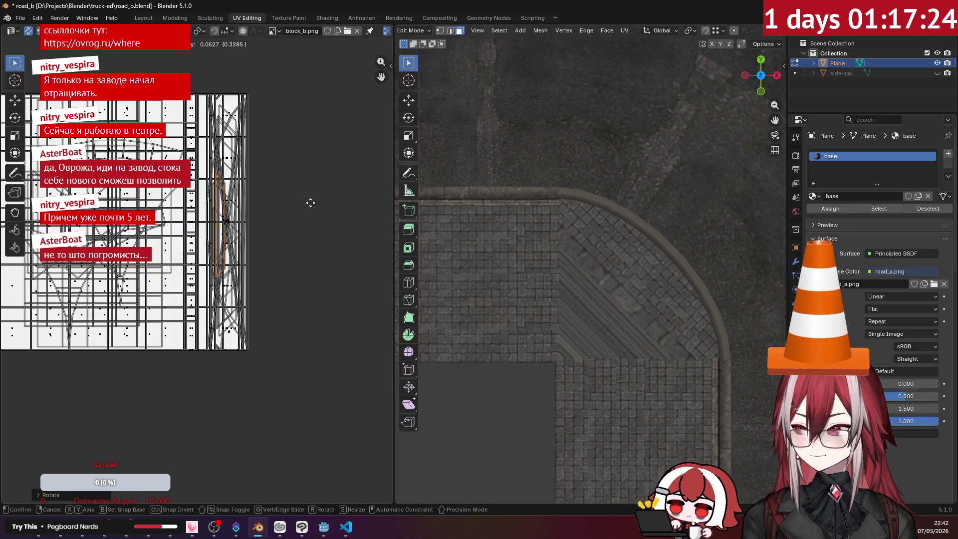
pyautogui.click(313, 200)
pyautogui.press('s')
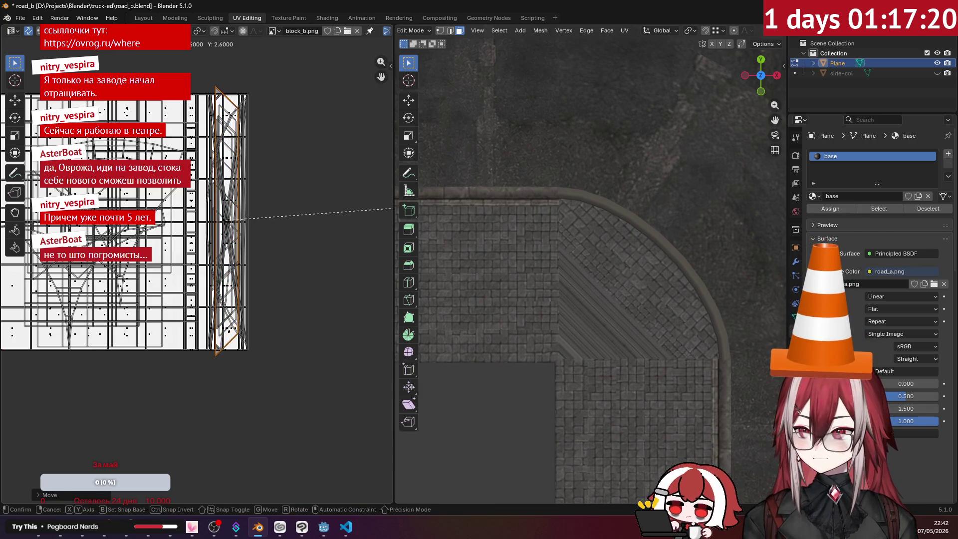
pyautogui.click(384, 217)
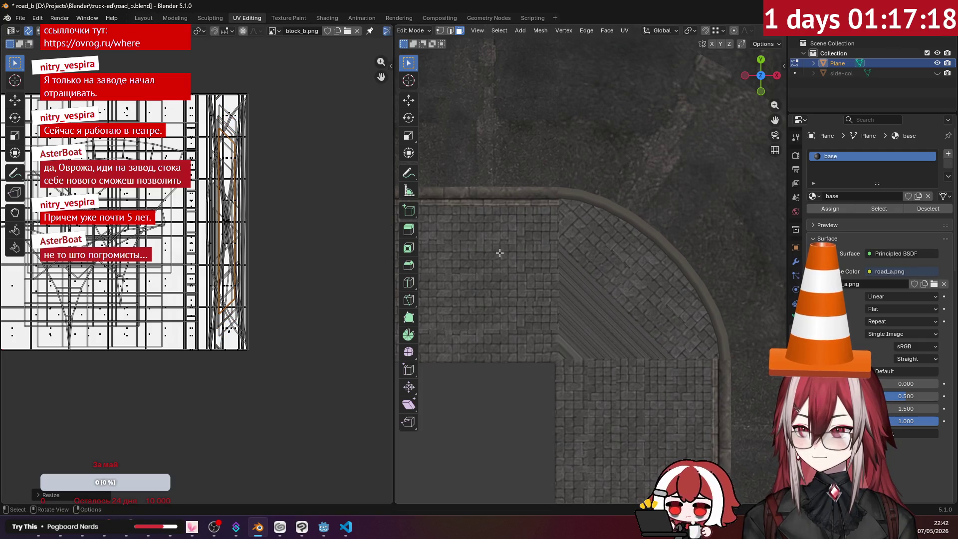
# - Project a fourth set of corner faces from view and rotate and move them onto the curb texture
pyautogui.click(624, 31)
pyautogui.click(651, 143)
pyautogui.press('r')
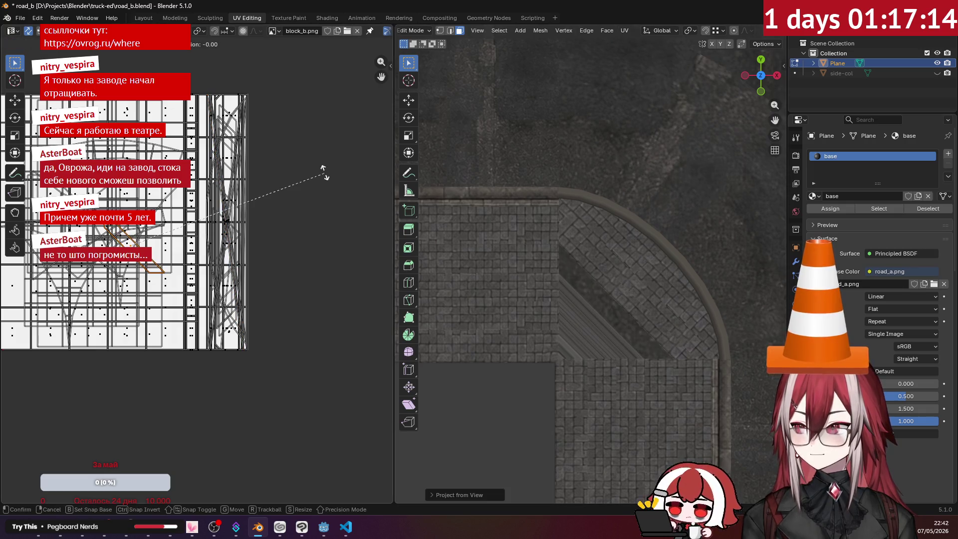
pyautogui.press('Return')
pyautogui.press('g')
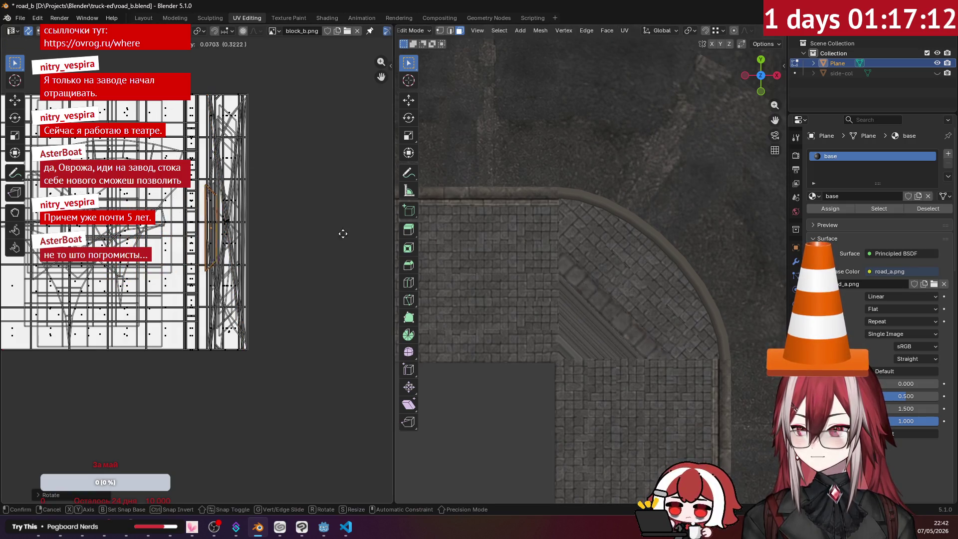
pyautogui.click(355, 229)
pyautogui.press('s')
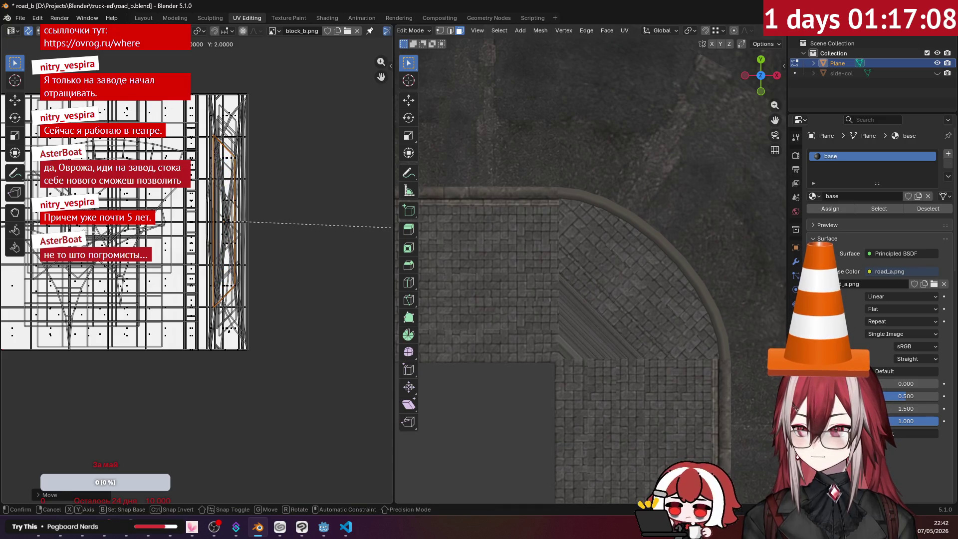
pyautogui.press('Escape')
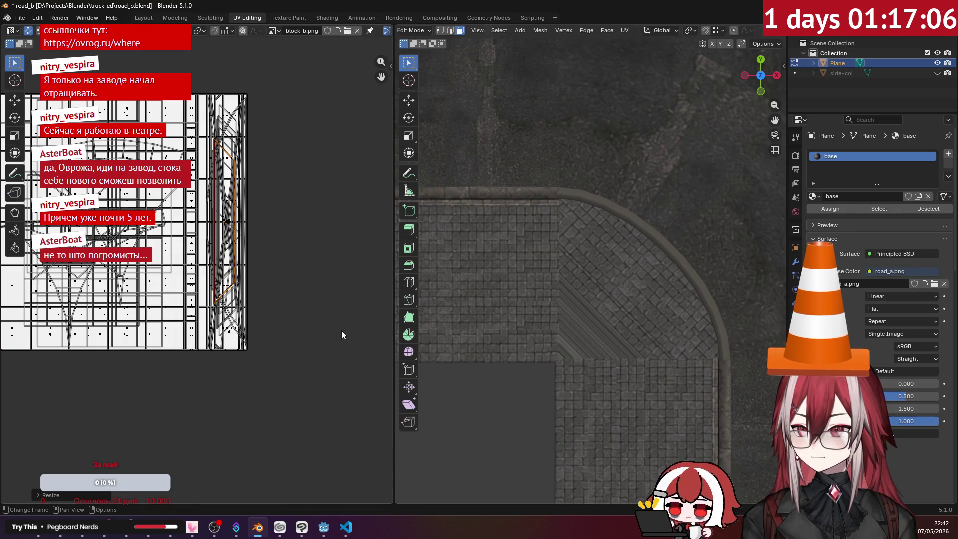
# - Project a fifth corner face from view and rotate, move and scale it to match the curb
pyautogui.click(582, 307)
pyautogui.click(624, 31)
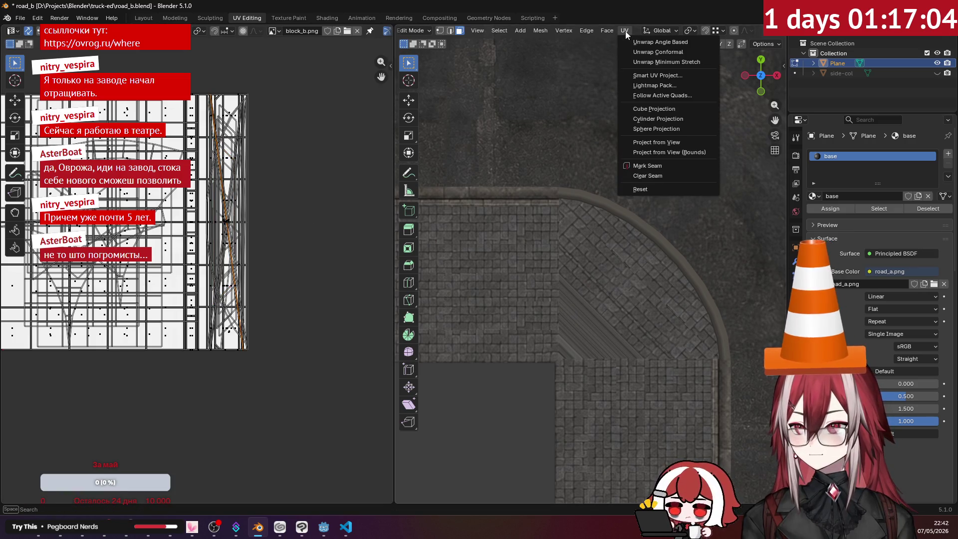
pyautogui.click(659, 136)
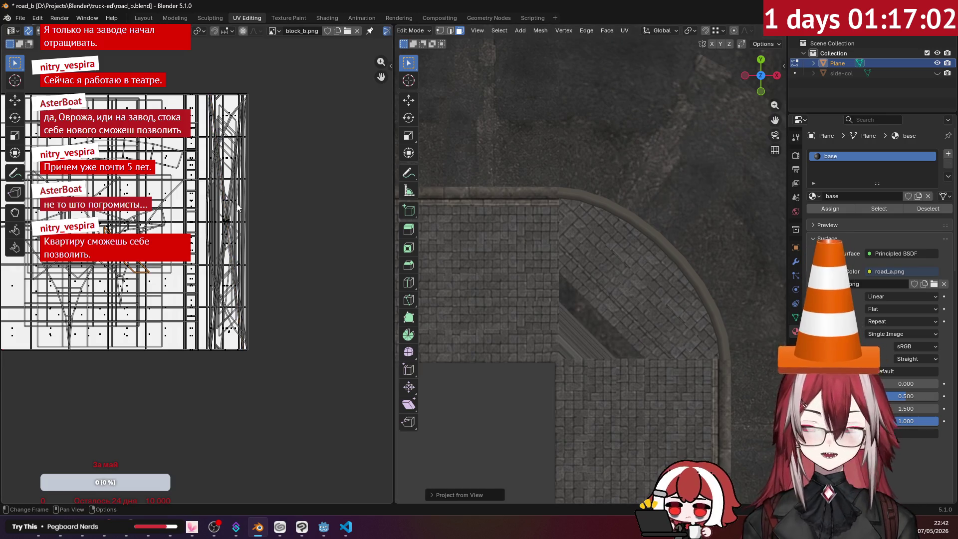
pyautogui.press('r')
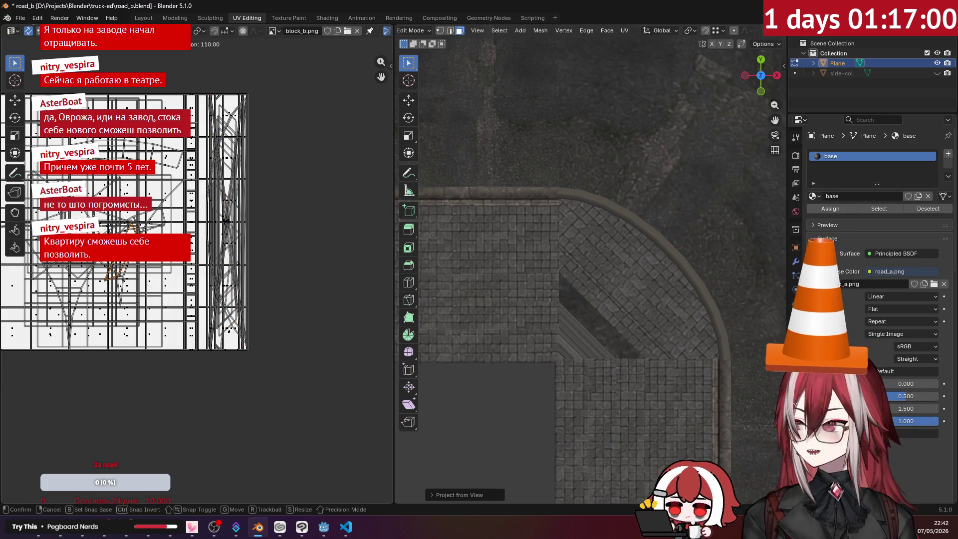
pyautogui.click(315, 234)
pyautogui.press('g')
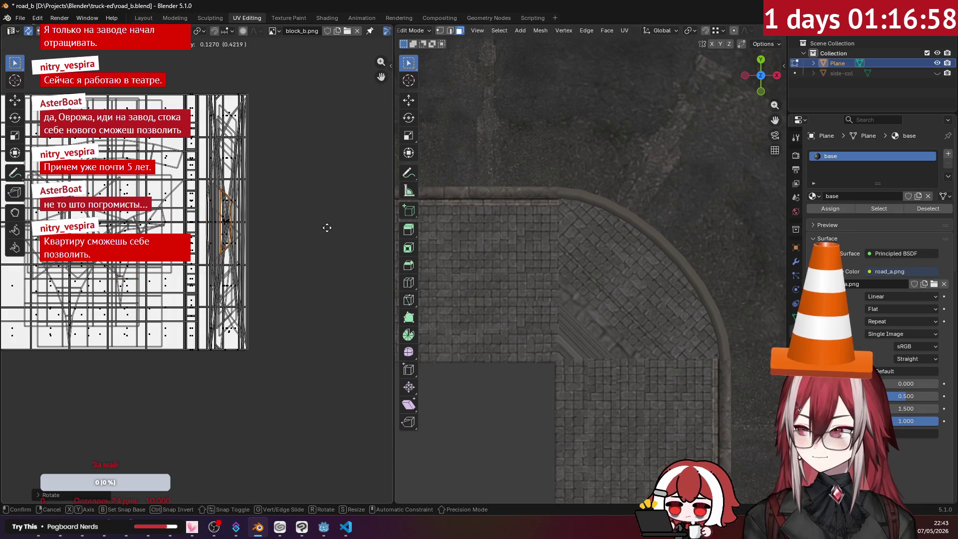
pyautogui.click(321, 228)
pyautogui.press('s')
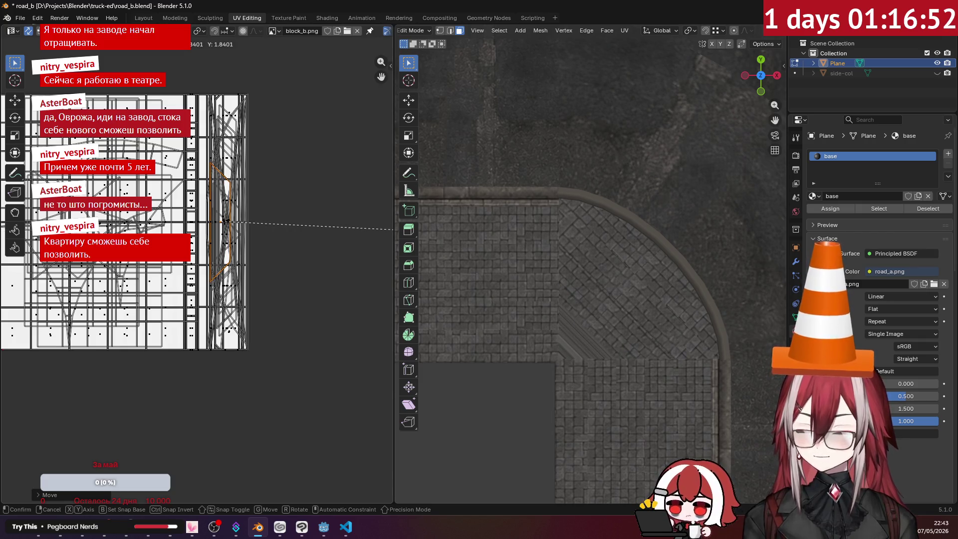
pyautogui.click(393, 229)
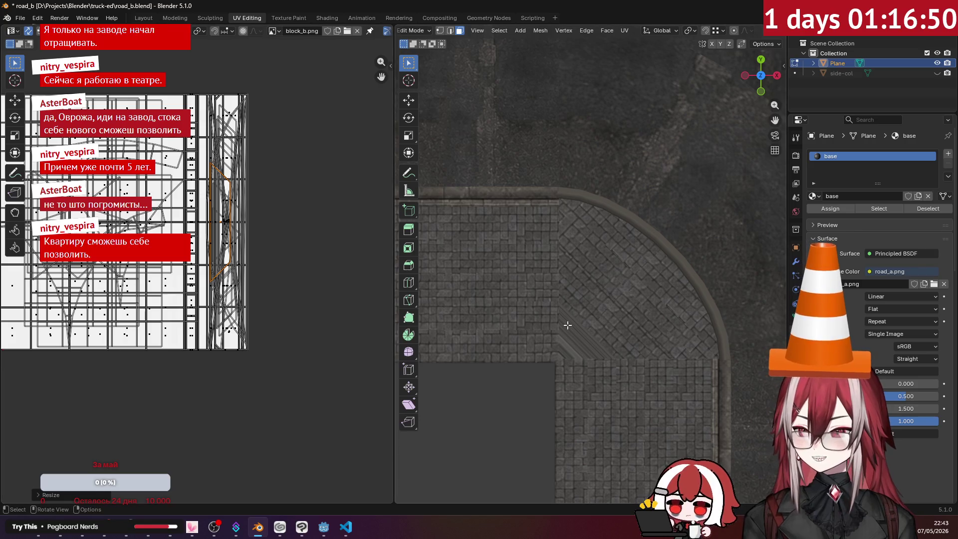
# - Project the inner-corner faces from view, then rotate, scale and move them onto the paving texture
pyautogui.moveTo(582, 329)
pyautogui.keyDown('shift'); pyautogui.mouseDown(button='middle')
pyautogui.moveTo(656, 289)
pyautogui.moveTo(642, 238)
pyautogui.mouseUp(button='middle'); pyautogui.keyUp('shift')
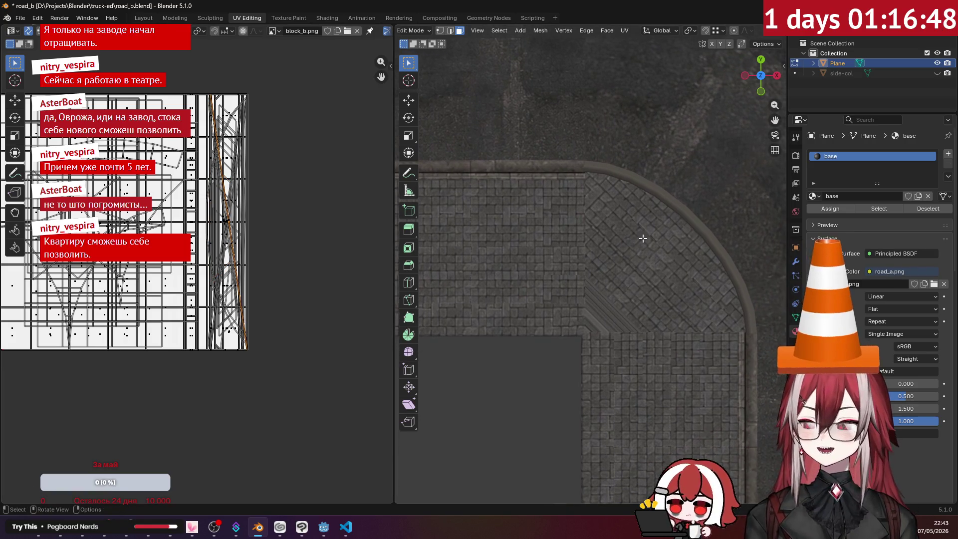
pyautogui.click(624, 31)
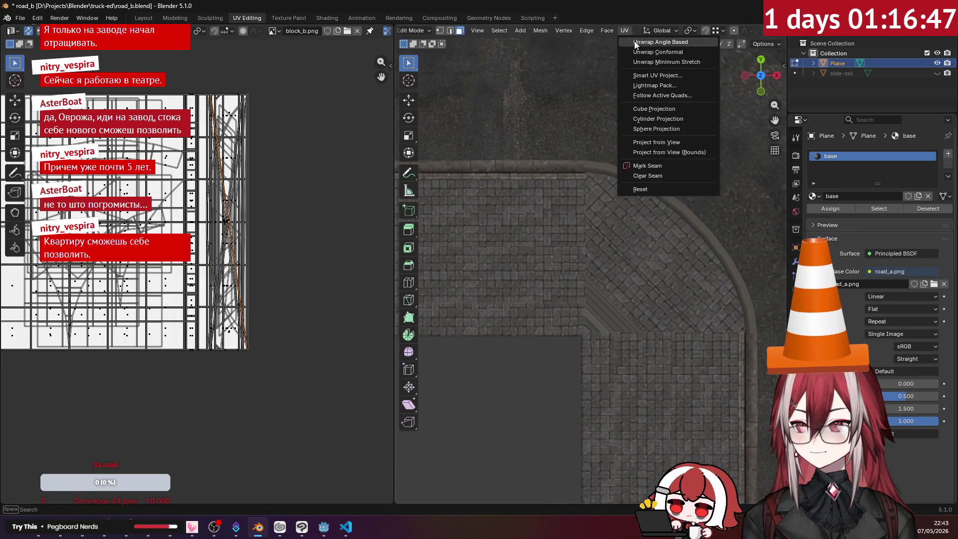
pyautogui.click(672, 144)
pyautogui.press('r')
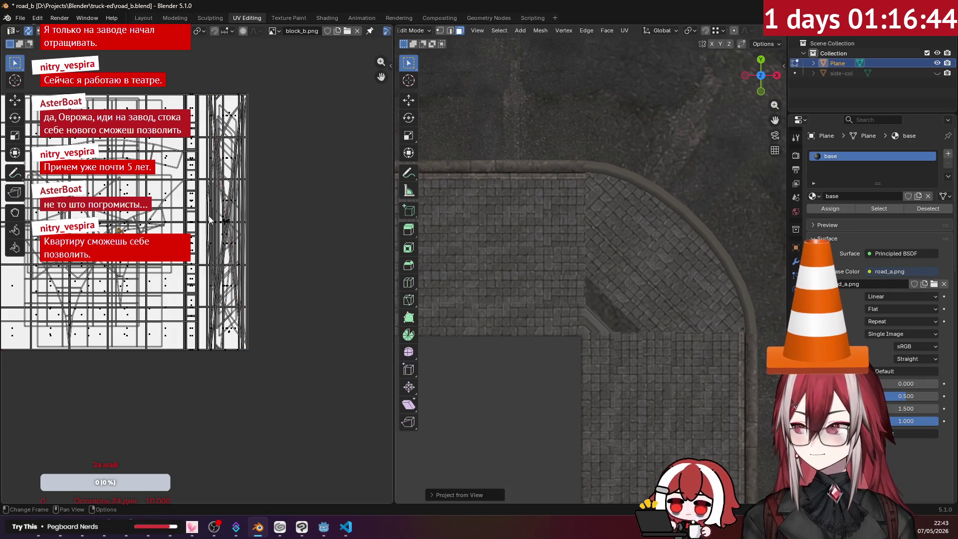
pyautogui.click(317, 242)
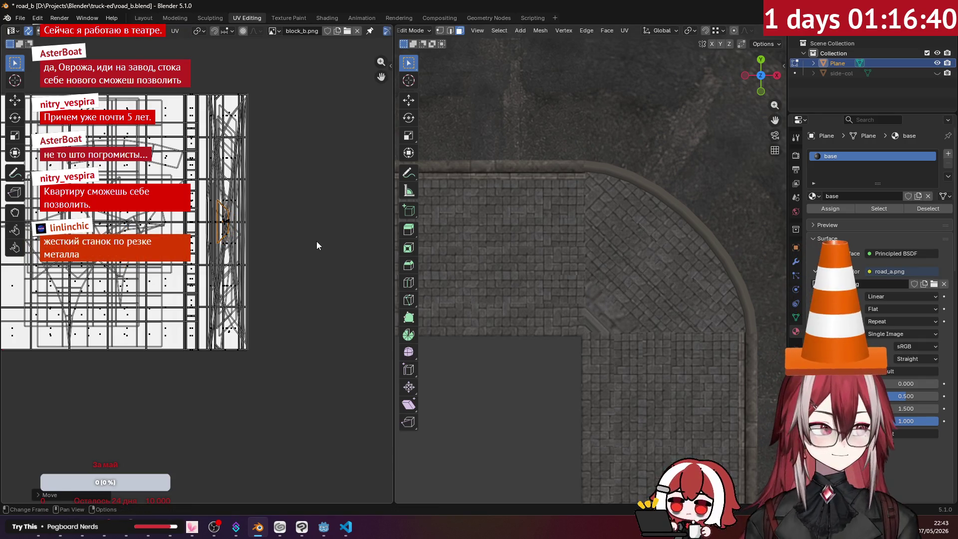
pyautogui.press('s')
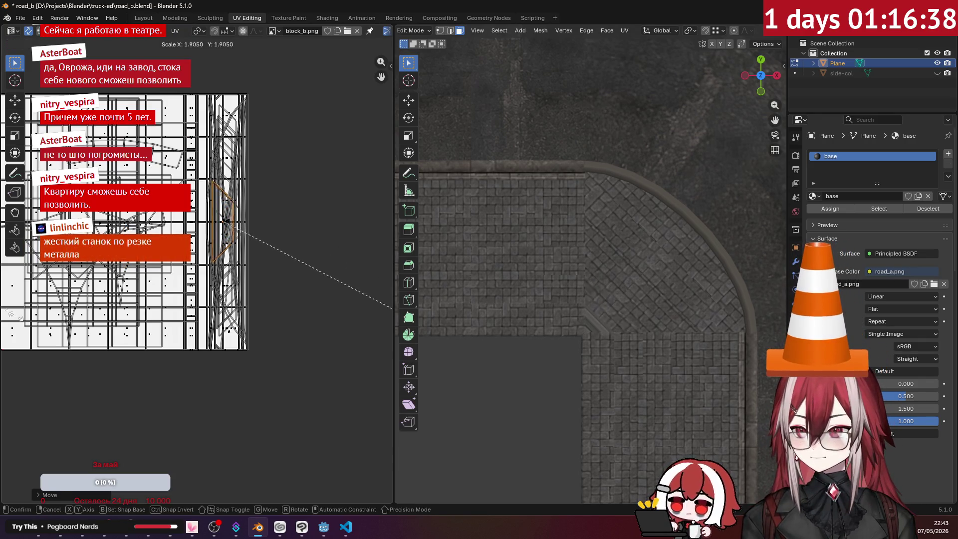
pyautogui.click(34, 311)
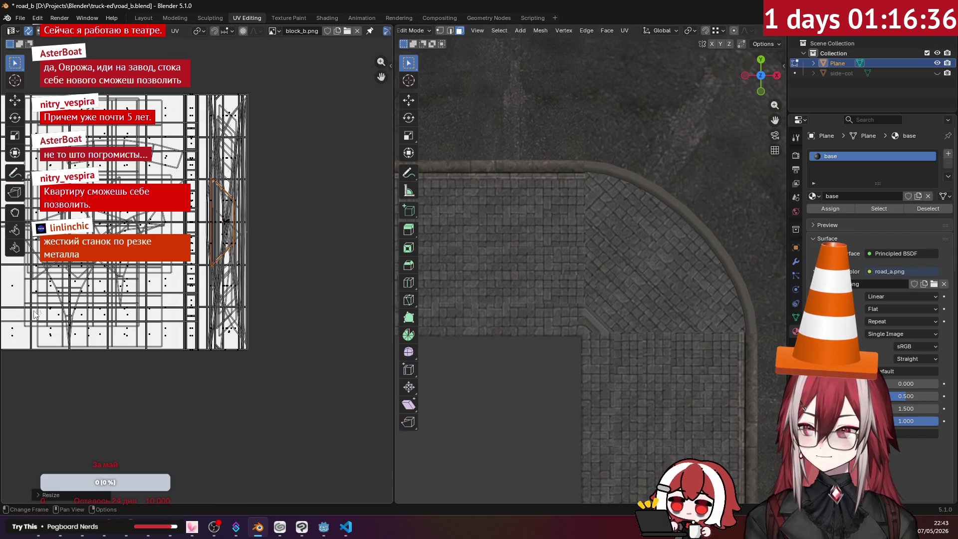
pyautogui.press('g')
pyautogui.click(34, 310)
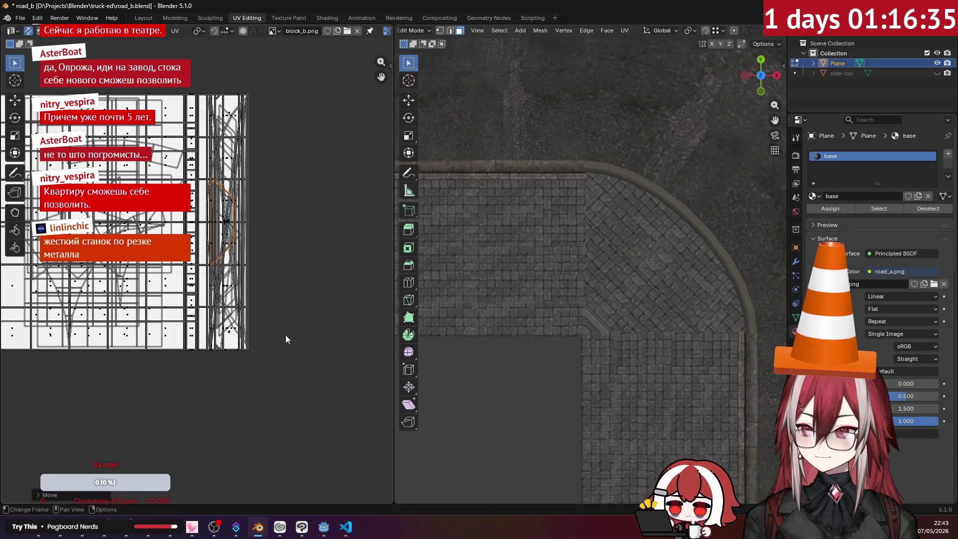
# - Project the last triangular wedge face from view, then rotate and enlarge it onto the paving column
pyautogui.click(602, 321)
pyautogui.click(625, 34)
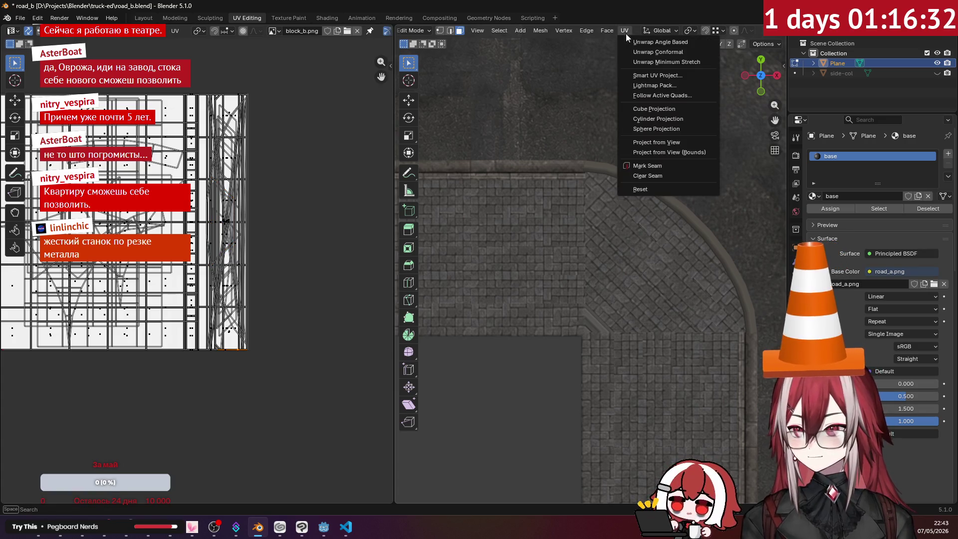
pyautogui.click(649, 143)
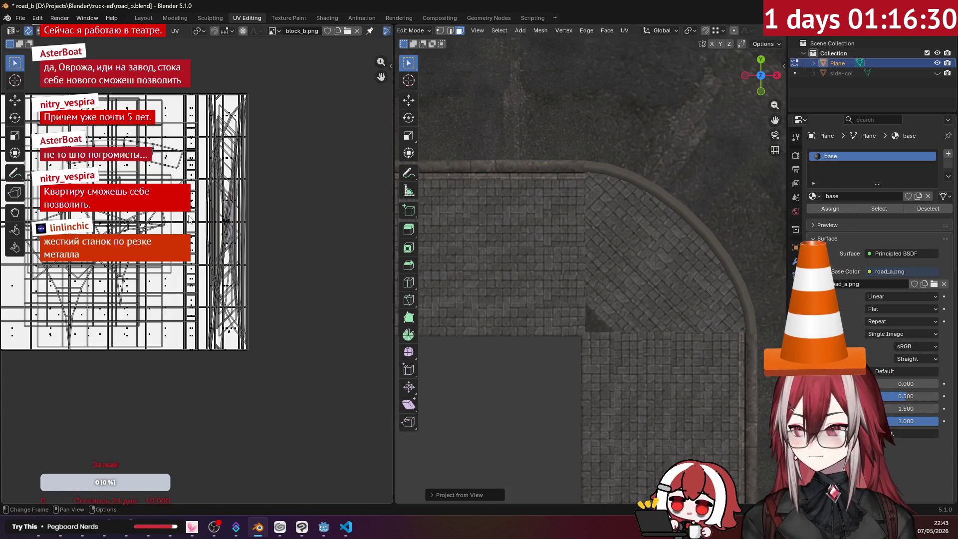
pyautogui.press('r')
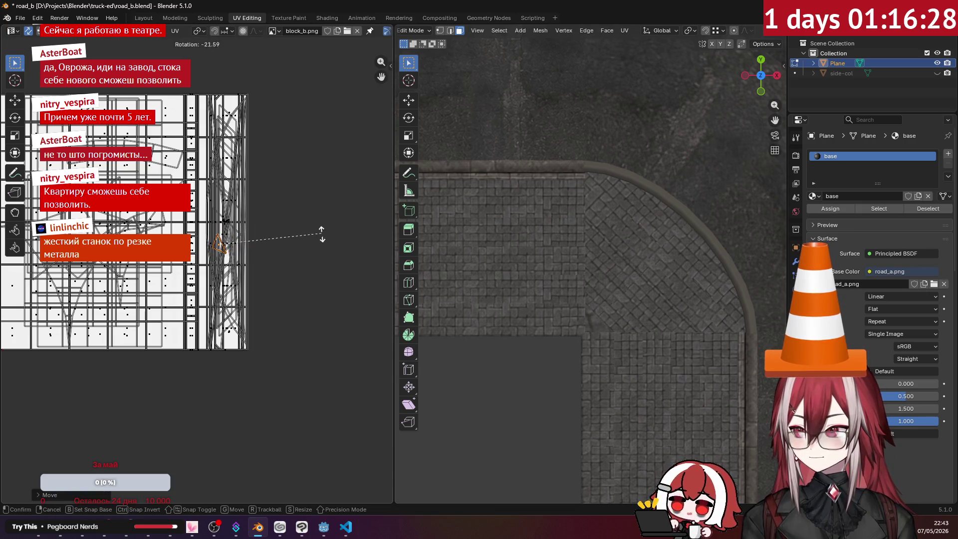
pyautogui.click(322, 272)
pyautogui.press('s')
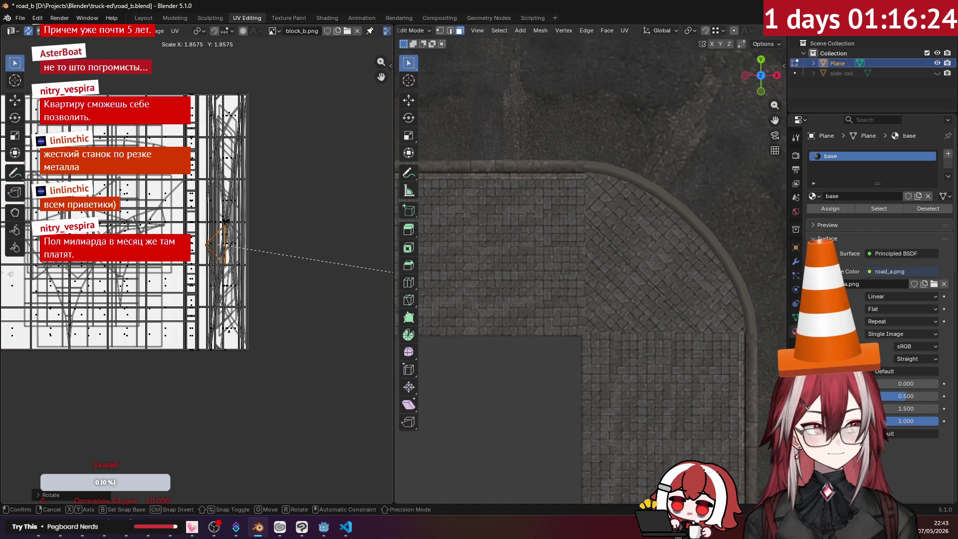
pyautogui.click(7, 275)
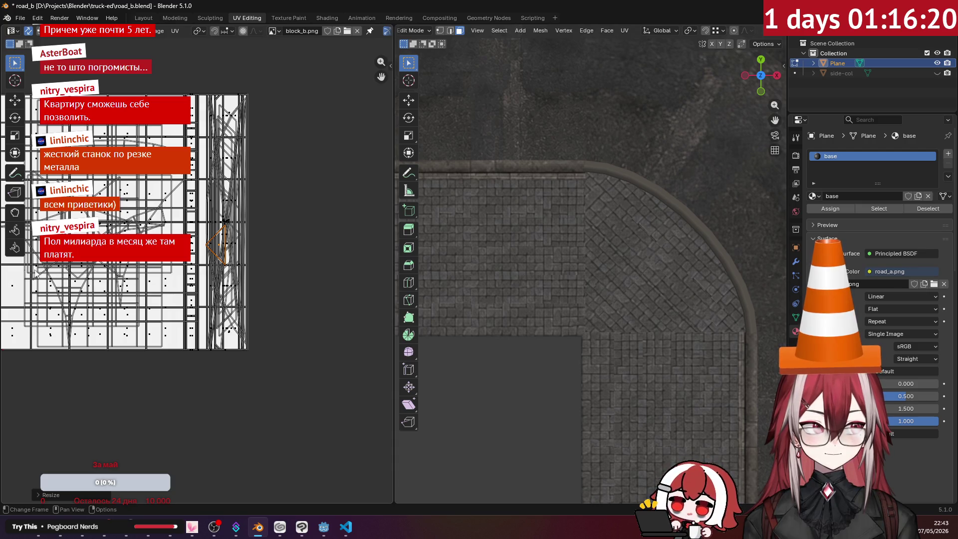
pyautogui.scroll(-1, 274, 274)
# - Return to top-down view and project the first curved curb faces from view
pyautogui.scroll(-5, 580, 275)
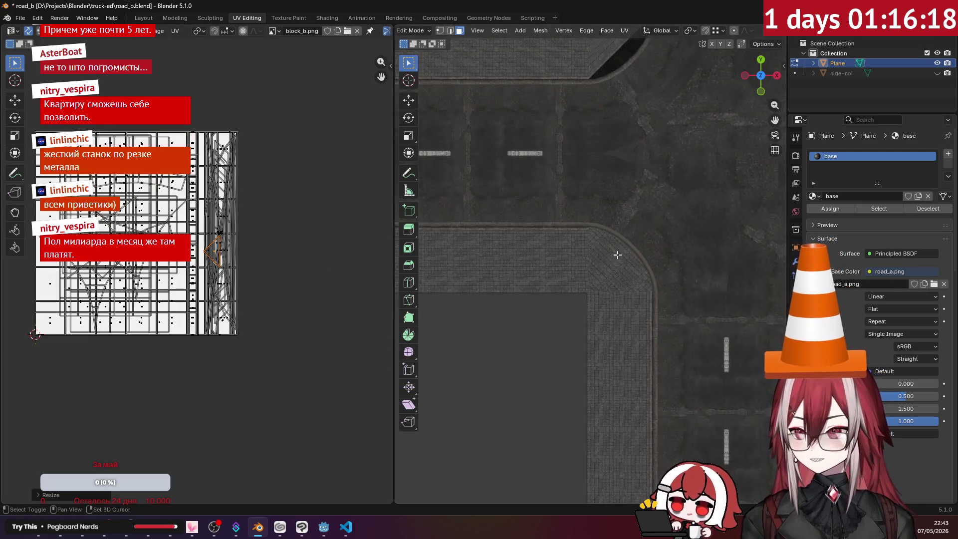
pyautogui.scroll(-1, 580, 276)
pyautogui.moveTo(580, 232); pyautogui.dragTo(741, 225, button='middle')
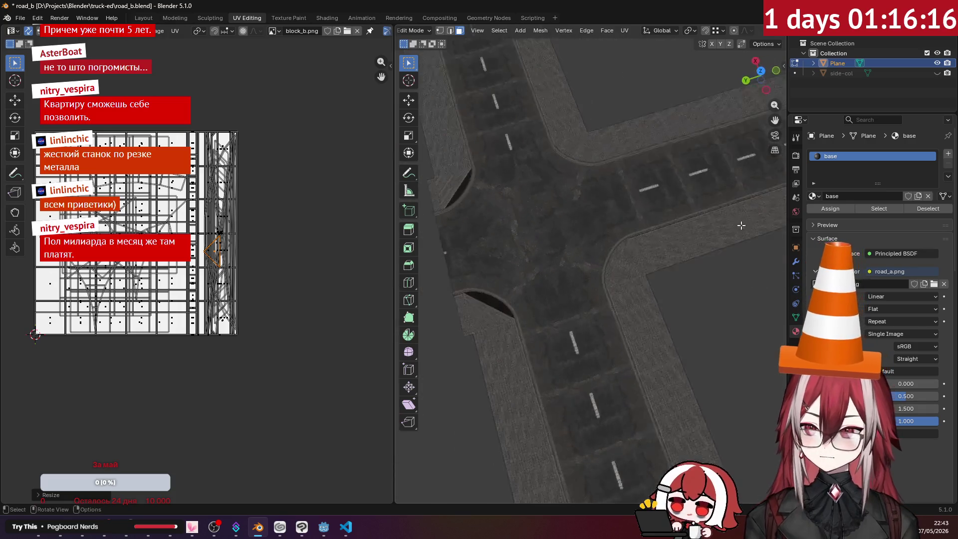
pyautogui.press('KP_7')
pyautogui.scroll(6, 588, 235)
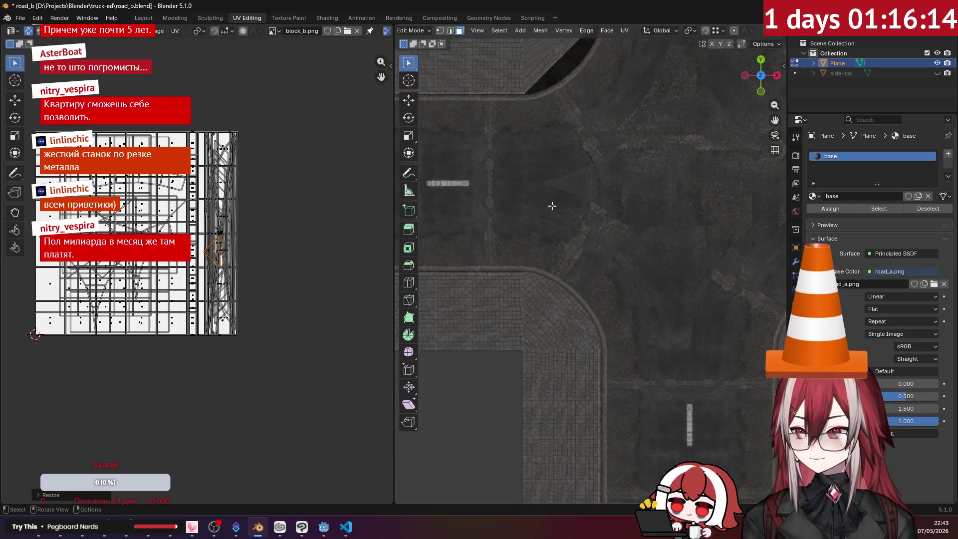
pyautogui.keyDown('shift'); pyautogui.scroll(3, 570, 232); pyautogui.keyUp('shift')
pyautogui.scroll(-3, 612, 208)
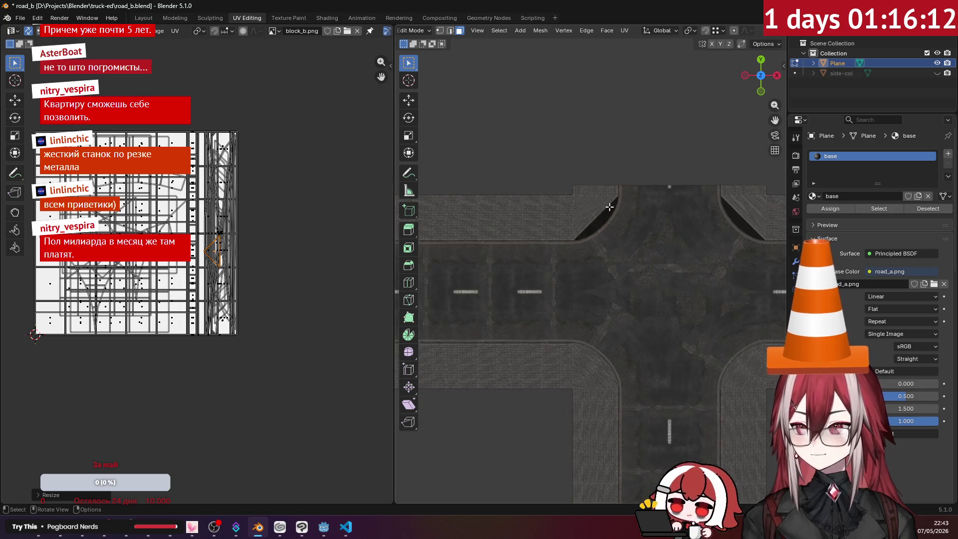
pyautogui.scroll(6, 603, 200)
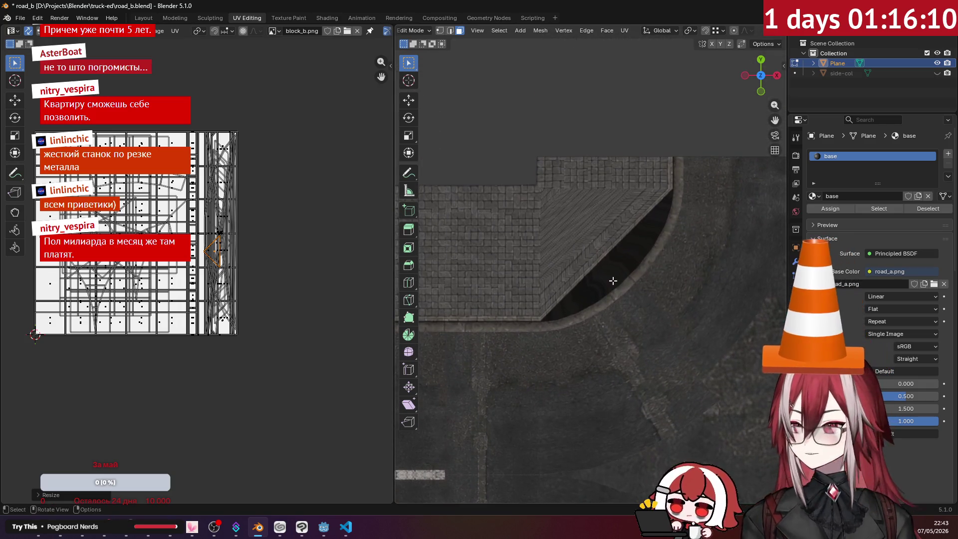
pyautogui.click(607, 276)
pyautogui.click(624, 31)
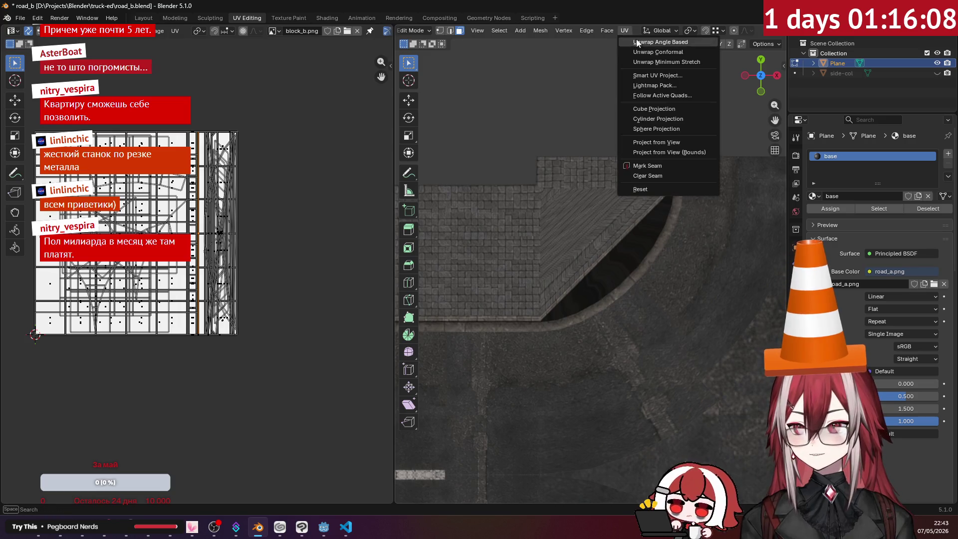
pyautogui.click(657, 143)
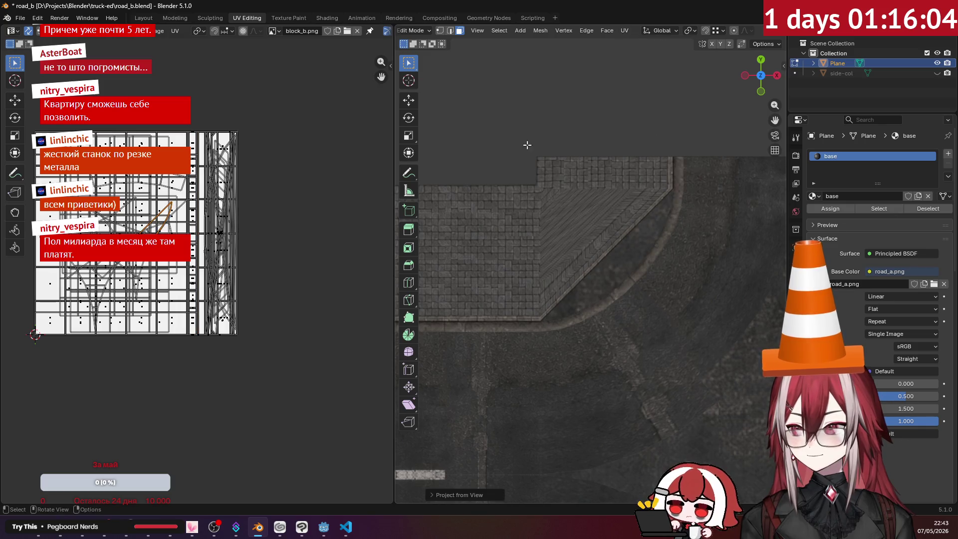
# - Rotate the island 45°, scale it into a strip and place it on the atlas's curb strip
pyautogui.press('g')
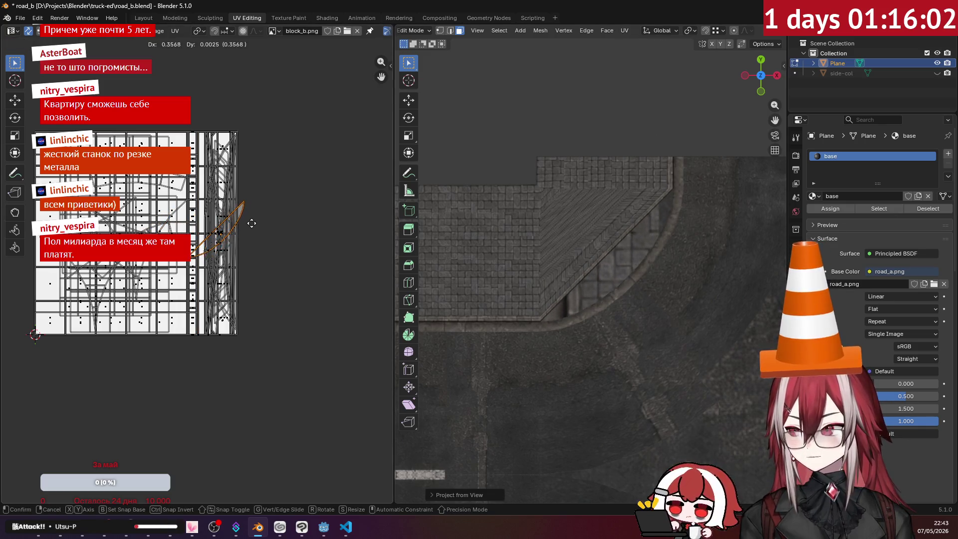
pyautogui.click(255, 221)
pyautogui.press('r')
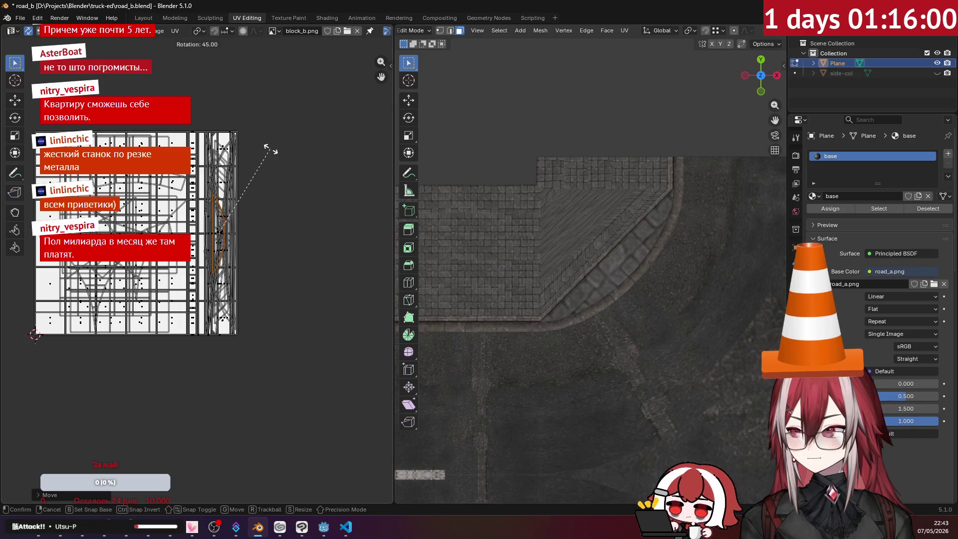
pyautogui.click(266, 149)
pyautogui.press('s')
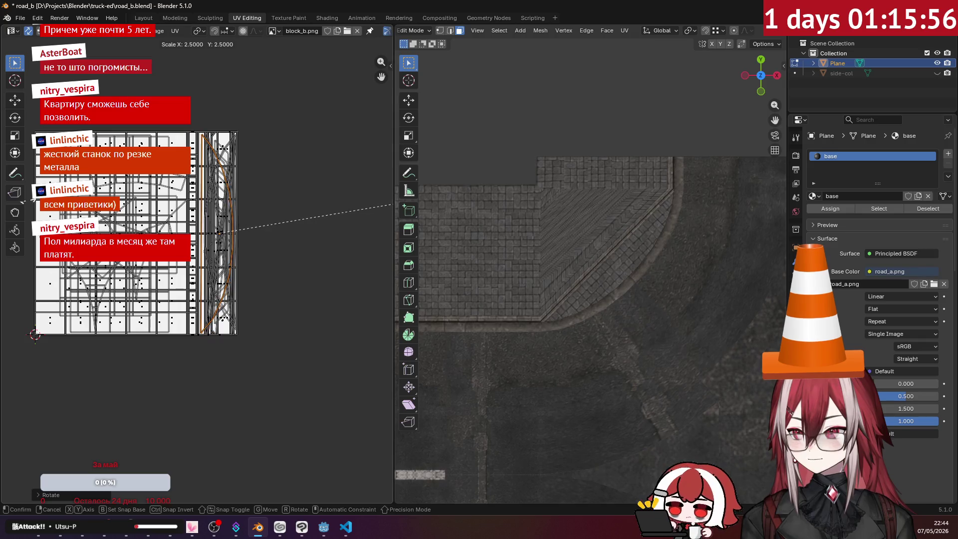
pyautogui.click(23, 204)
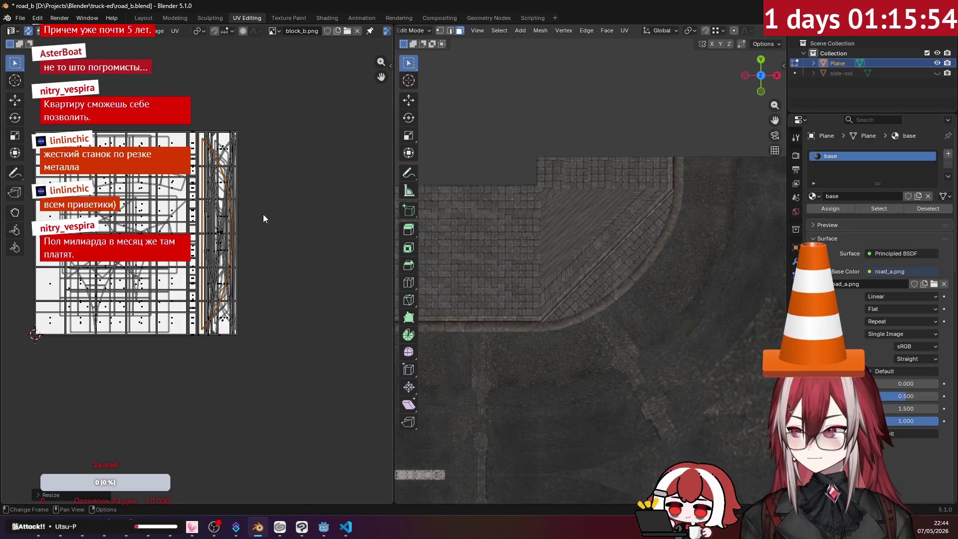
pyautogui.press('g')
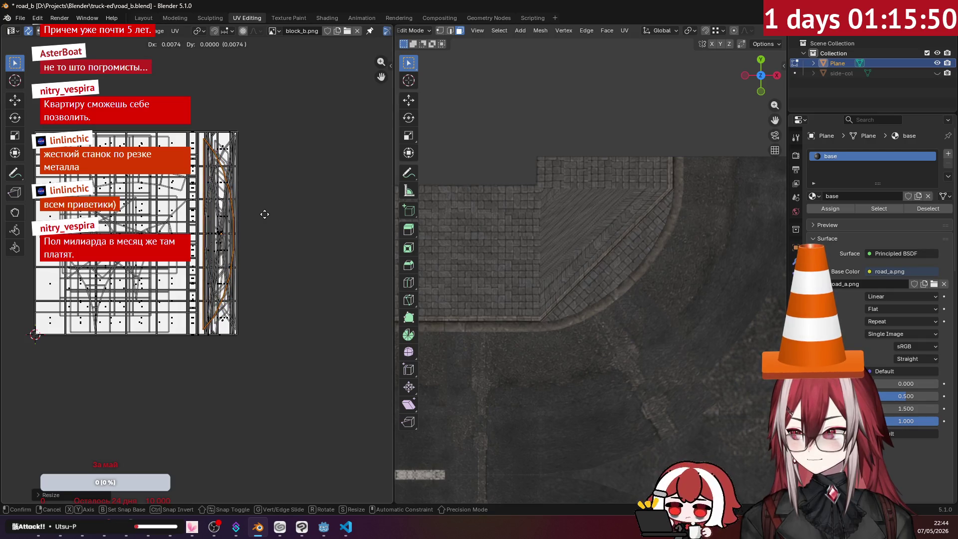
pyautogui.click(264, 214)
# - Project the next curb faces from view and fit their island onto the curb strip
pyautogui.scroll(5, 670, 260)
pyautogui.scroll(-2, 647, 241)
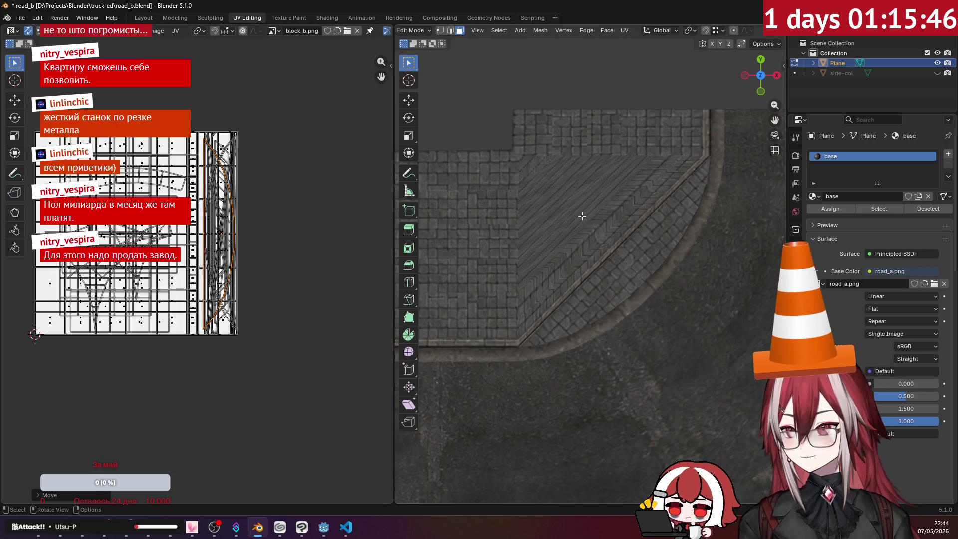
pyautogui.click(600, 238)
pyautogui.click(629, 30)
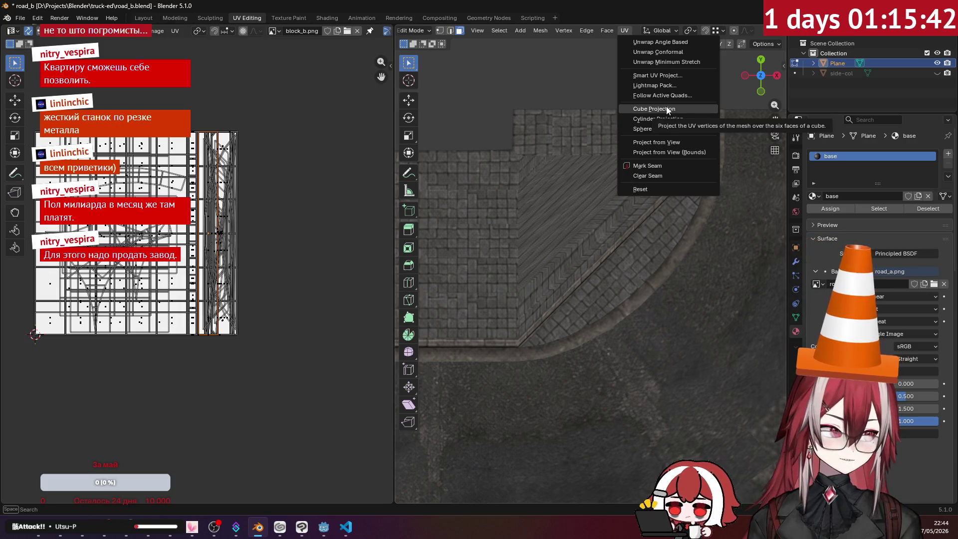
pyautogui.click(669, 142)
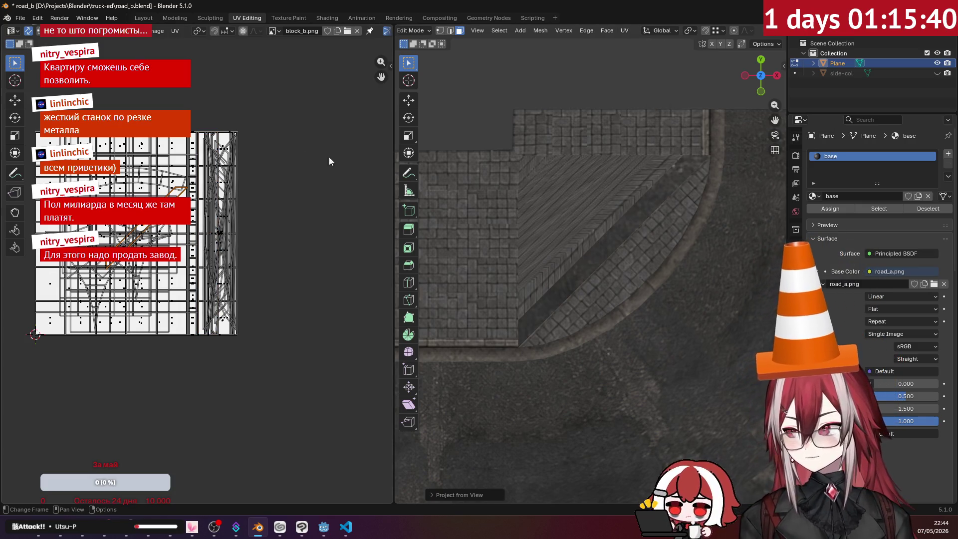
pyautogui.press('s')
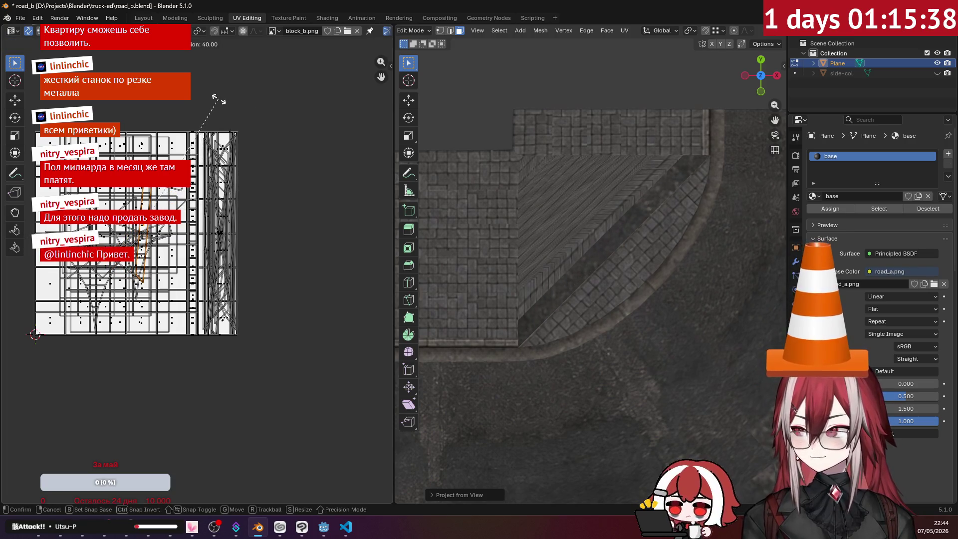
pyautogui.click(215, 89)
pyautogui.press('g')
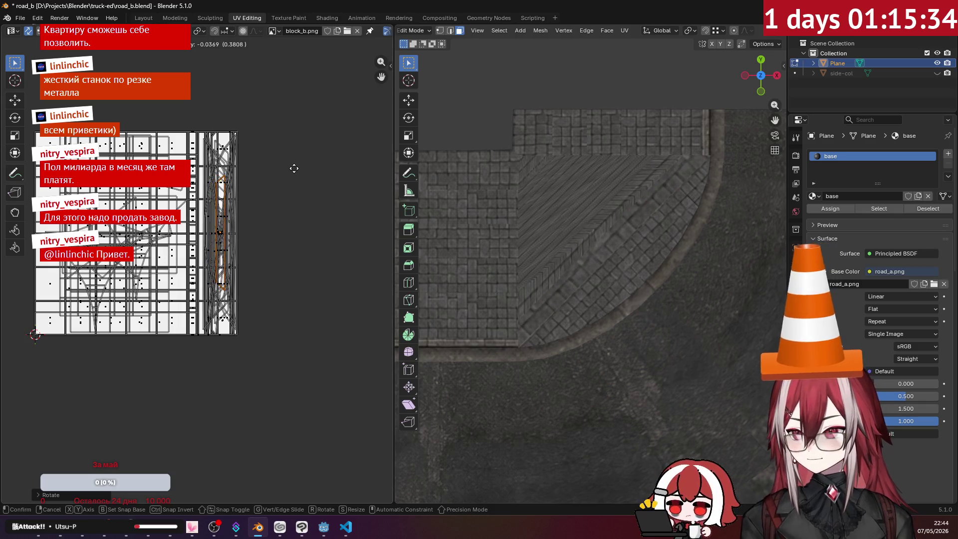
pyautogui.click(293, 168)
pyautogui.press('s')
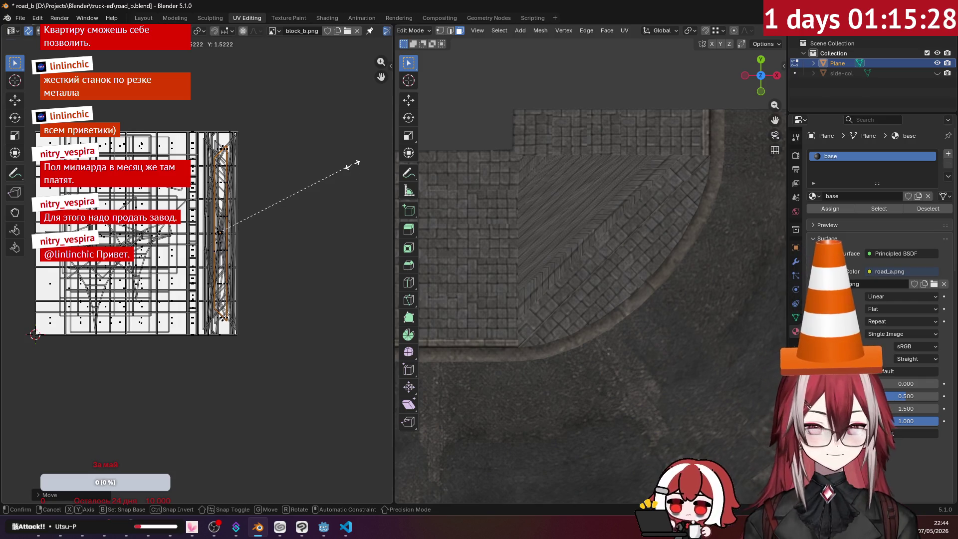
pyautogui.click(351, 165)
pyautogui.press('g')
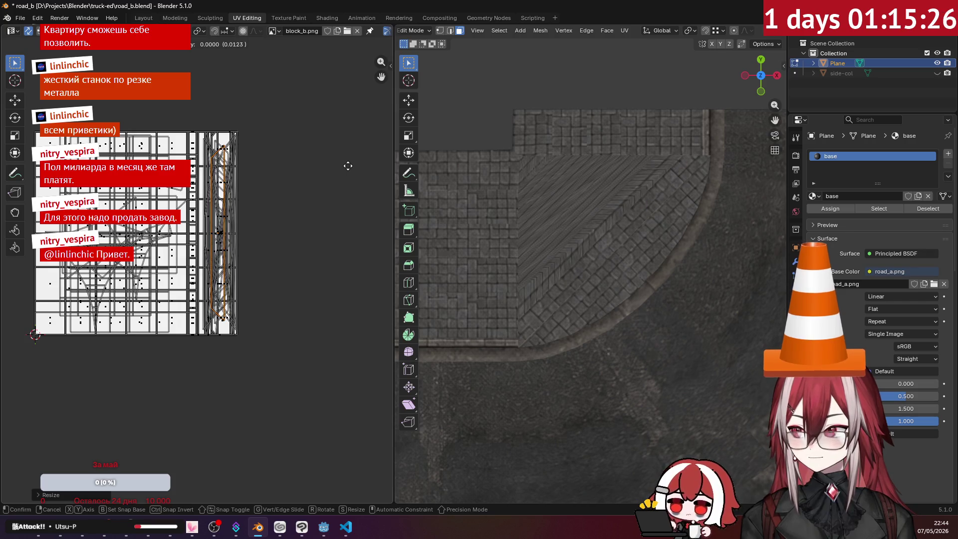
pyautogui.click(348, 168)
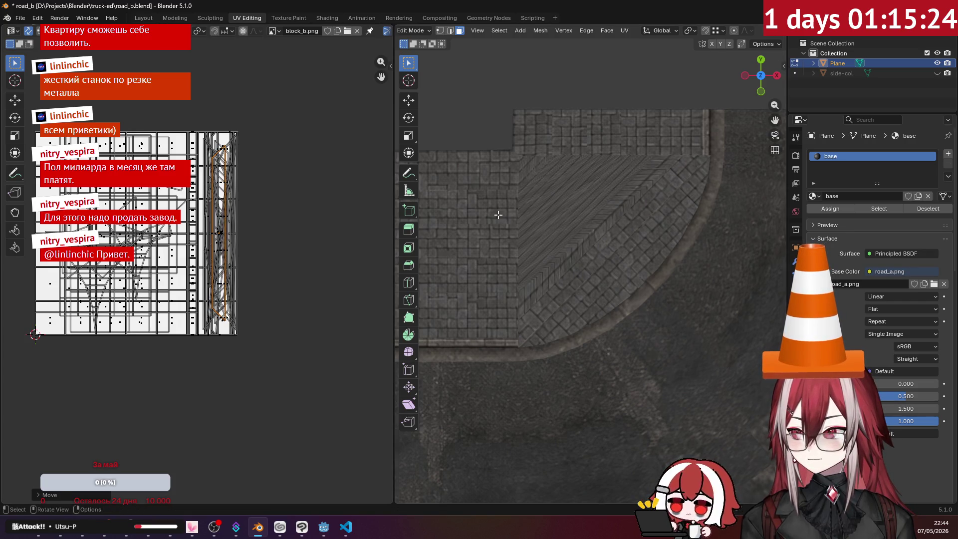
# - Project another curb face group, turn it vertical, and size it onto the curb strip
pyautogui.click(591, 224)
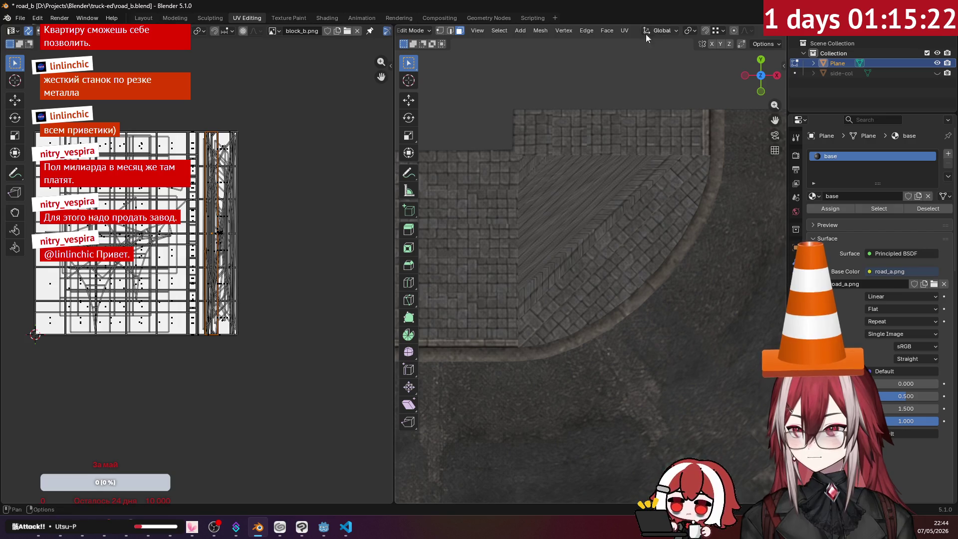
pyautogui.press('u')
pyautogui.click(680, 141)
pyautogui.press('r')
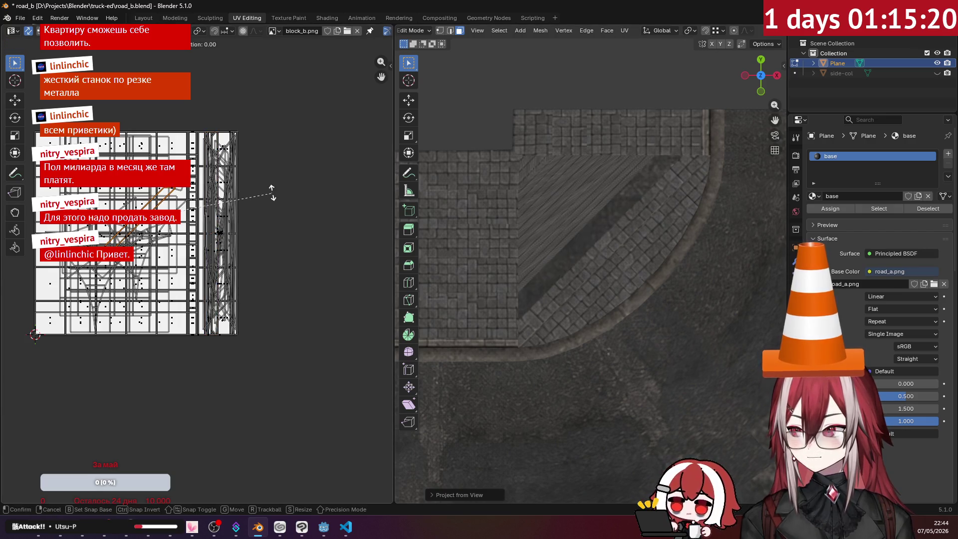
pyautogui.click(242, 177)
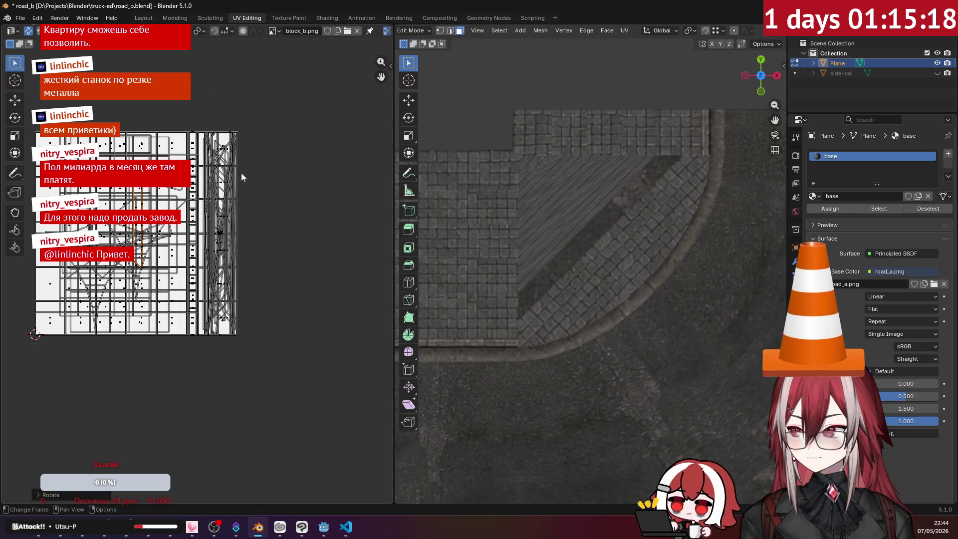
pyautogui.press('g')
pyautogui.click(321, 203)
pyautogui.press('s')
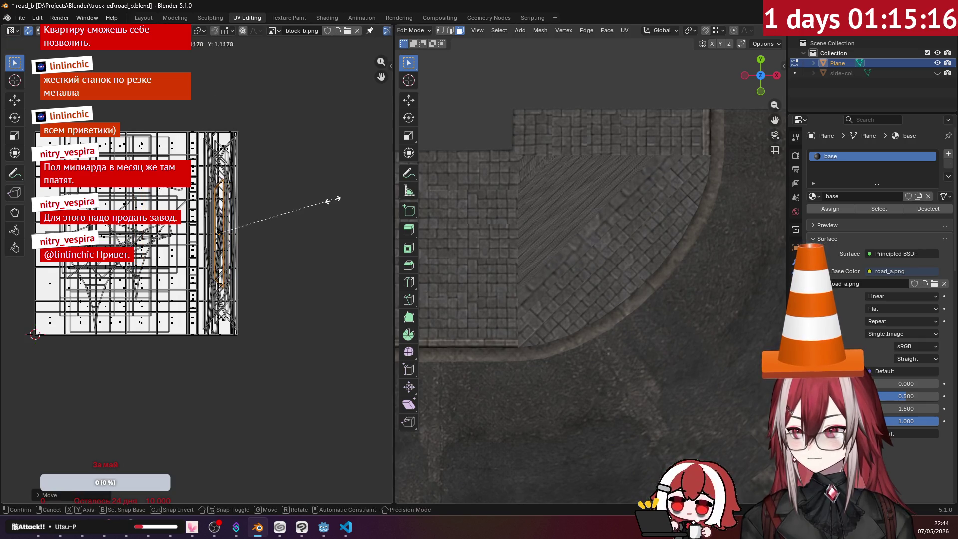
pyautogui.click(378, 206)
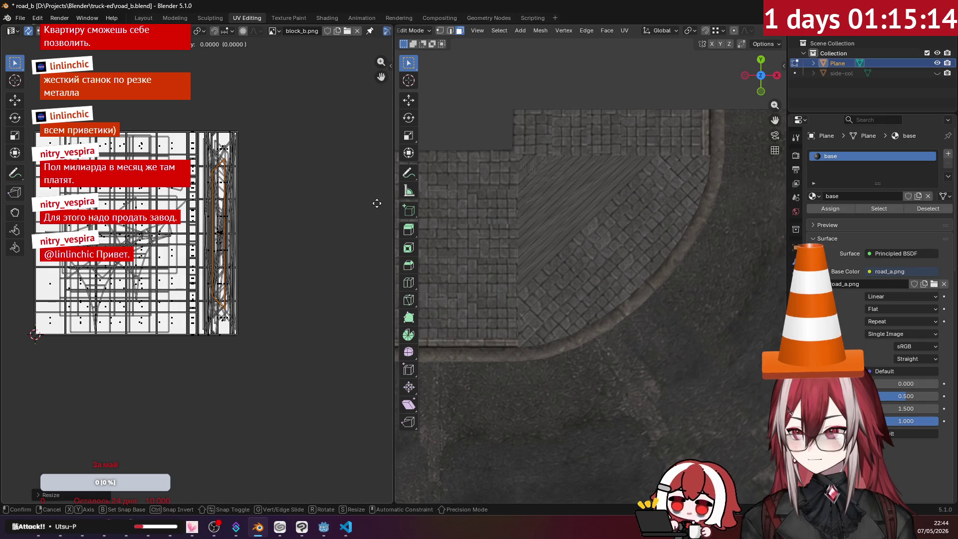
pyautogui.press('g')
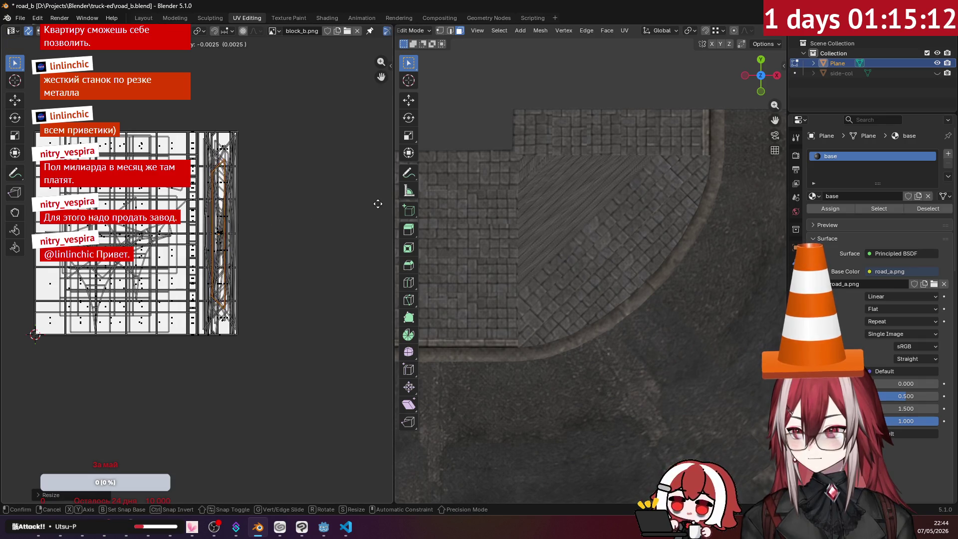
pyautogui.click(377, 203)
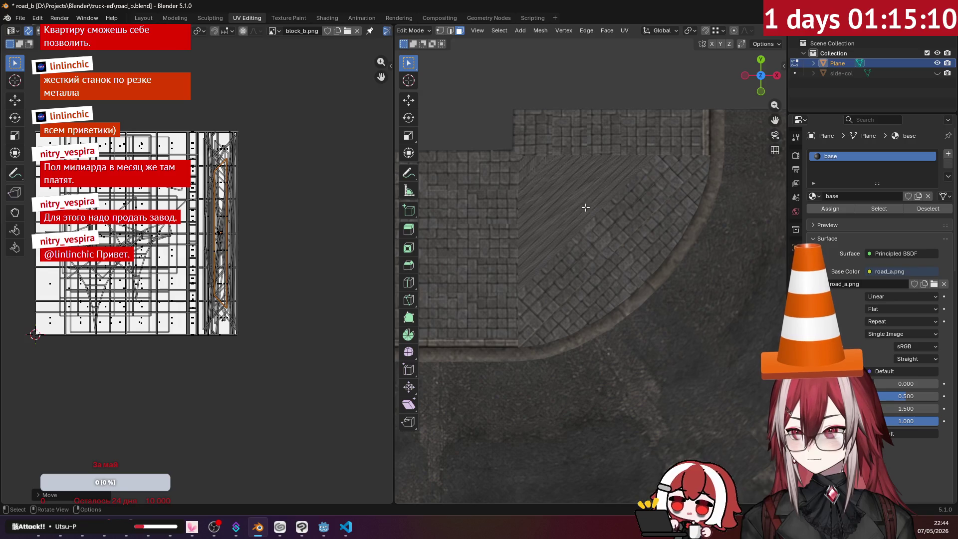
# - Re-project the last curb faces, rotate them 45° to vertical and move them onto the strip
pyautogui.press('u')
pyautogui.click(658, 134)
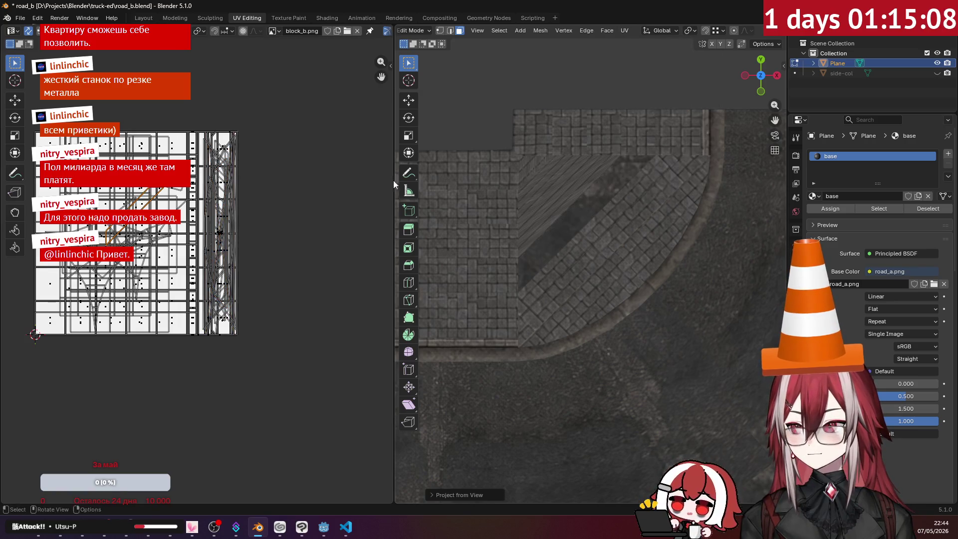
pyautogui.press('r')
pyautogui.click(241, 107)
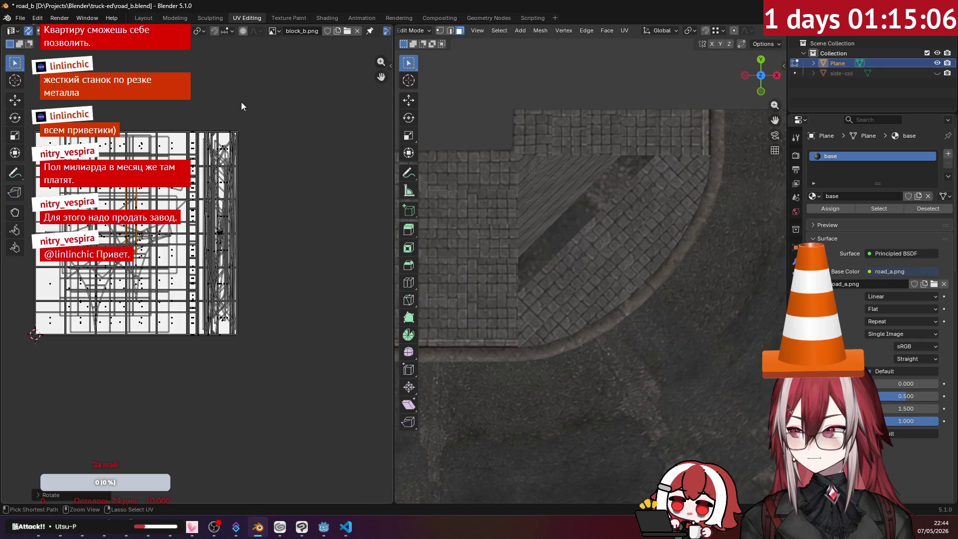
pyautogui.press('g')
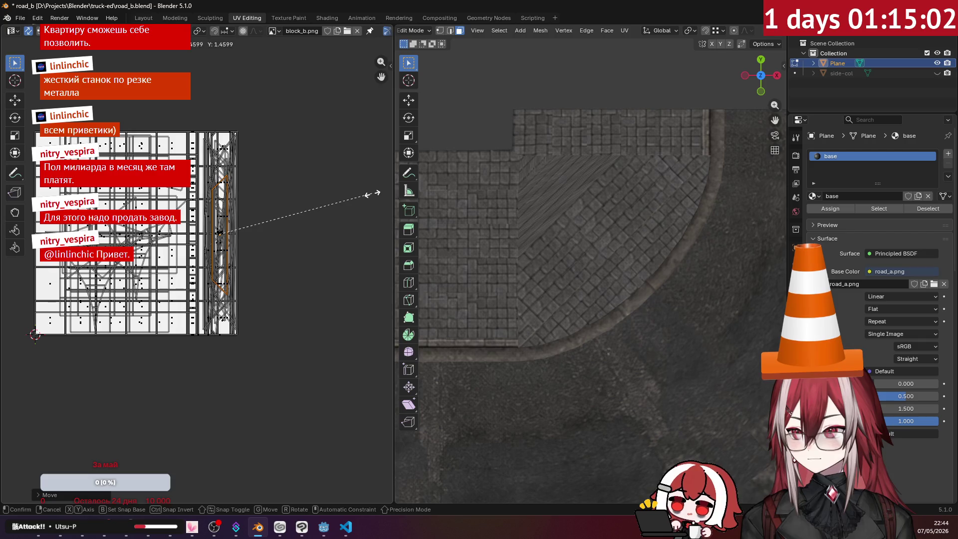
pyautogui.click(375, 193)
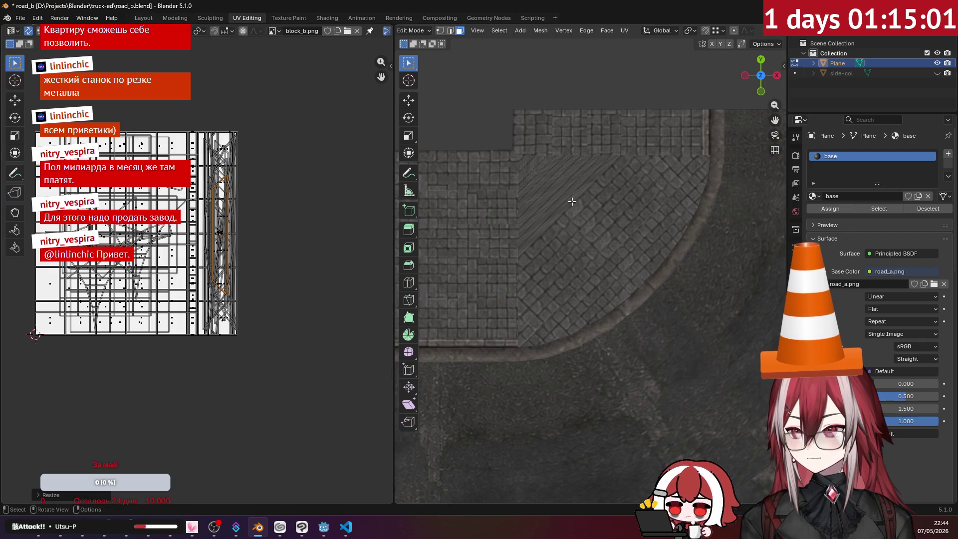
# - Project the corner face from view, rotate and move it, then cancel the resize and undo
pyautogui.click(624, 30)
pyautogui.click(649, 139)
pyautogui.press('r')
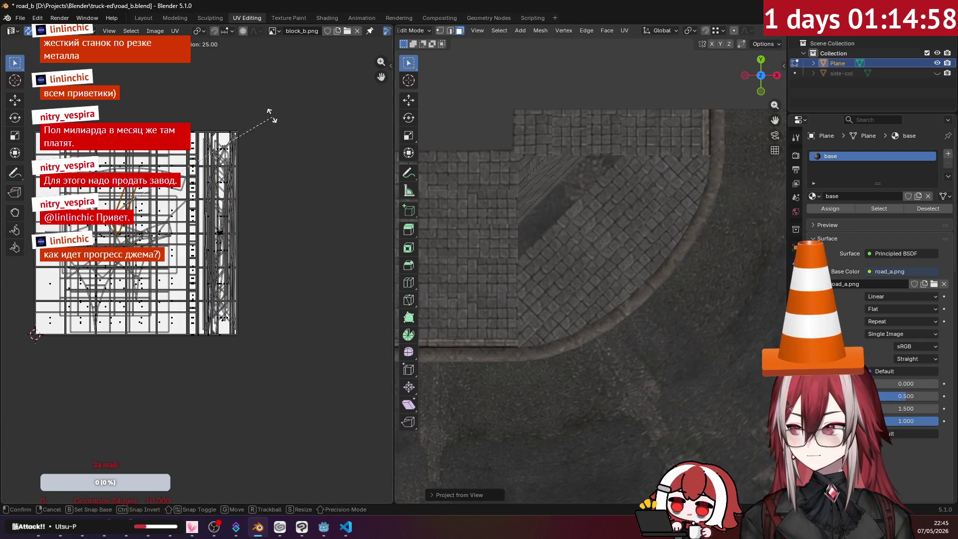
pyautogui.click(222, 71)
pyautogui.press('g')
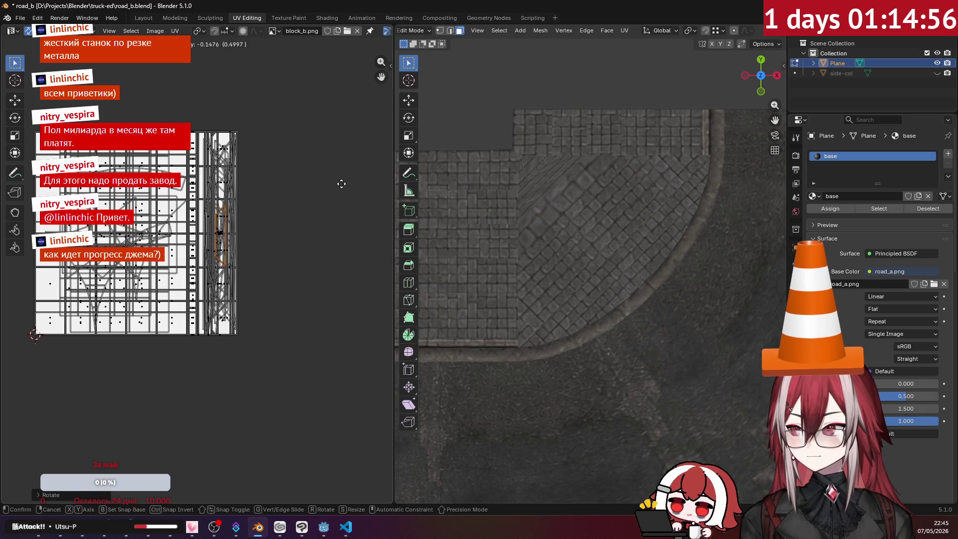
pyautogui.click(341, 183)
pyautogui.press('s')
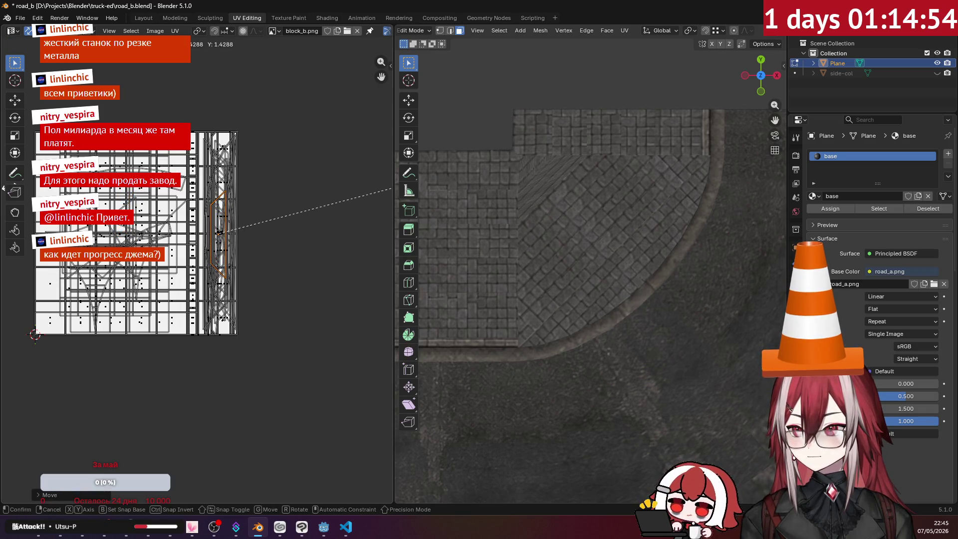
pyautogui.rightClick(391, 188)
pyautogui.hotkey('ctrl', 'z')
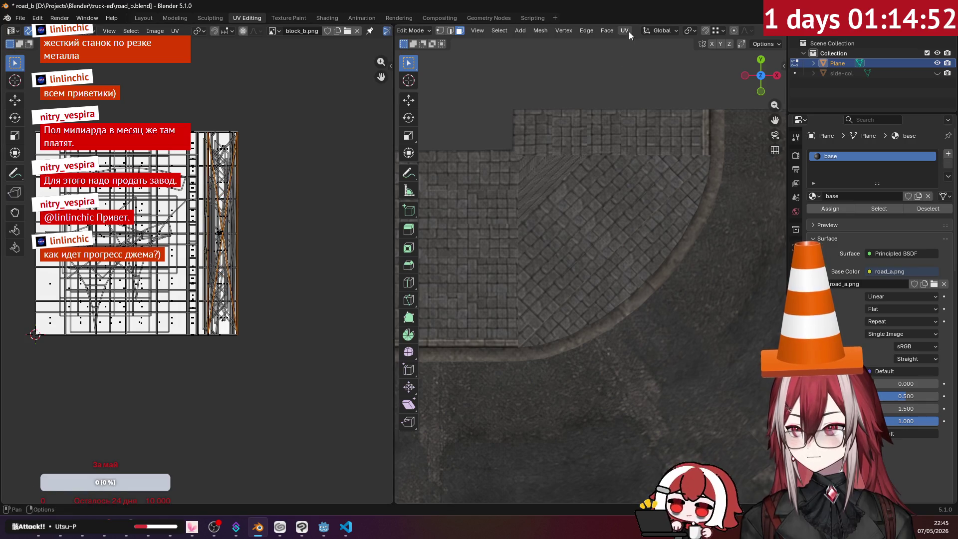
# - Re-project the corner face, rotate, enlarge and nudge it onto its atlas patch, then switch to Godot
pyautogui.click(628, 31)
pyautogui.click(653, 142)
pyautogui.press('r')
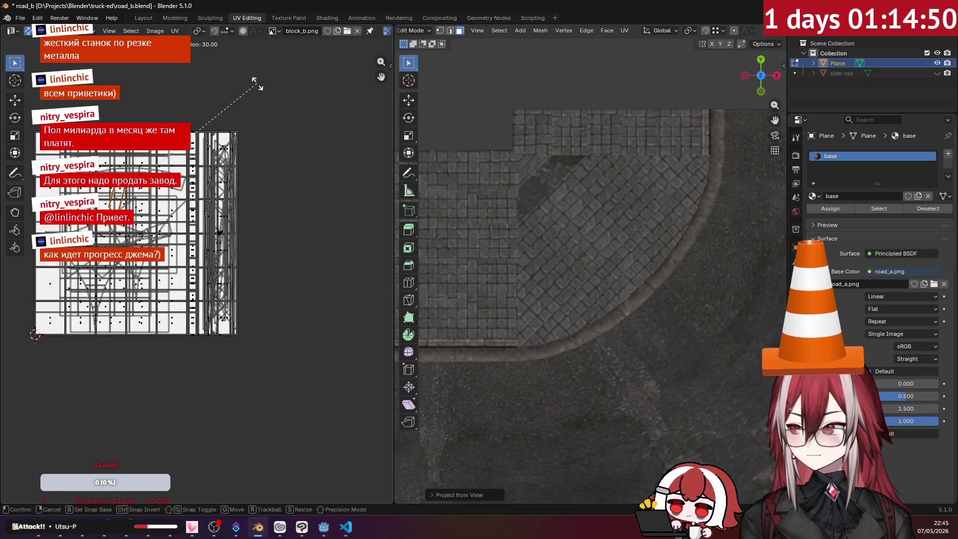
pyautogui.click(236, 68)
pyautogui.press('g')
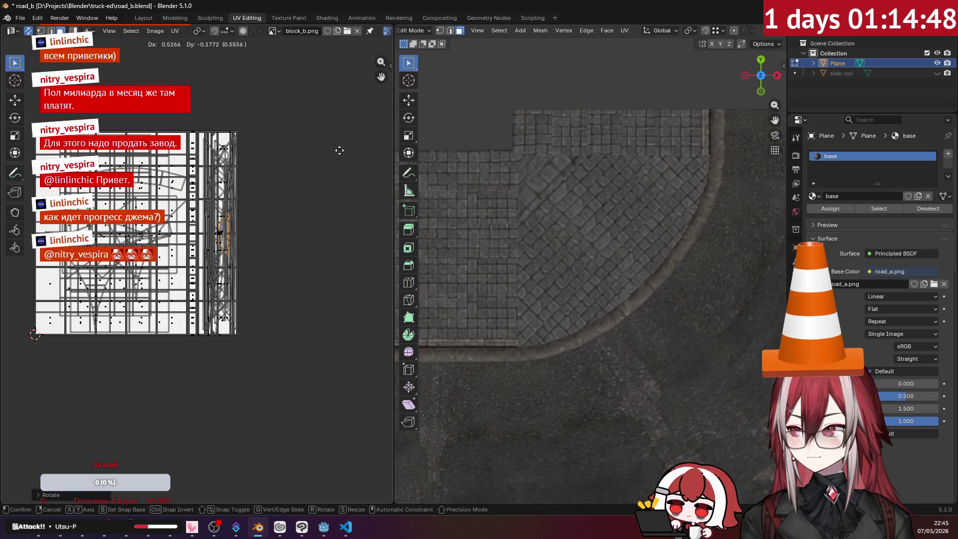
pyautogui.click(337, 150)
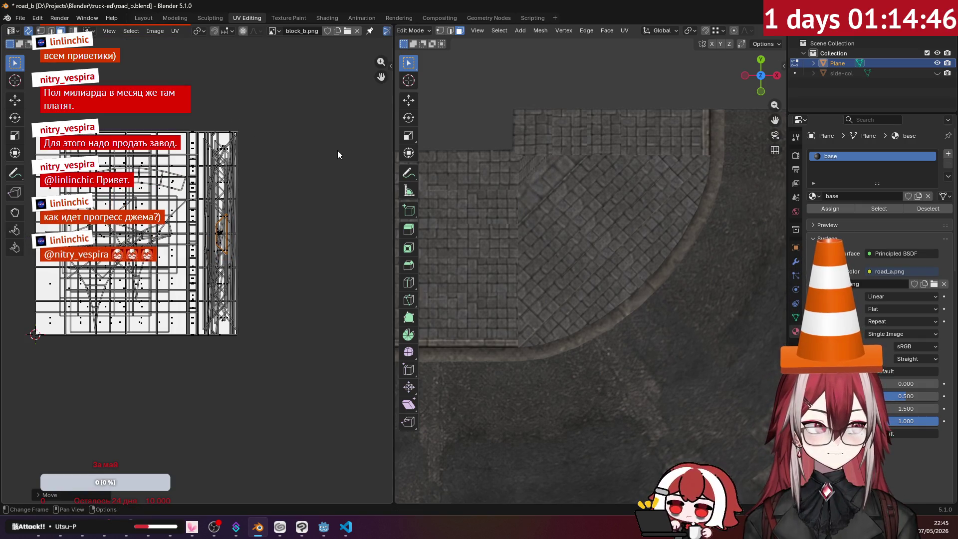
pyautogui.press('s')
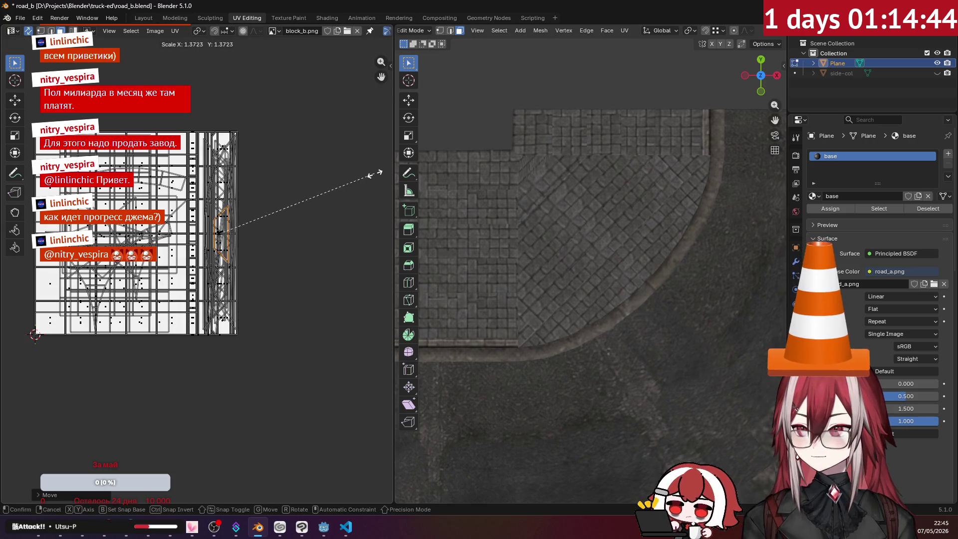
pyautogui.click(387, 180)
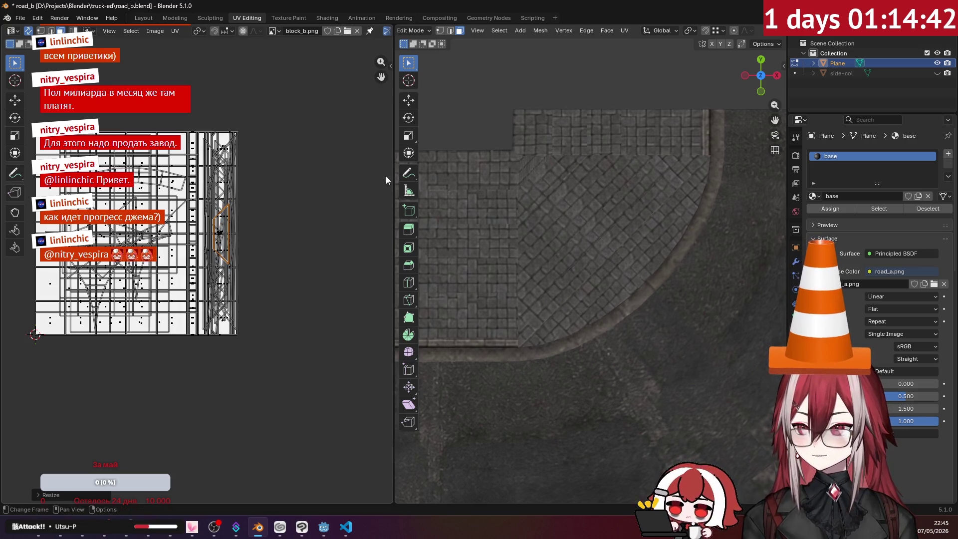
pyautogui.press('g')
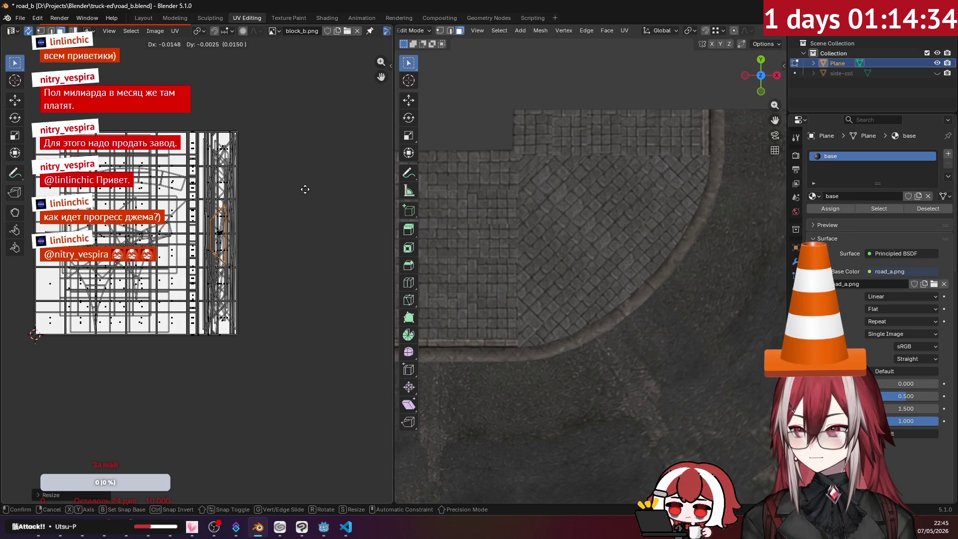
pyautogui.hotkey('alt', 'Tab')
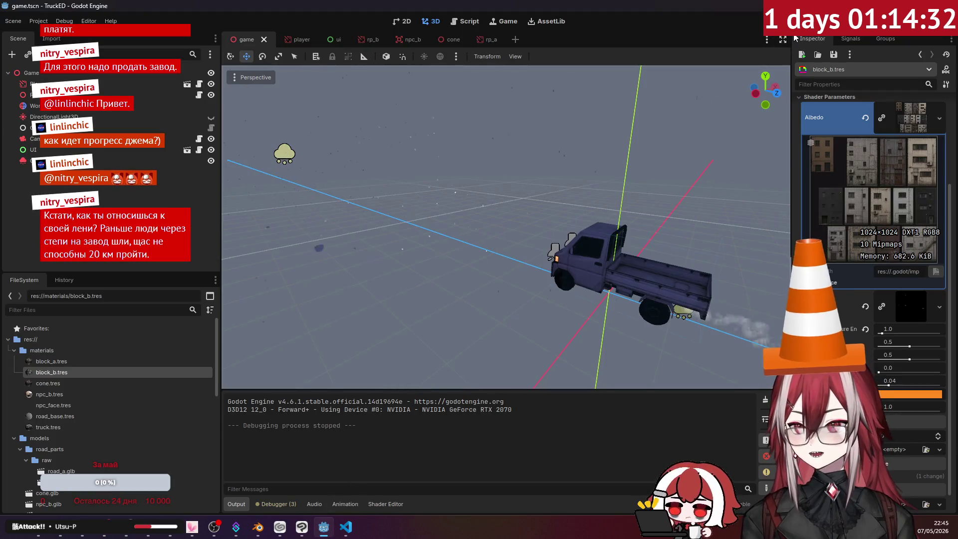
pyautogui.press('F5')
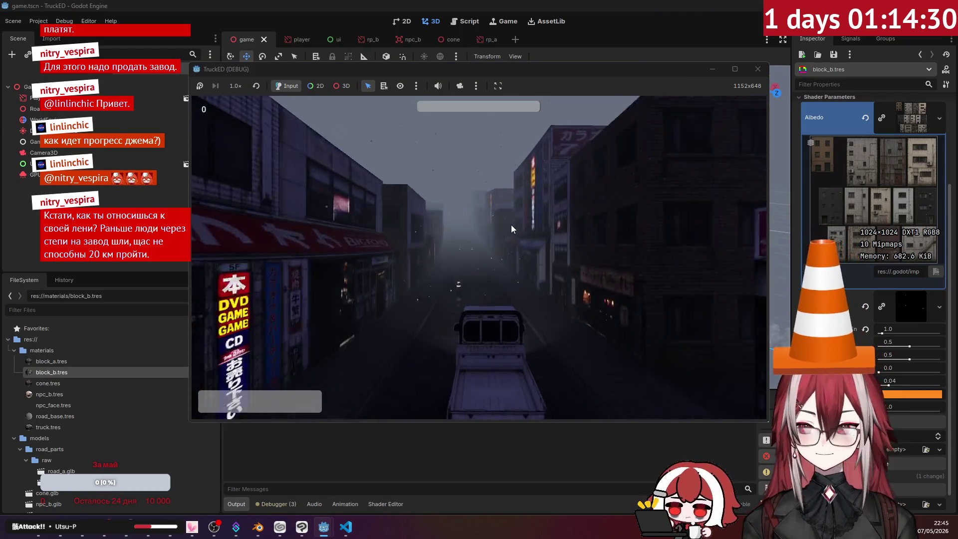
pyautogui.press('a')
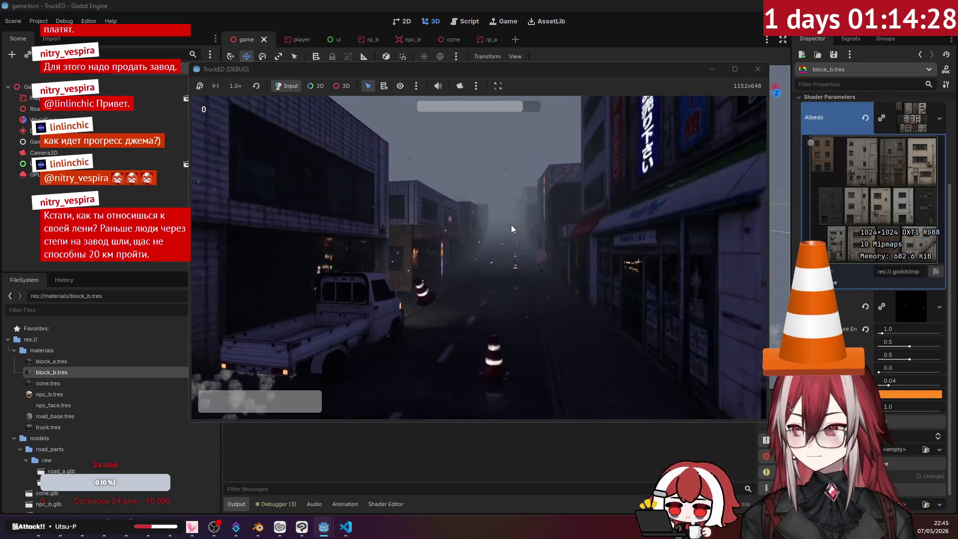
pyautogui.press('d')
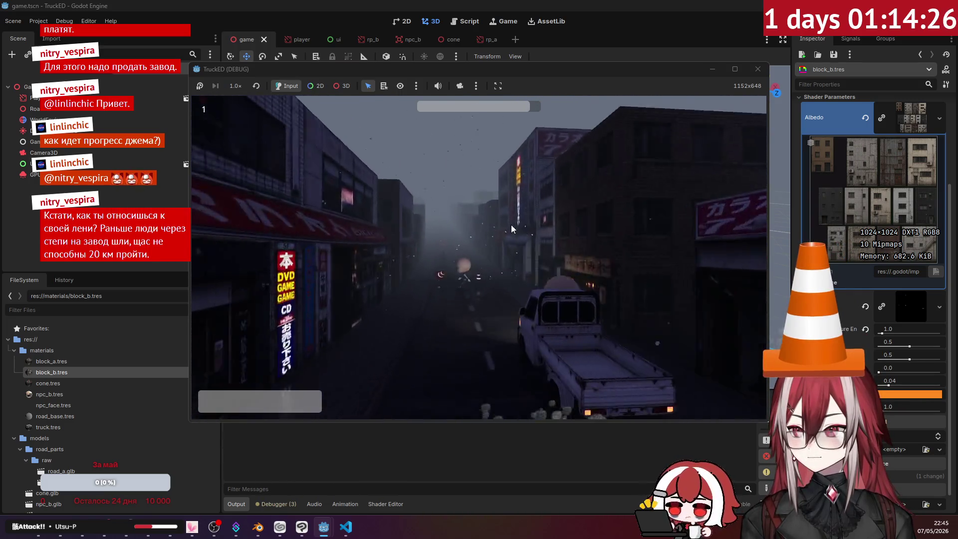
pyautogui.press('a')
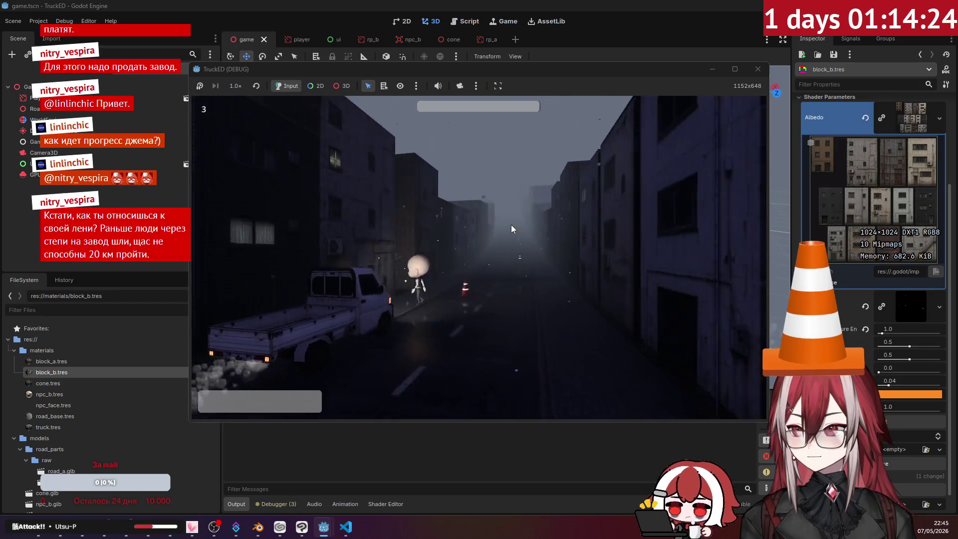
pyautogui.press('d')
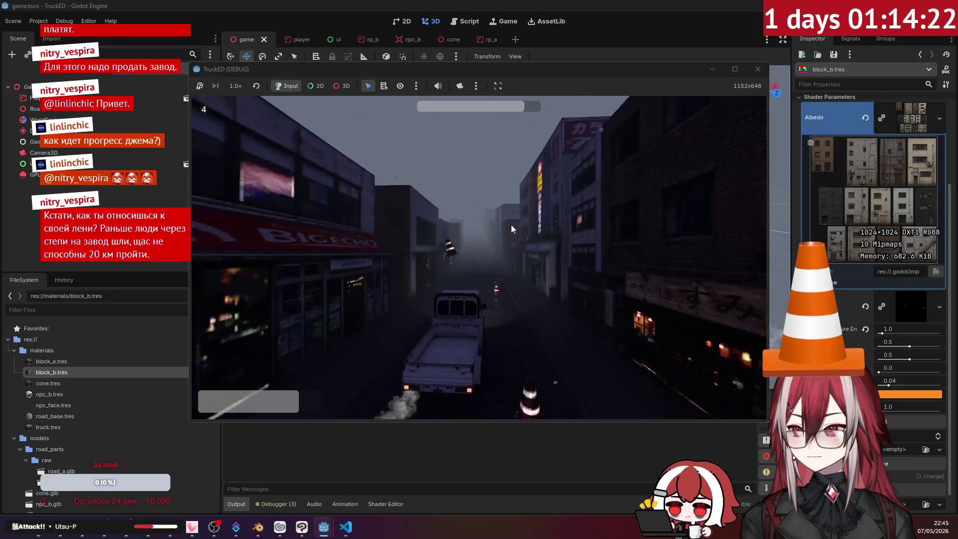
pyautogui.press('d')
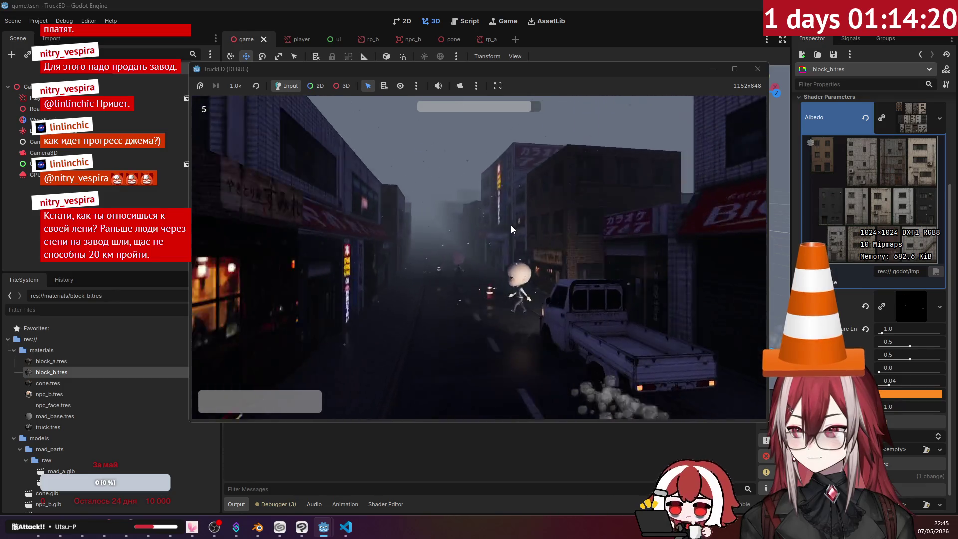
pyautogui.press('a')
pyautogui.press('d')
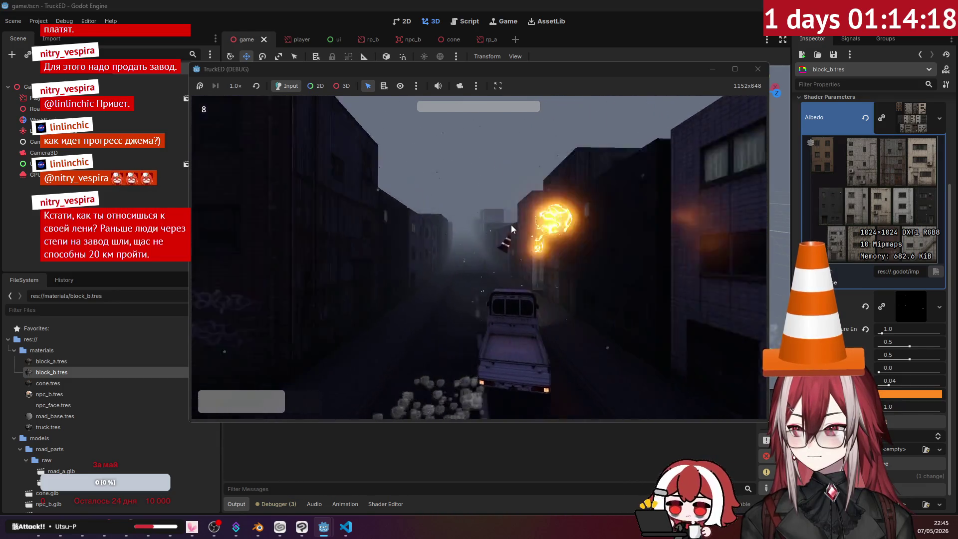
pyautogui.press('a')
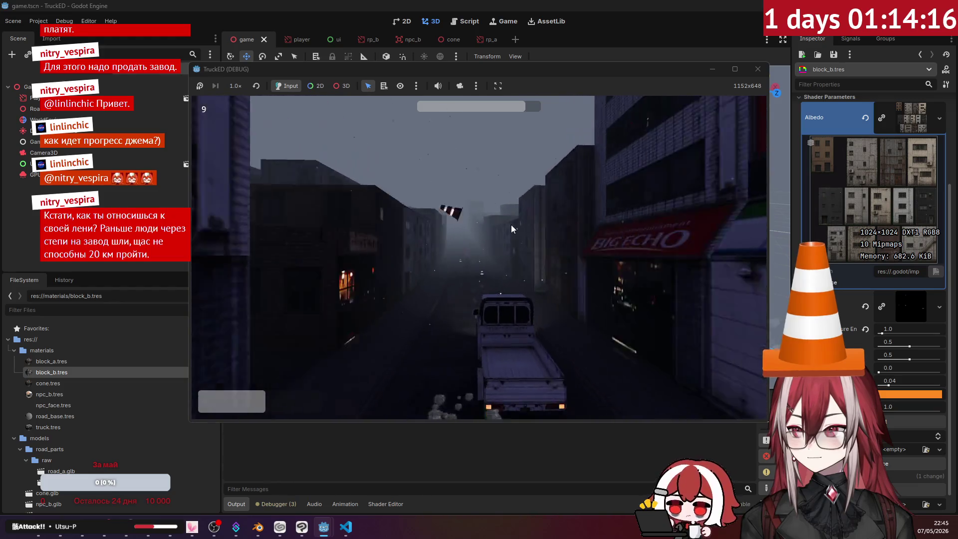
pyautogui.press('d')
pyautogui.press('a')
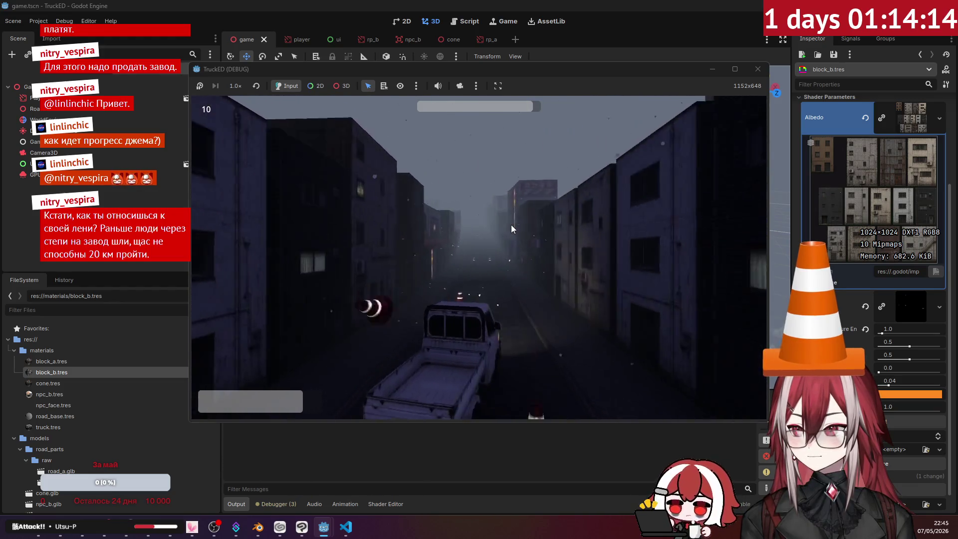
pyautogui.press('d')
pyautogui.press('a')
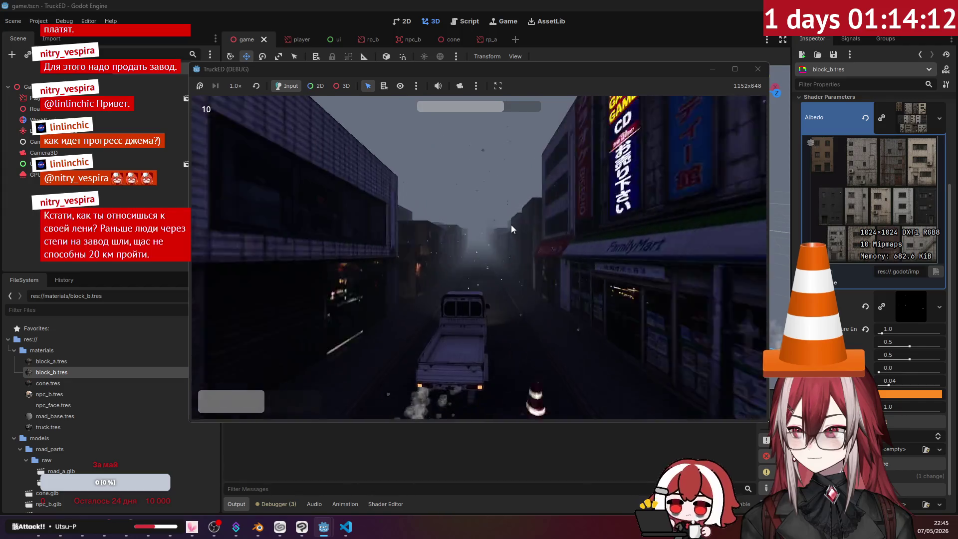
pyautogui.press('d')
pyautogui.press('a')
pyautogui.press('d')
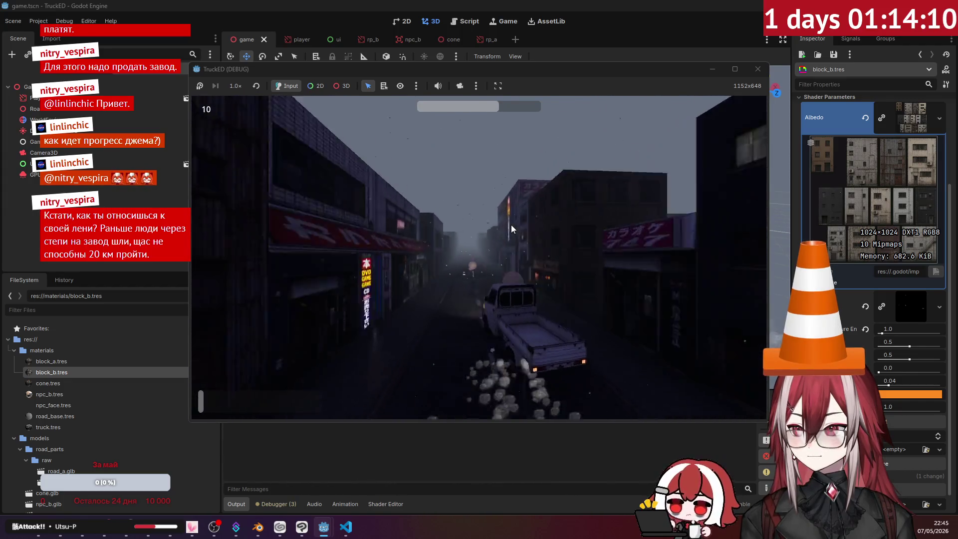
pyautogui.press('a')
pyautogui.press('d')
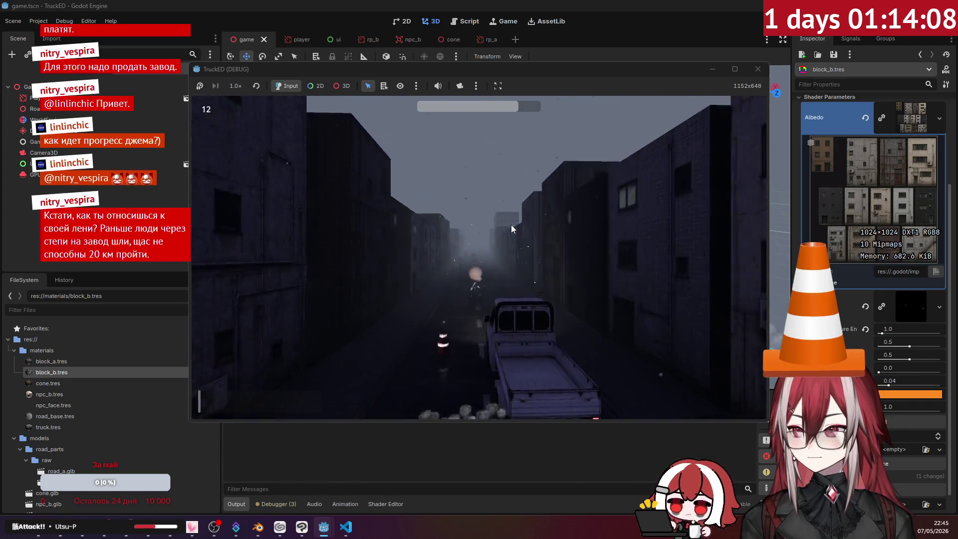
pyautogui.press('a')
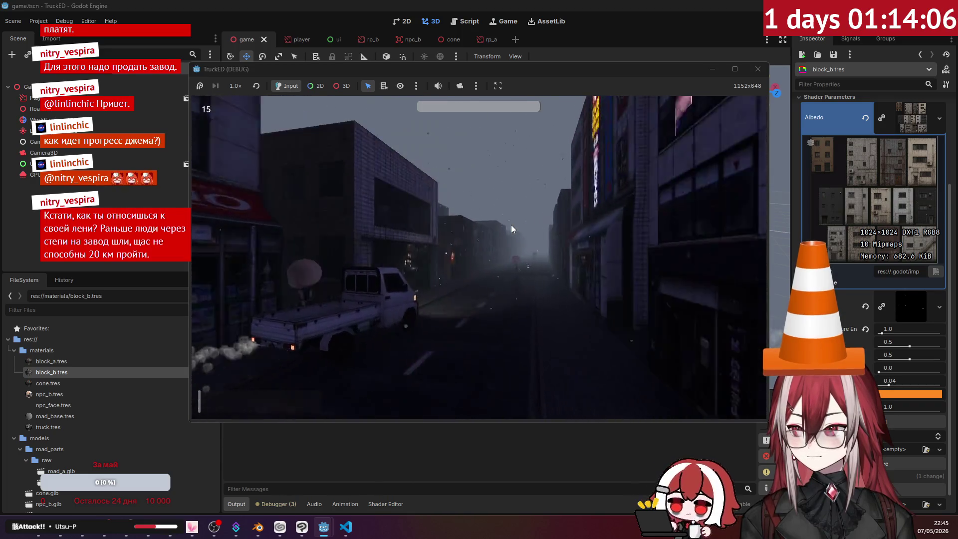
pyautogui.press('d')
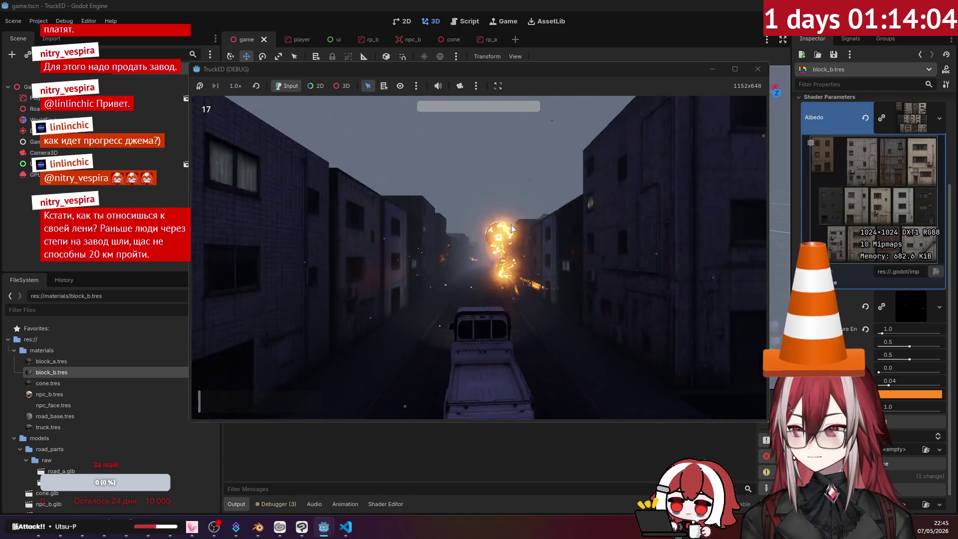
pyautogui.click(758, 73)
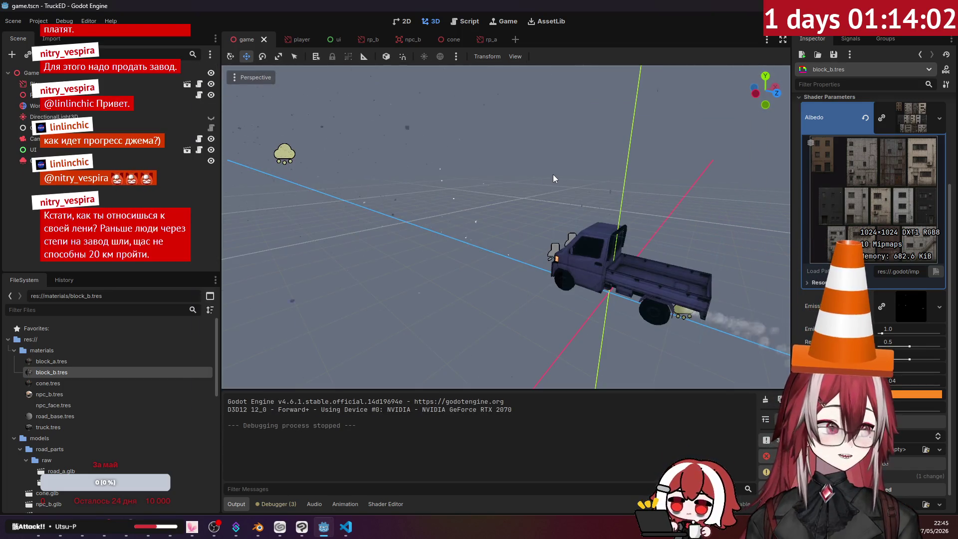
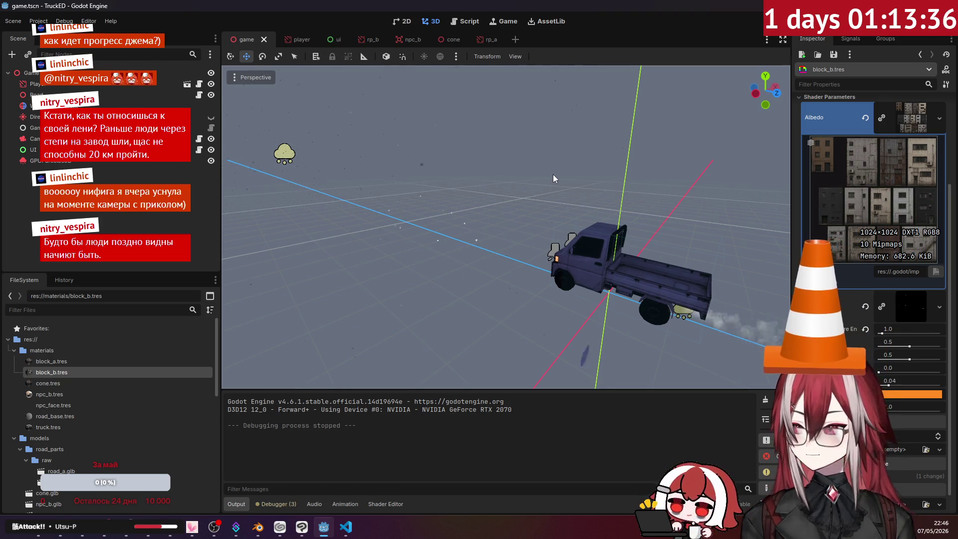
# - Bring road_b.blend in Blender's UV Editing workspace to the front from the taskbar
pyautogui.click(345, 526)
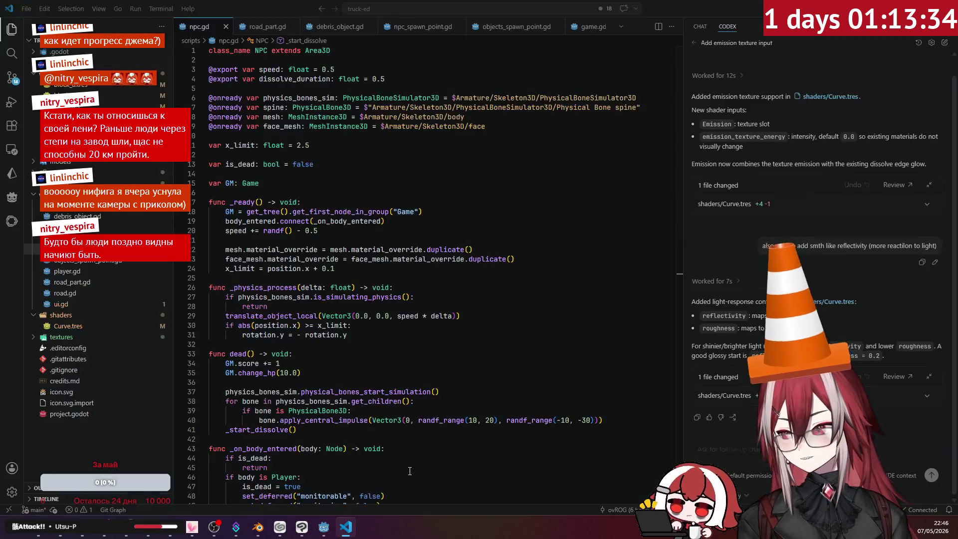
pyautogui.click(257, 527)
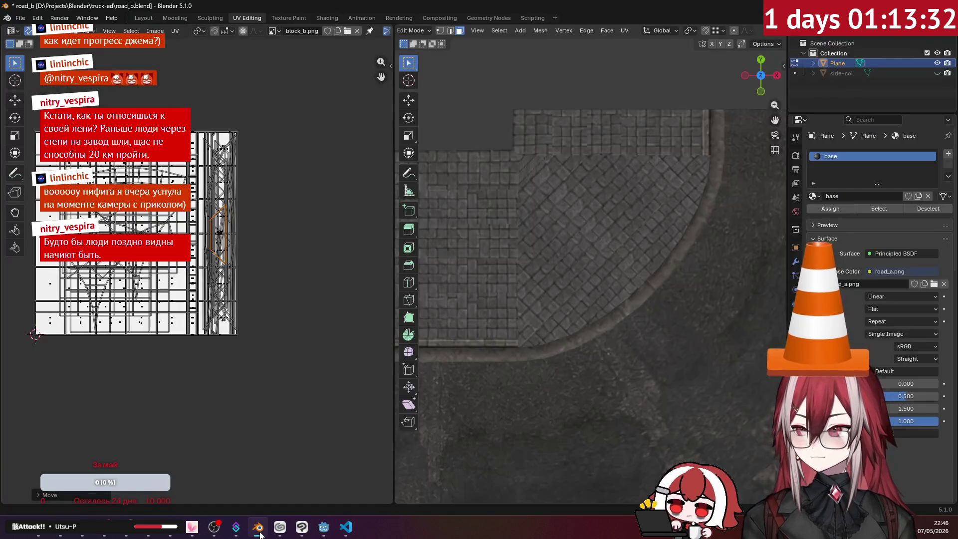
# - Select the curved corner faces and project their UVs from the view
pyautogui.click(534, 155)
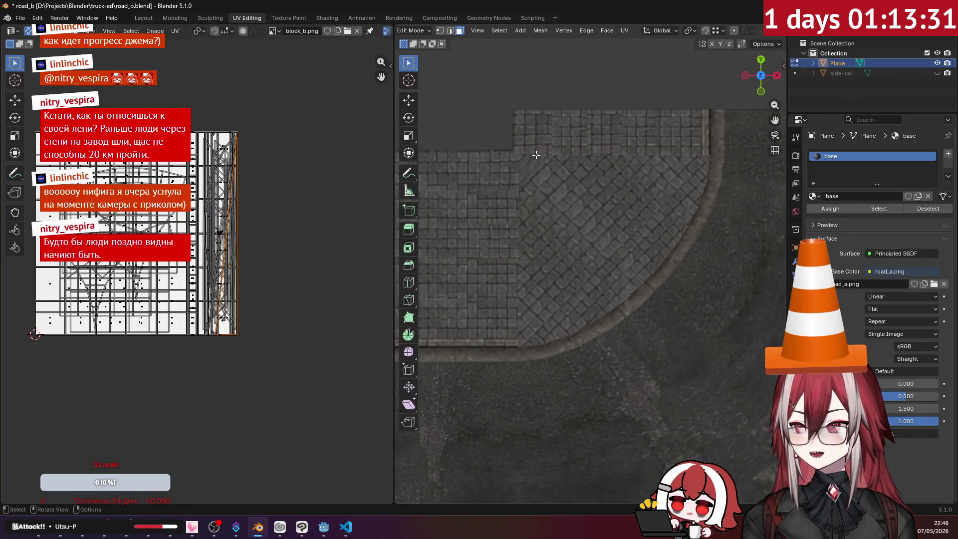
pyautogui.click(624, 30)
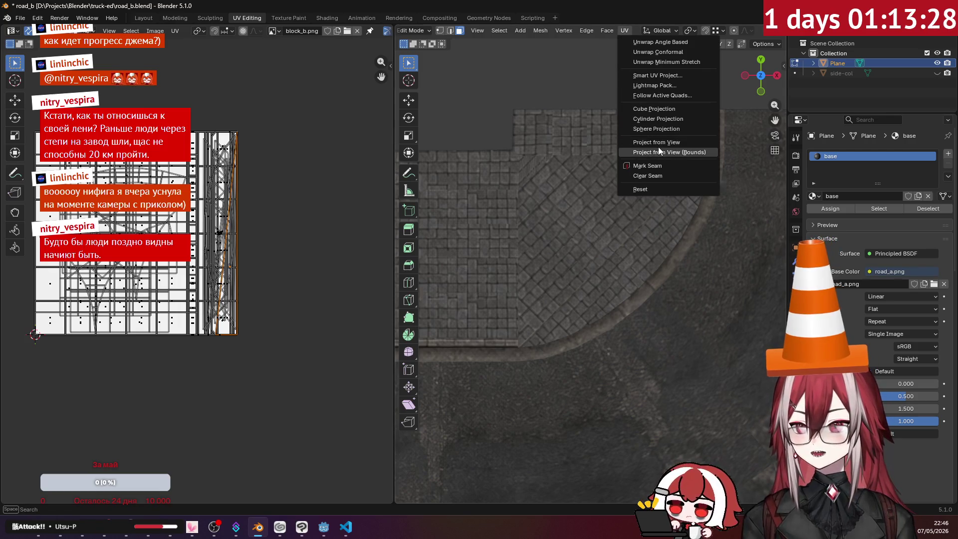
pyautogui.click(671, 143)
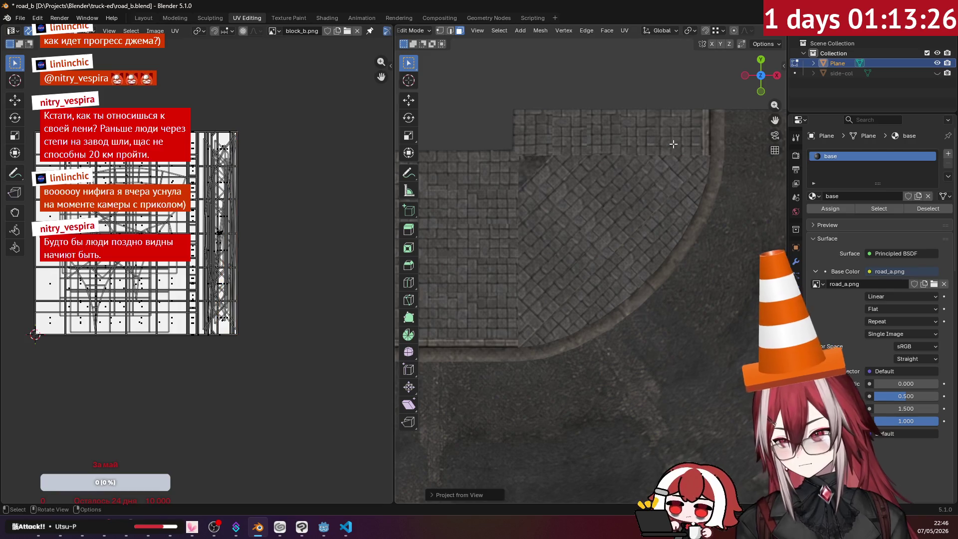
# - Move, rotate 45° and scale the corner's UV island on the texture, then deselect all
pyautogui.press('g')
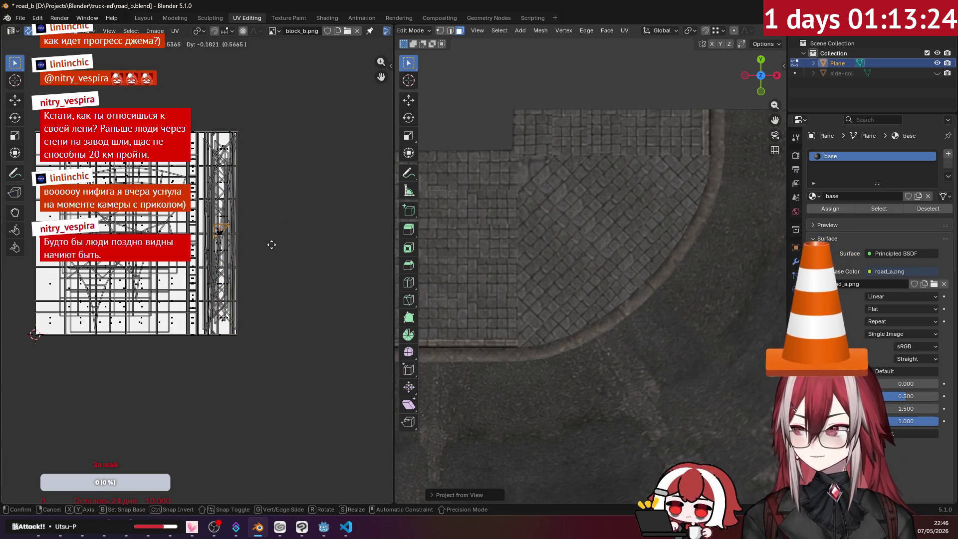
pyautogui.click(272, 234)
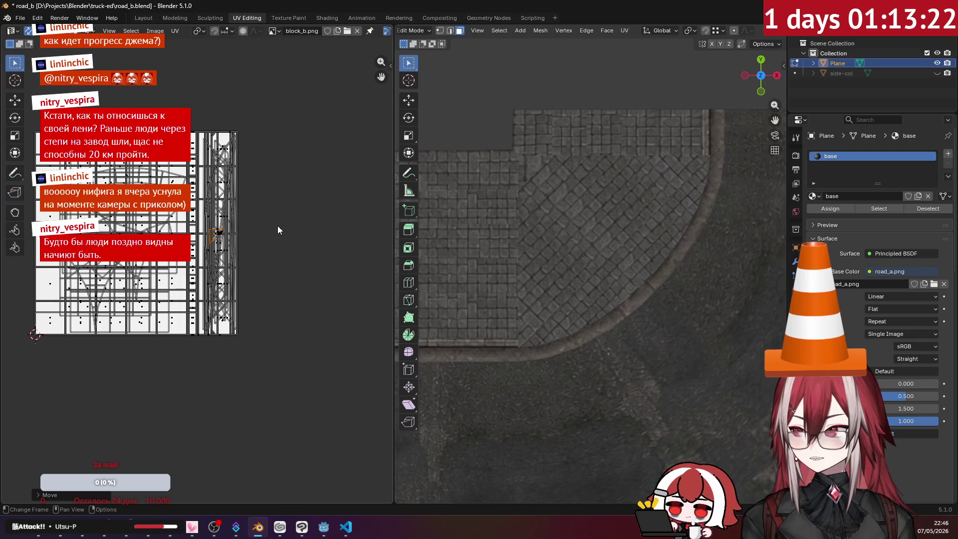
pyautogui.press('r')
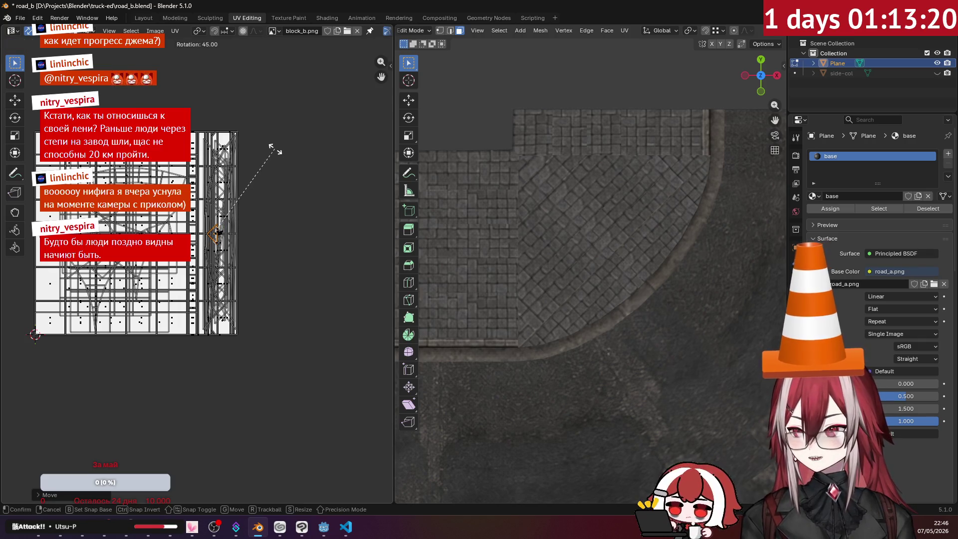
pyautogui.click(278, 155)
pyautogui.press('s')
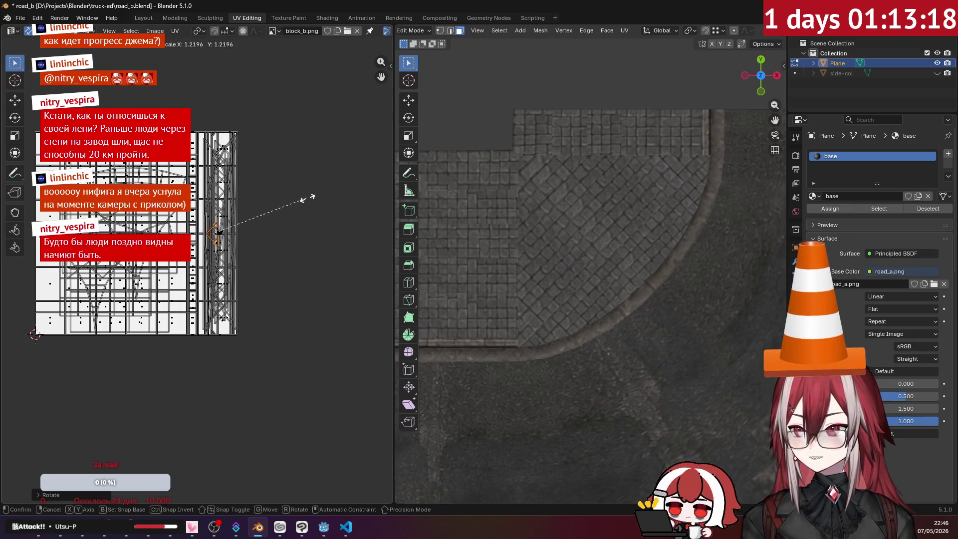
pyautogui.click(348, 205)
pyautogui.scroll(-5, 627, 221)
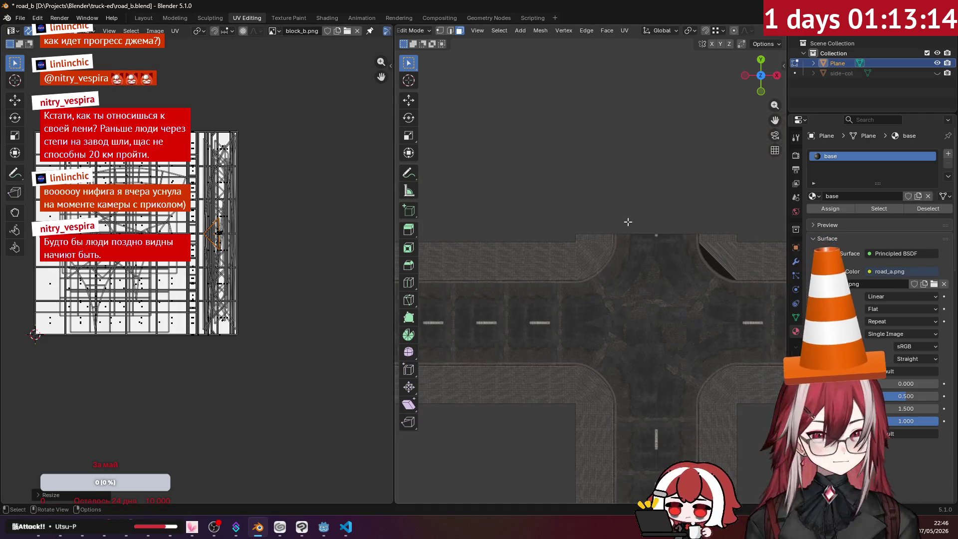
pyautogui.scroll(8, 652, 236)
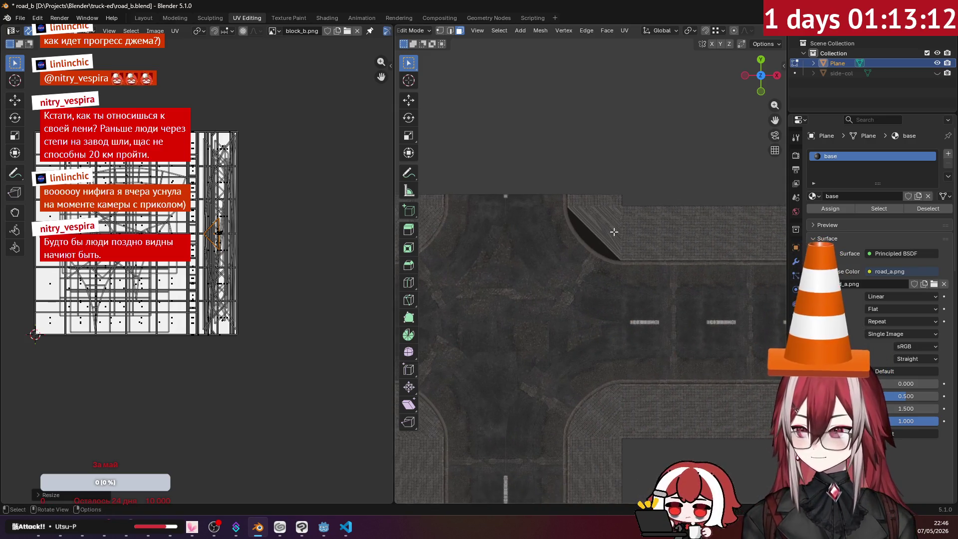
pyautogui.hotkey('alt', 'a')
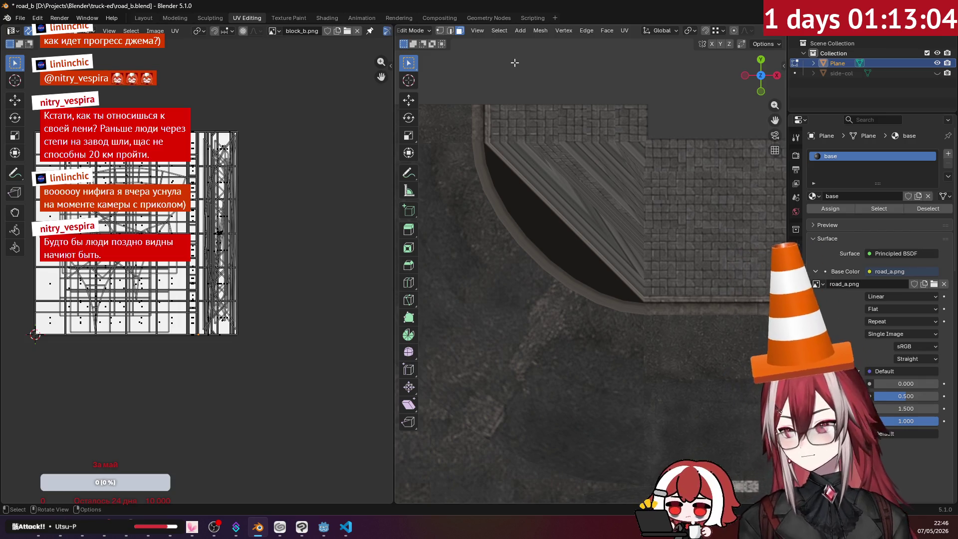
# - Re-project the sidewalk corner's UVs from view, rotate the island -45° and move it
pyautogui.click(624, 30)
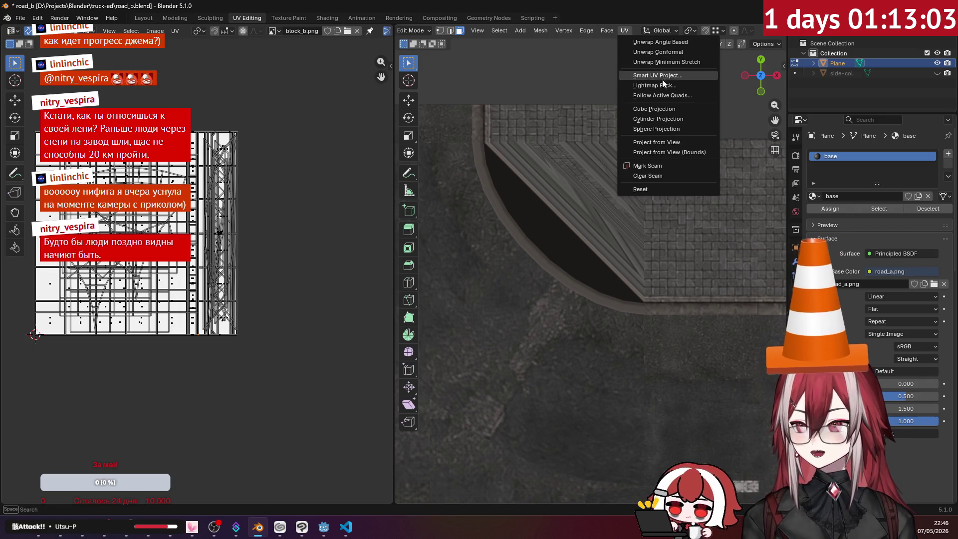
pyautogui.click(644, 143)
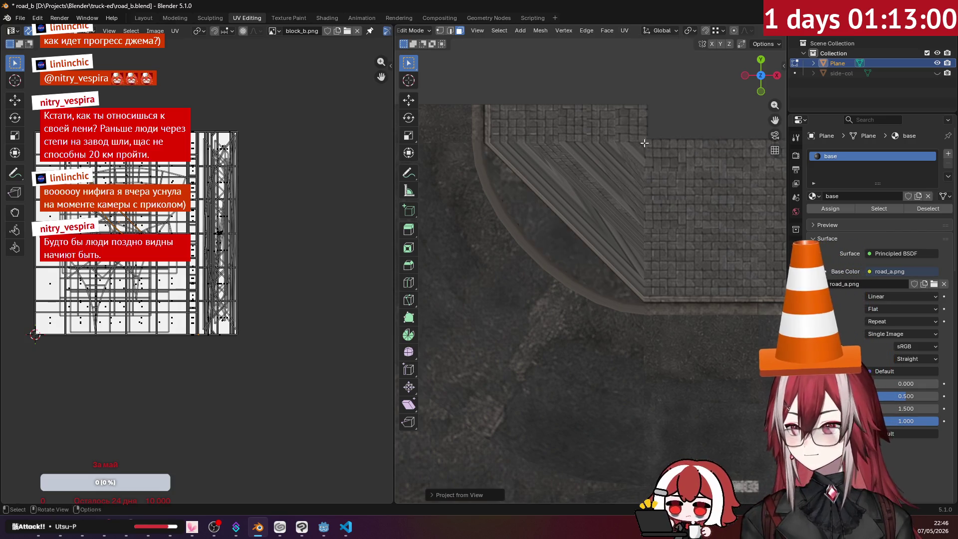
pyautogui.press('r')
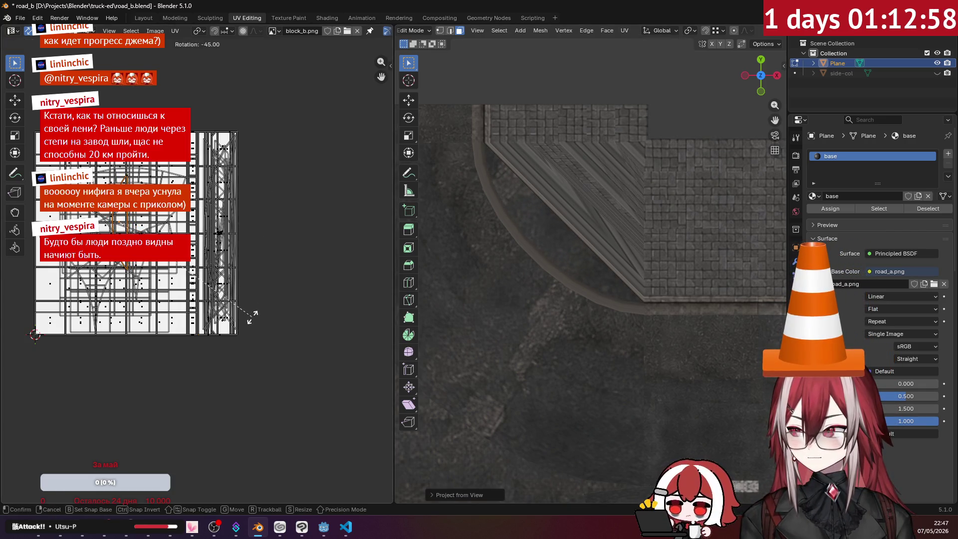
pyautogui.click(243, 257)
pyautogui.press('g')
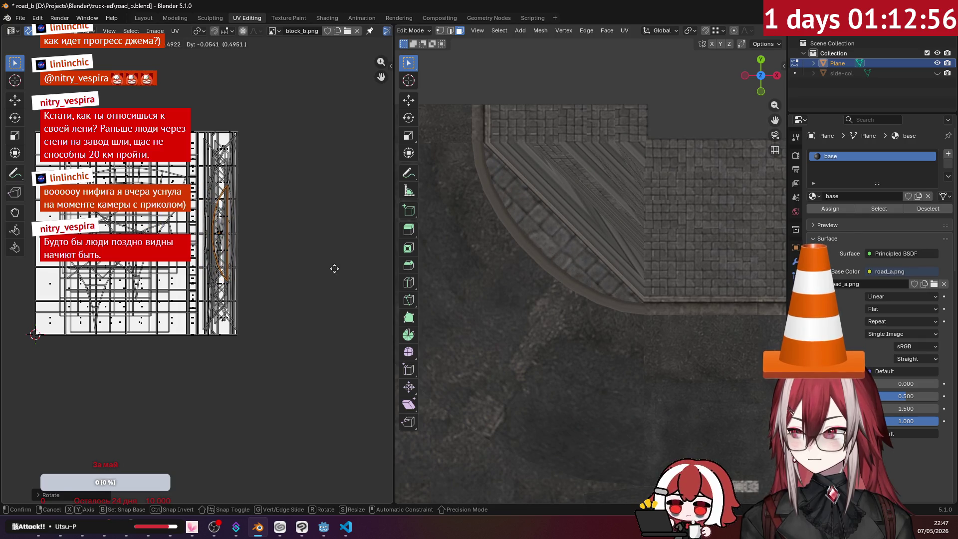
pyautogui.click(306, 263)
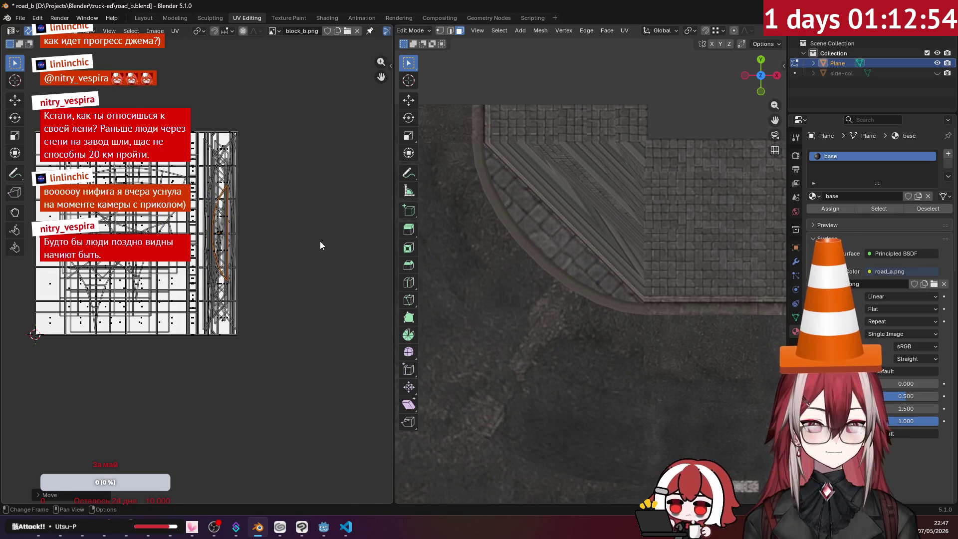
# - Scale the corner island by 1.9, nudge it along X, and switch to Godot
pyautogui.press('s')
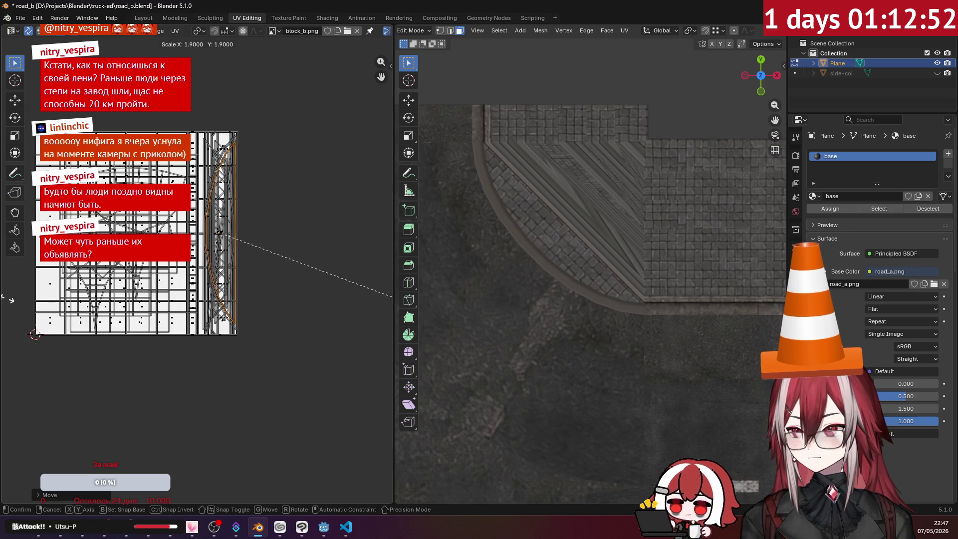
pyautogui.click(383, 287)
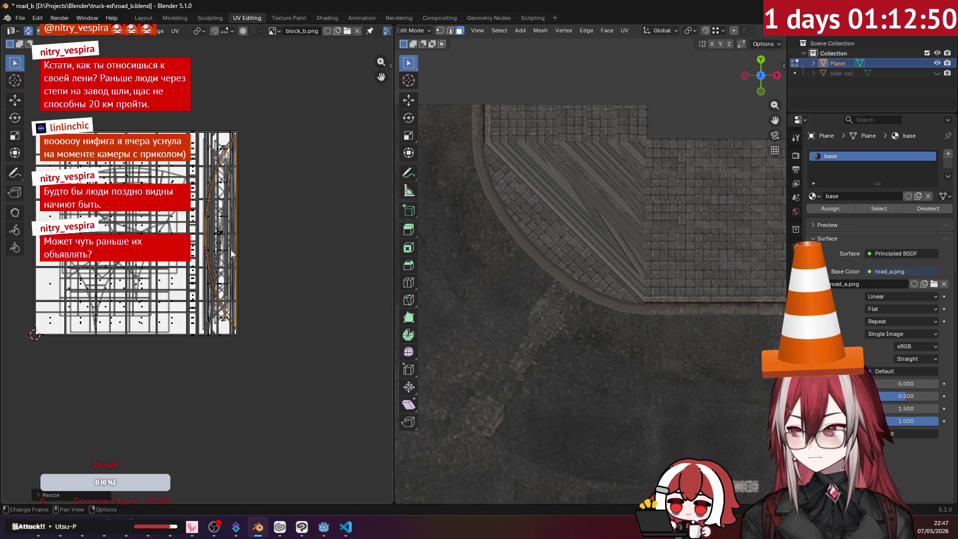
pyautogui.press('g')
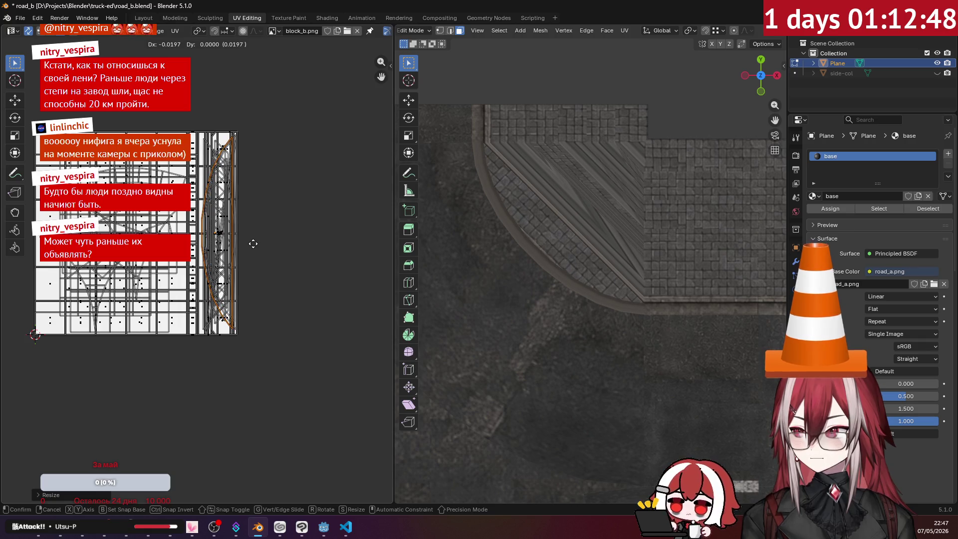
pyautogui.click(252, 244)
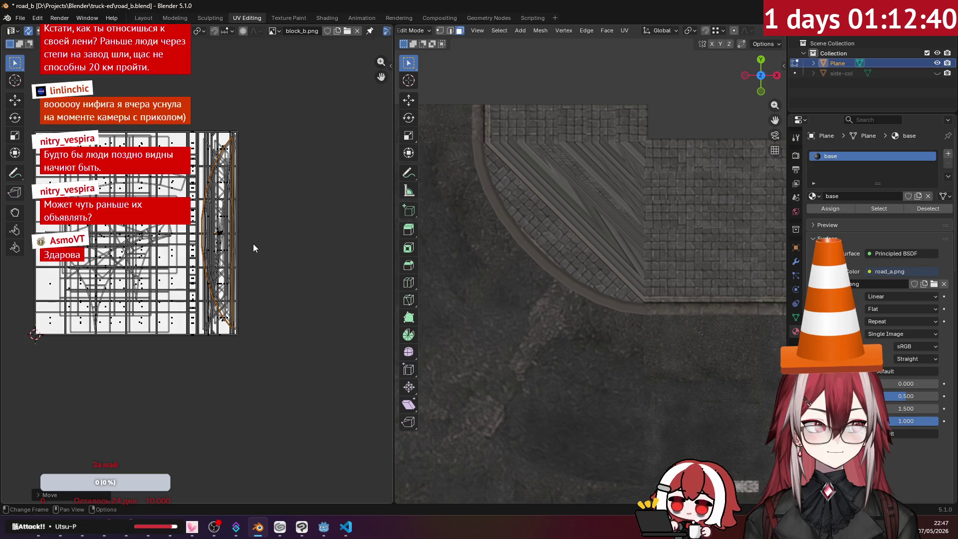
pyautogui.click(323, 526)
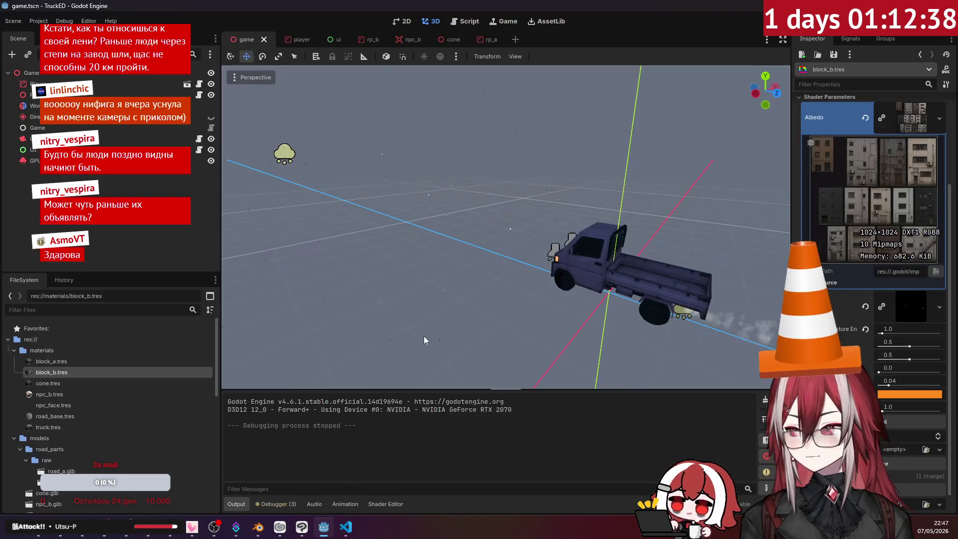
# - Test-run the truck game in Godot, then return to road_b in Blender and select the next corner faces
pyautogui.press('F5')
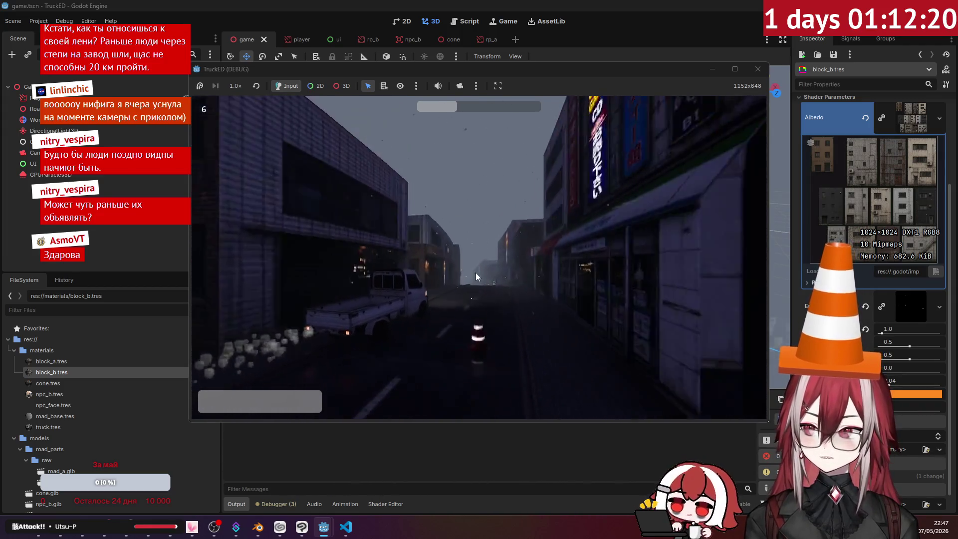
pyautogui.press('F8')
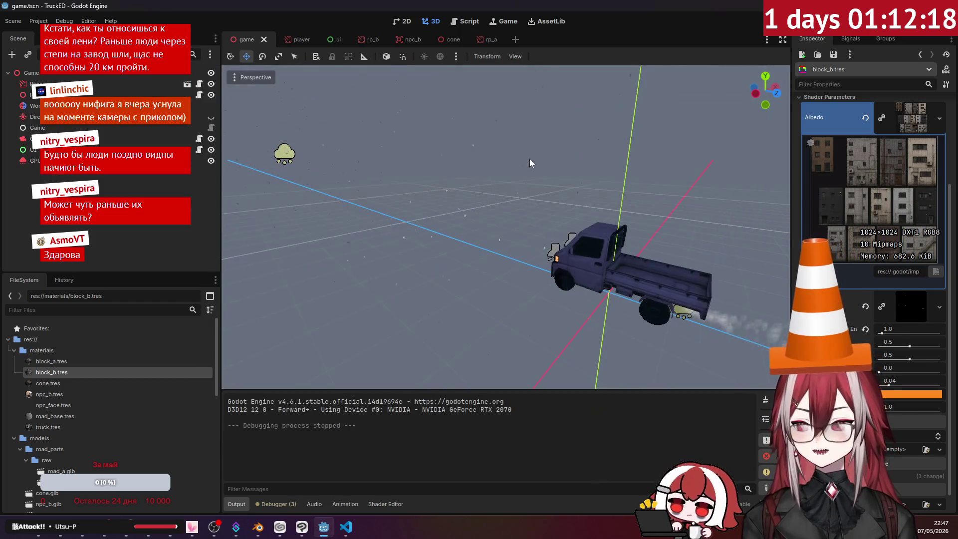
pyautogui.click(347, 526)
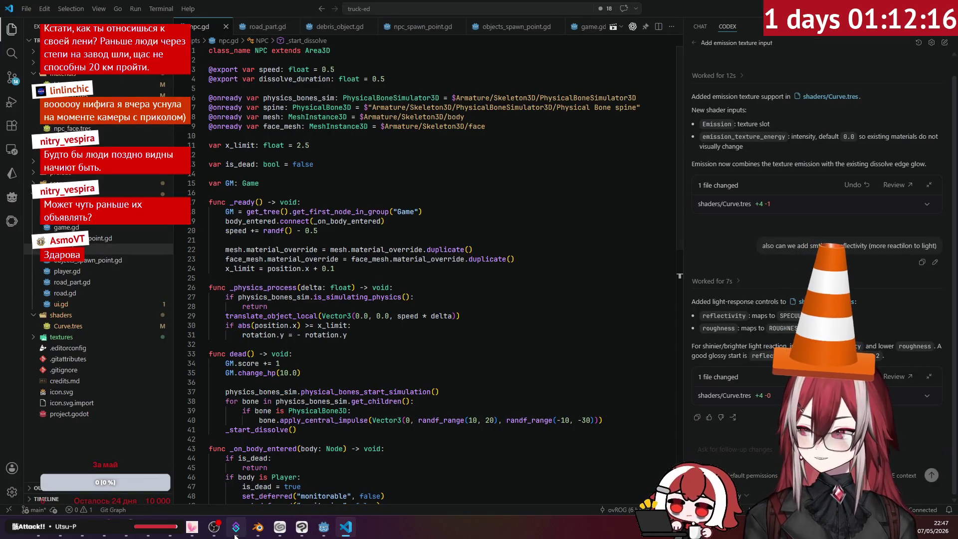
pyautogui.click(322, 531)
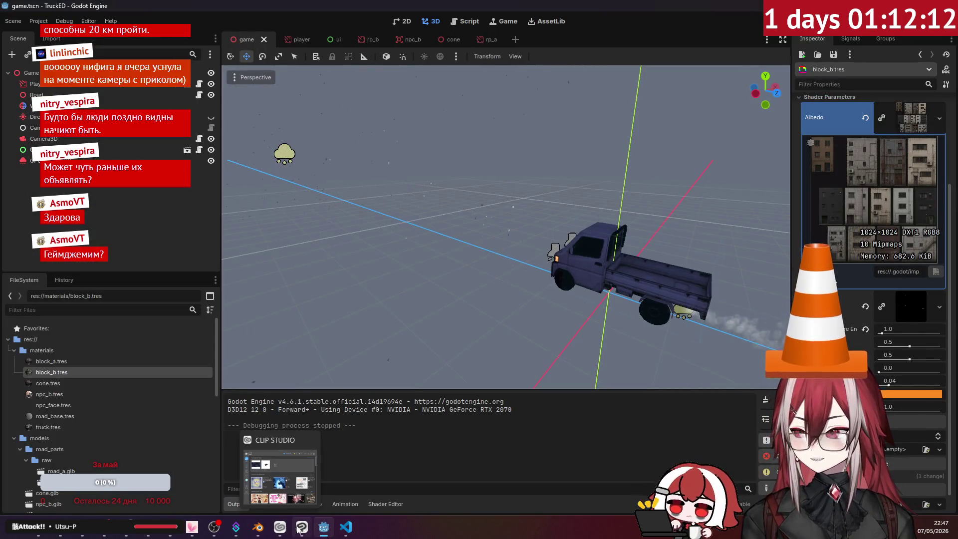
pyautogui.click(258, 526)
pyautogui.click(572, 206)
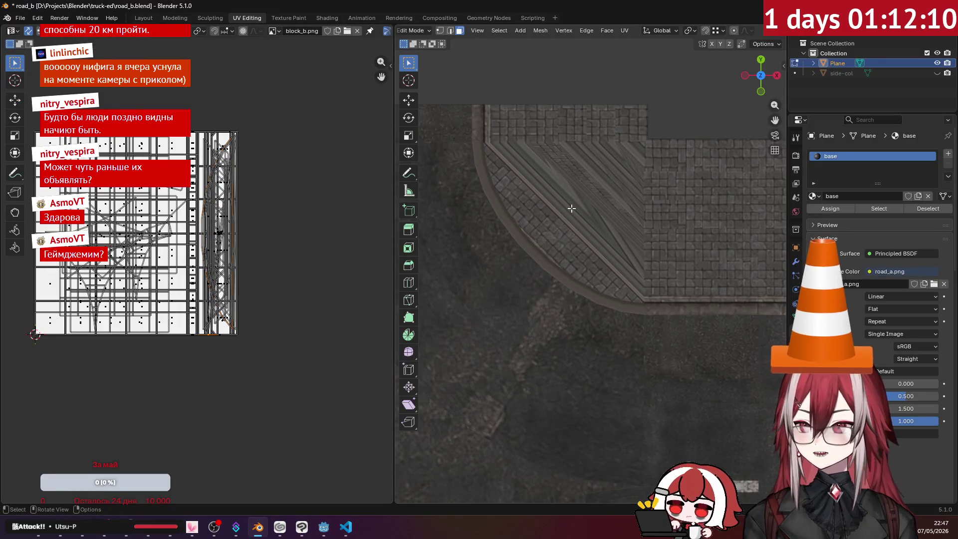
# - Project the corner faces from view, rotate and move the island, and enlarge it to about 2.05 along the atlas's right strip
pyautogui.click(626, 30)
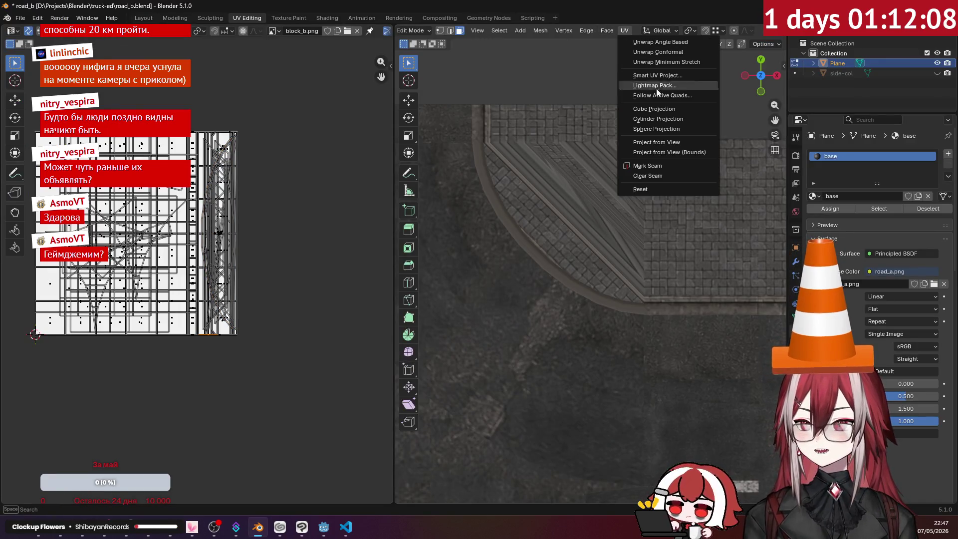
pyautogui.click(663, 142)
pyautogui.press('r')
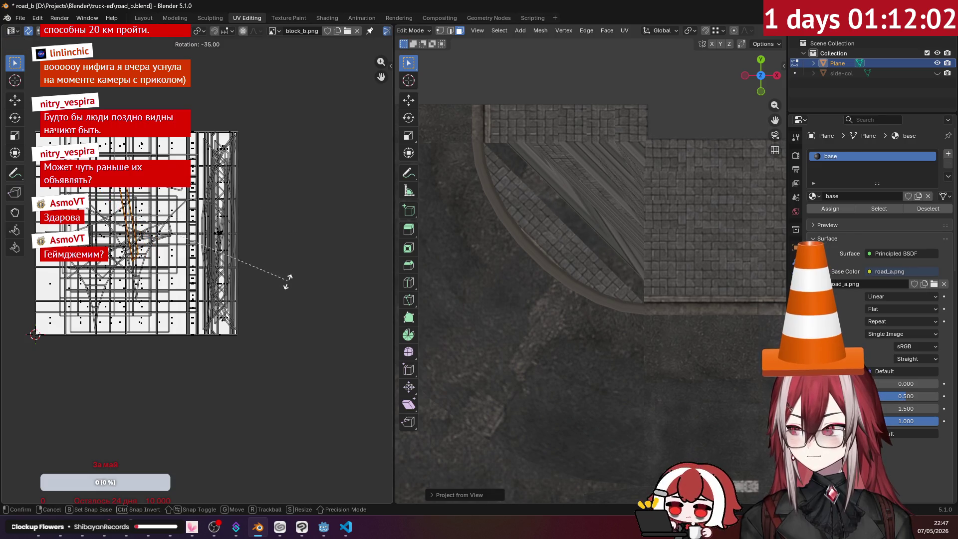
pyautogui.keyDown('ctrl'); pyautogui.click(272, 292); pyautogui.keyUp('ctrl')
pyautogui.press('g')
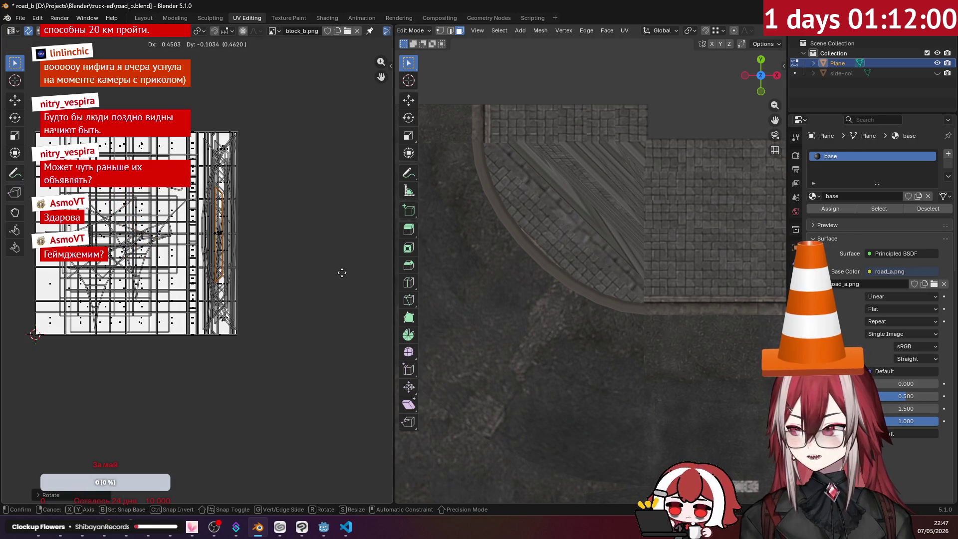
pyautogui.click(342, 272)
pyautogui.press('s')
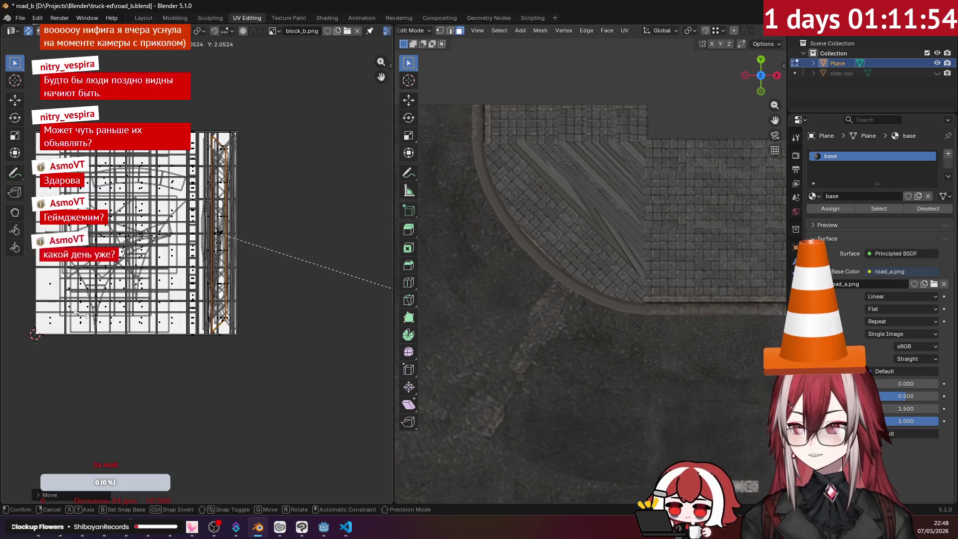
pyautogui.click(81, 319)
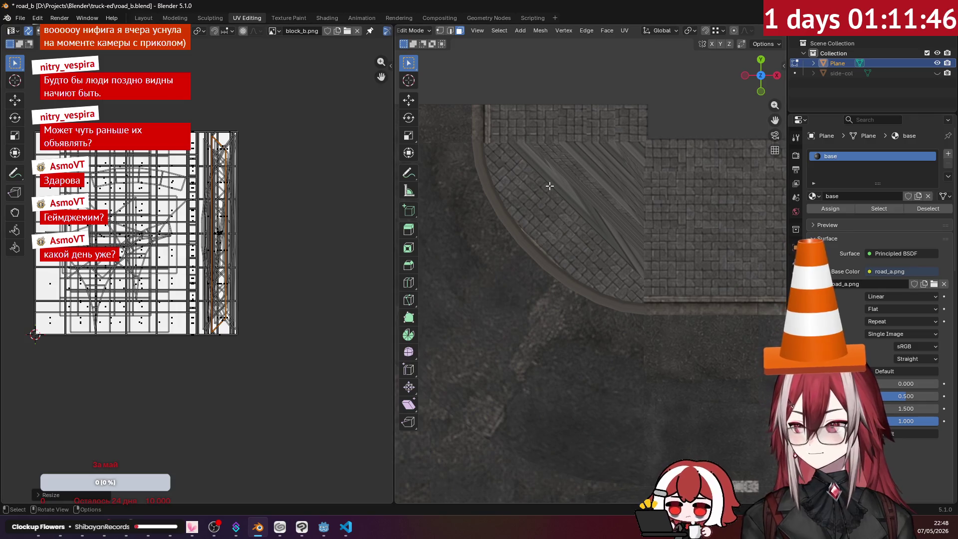
pyautogui.hotkey('alt', 'a')
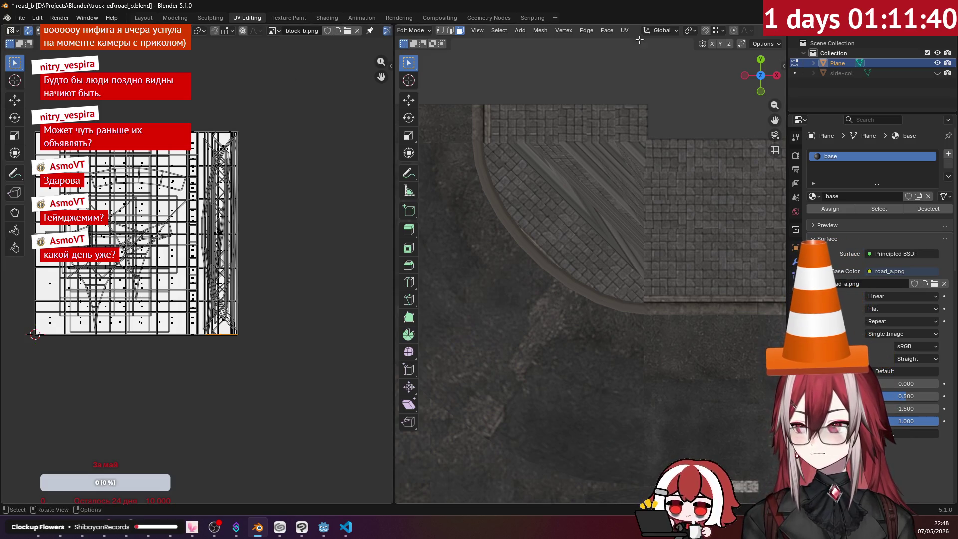
# - Project the faces from view, rotate and move them onto the right strip, then try a Y-only stretch and undo it
pyautogui.click(626, 30)
pyautogui.click(647, 143)
pyautogui.press('r')
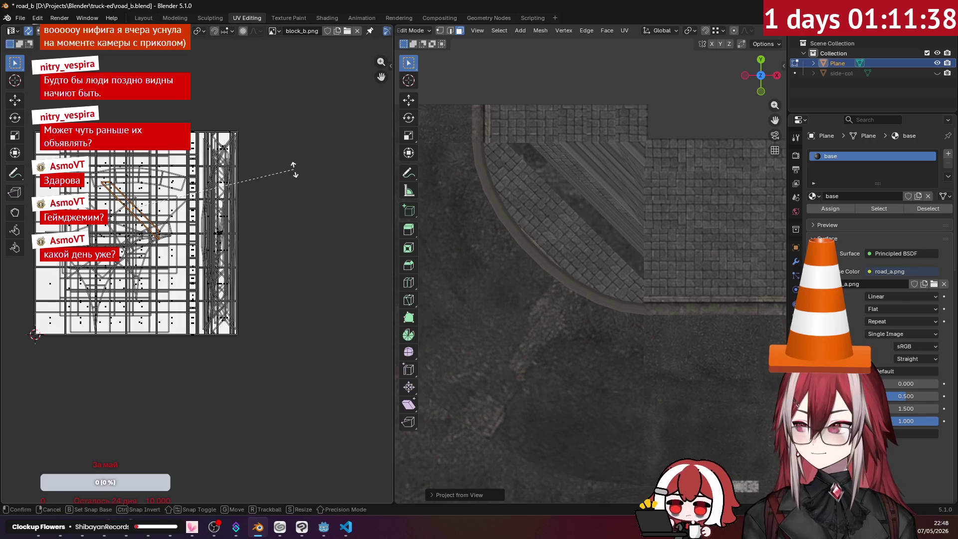
pyautogui.click(260, 237)
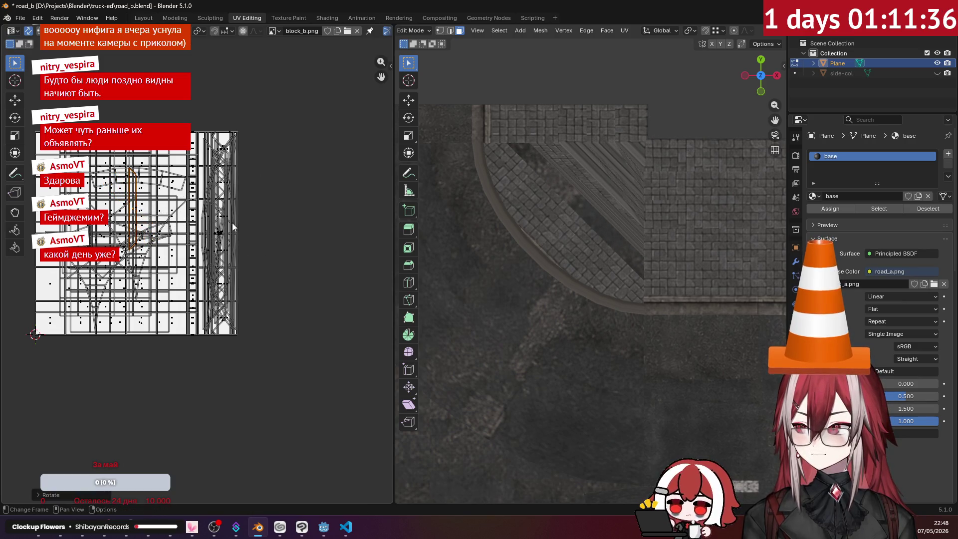
pyautogui.press('g')
pyautogui.click(328, 226)
pyautogui.press('s')
pyautogui.press('y')
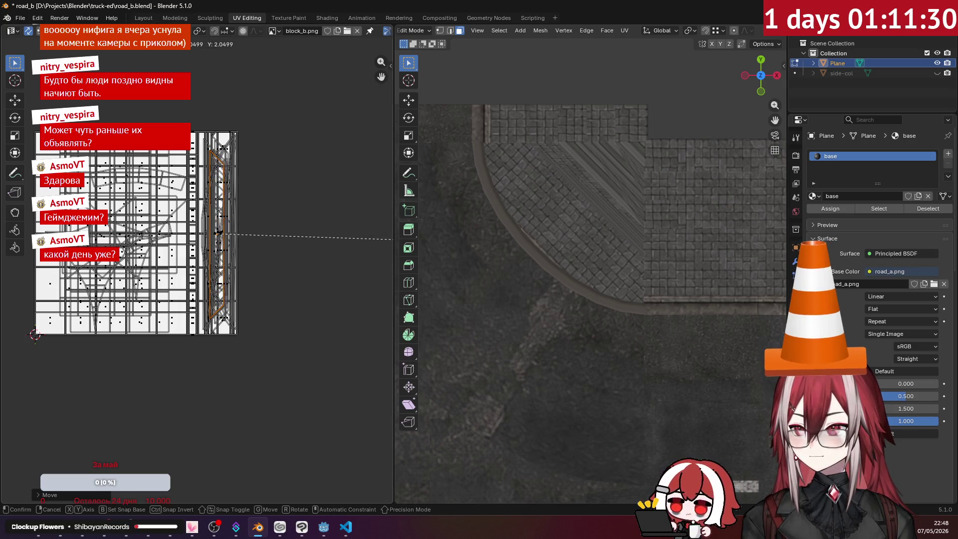
pyautogui.click(427, 225)
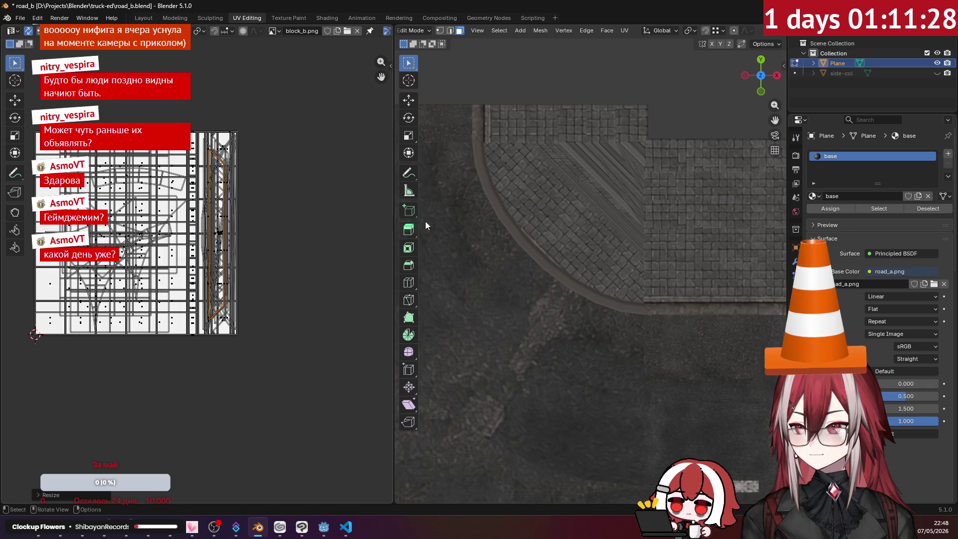
pyautogui.hotkey('ctrl', 'z')
# - Re-project the same faces, rotate the island, move it onto the right strip and resize it
pyautogui.click(623, 31)
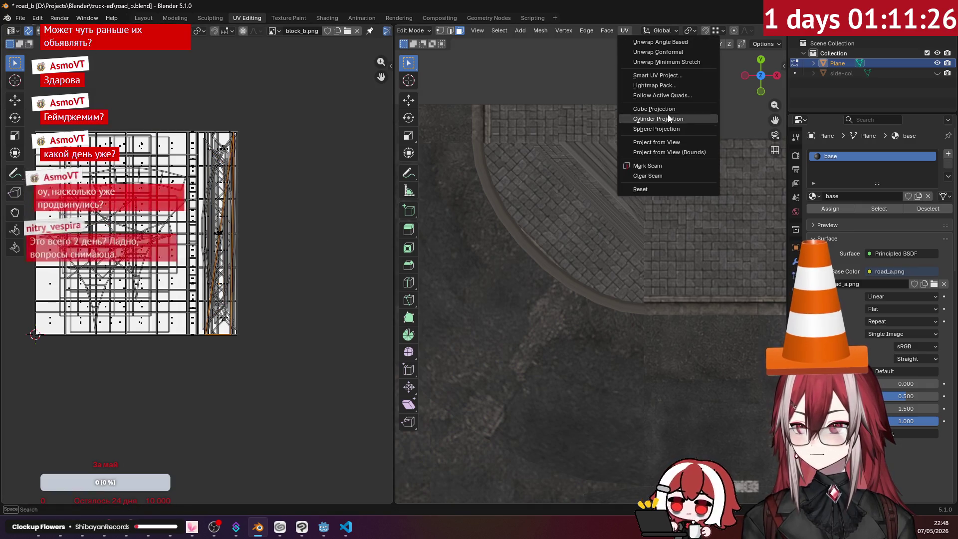
pyautogui.click(663, 137)
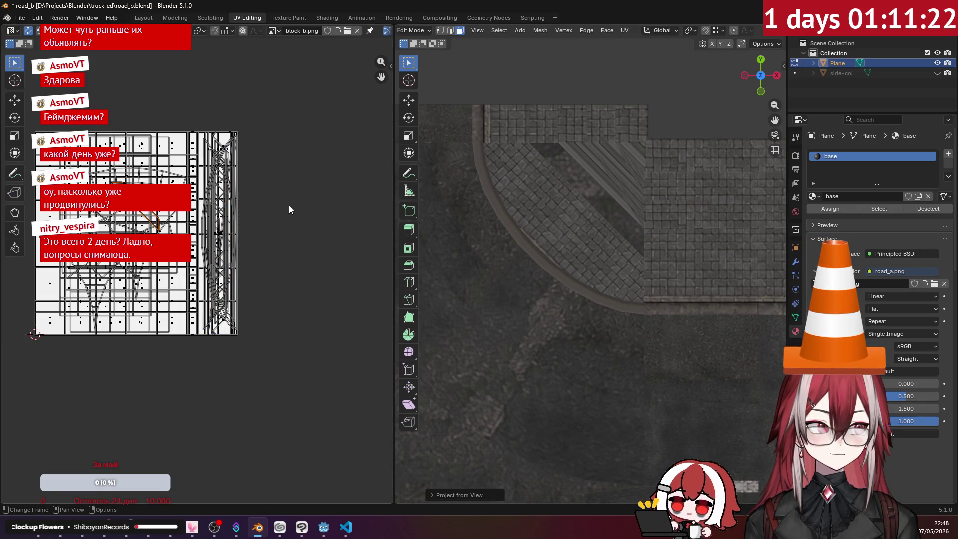
pyautogui.press('r')
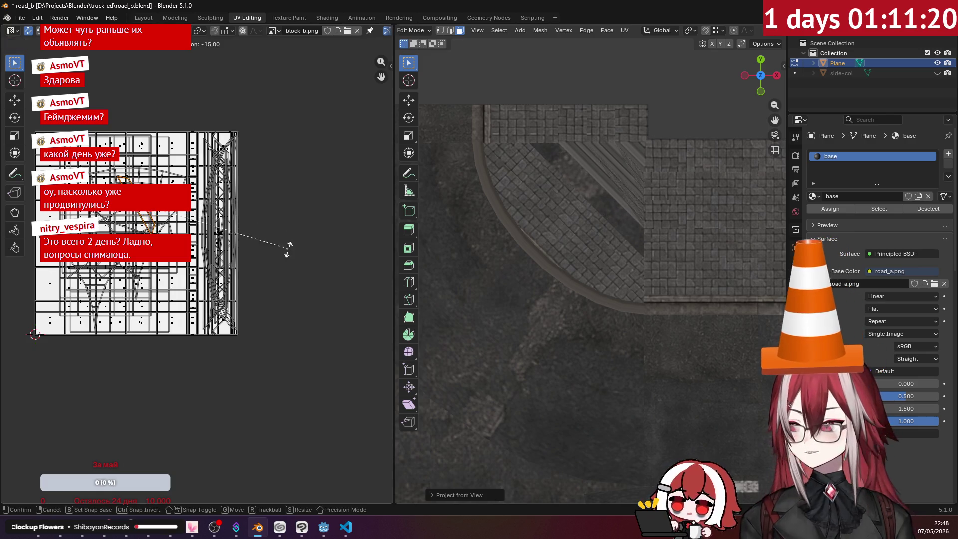
pyautogui.click(248, 306)
pyautogui.press('s')
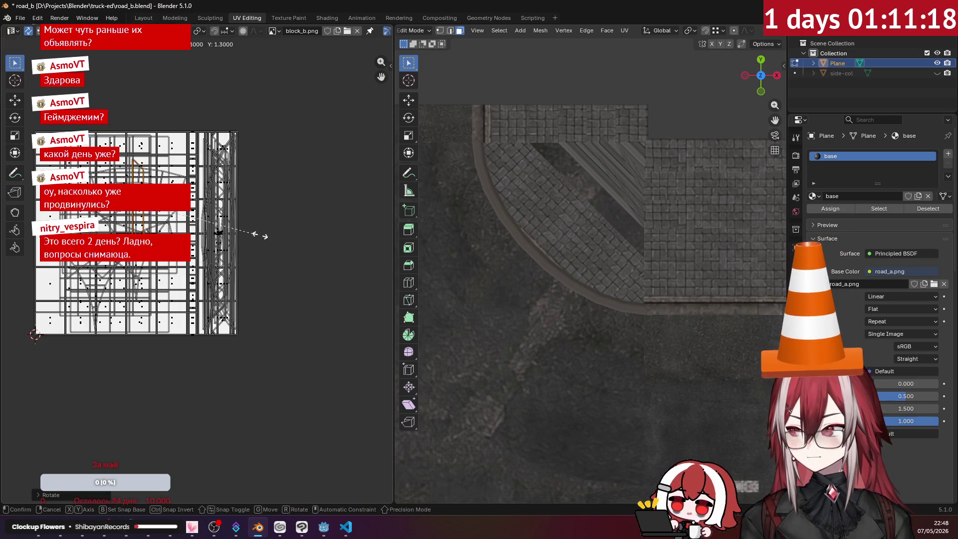
pyautogui.press('g')
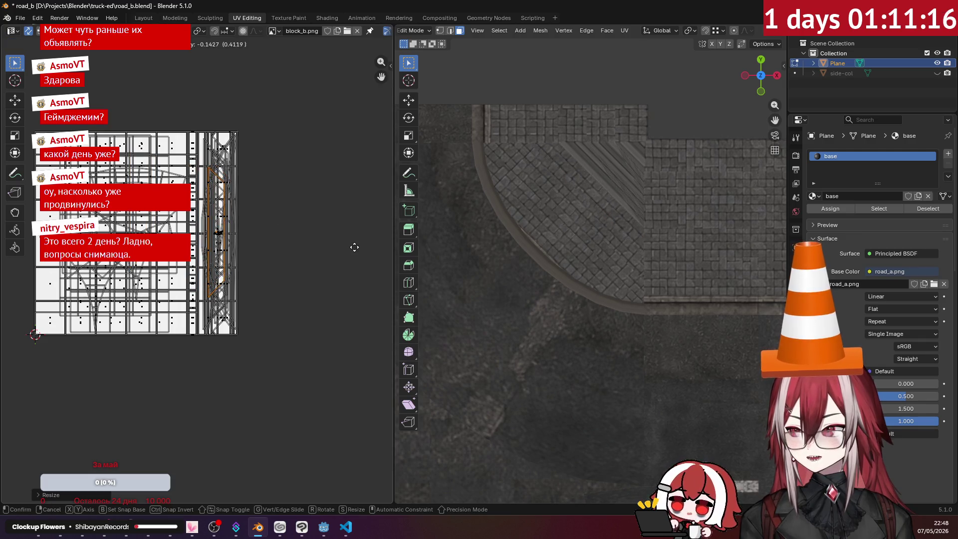
pyautogui.click(354, 253)
pyautogui.press('s')
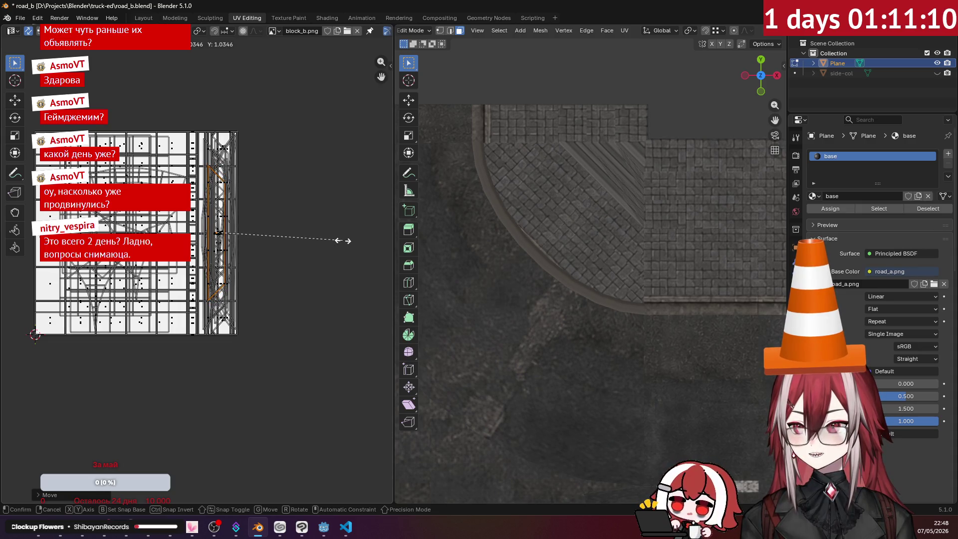
pyautogui.click(343, 240)
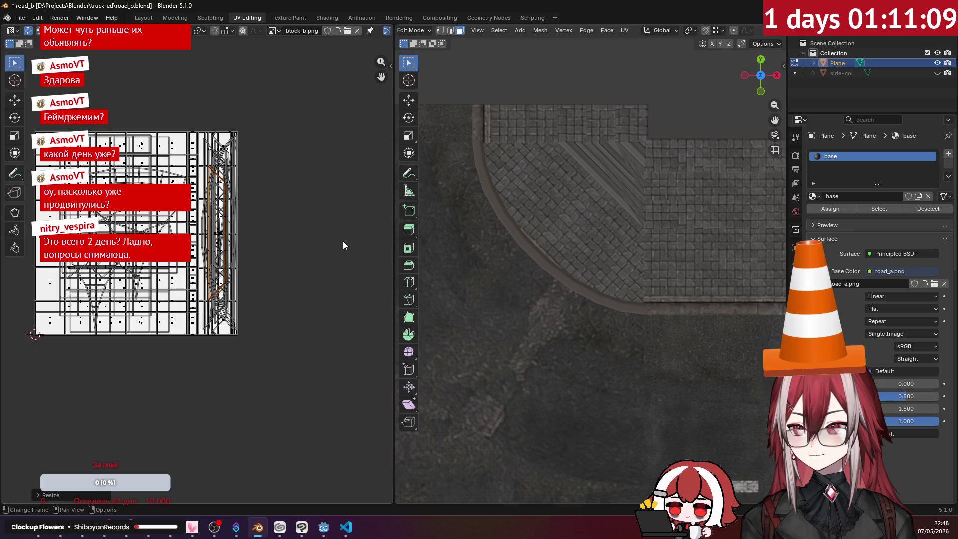
# - Select more road faces, project them from view, and rotate and move the island onto the strip
pyautogui.click(592, 172)
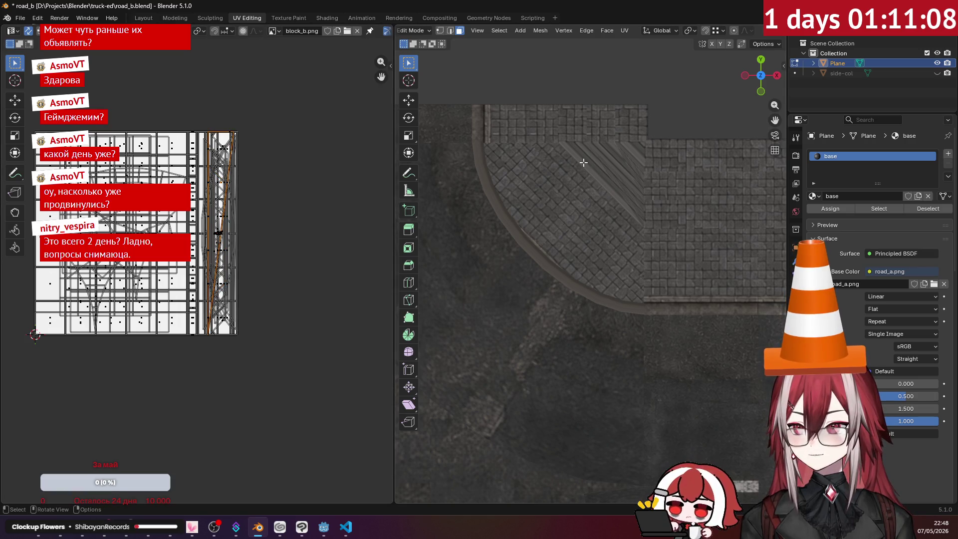
pyautogui.click(624, 29)
pyautogui.click(656, 142)
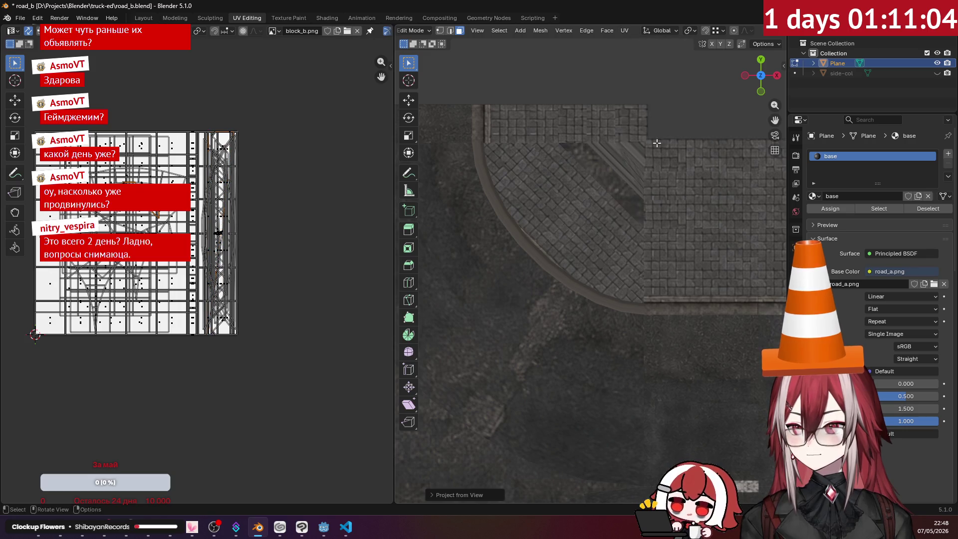
pyautogui.press('r')
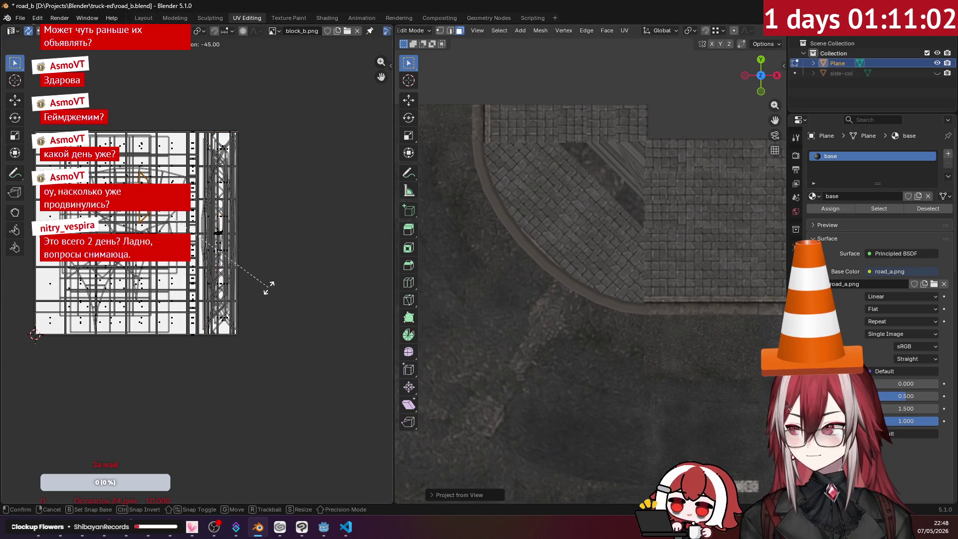
pyautogui.click(258, 209)
pyautogui.press('g')
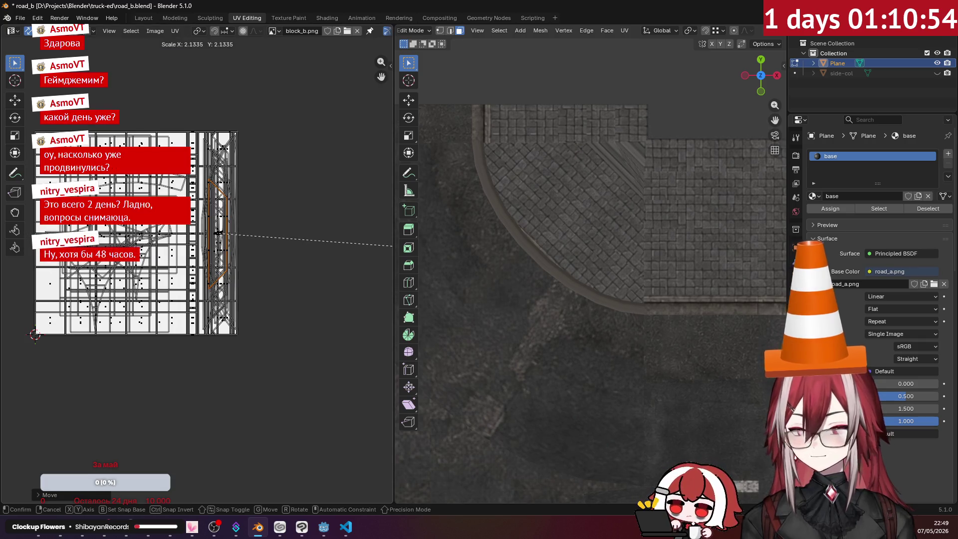
pyautogui.press('Return')
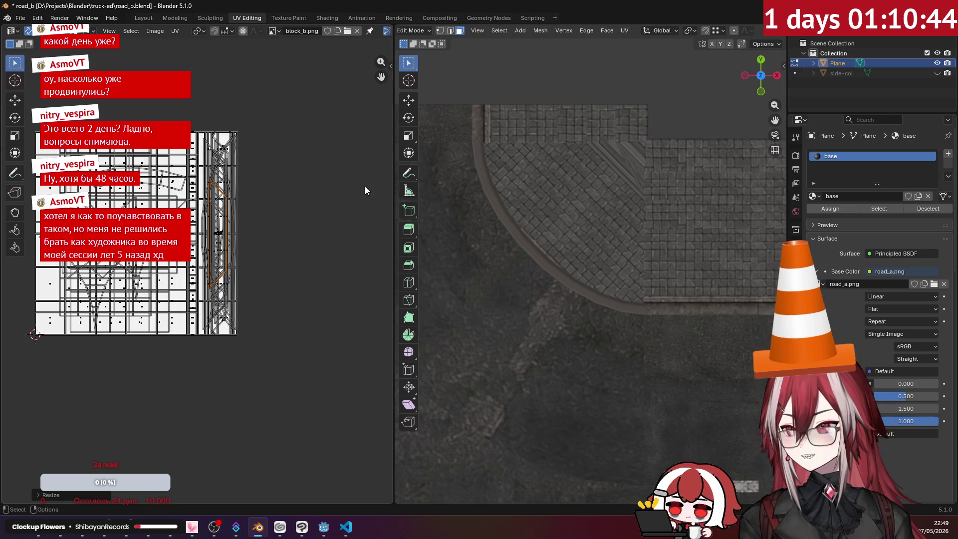
# - Project another face group from view, rotate it vertical, place it on the right strip and enlarge it
pyautogui.click(603, 153)
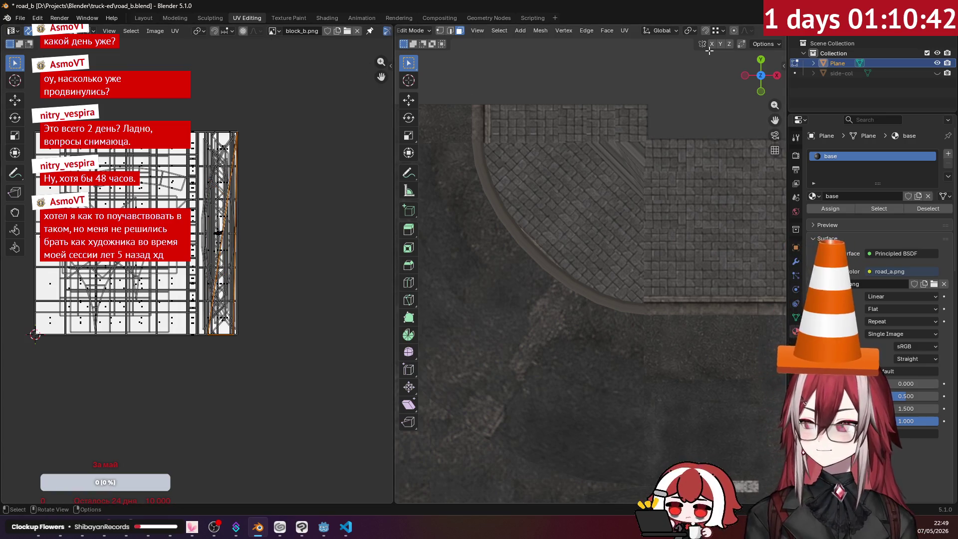
pyautogui.click(624, 31)
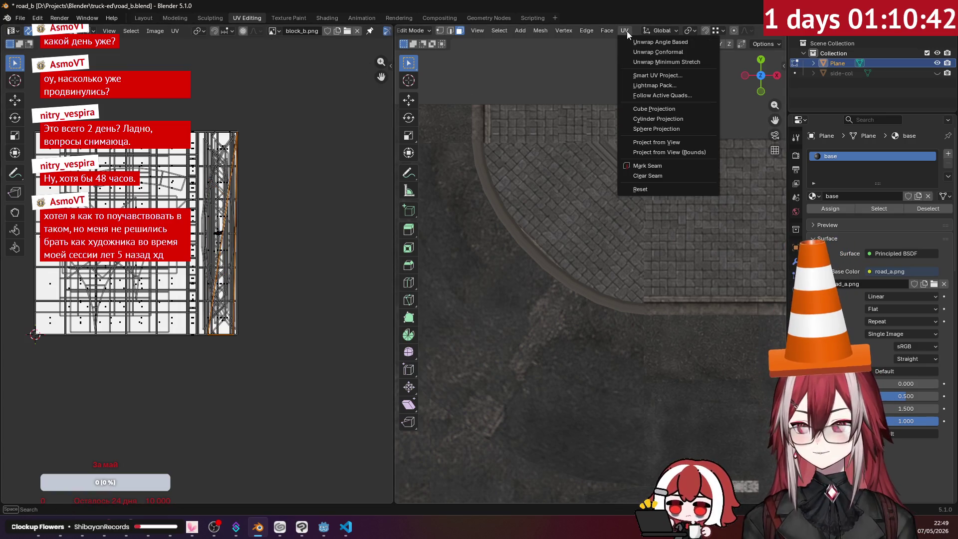
pyautogui.click(665, 142)
pyautogui.press('r')
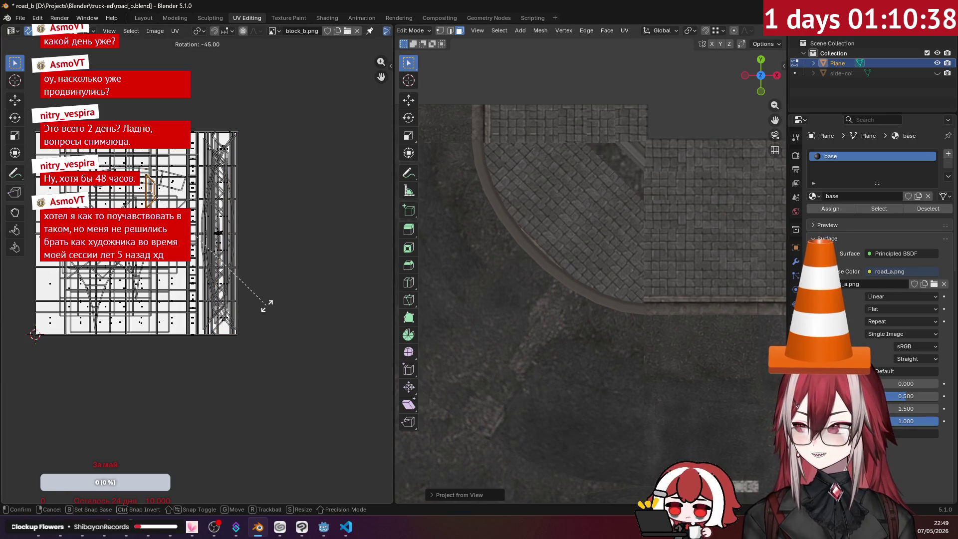
pyautogui.click(265, 302)
pyautogui.press('g')
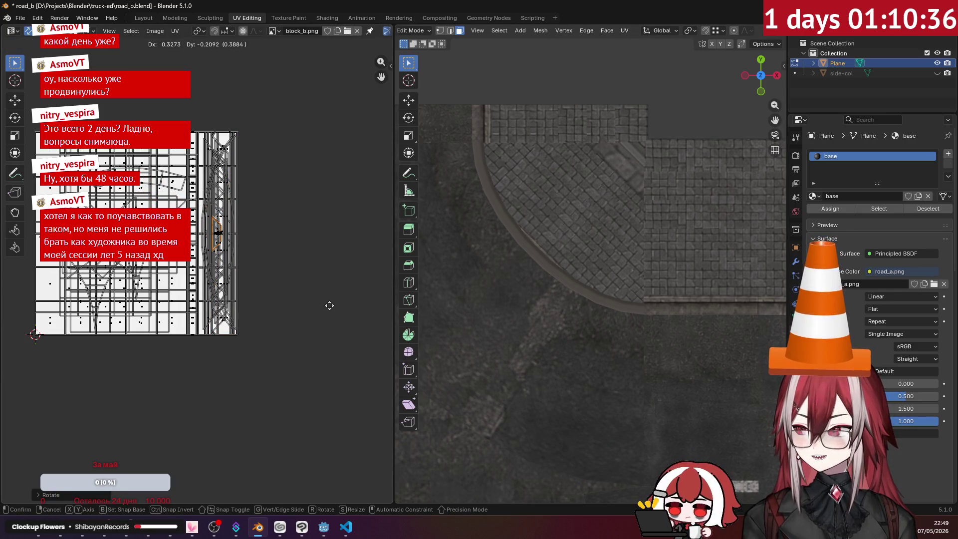
pyautogui.click(318, 312)
pyautogui.press('s')
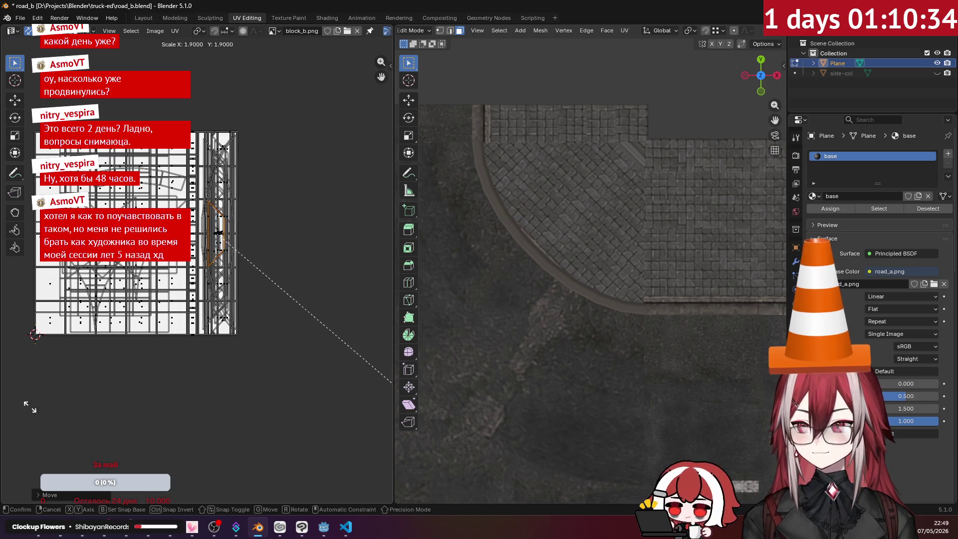
pyautogui.click(68, 442)
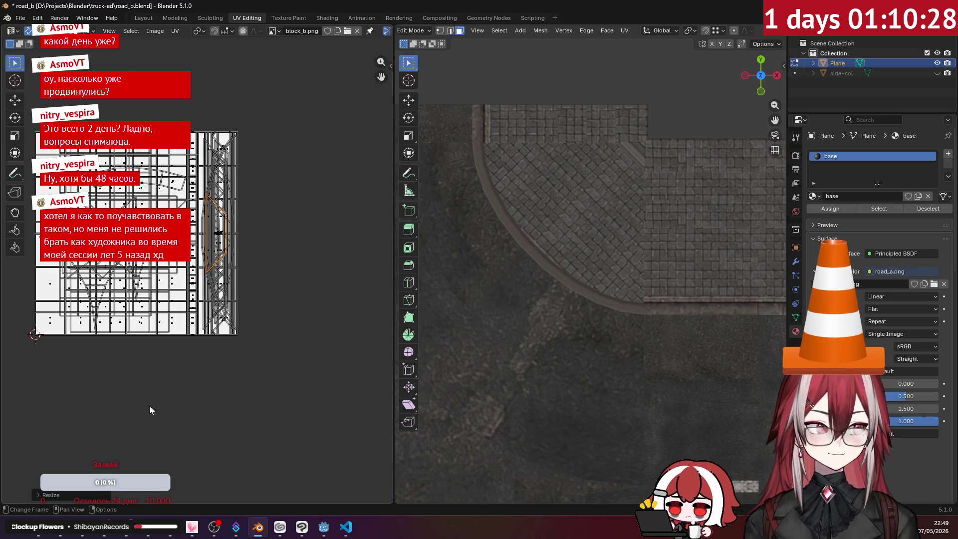
# - Remap one more face group onto the strip with rotate, scale and move, then return to Object Mode
pyautogui.click(633, 159)
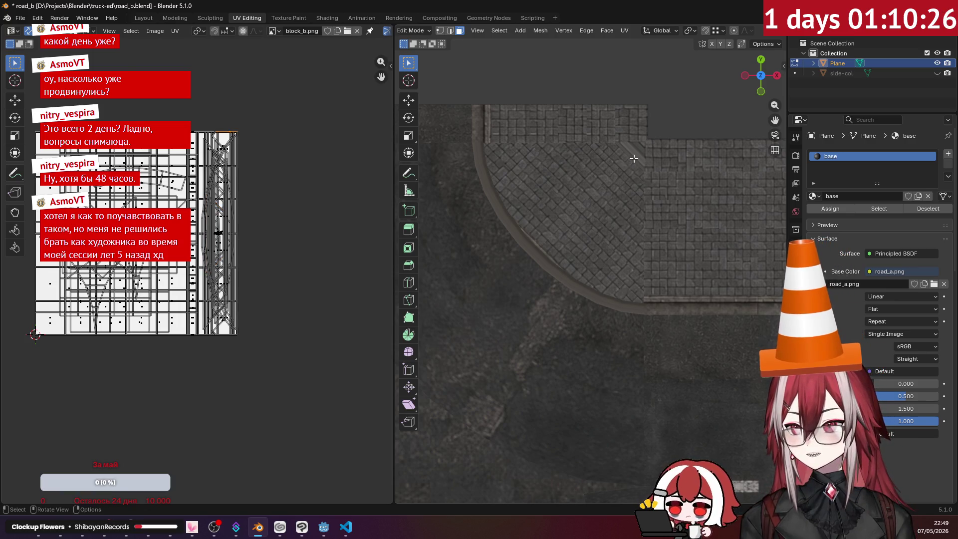
pyautogui.click(622, 35)
pyautogui.click(658, 143)
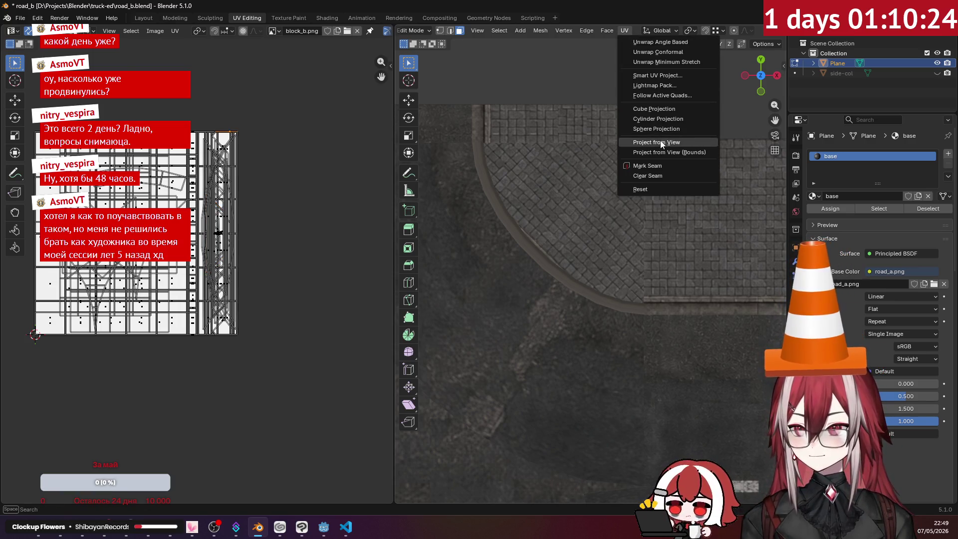
pyautogui.press('r')
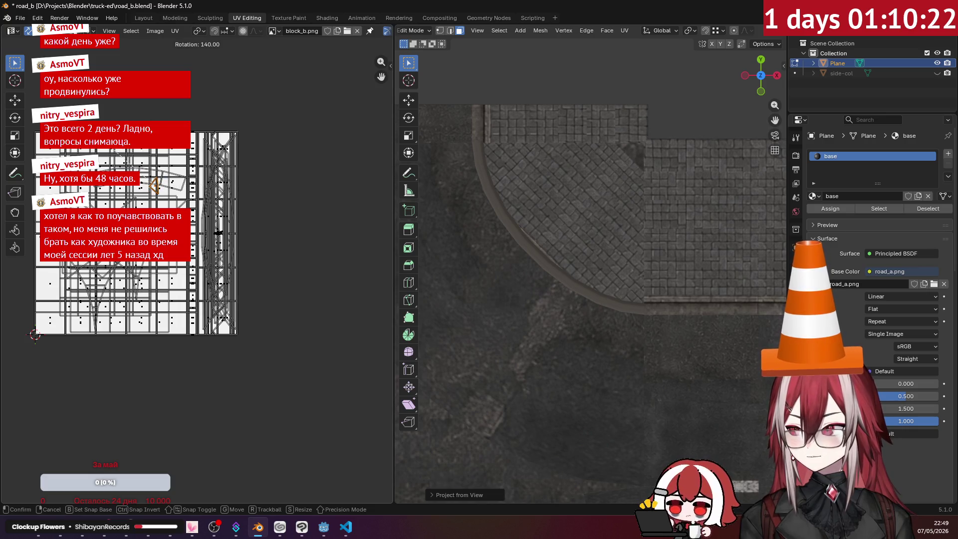
pyautogui.click(213, 198)
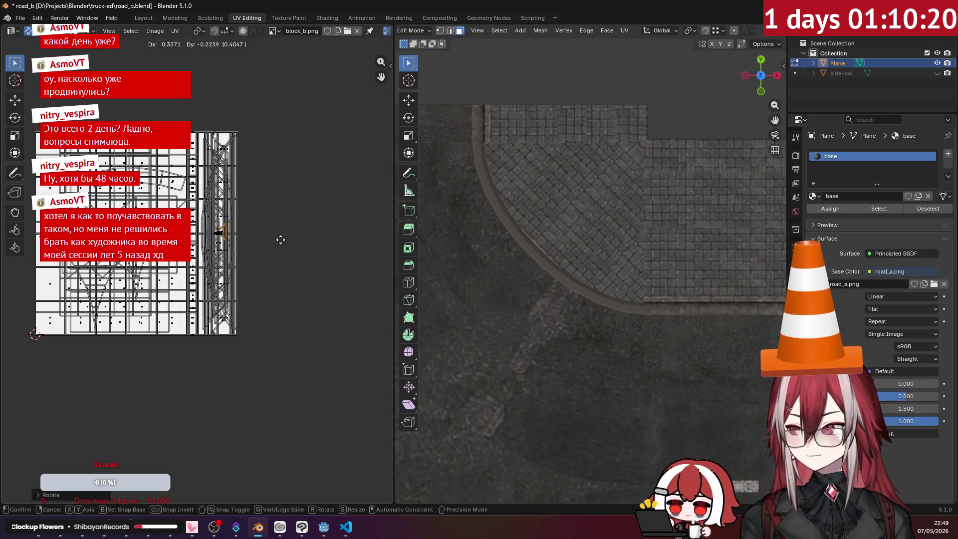
pyautogui.click(280, 241)
pyautogui.press('s')
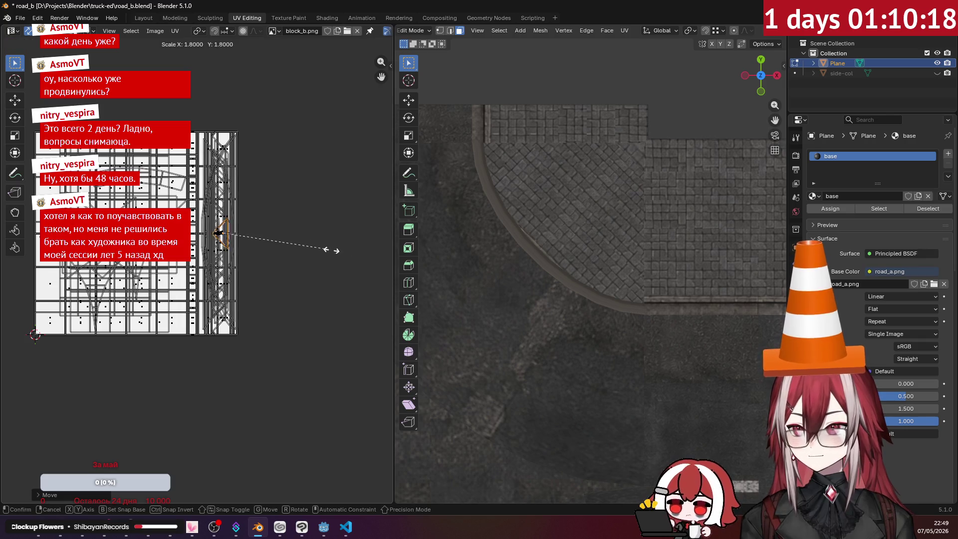
pyautogui.click(366, 260)
pyautogui.press('g')
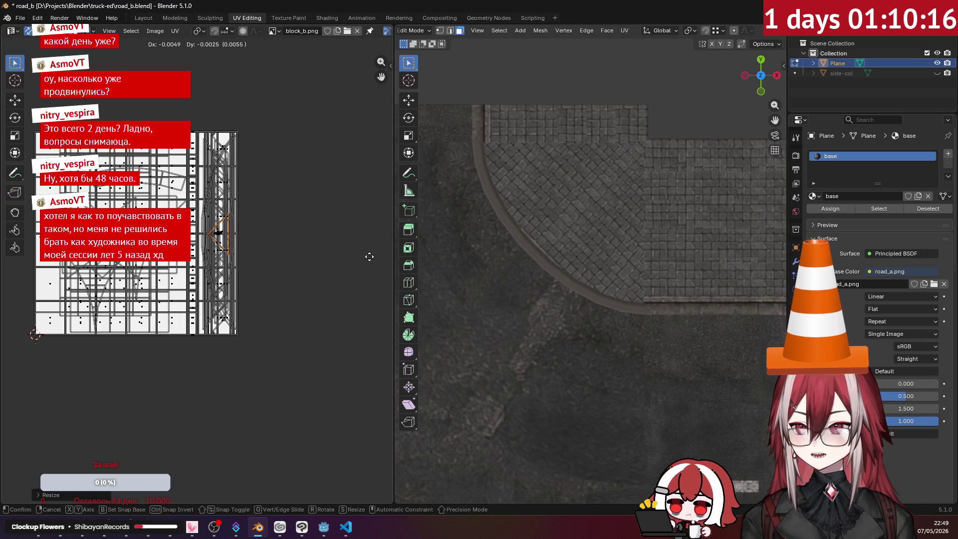
pyautogui.click(366, 256)
pyautogui.moveTo(508, 240)
pyautogui.mouseDown(button='middle')
pyautogui.moveTo(635, 167)
pyautogui.moveTo(613, 173)
pyautogui.moveTo(618, 212)
pyautogui.moveTo(639, 160)
pyautogui.mouseUp(button='middle')
pyautogui.press('Tab')
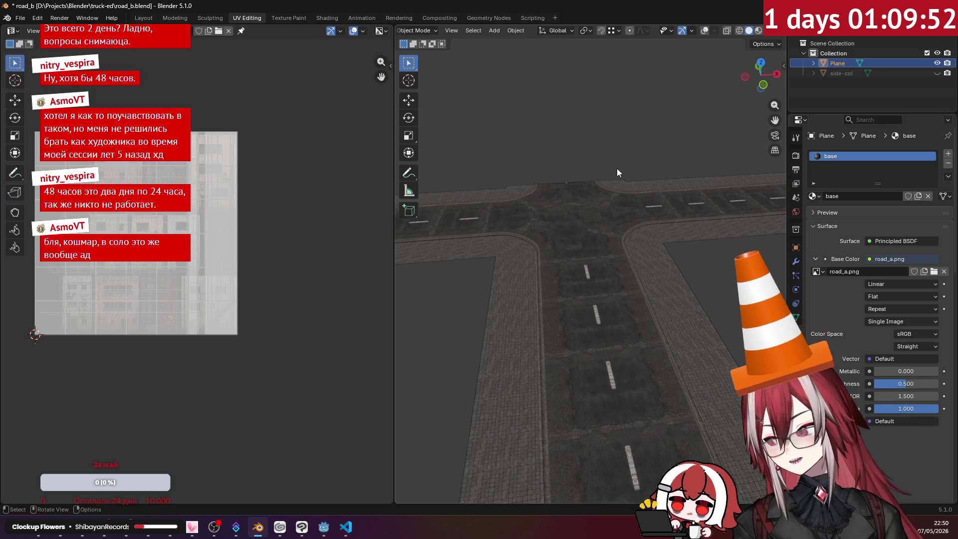
# - Switch to Chrome showing the Tokyo city texture atlas
pyautogui.click(60, 526)
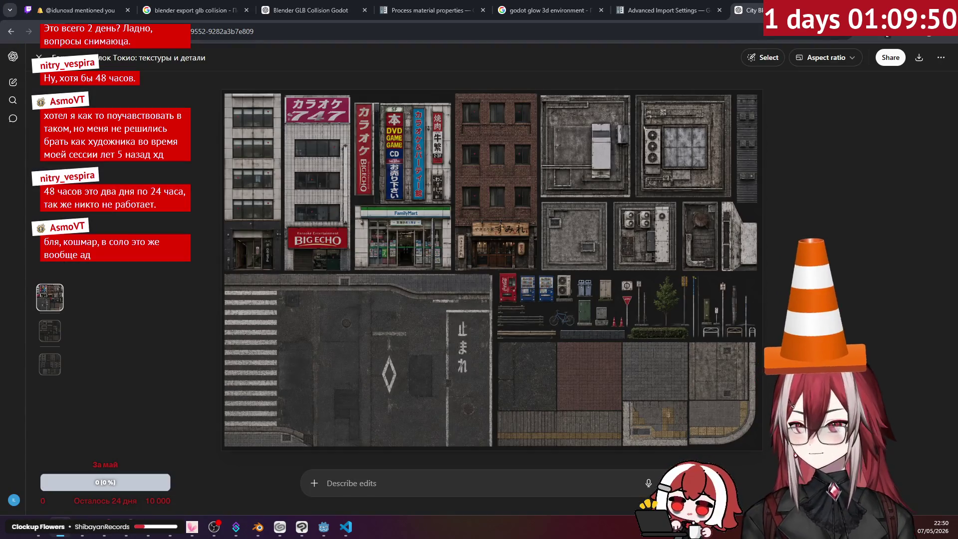
# - Open twitch.tv in a new tab and go to your own channel page via the account menu
pyautogui.hotkey('ctrl', 't')
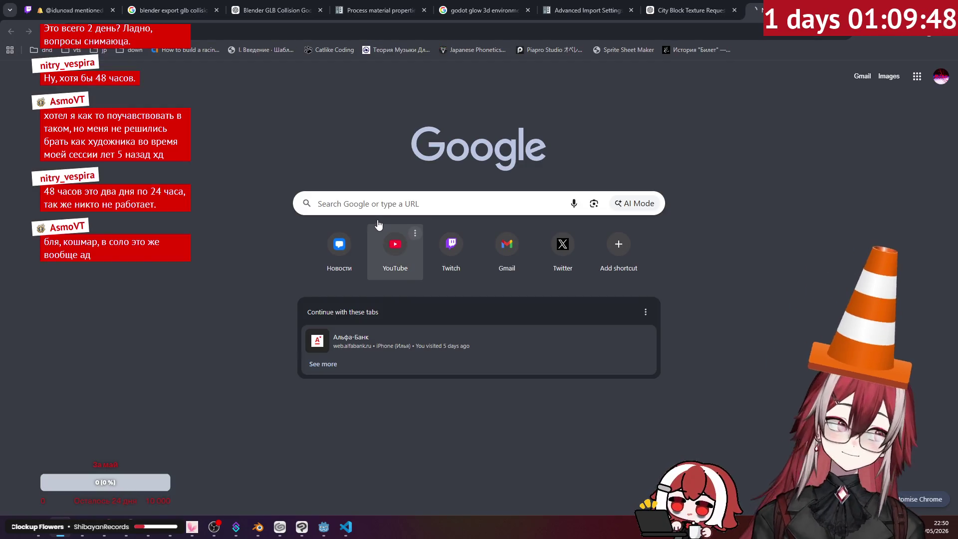
pyautogui.write('twitch.tv')
pyautogui.press('Return')
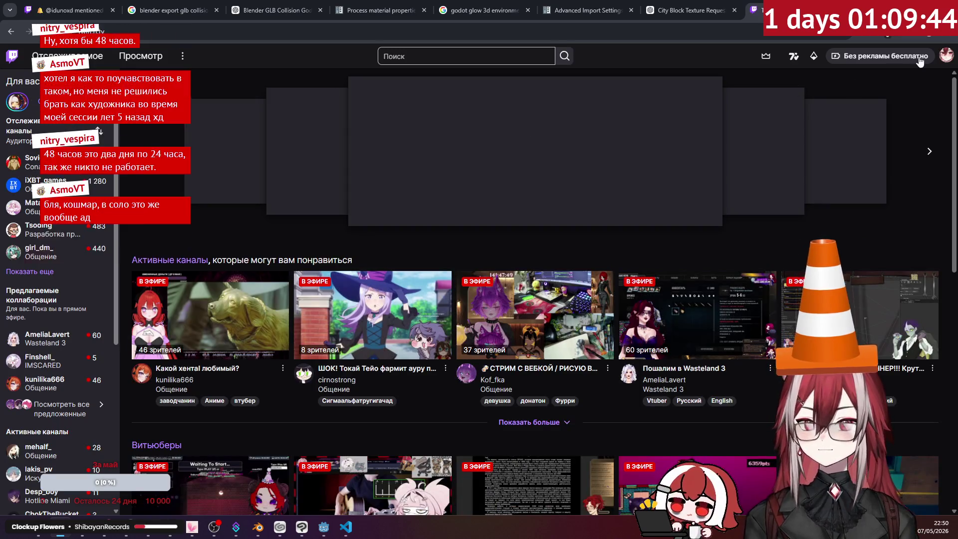
pyautogui.click(946, 56)
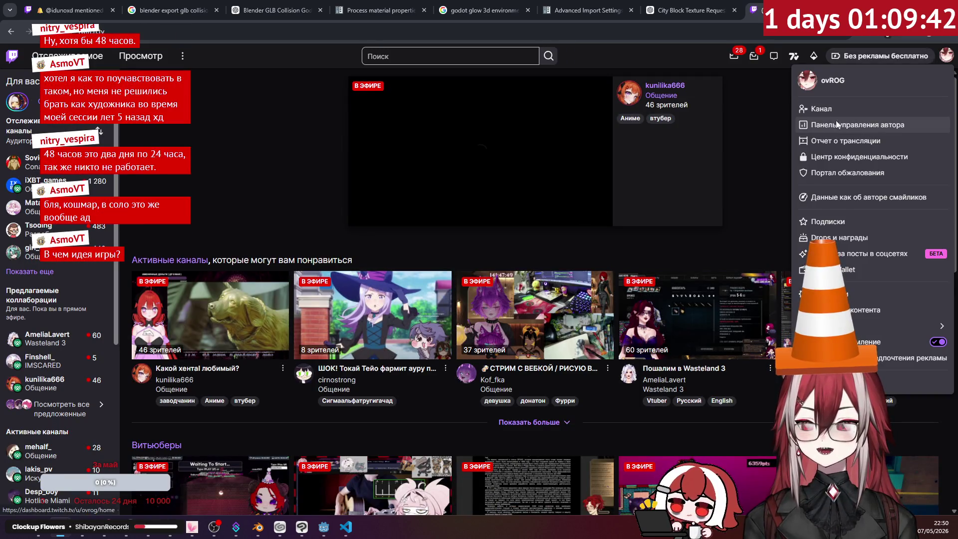
pyautogui.click(836, 124)
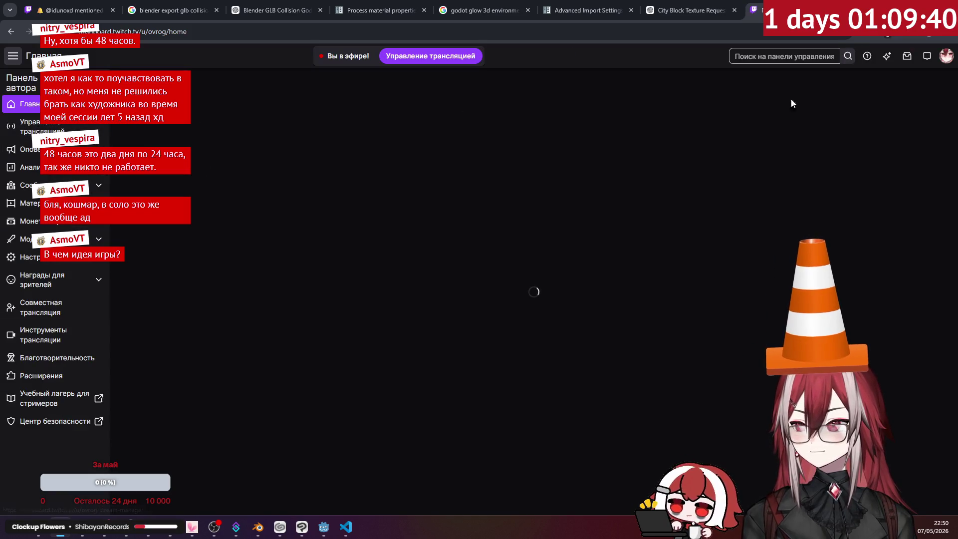
pyautogui.click(946, 56)
pyautogui.click(912, 61)
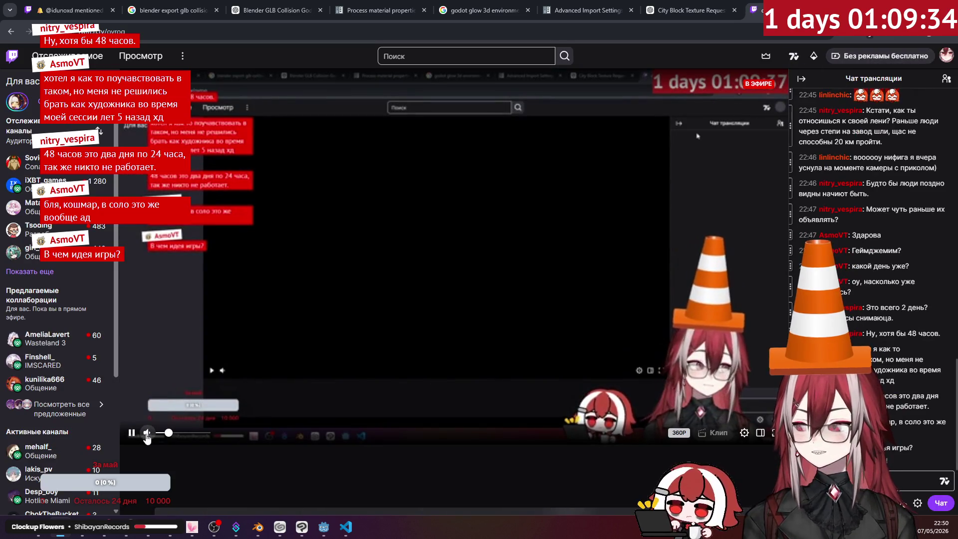
# - Mute the stream, open the channel's Videos list, and close the Twitch tab
pyautogui.click(147, 433)
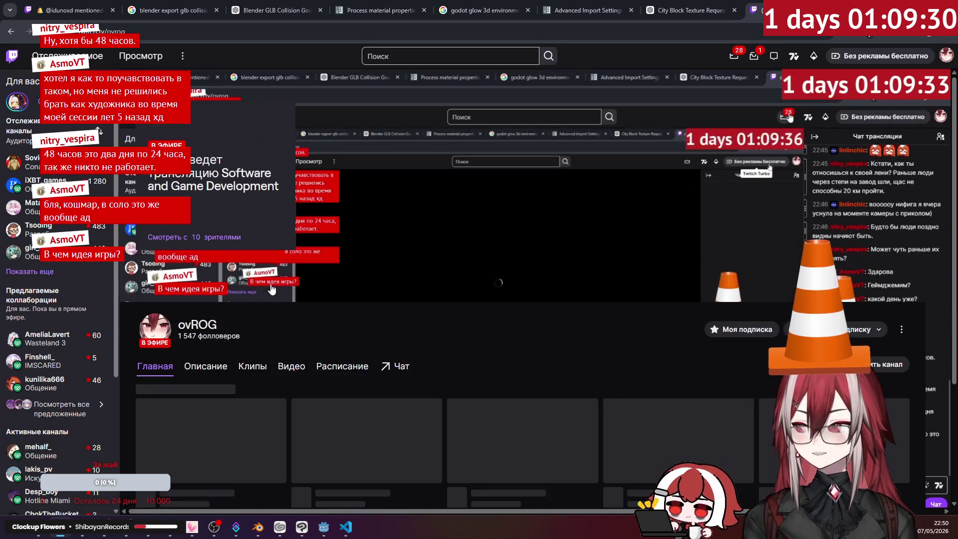
pyautogui.scroll(-3, 279, 284)
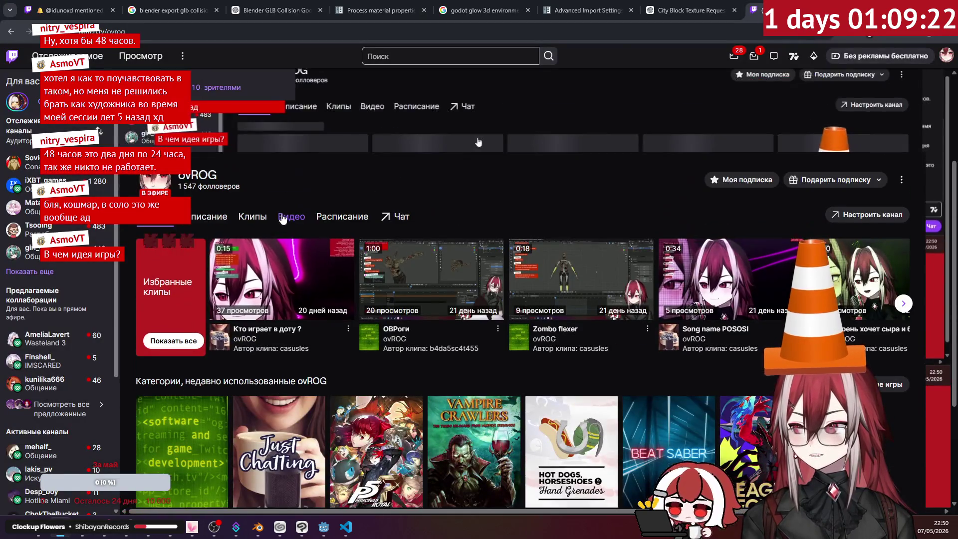
pyautogui.click(307, 219)
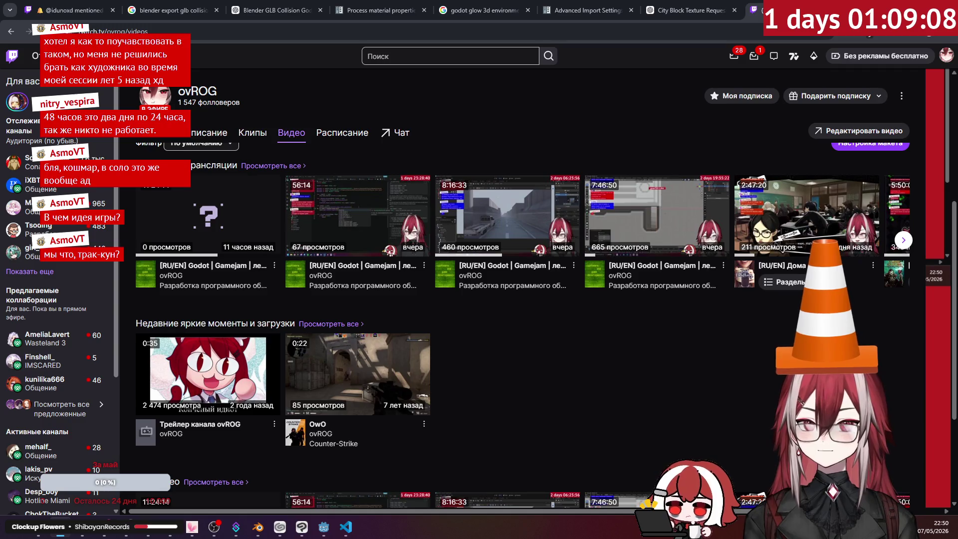
pyautogui.hotkey('ctrl', 'w')
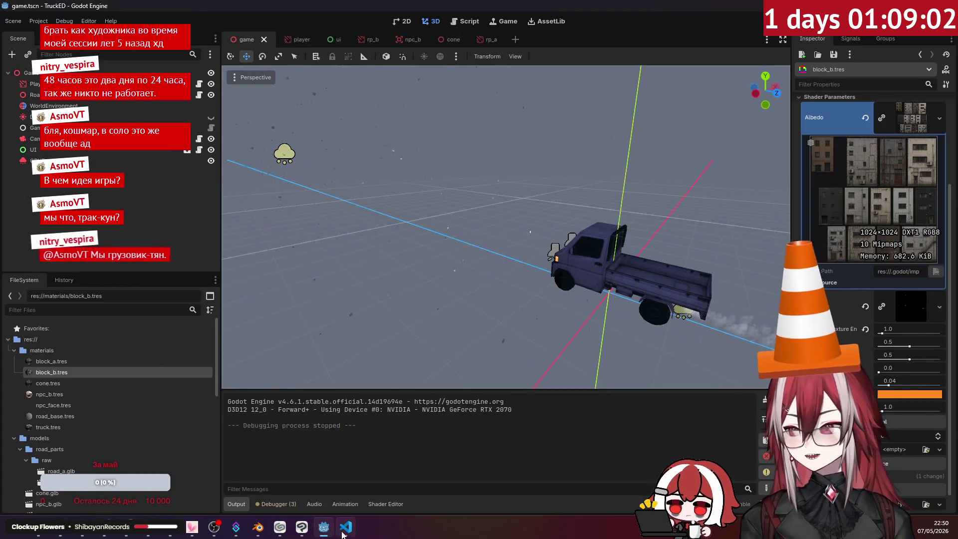
# - Return to road_b in Blender, view the junction from above with overlays on, and deselect the plane
pyautogui.click(344, 528)
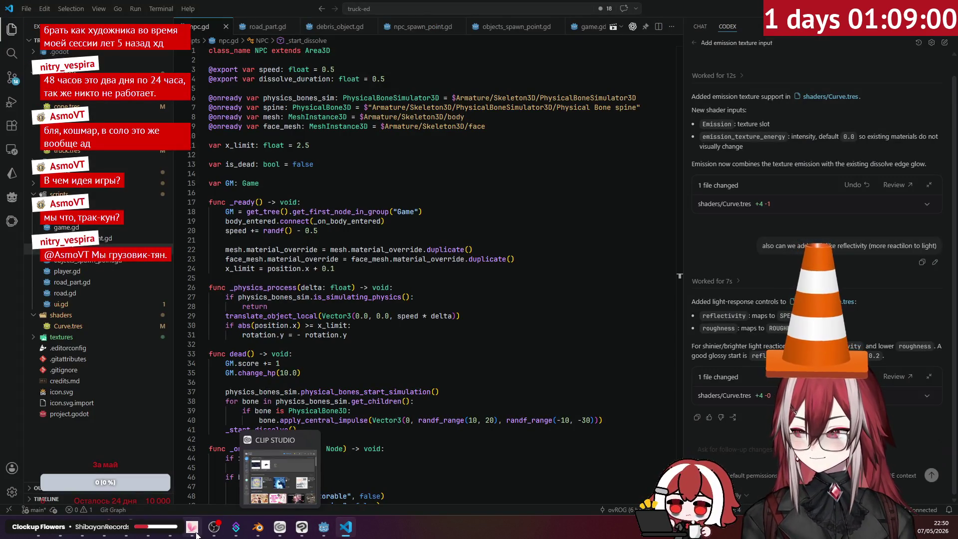
pyautogui.click(264, 533)
pyautogui.moveTo(592, 259)
pyautogui.mouseDown(button='middle')
pyautogui.moveTo(571, 272)
pyautogui.moveTo(636, 219)
pyautogui.moveTo(579, 235)
pyautogui.mouseUp(button='middle')
pyautogui.click(705, 30)
pyautogui.click(711, 182)
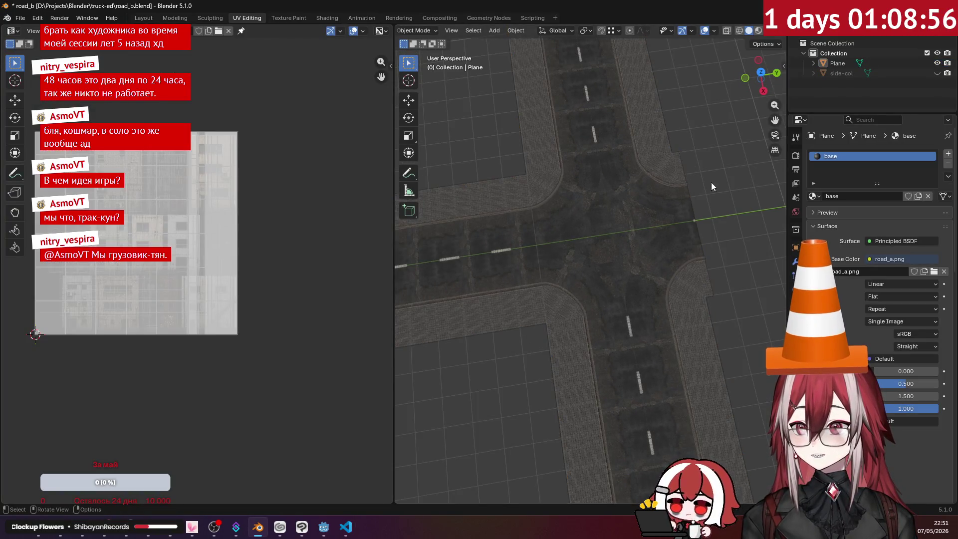
# - Enter Edit Mode on the road plane and delete the extra curb strip of faces
pyautogui.moveTo(711, 182)
pyautogui.mouseDown(button='middle')
pyautogui.moveTo(624, 185)
pyautogui.moveTo(560, 145)
pyautogui.moveTo(629, 193)
pyautogui.moveTo(668, 201)
pyautogui.moveTo(633, 248)
pyautogui.mouseUp(button='middle')
pyautogui.click(606, 184)
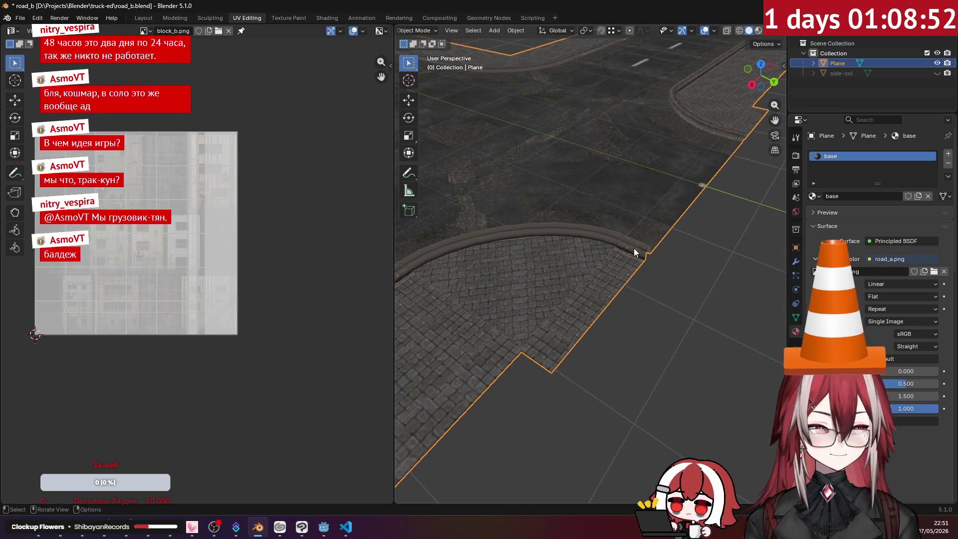
pyautogui.press('Tab')
pyautogui.keyDown('alt'); pyautogui.click(629, 251); pyautogui.keyUp('alt')
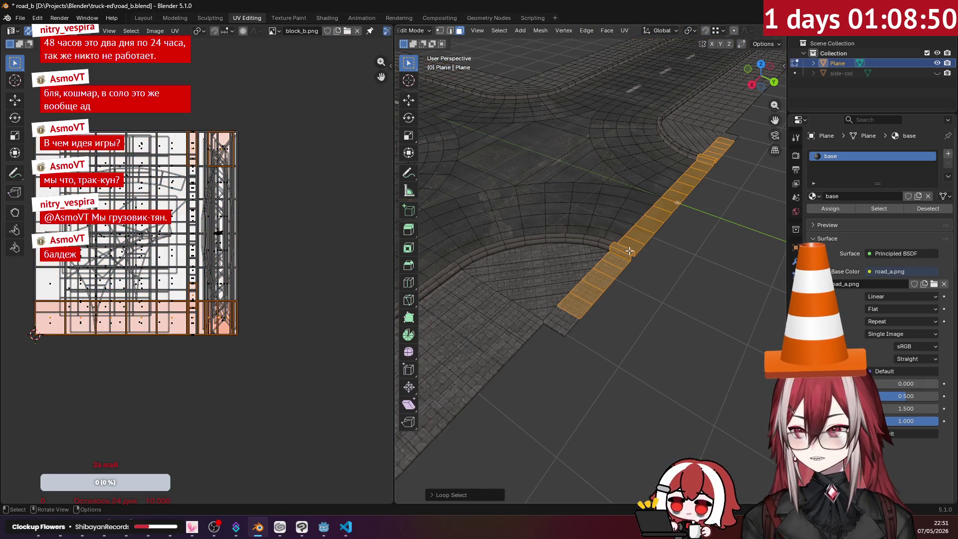
pyautogui.press('x')
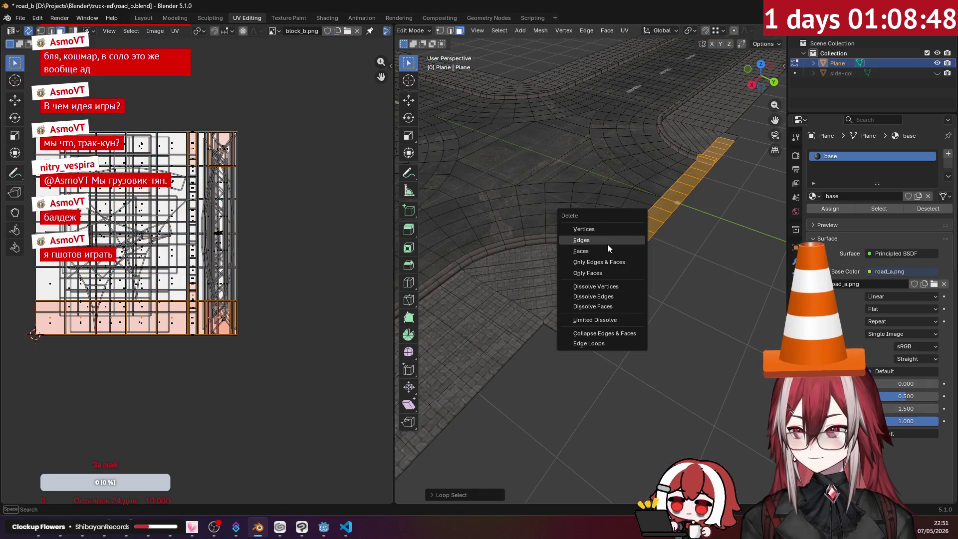
pyautogui.click(591, 251)
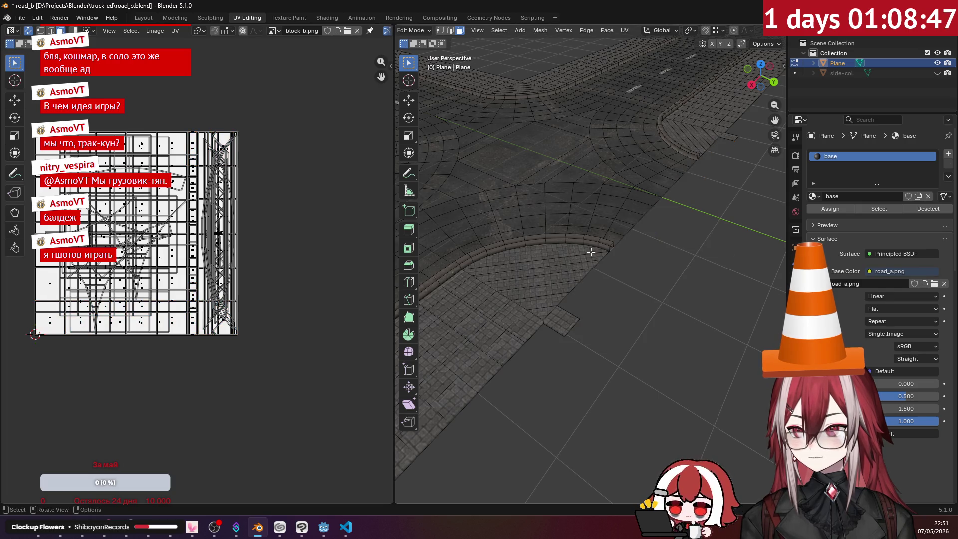
# - Delete the single leftover face and return to Object Mode
pyautogui.click(568, 317)
pyautogui.press('x')
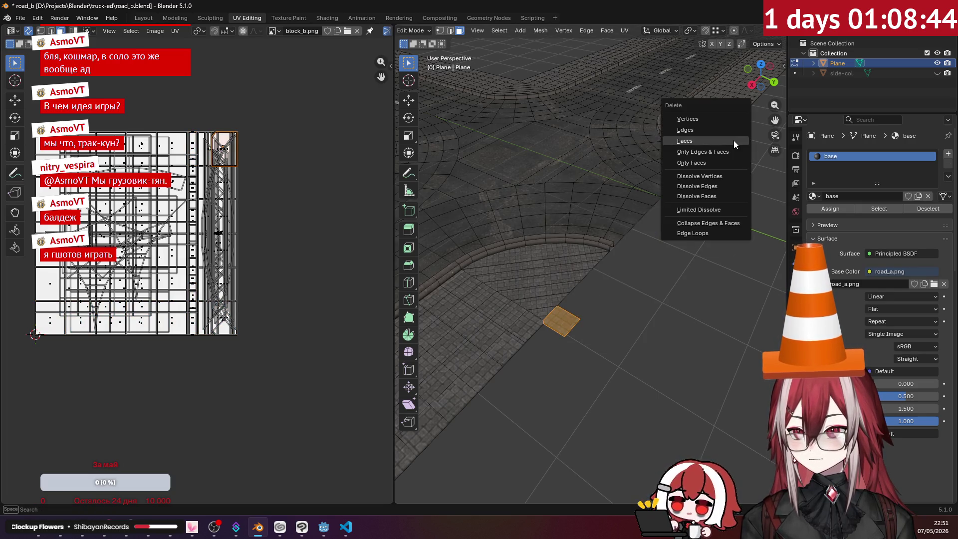
pyautogui.click(733, 139)
pyautogui.moveTo(703, 229)
pyautogui.mouseDown(button='middle')
pyautogui.moveTo(686, 252)
pyautogui.moveTo(583, 291)
pyautogui.moveTo(611, 278)
pyautogui.moveTo(606, 247)
pyautogui.mouseUp(button='middle')
pyautogui.scroll(-5, 650, 210)
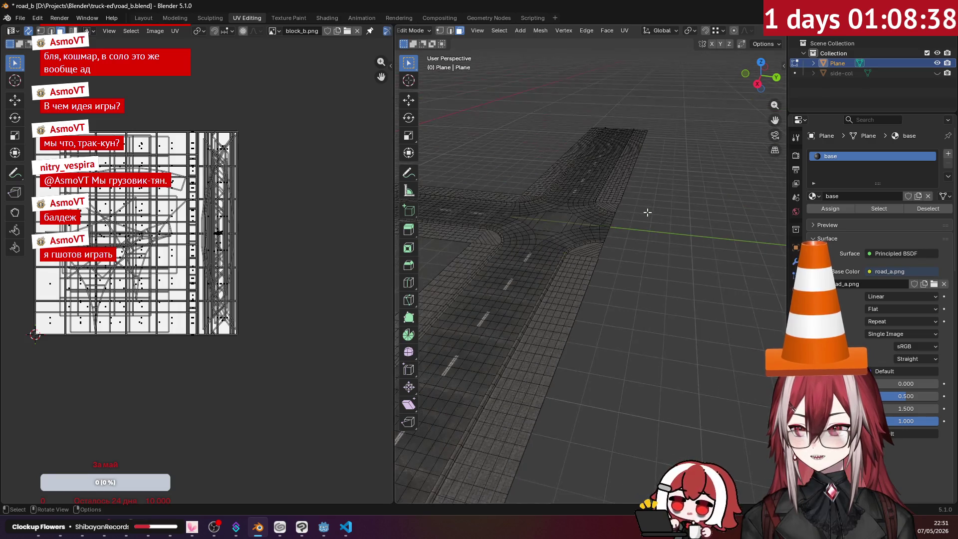
pyautogui.scroll(-3, 647, 212)
pyautogui.press('Tab')
# - Orbit around the textured road junction, then switch to the browser with the atlas
pyautogui.scroll(5, 644, 221)
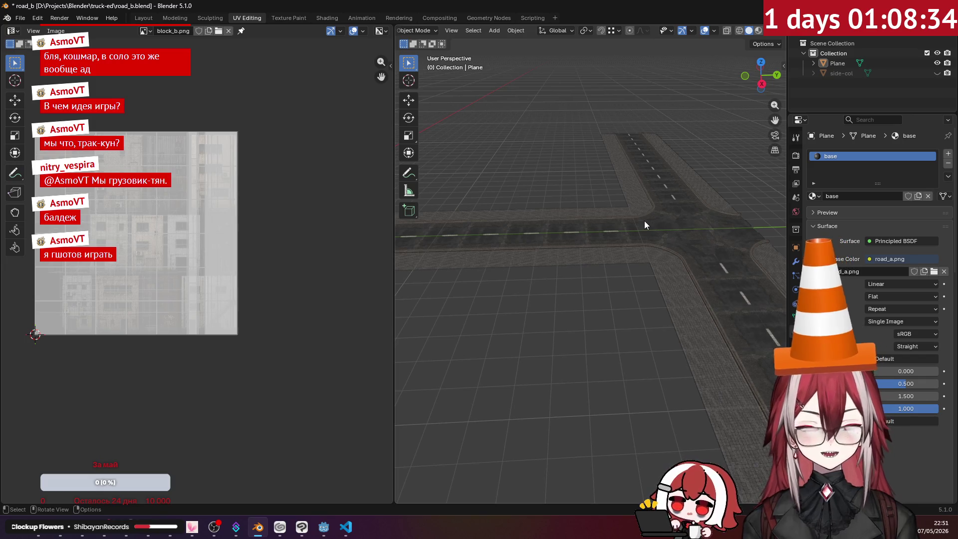
pyautogui.moveTo(644, 221)
pyautogui.mouseDown(button='middle')
pyautogui.moveTo(560, 241)
pyautogui.moveTo(574, 262)
pyautogui.moveTo(626, 230)
pyautogui.mouseUp(button='middle')
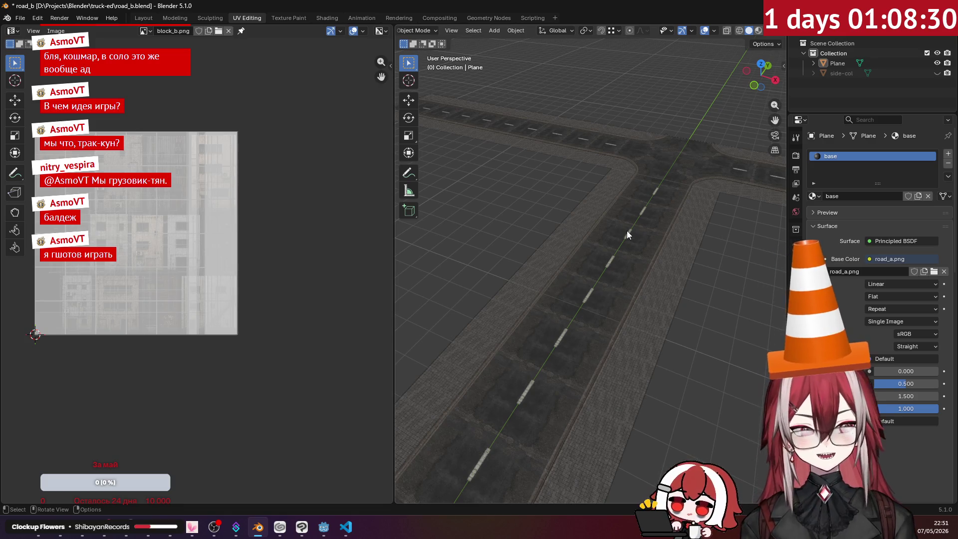
pyautogui.moveTo(633, 253)
pyautogui.mouseDown(button='middle')
pyautogui.moveTo(640, 295)
pyautogui.moveTo(659, 232)
pyautogui.moveTo(627, 286)
pyautogui.mouseUp(button='middle')
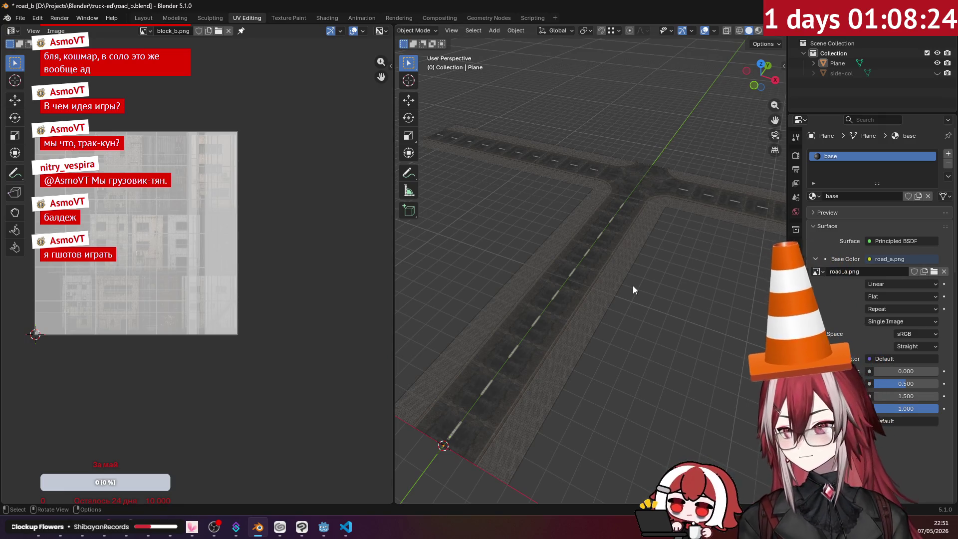
pyautogui.click(58, 535)
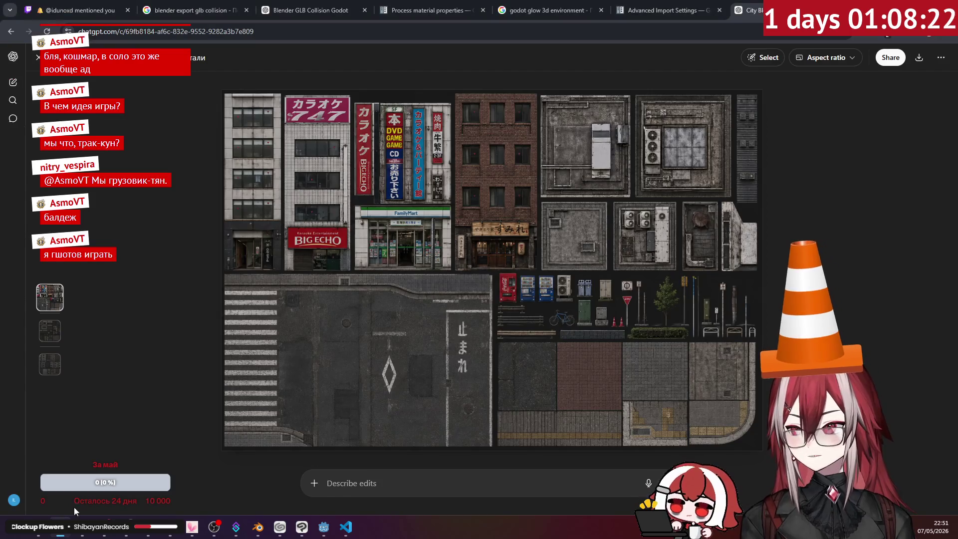
# - Request another city-block facade texture avoiding "factory"-like buildings, then dismiss the memory notice
pyautogui.click(37, 58)
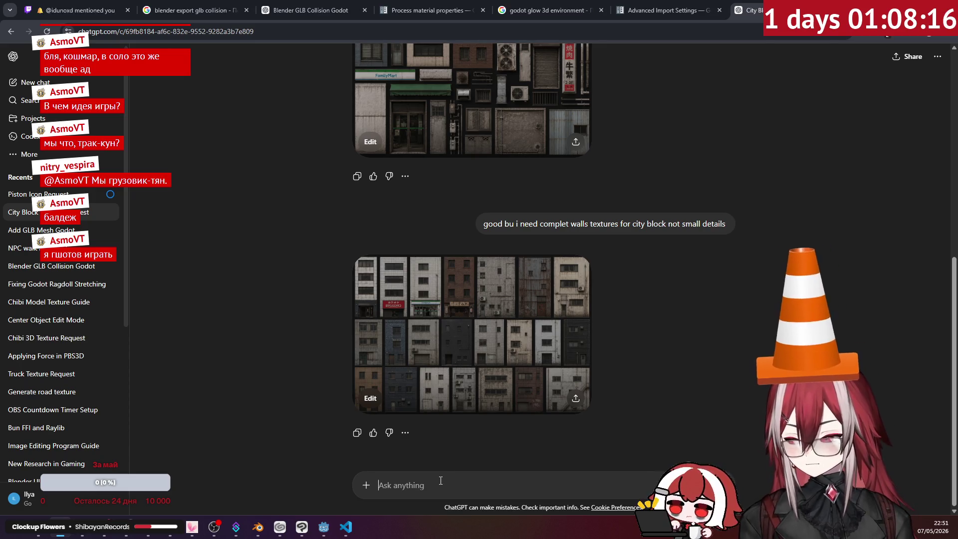
pyautogui.write('ф')
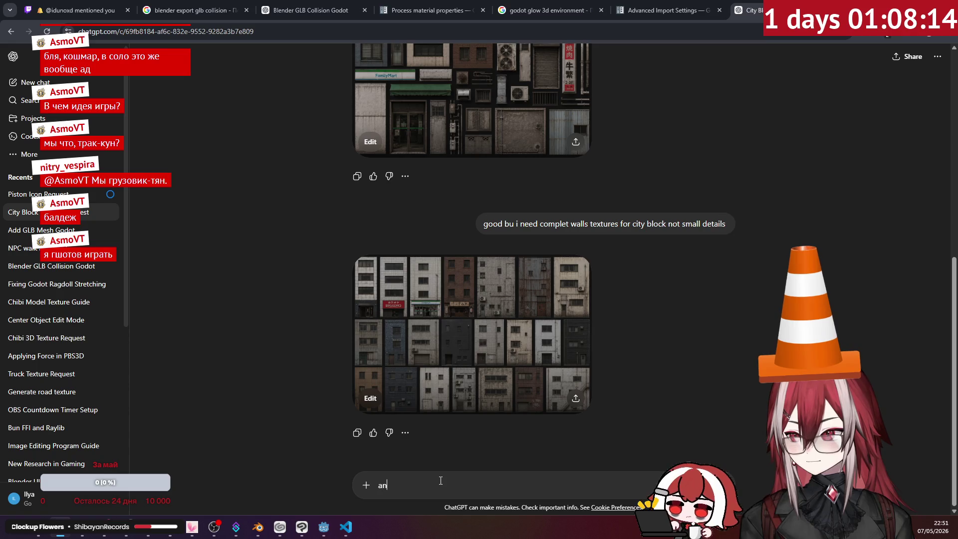
pyautogui.write('d one m')
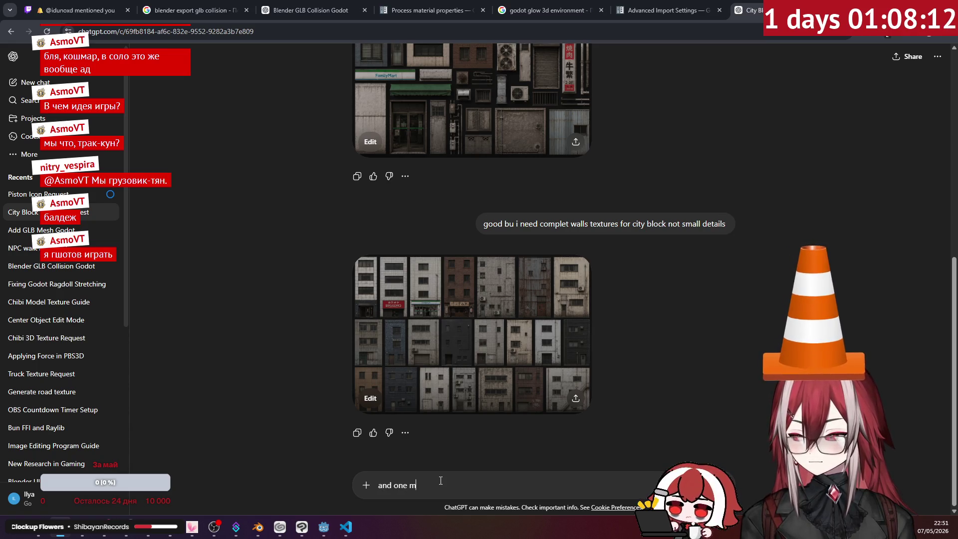
pyautogui.write('ore try')
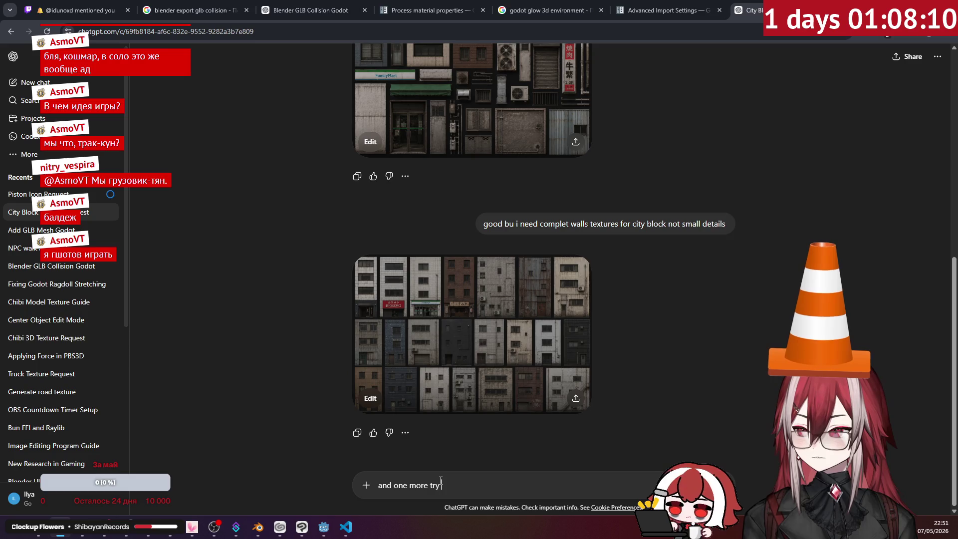
pyautogui.write(' to us')
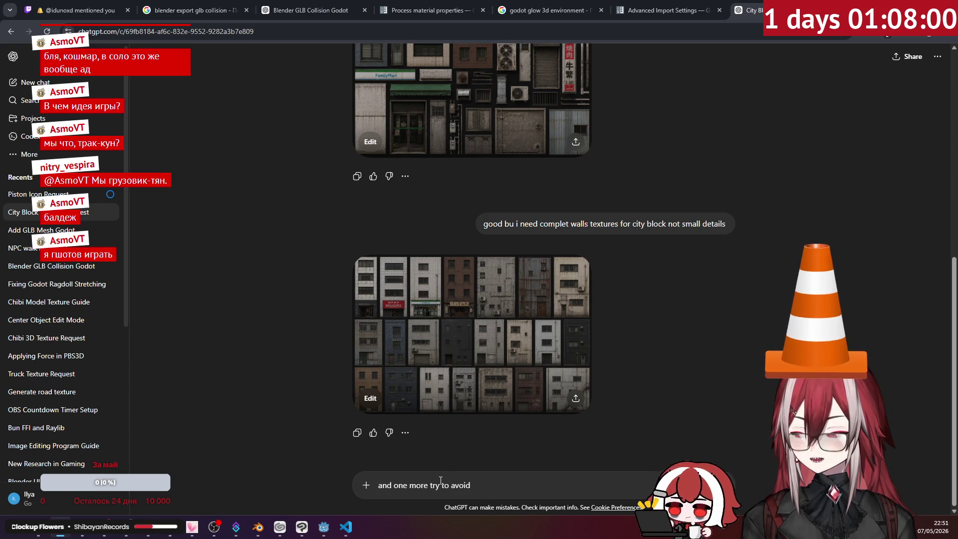
pyautogui.write('"')
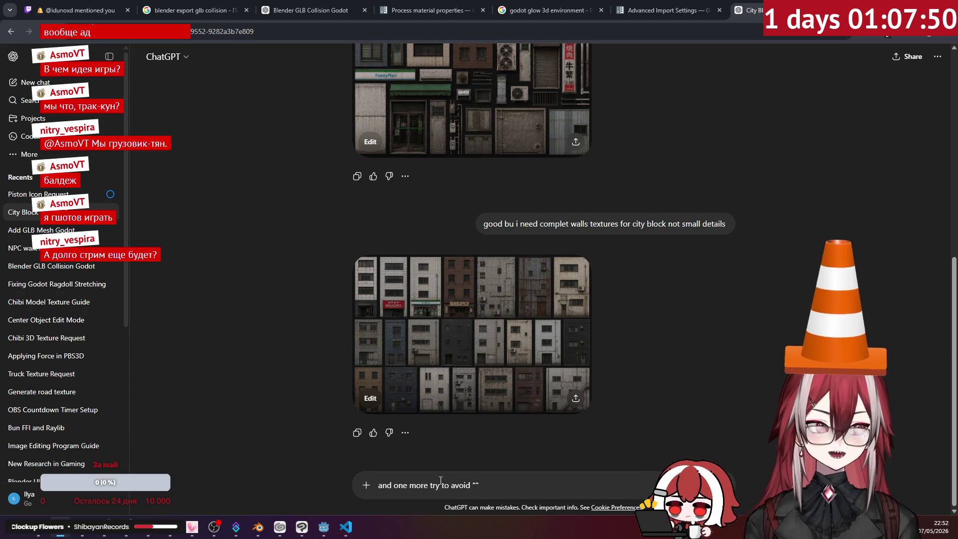
pyautogui.write('"')
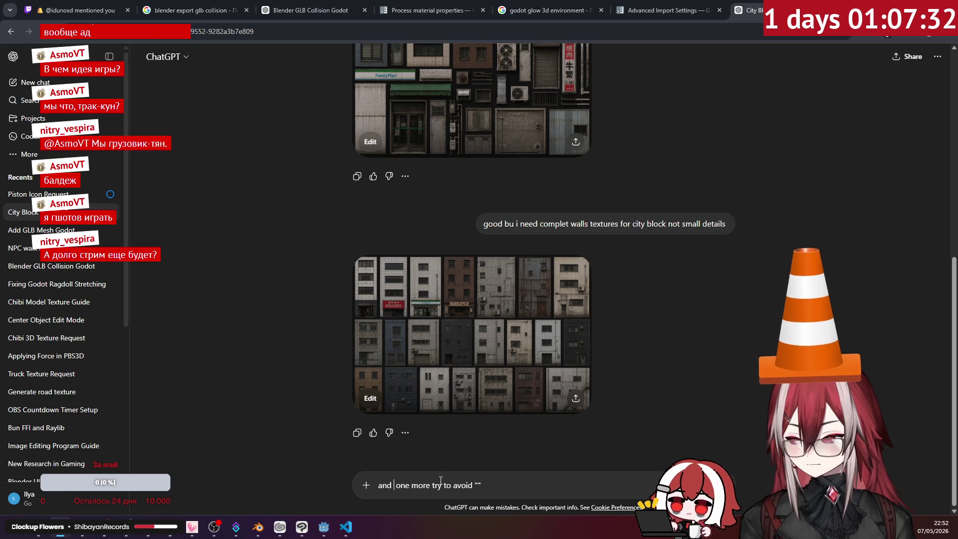
pyautogui.write('make')
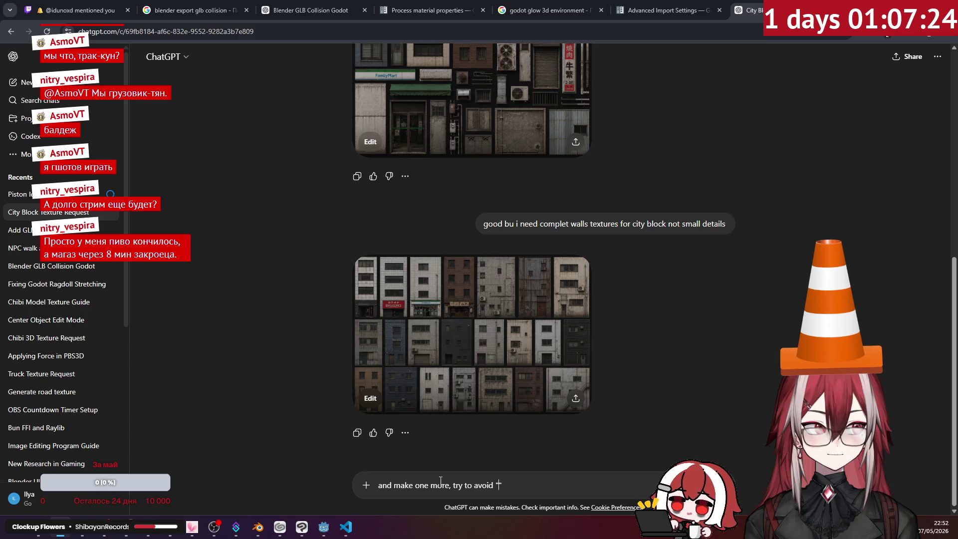
pyautogui.write('ac')
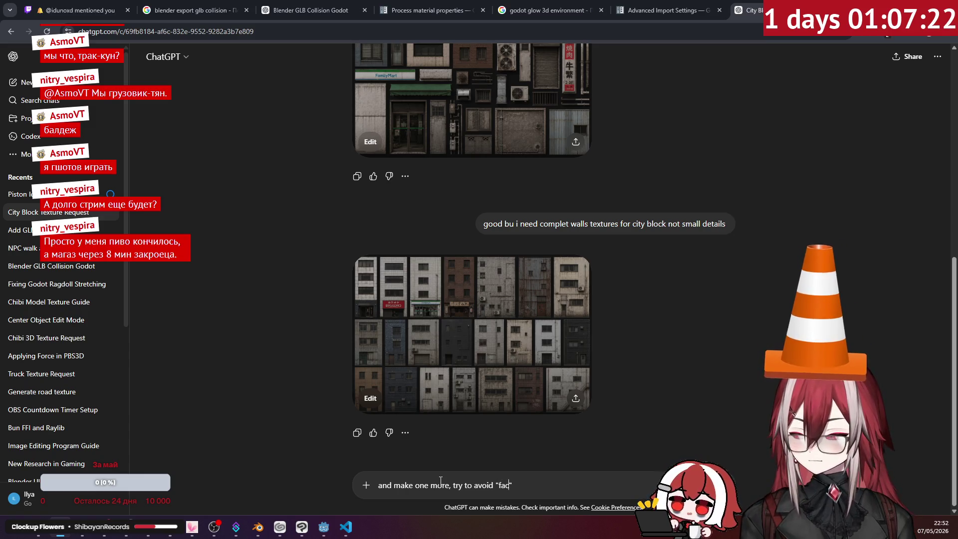
pyautogui.write('tory” like b')
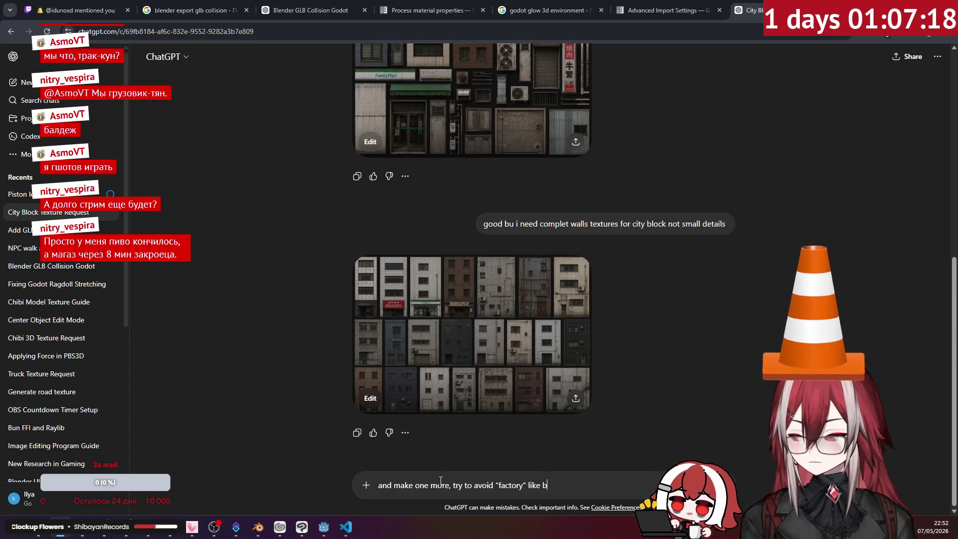
pyautogui.write('uildings')
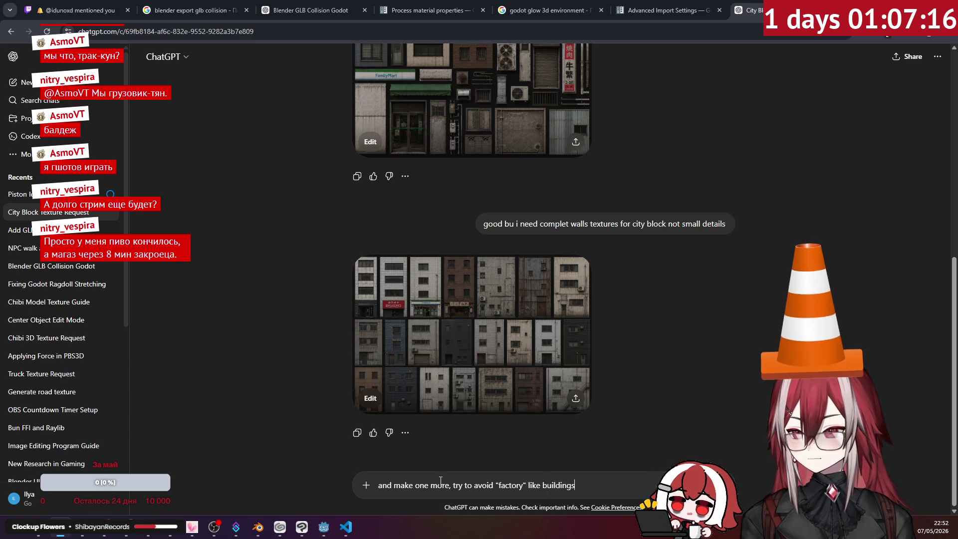
pyautogui.press('Return')
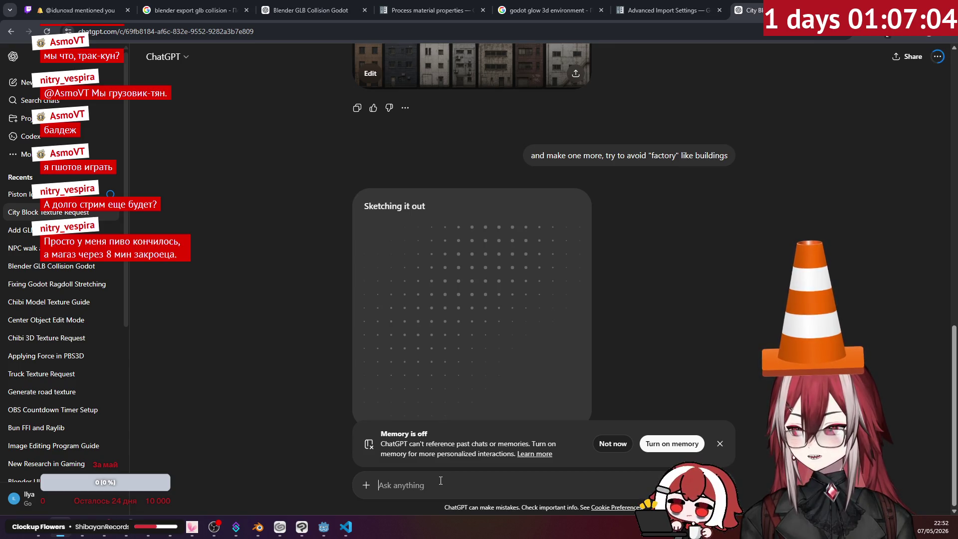
pyautogui.click(719, 443)
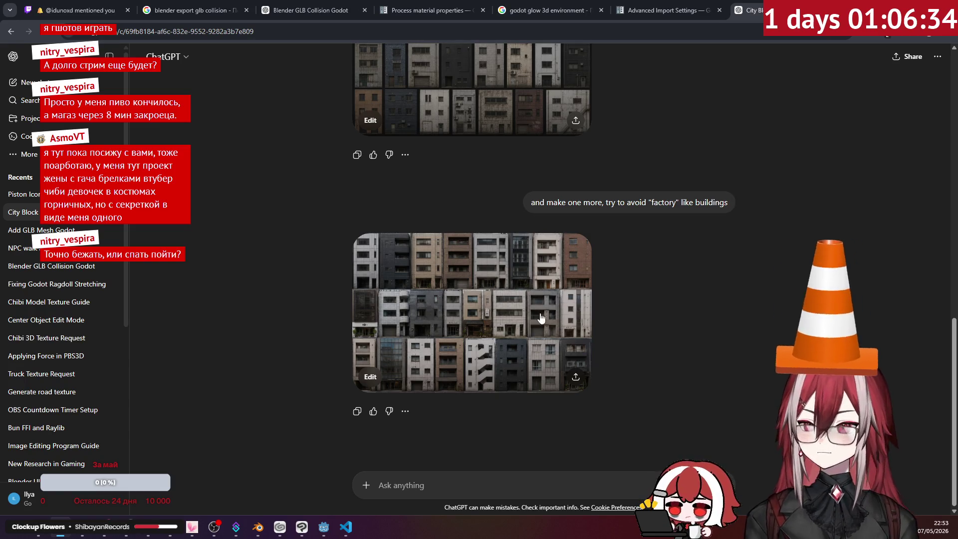
# - Open the new apartment-facade image full size and copy it to the clipboard
pyautogui.click(425, 357)
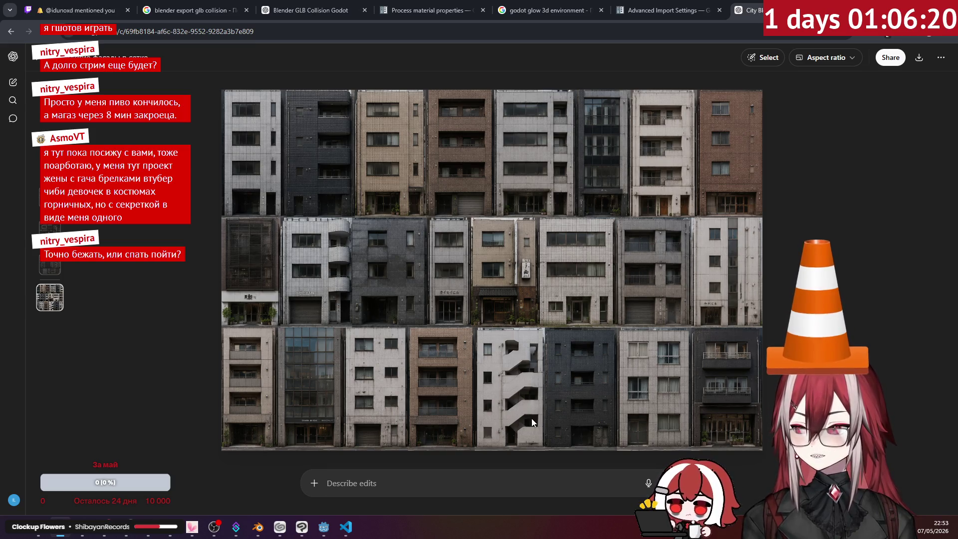
pyautogui.rightClick(453, 231)
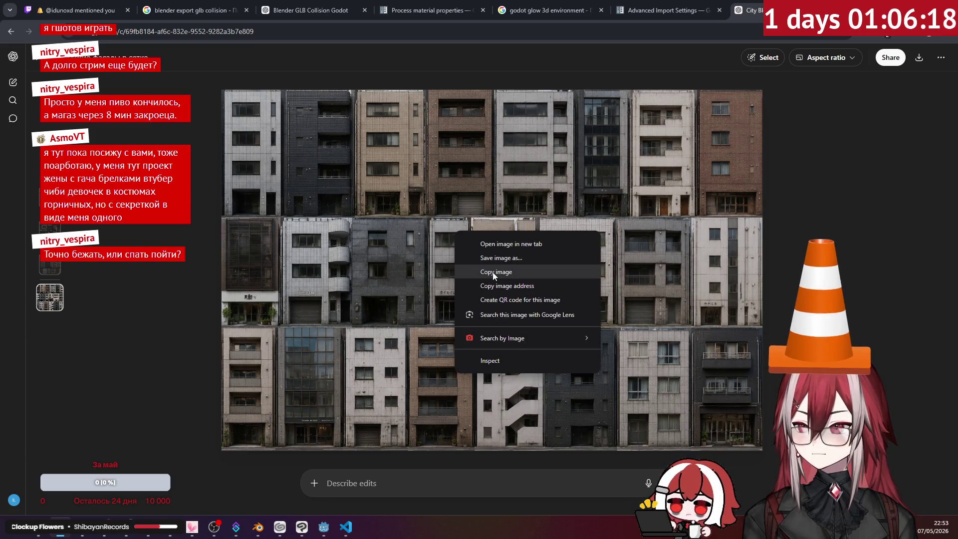
pyautogui.click(493, 273)
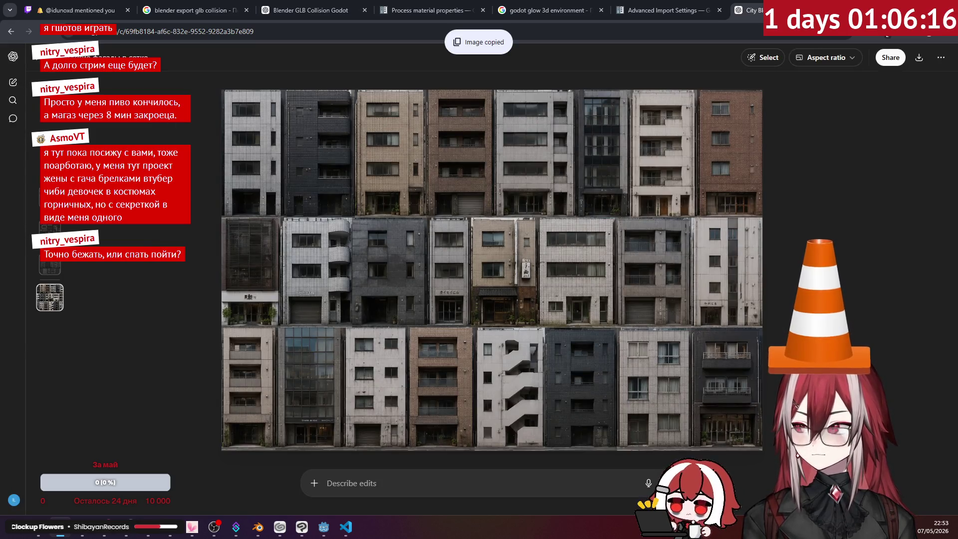
pyautogui.press('Escape')
# - Remove the accidentally pasted image from the message and briefly reopen the image viewer
pyautogui.hotkey('ctrl', 'v')
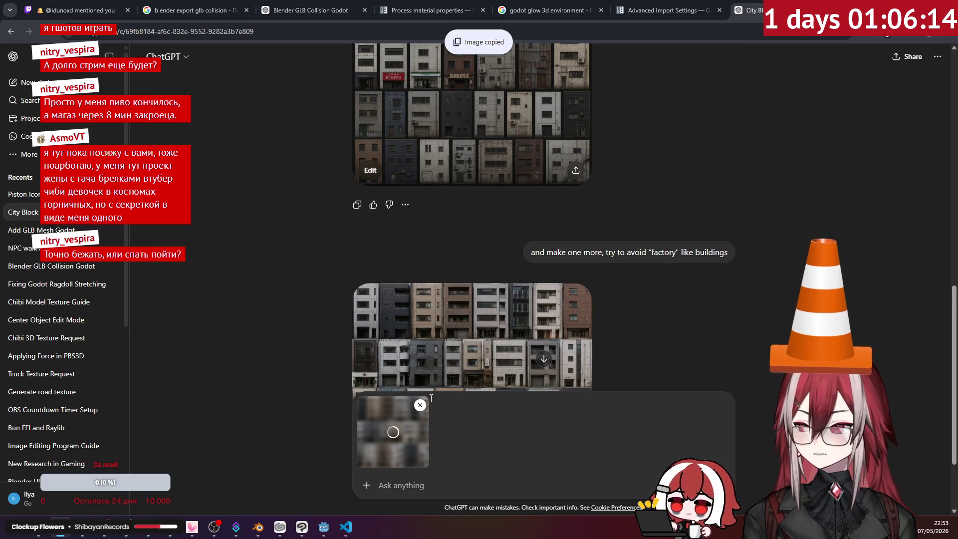
pyautogui.click(419, 405)
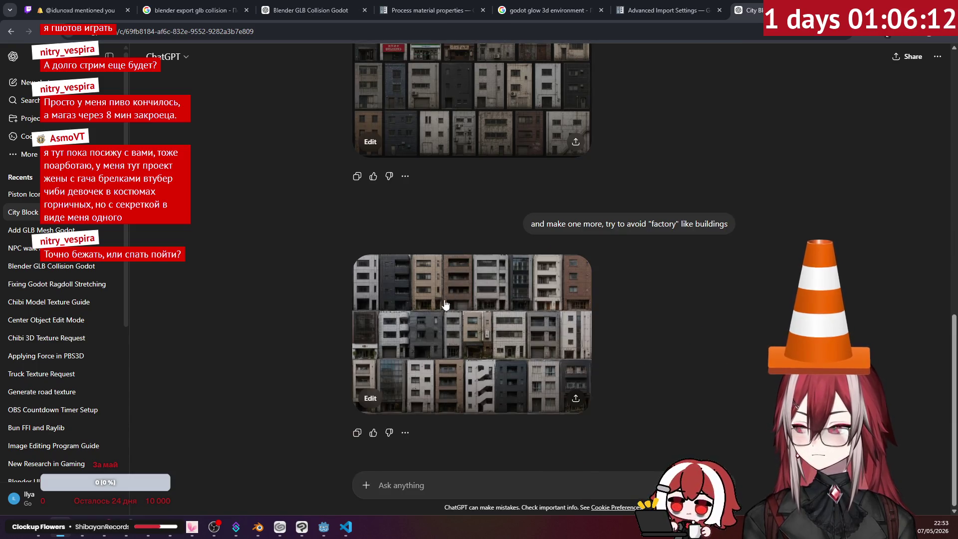
pyautogui.click(445, 304)
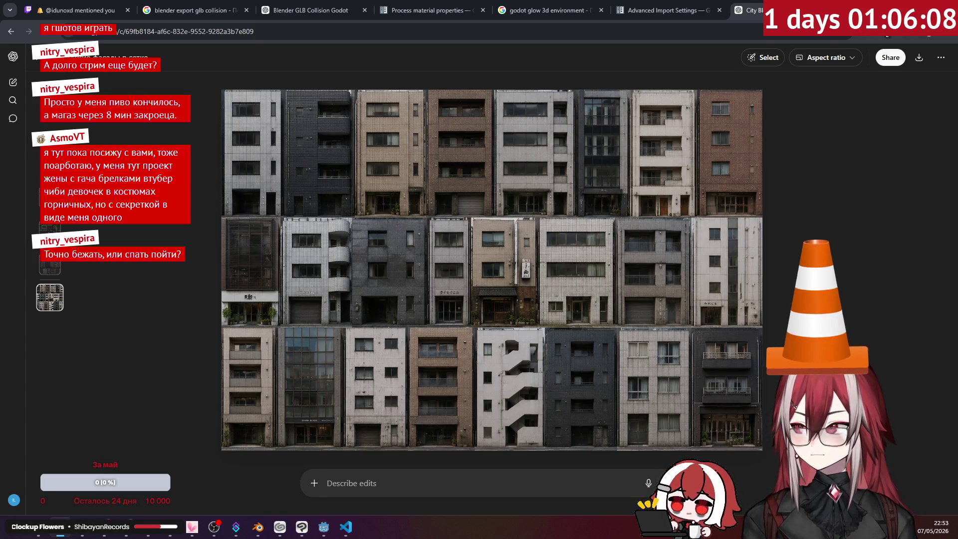
pyautogui.press('Escape')
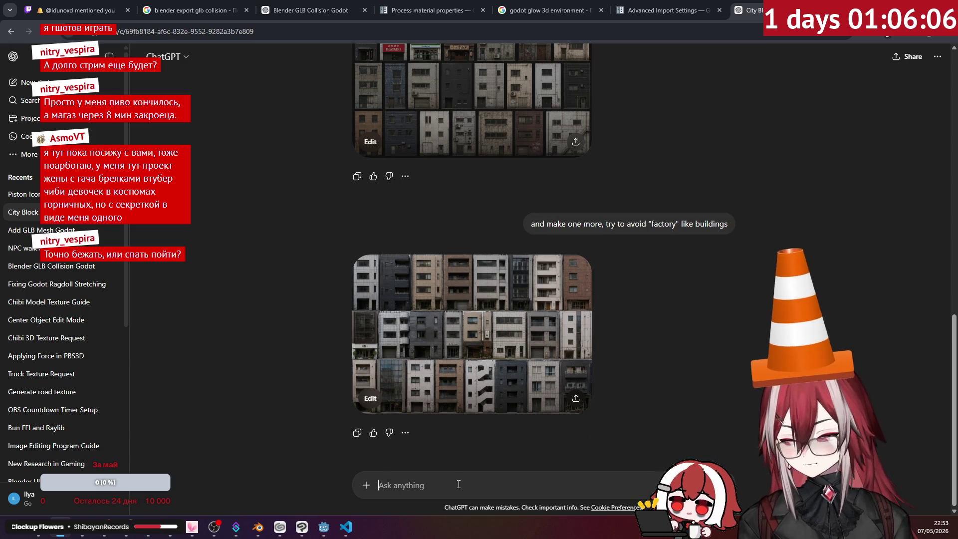
# - Ask ChatGPT to "make it more texure like (add some margin)" and open the result
pyautogui.write('make it m')
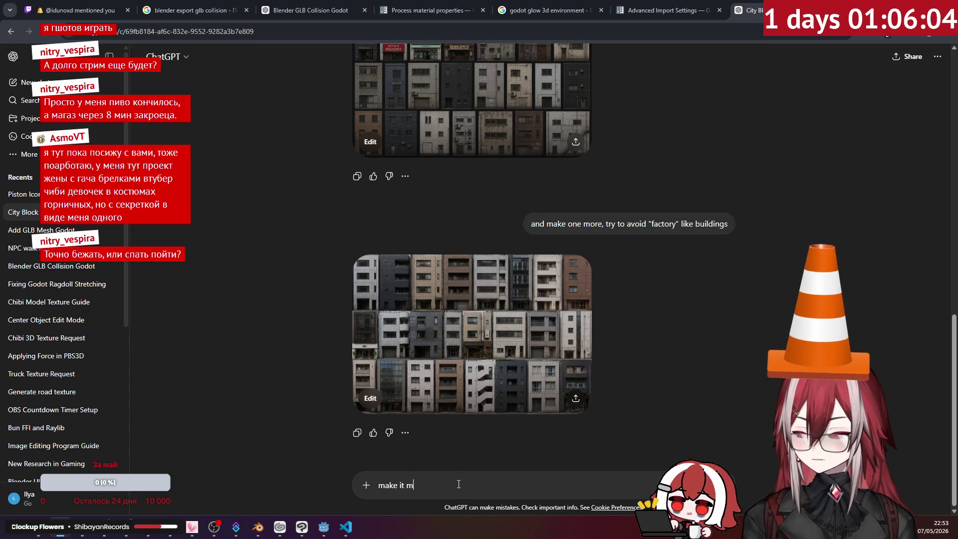
pyautogui.write('ore texure ')
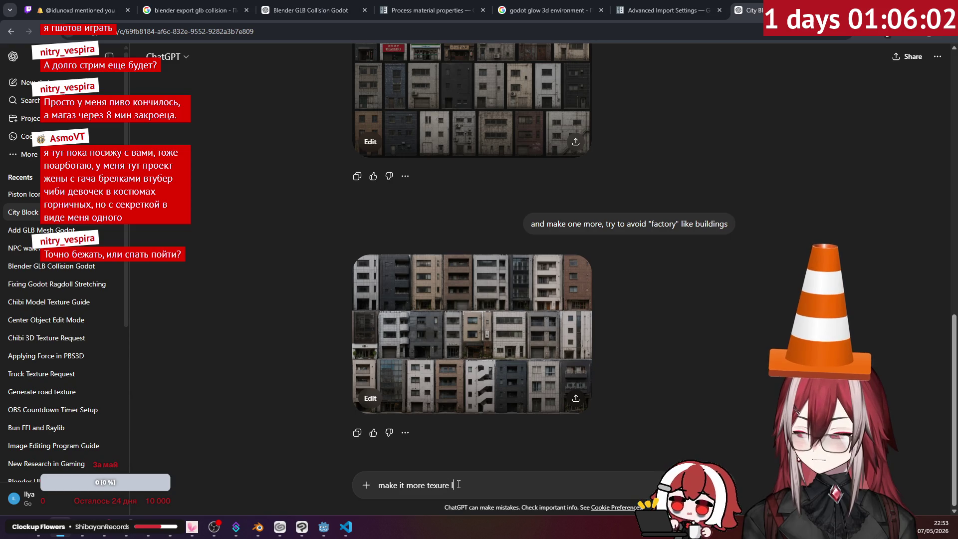
pyautogui.write('like (ad')
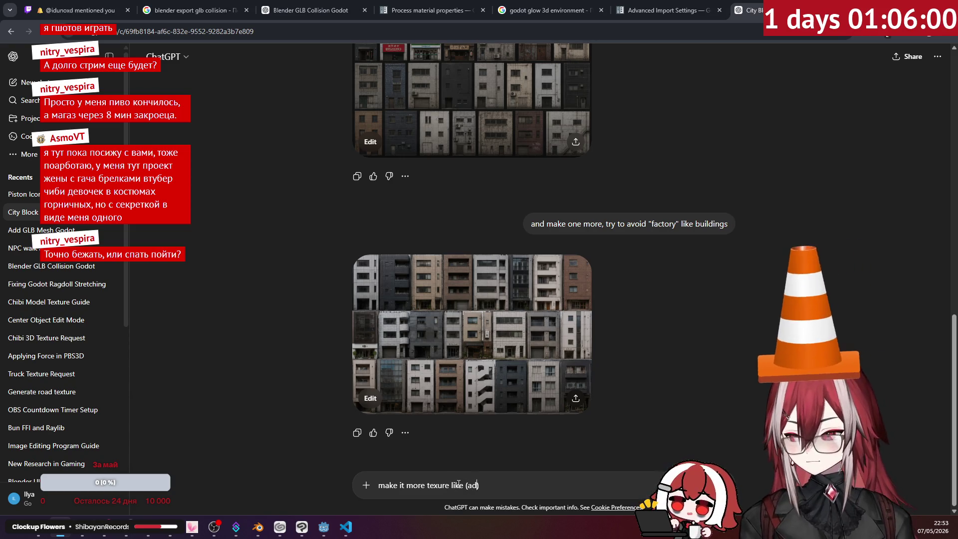
pyautogui.write('d some mar')
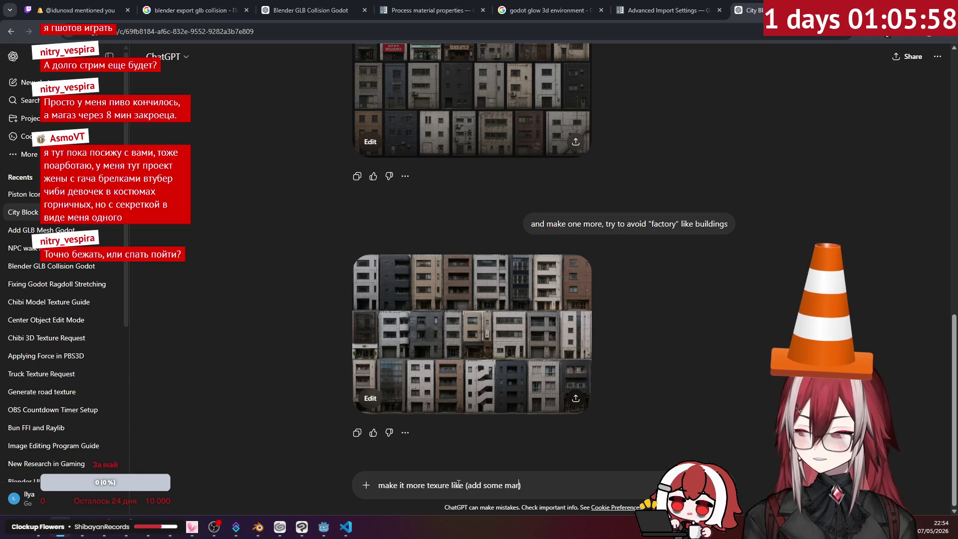
pyautogui.write('gin)')
pyautogui.press('Return')
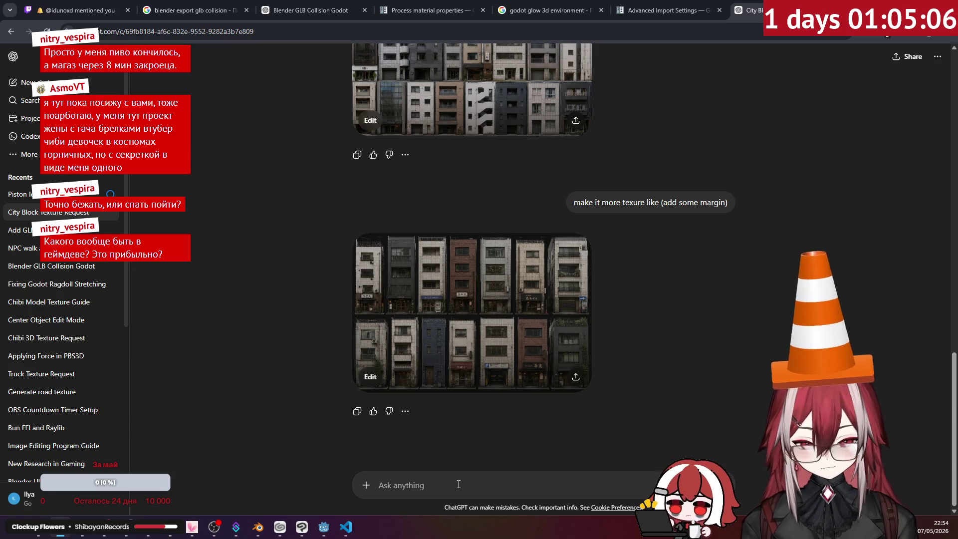
pyautogui.click(483, 345)
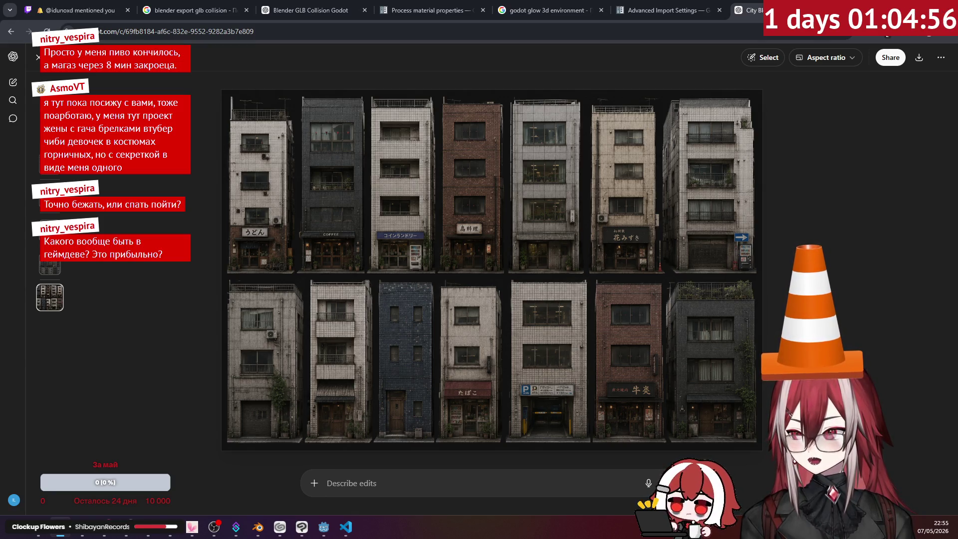
# - Copy the spaced-out facade image and switch to Clip Studio Paint
pyautogui.rightClick(665, 262)
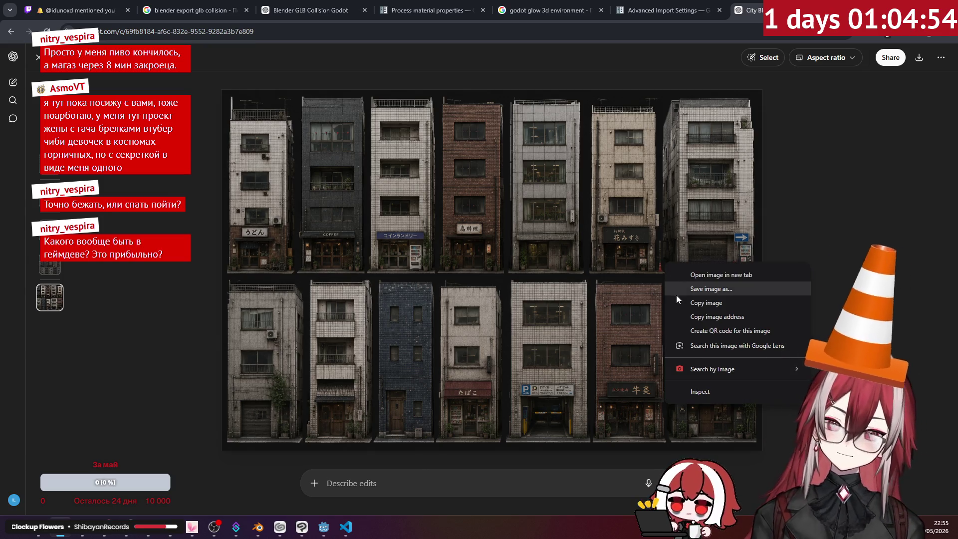
pyautogui.click(678, 302)
pyautogui.click(302, 527)
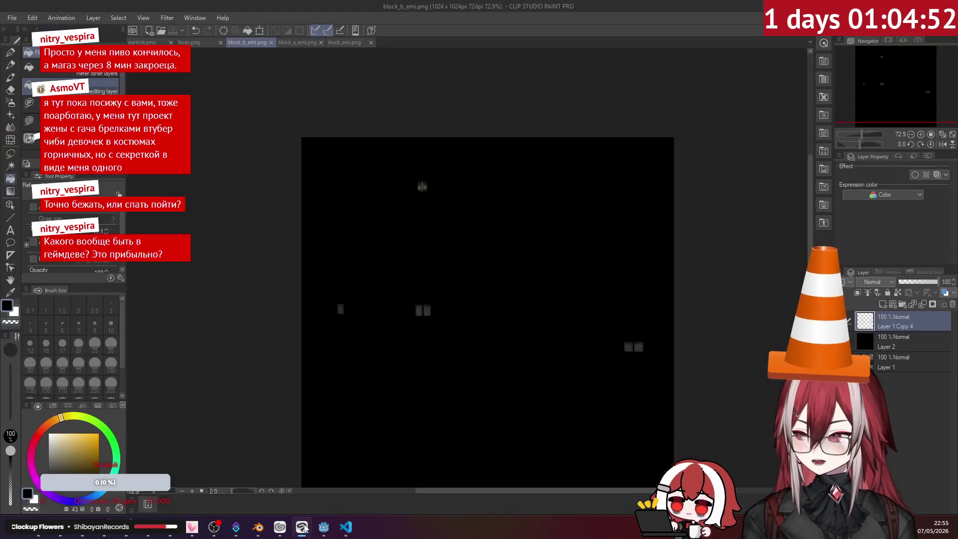
# - Create a new 1024×1024 canvas
pyautogui.click(15, 20)
pyautogui.click(23, 29)
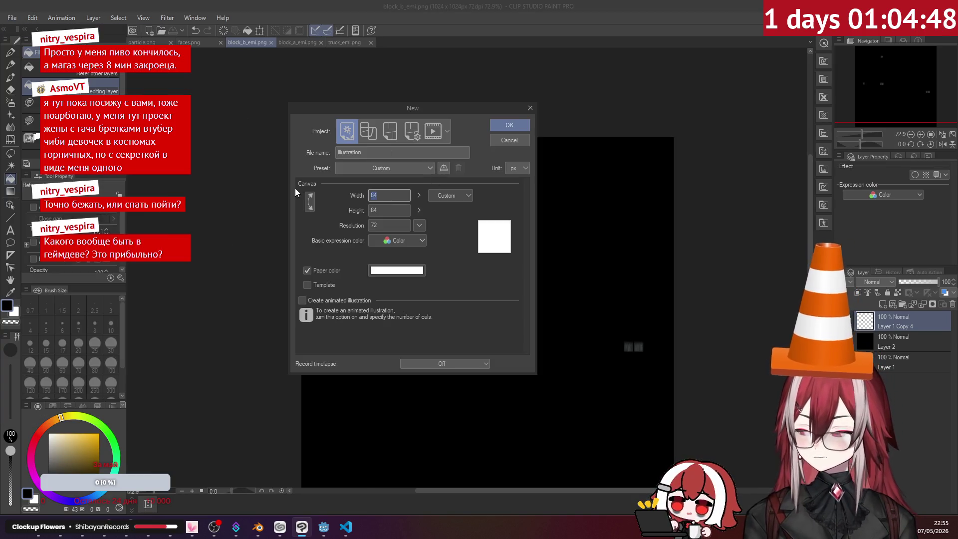
pyautogui.write('1024')
pyautogui.press('Tab')
pyautogui.write('1')
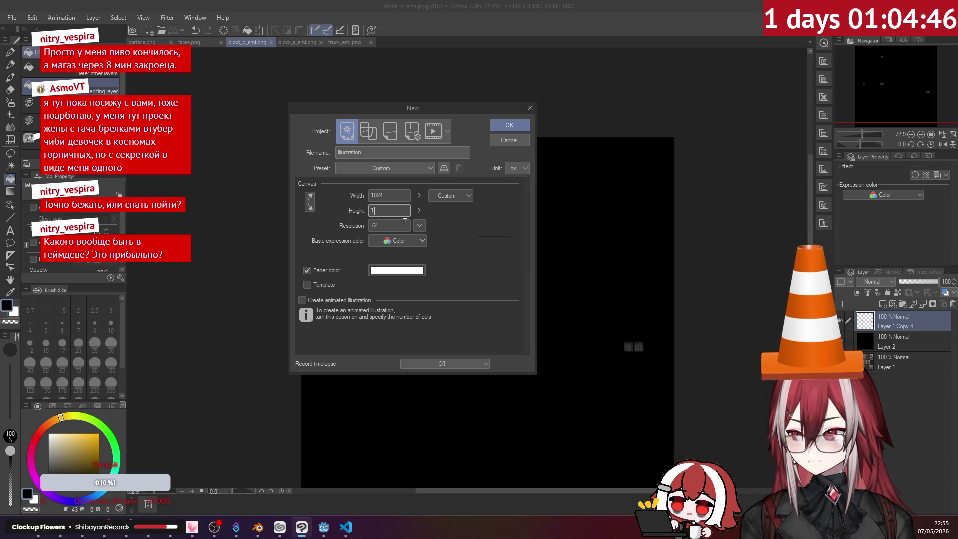
pyautogui.write('024')
pyautogui.click(509, 125)
# - Paste the facade atlas, nudge it into place to fill the canvas, and commit
pyautogui.hotkey('ctrl', 'v')
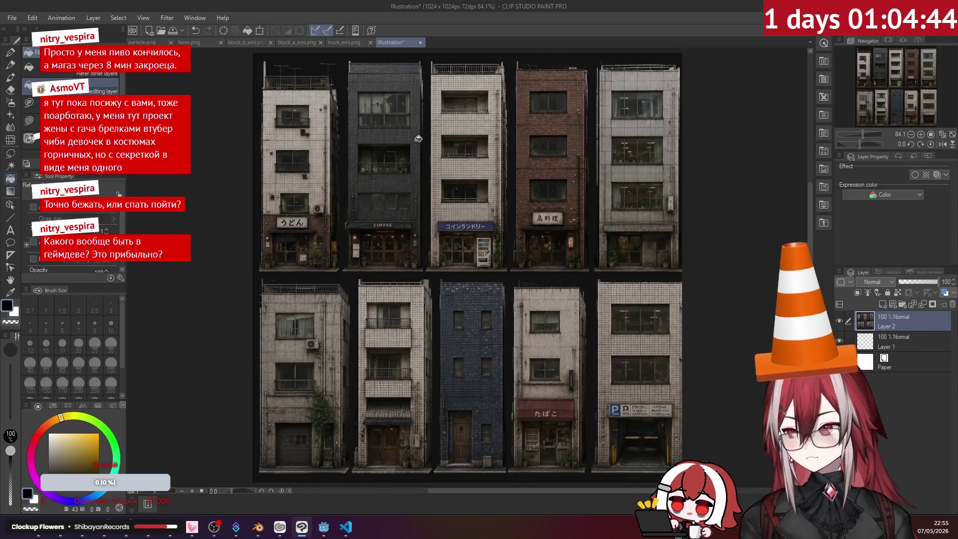
pyautogui.scroll(-1, 456, 160)
pyautogui.scroll(-1, 463, 159)
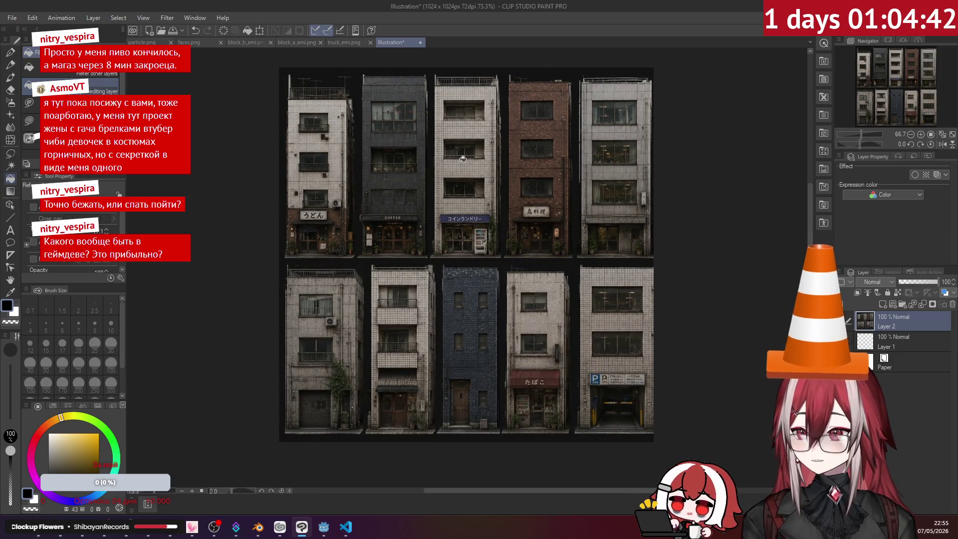
pyautogui.hotkey('ctrl', 't')
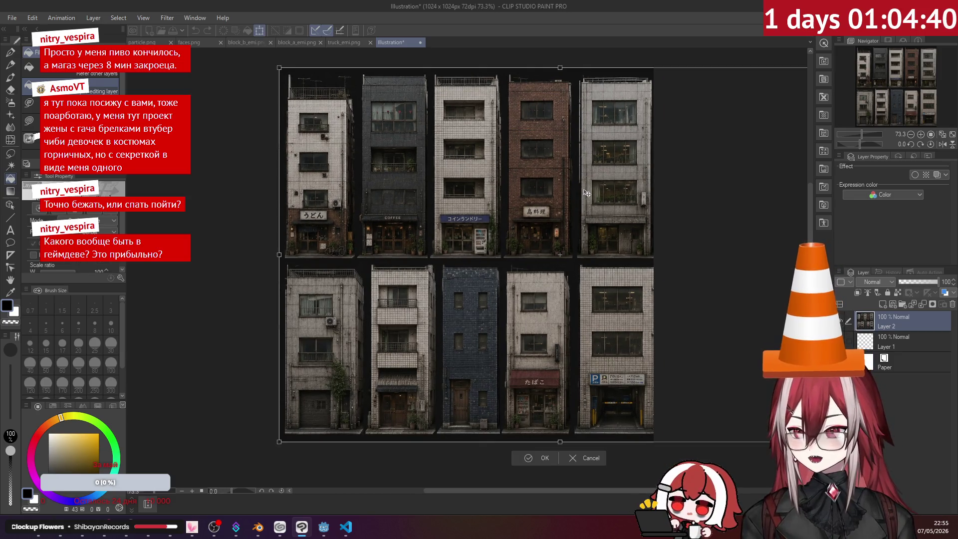
pyautogui.moveTo(587, 192)
pyautogui.mouseDown()
pyautogui.moveTo(577, 191)
pyautogui.moveTo(589, 201)
pyautogui.moveTo(586, 194)
pyautogui.mouseUp()
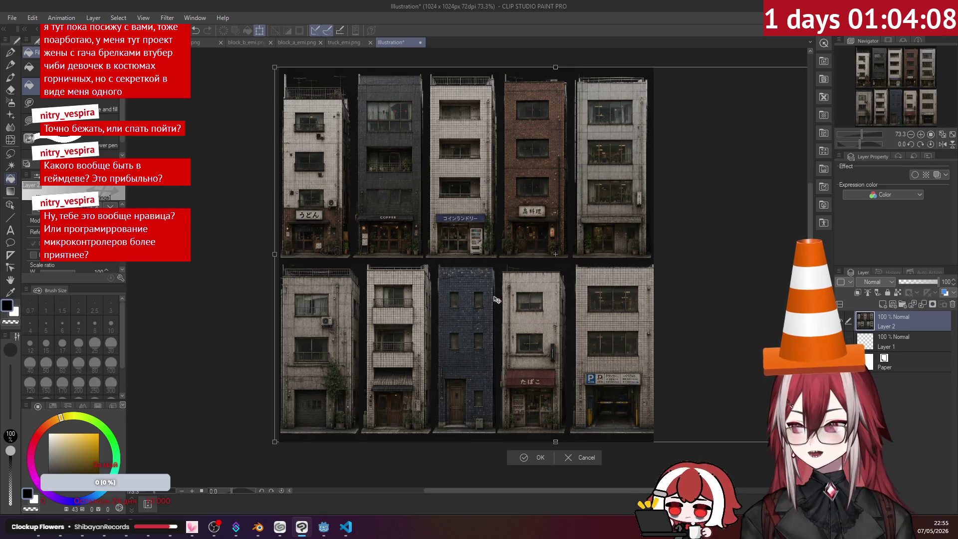
pyautogui.press('Right')
pyautogui.press('Right')
pyautogui.press('Right')
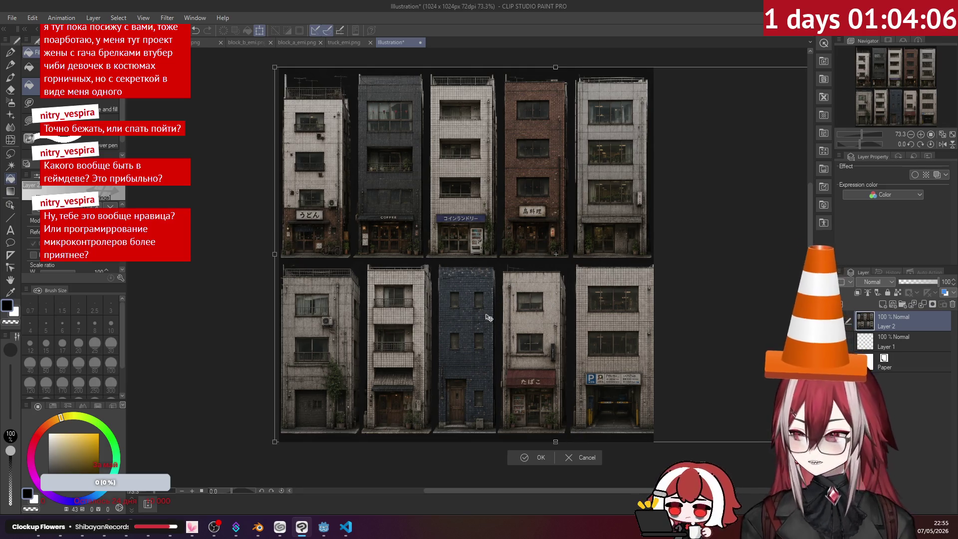
pyautogui.press('Left')
pyautogui.press('Left')
pyautogui.press('Left')
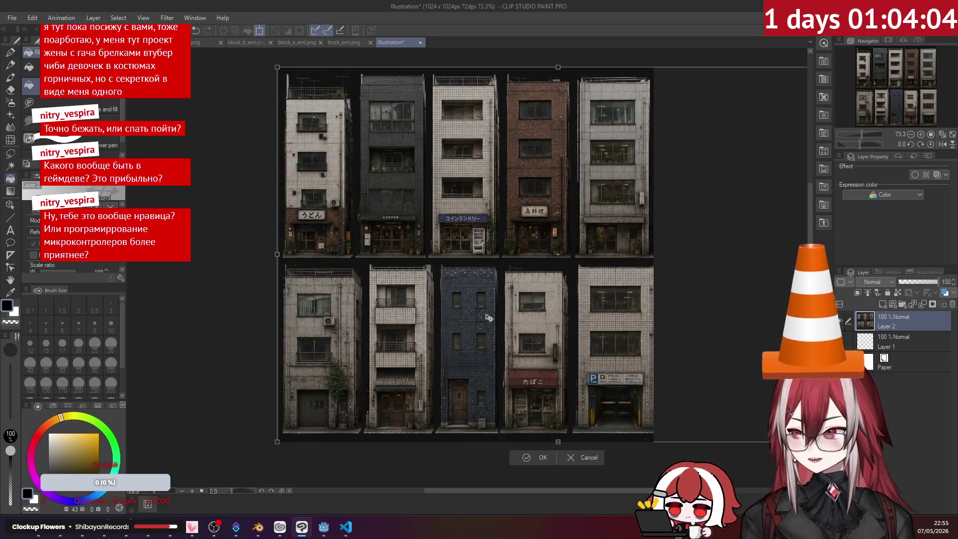
pyautogui.press('Right')
pyautogui.press('Right')
pyautogui.press('Right')
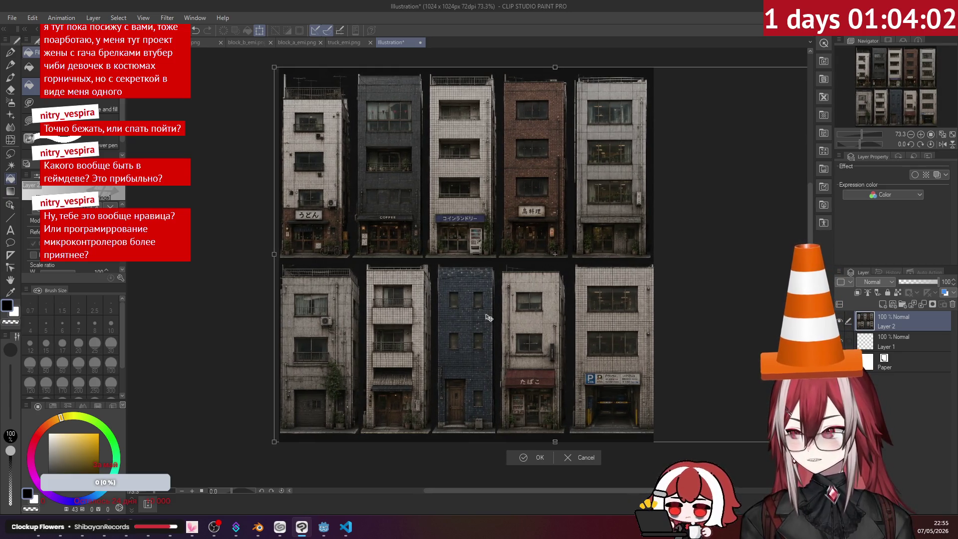
pyautogui.click(527, 459)
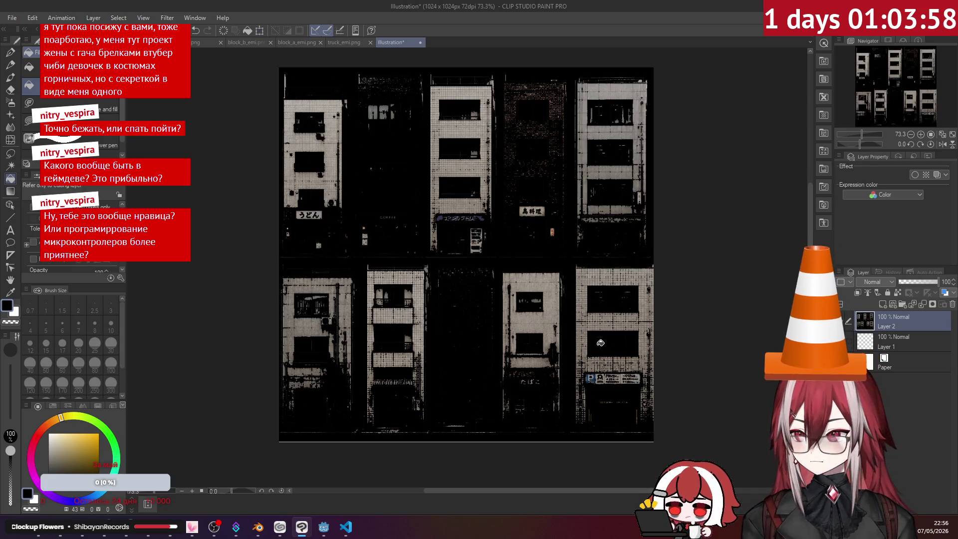
# - Select Layer 1, then zoom and pan around the atlas to inspect the buildings
pyautogui.click(938, 342)
pyautogui.scroll(2, 626, 335)
pyautogui.scroll(1, 627, 335)
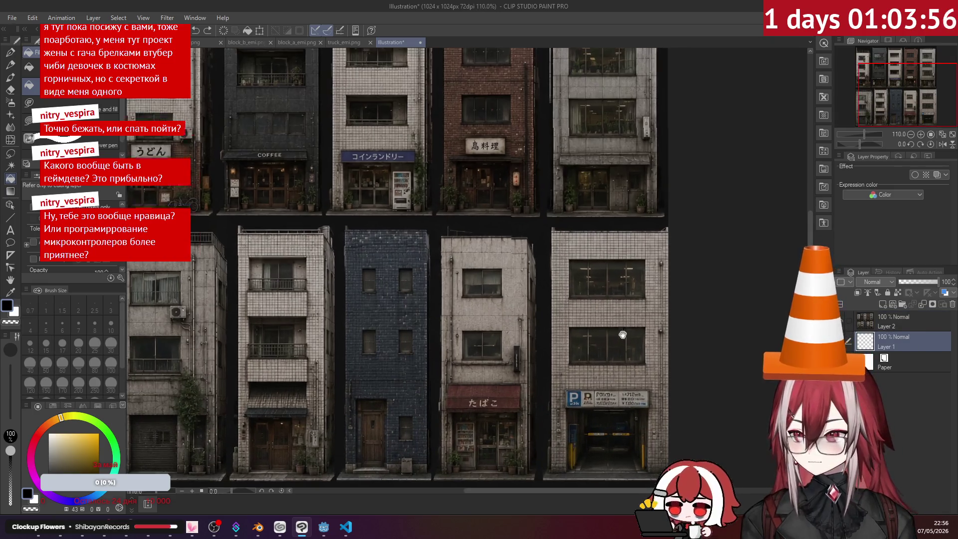
pyautogui.moveTo(627, 335)
pyautogui.mouseDown()
pyautogui.moveTo(597, 290)
pyautogui.moveTo(654, 365)
pyautogui.mouseUp()
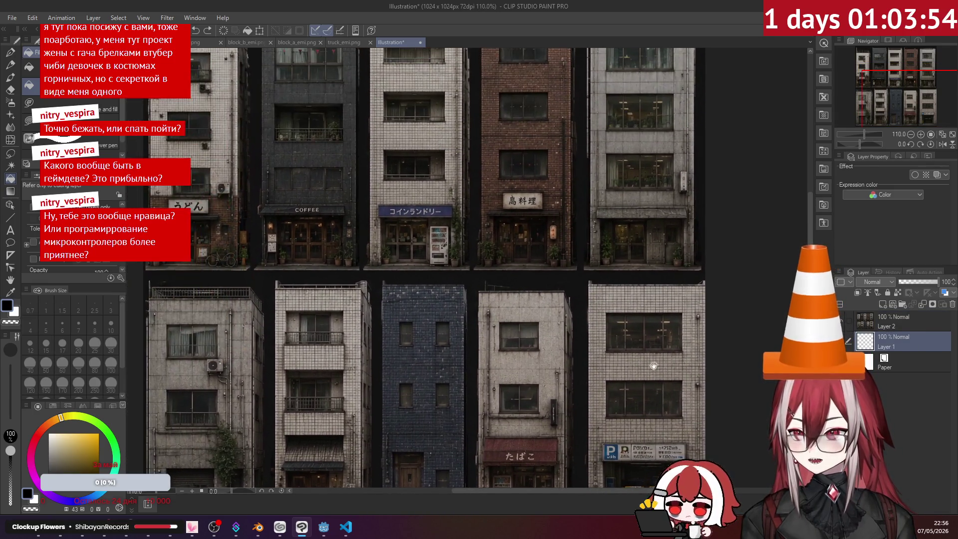
pyautogui.scroll(-2, 607, 270)
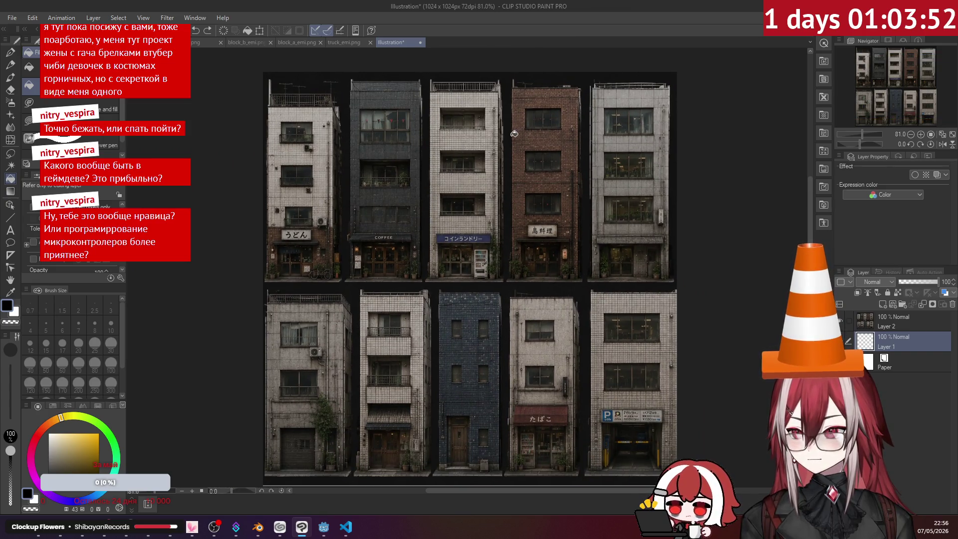
pyautogui.scroll(2, 404, 303)
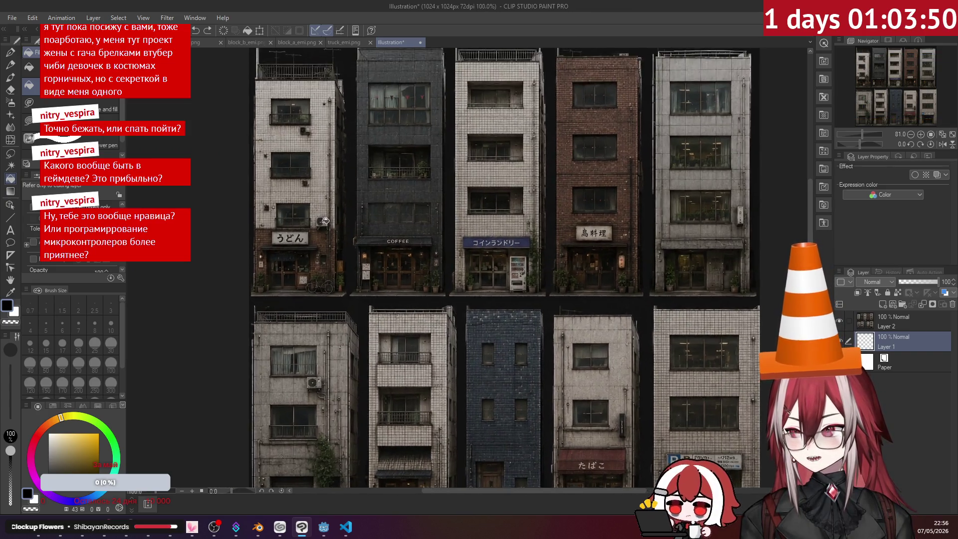
pyautogui.scroll(-1, 327, 169)
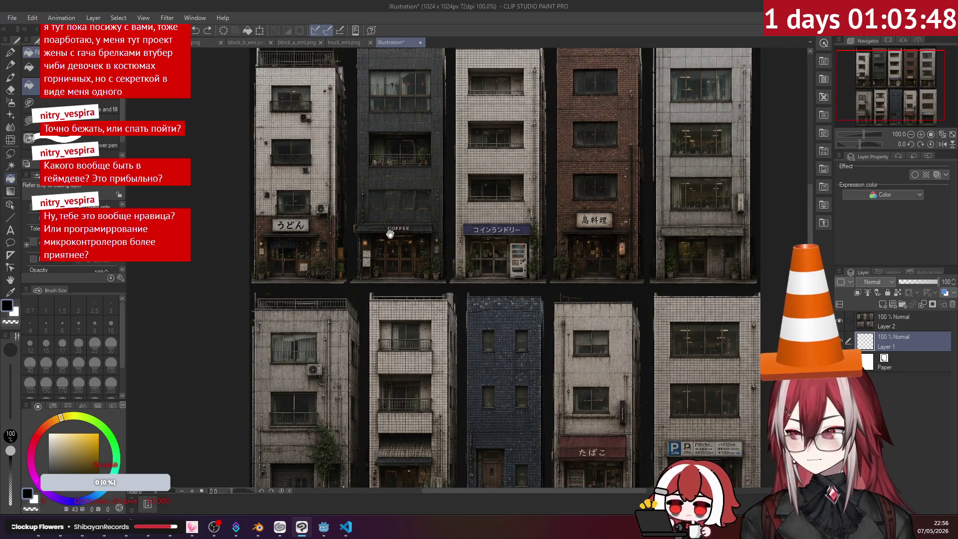
pyautogui.moveTo(390, 233)
pyautogui.mouseDown()
pyautogui.moveTo(372, 163)
pyautogui.moveTo(383, 259)
pyautogui.mouseUp()
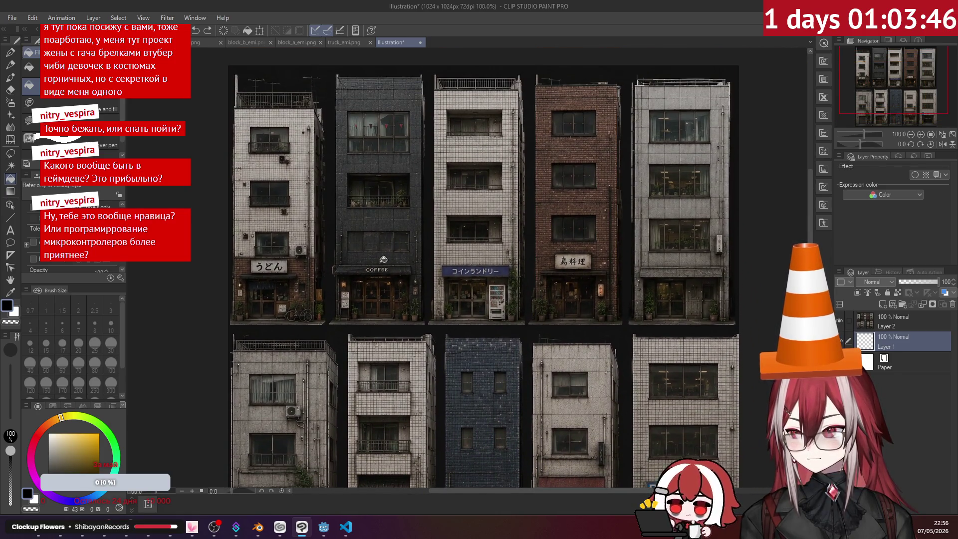
pyautogui.scroll(-1, 419, 231)
pyautogui.moveTo(502, 317); pyautogui.dragTo(503, 200)
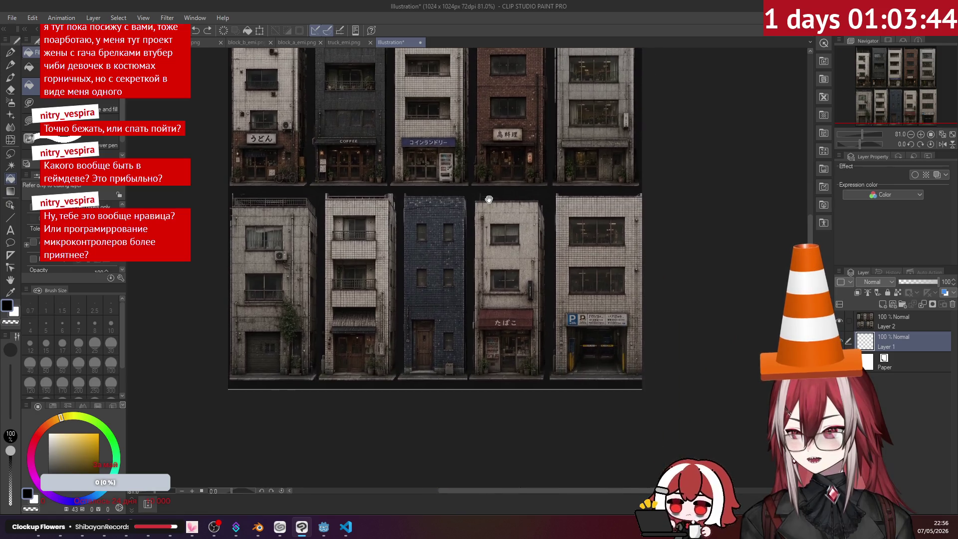
pyautogui.scroll(4, 556, 344)
pyautogui.scroll(2, 555, 343)
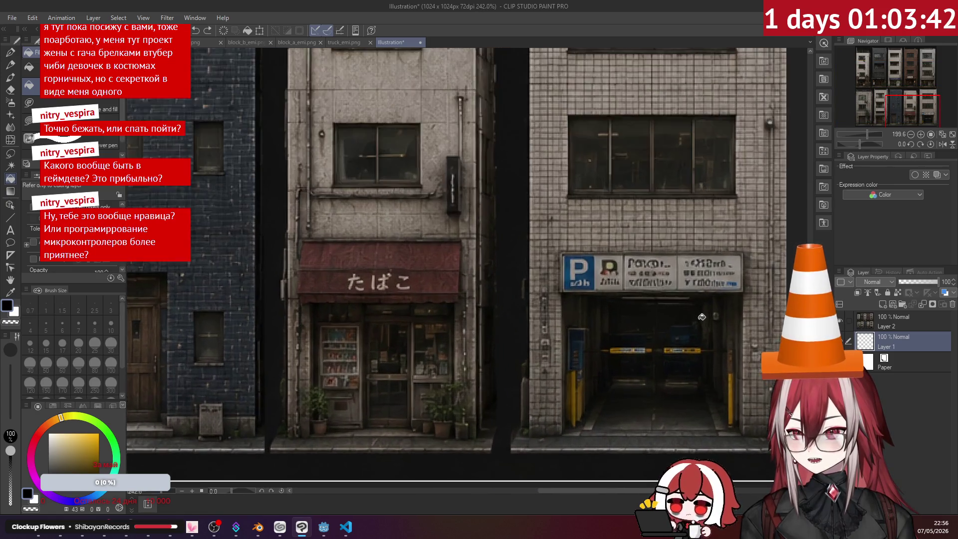
pyautogui.scroll(-7, 626, 259)
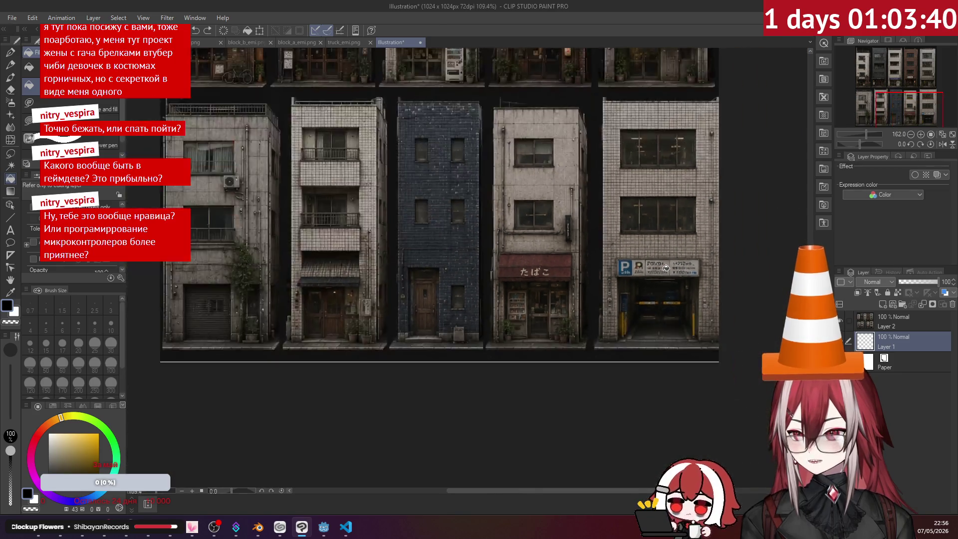
pyautogui.moveTo(604, 313); pyautogui.dragTo(599, 290)
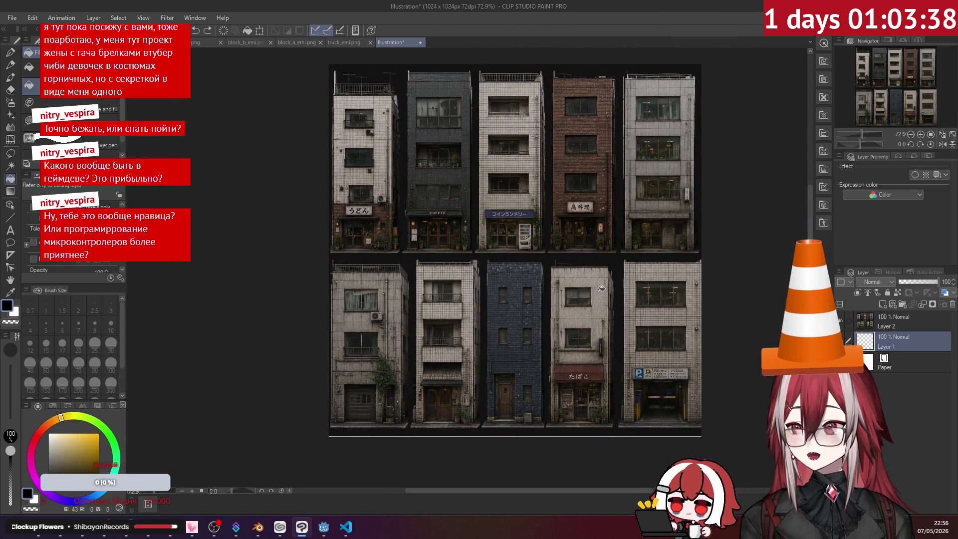
pyautogui.scroll(4, 440, 118)
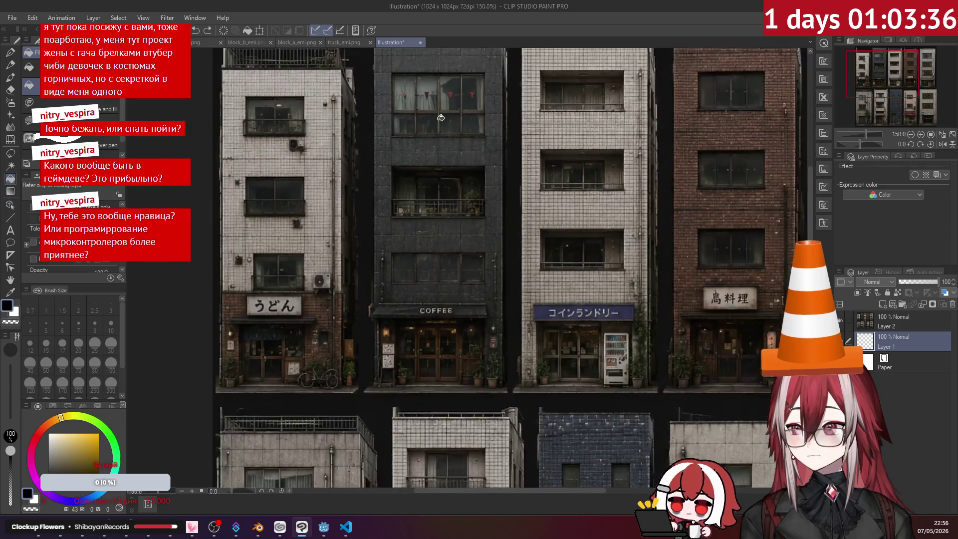
pyautogui.scroll(-3, 441, 118)
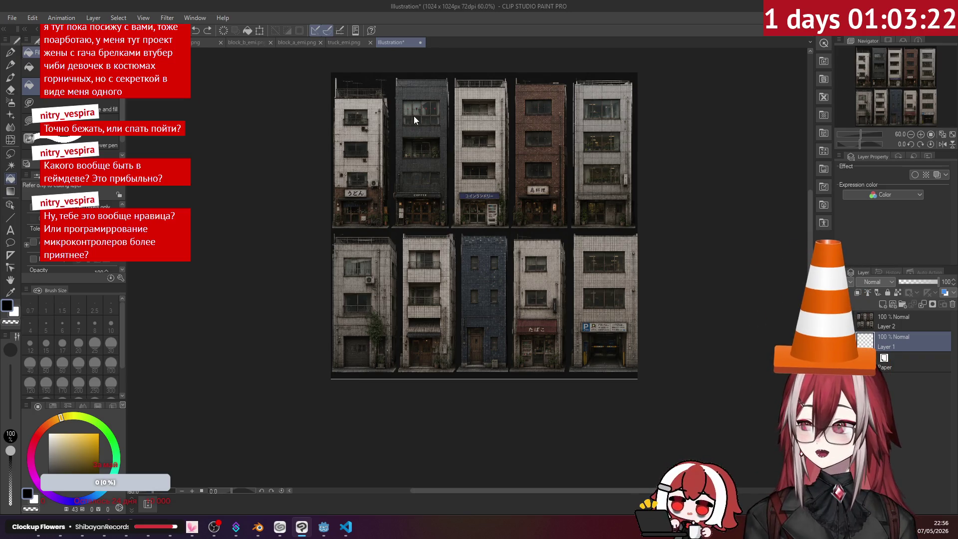
# - Save the canvas in PNG format as block_c.png
pyautogui.hotkey('ctrl', 's')
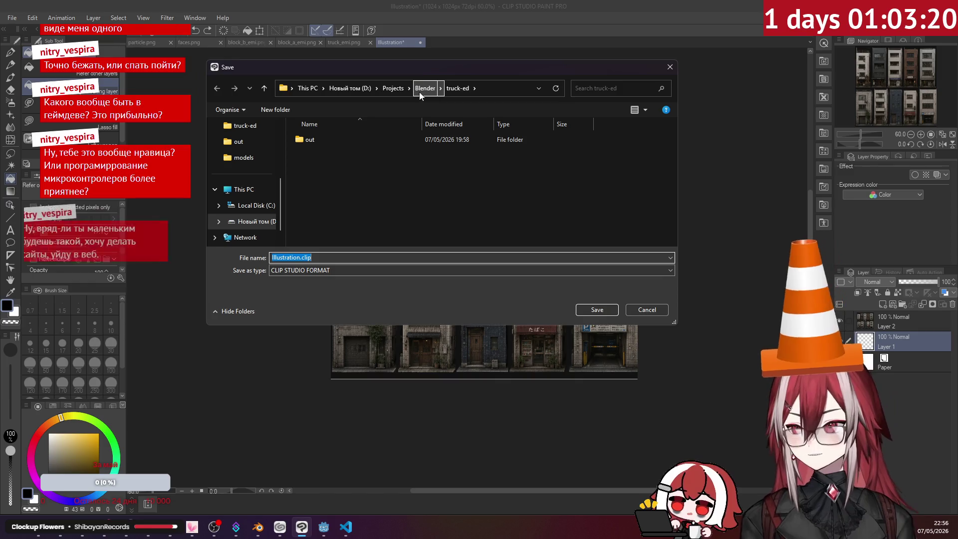
pyautogui.click(321, 270)
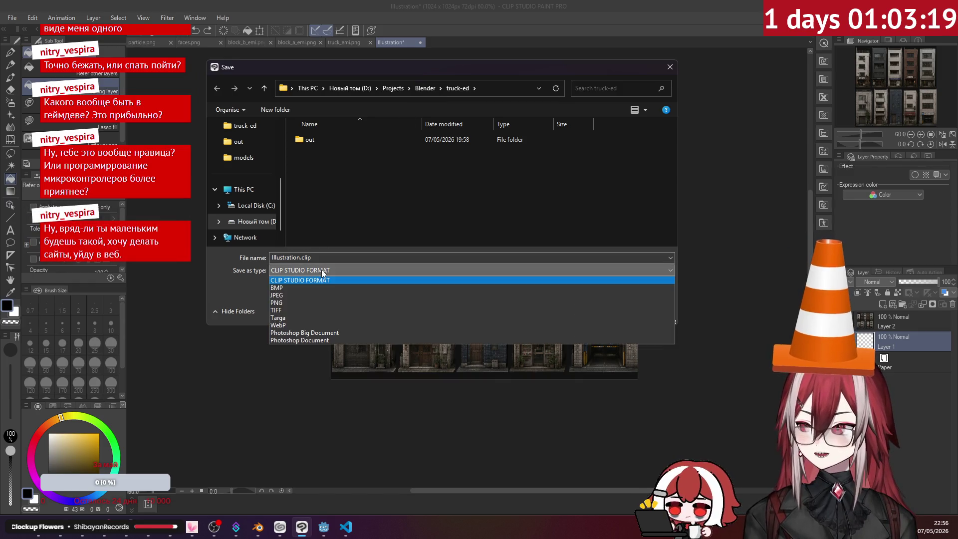
pyautogui.click(292, 302)
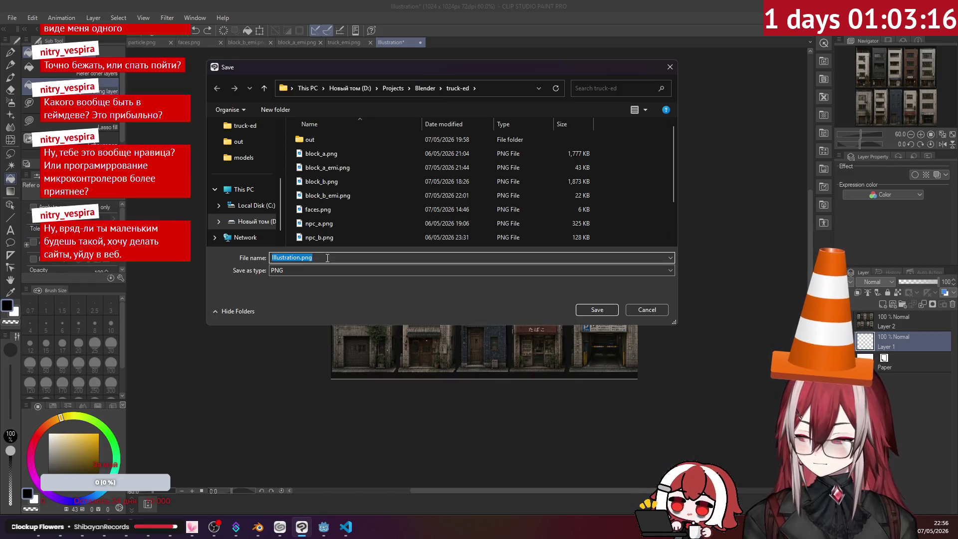
pyautogui.write('block_bv')
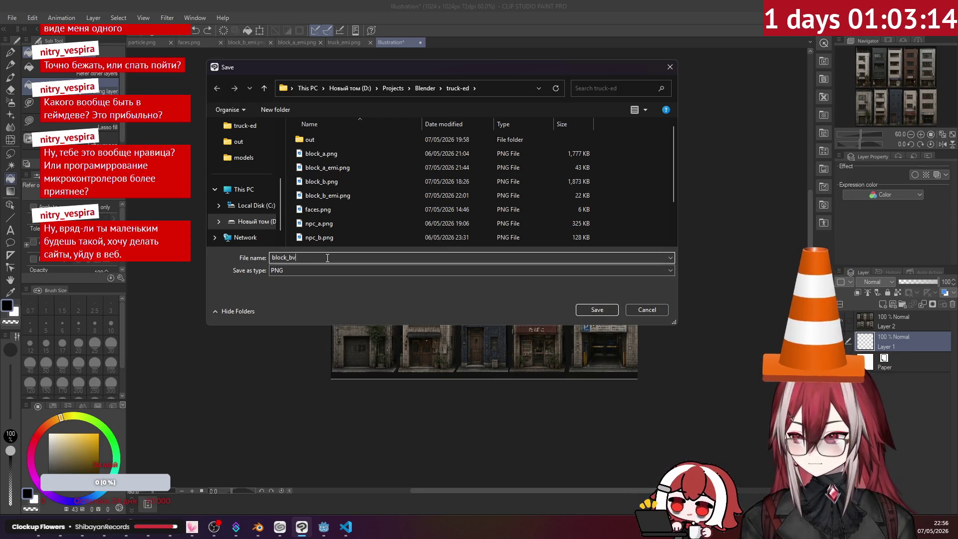
pyautogui.press('BackSpace')
pyautogui.press('BackSpace')
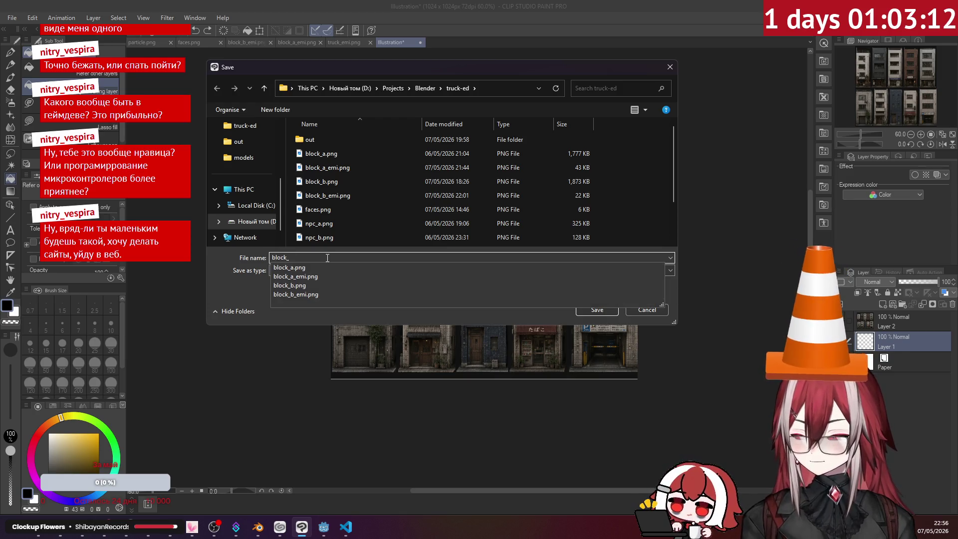
pyautogui.write('c')
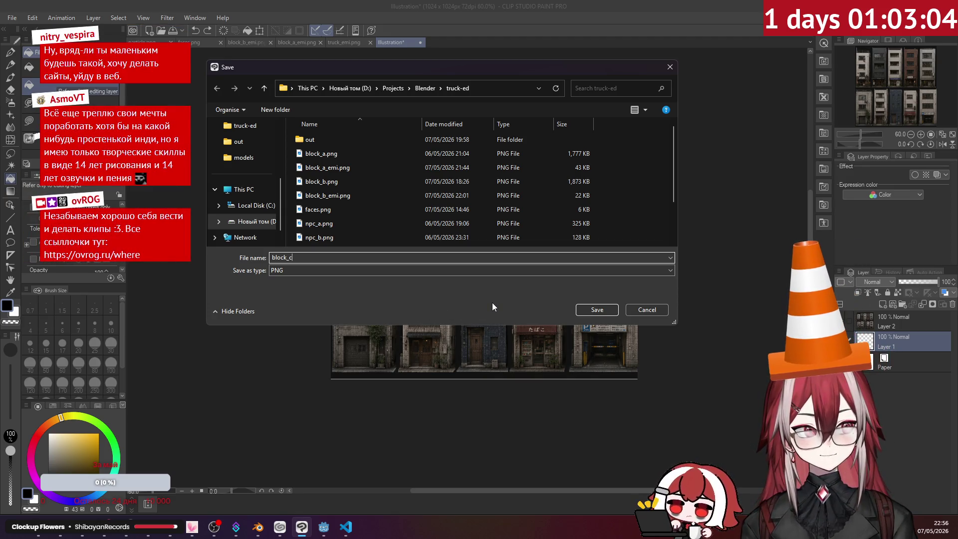
pyautogui.click(589, 313)
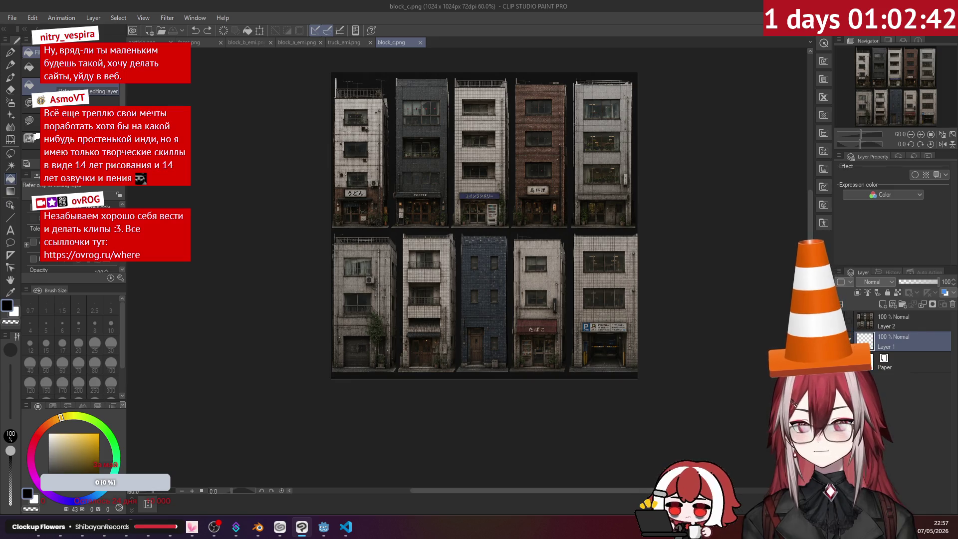
# - Cycle through the open windows and return to Clip Studio Paint with block_c.png
pyautogui.hotkey('alt', 'Tab')
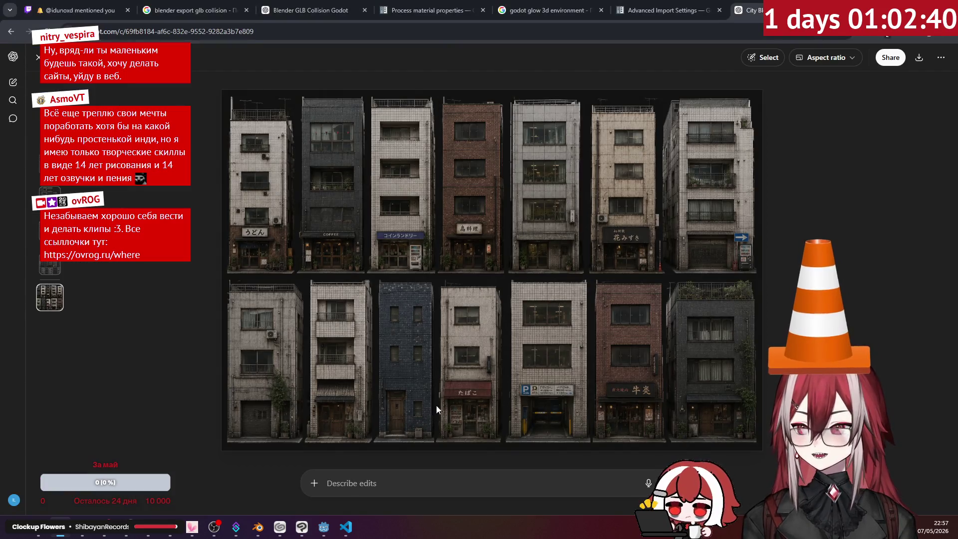
pyautogui.click(346, 527)
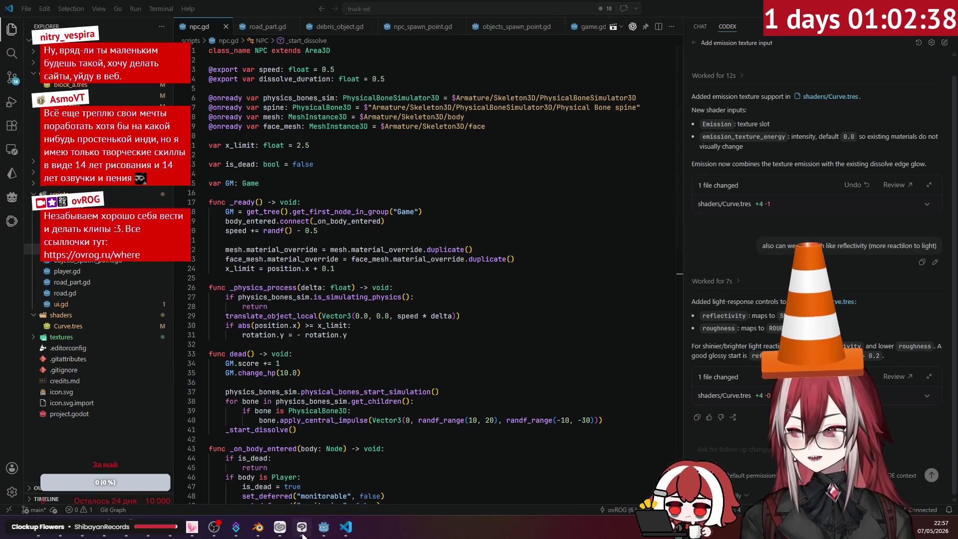
pyautogui.click(302, 532)
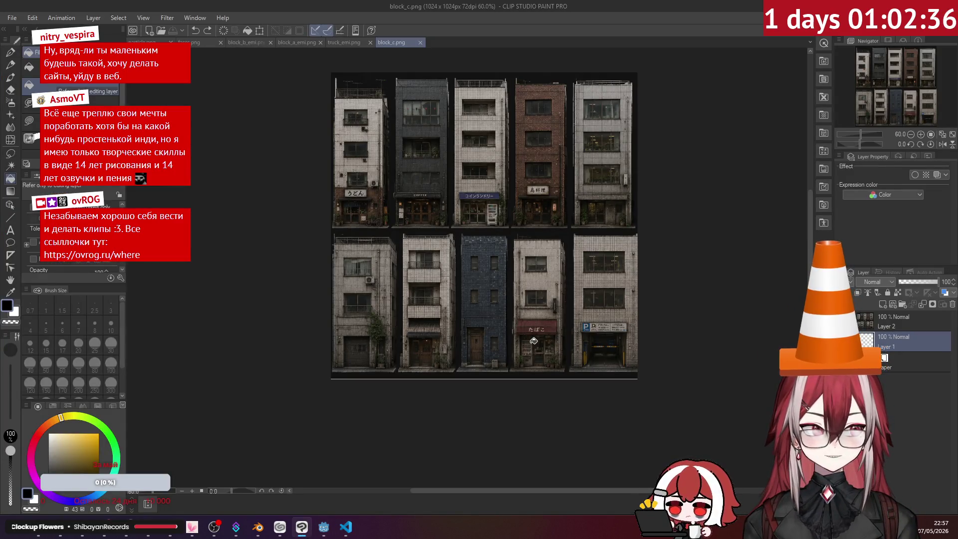
pyautogui.hotkey('alt', 'Tab')
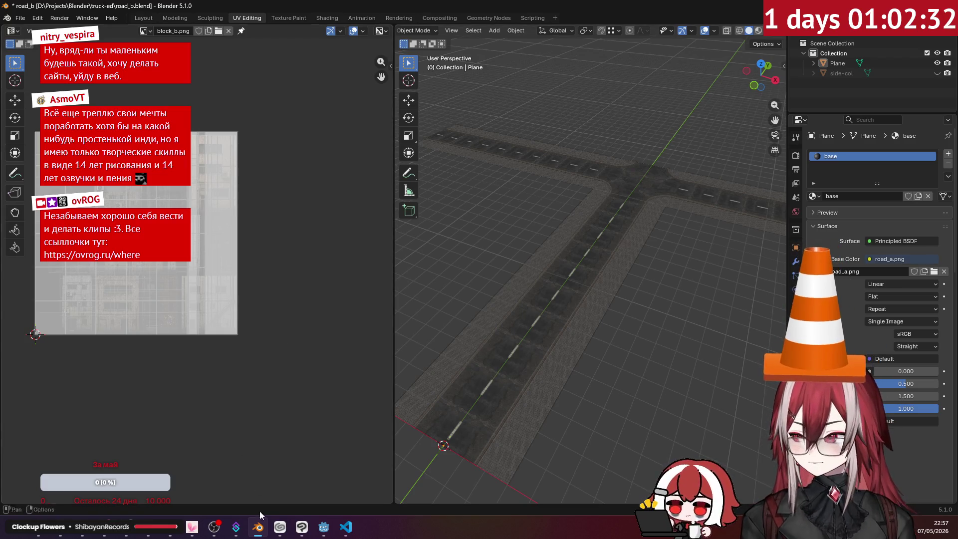
pyautogui.click(345, 526)
pyautogui.click(346, 527)
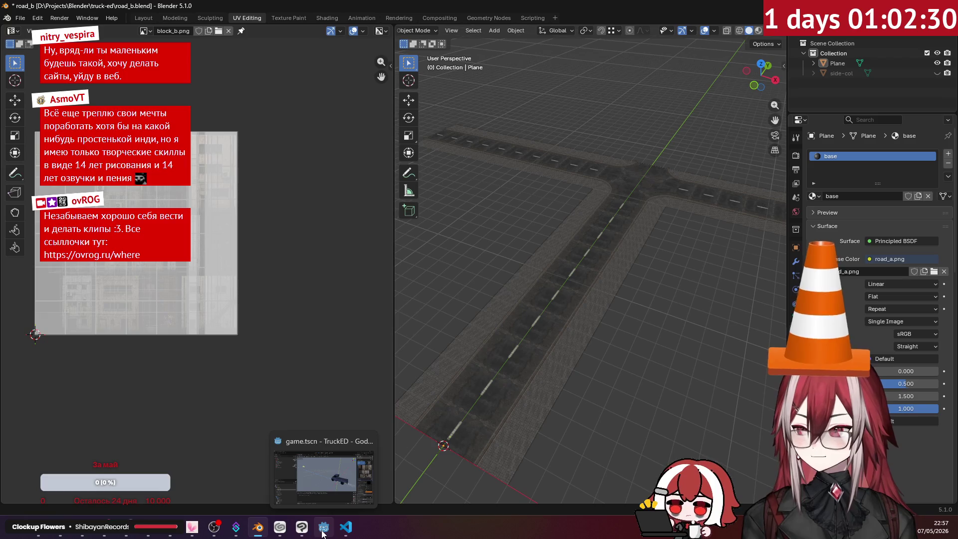
pyautogui.click(300, 532)
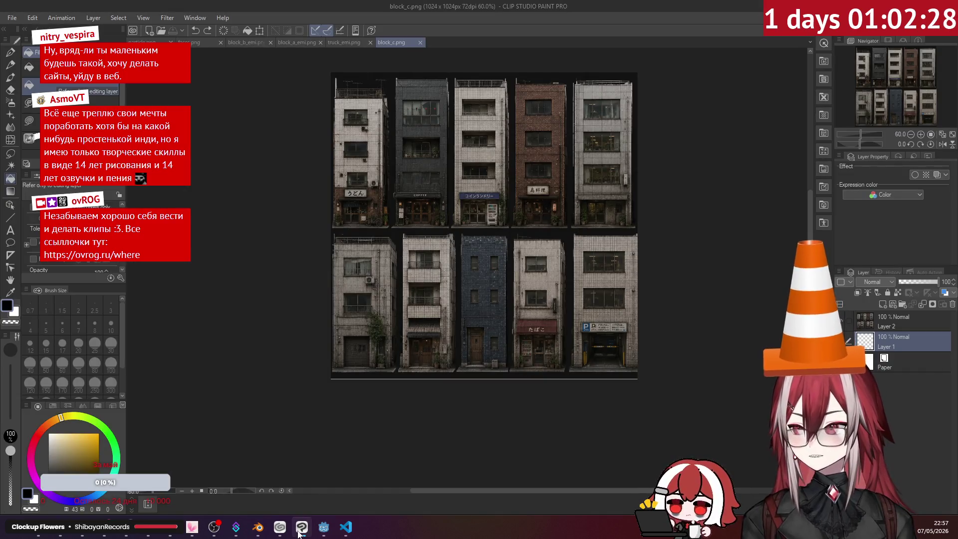
# - Delete the Paper layer and Layer 1, then return to Blender in top orthographic view
pyautogui.scroll(3, 497, 236)
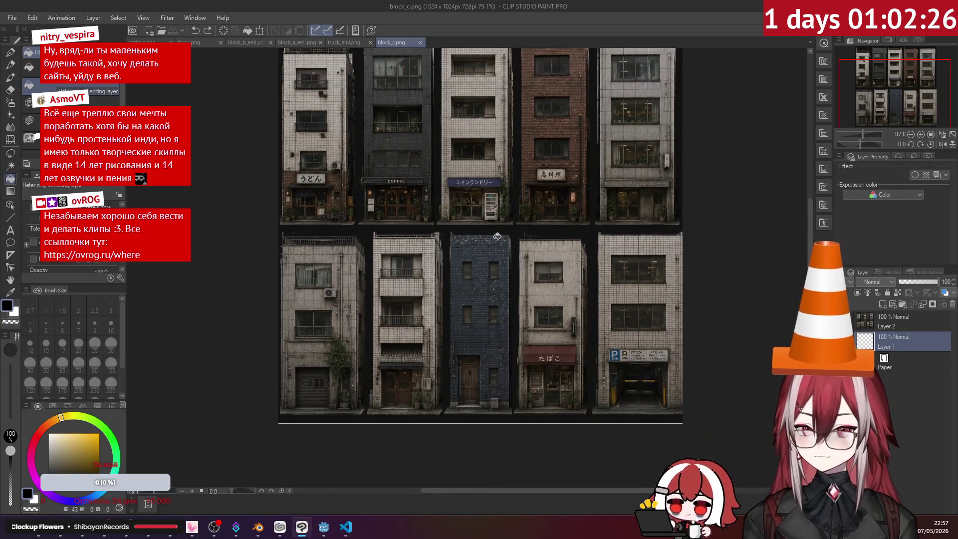
pyautogui.scroll(2, 497, 235)
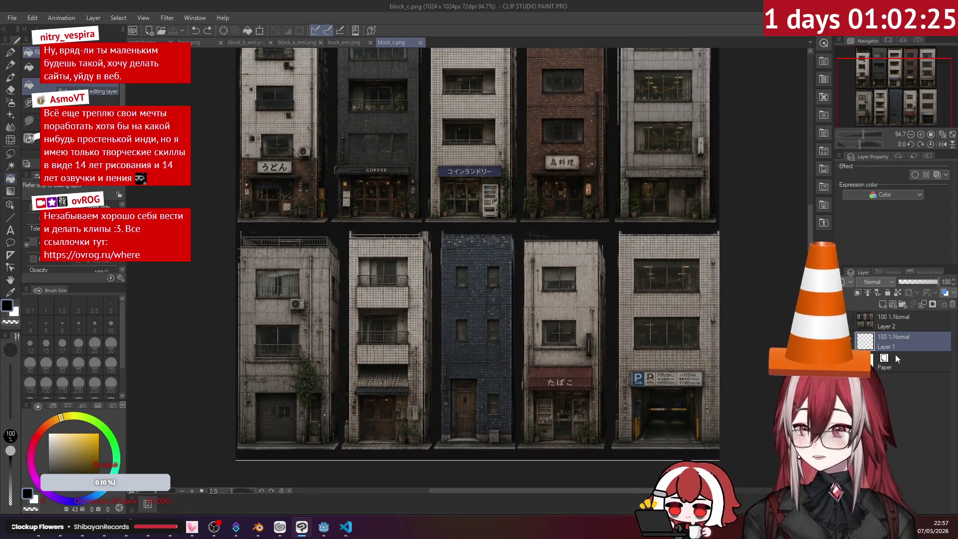
pyautogui.click(895, 355)
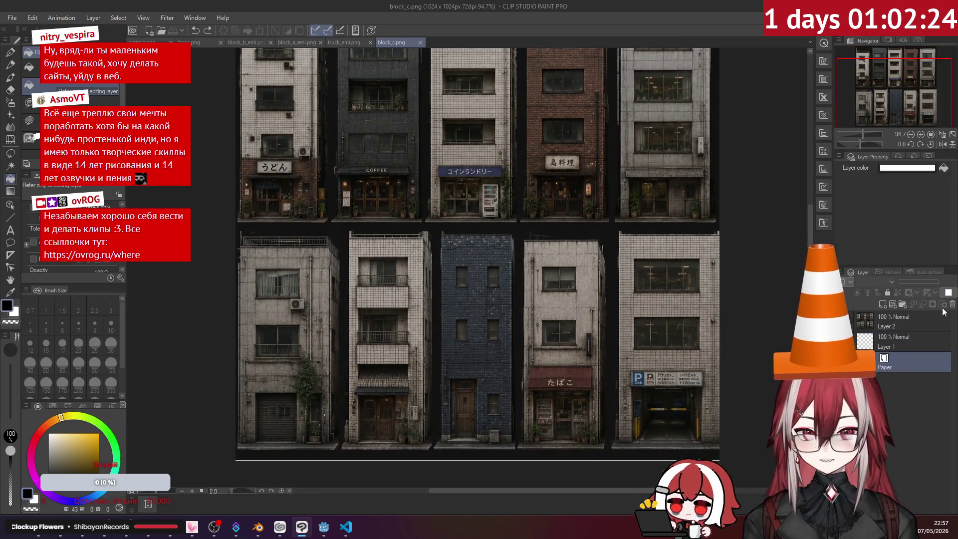
pyautogui.click(952, 304)
pyautogui.press('Return')
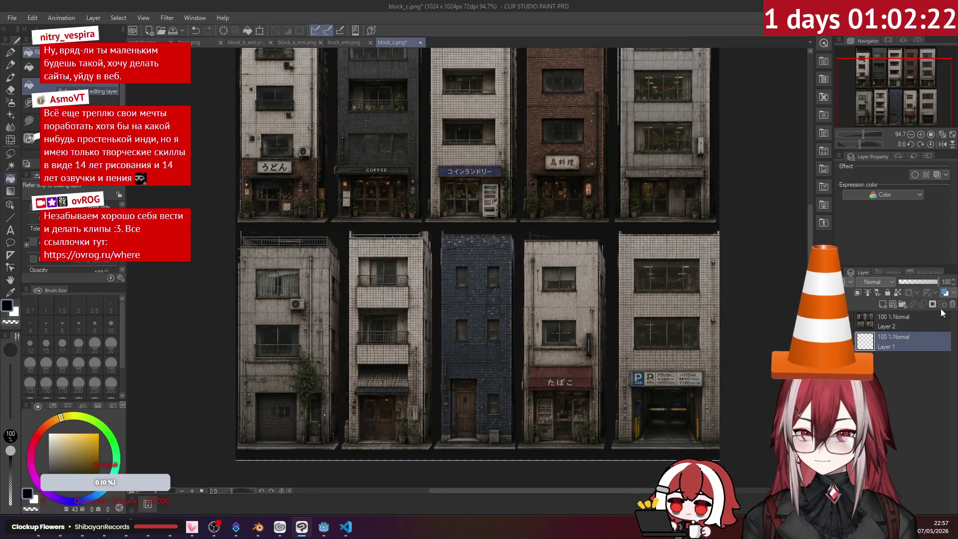
pyautogui.click(952, 303)
pyautogui.click(486, 198)
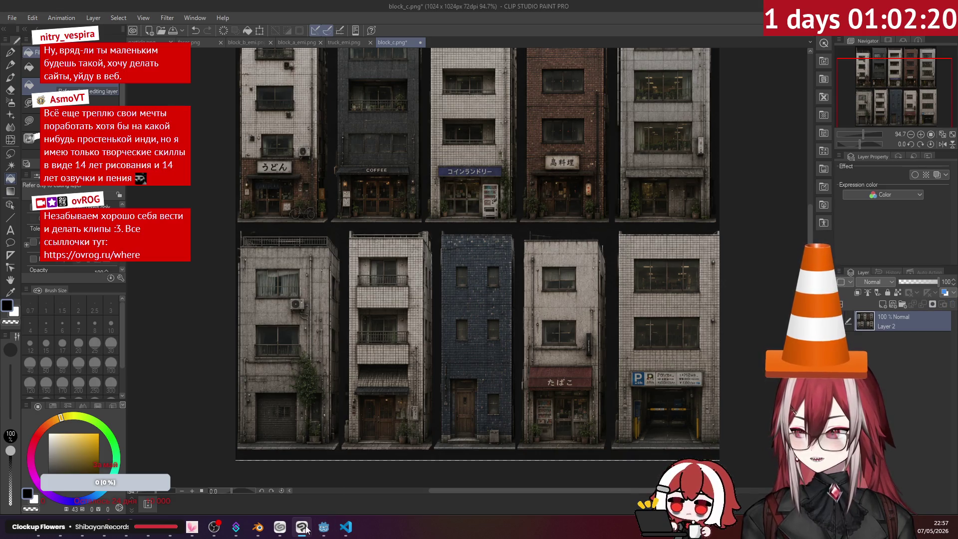
pyautogui.click(258, 527)
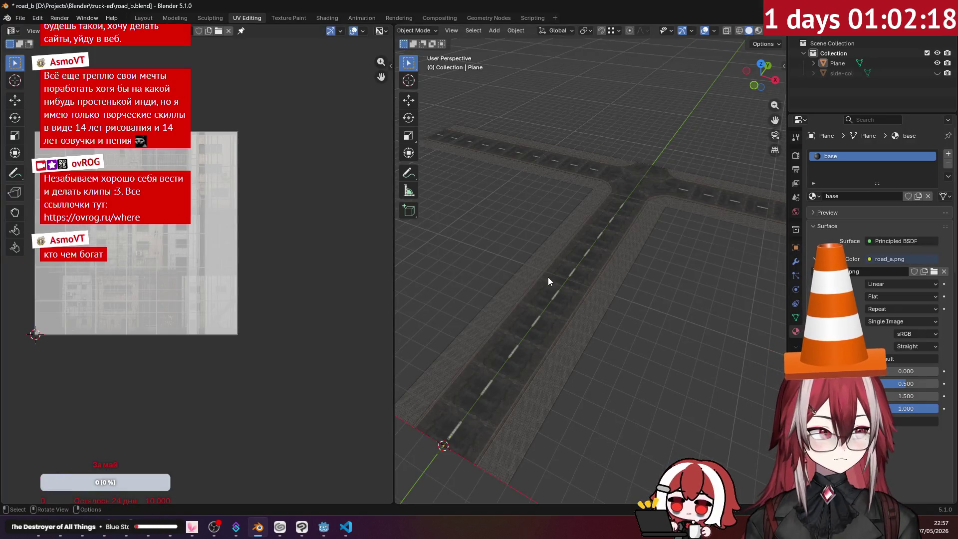
pyautogui.press('KP_7')
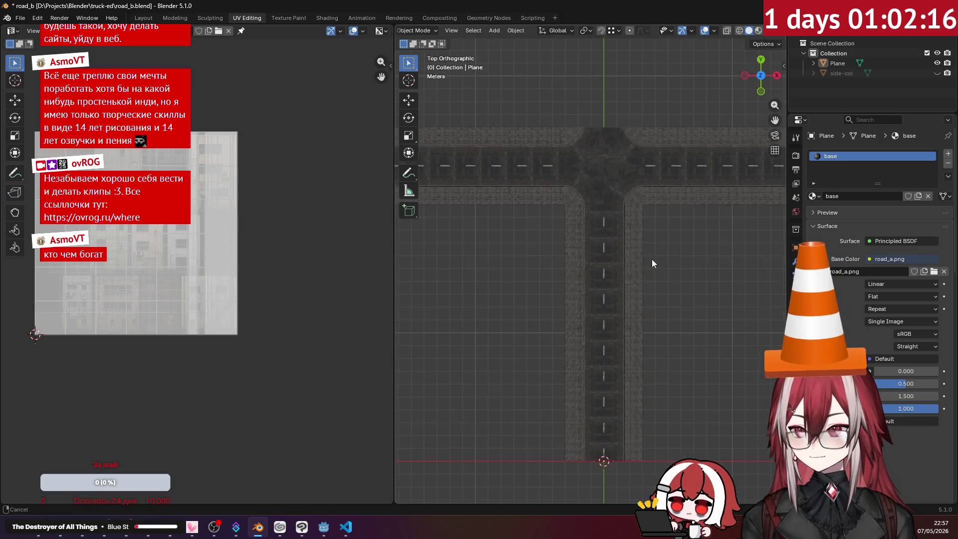
# - Add a new mesh plane and frame it in a full-size 3D viewport
pyautogui.keyDown('shift'); pyautogui.moveTo(651, 263); pyautogui.dragTo(604, 192, button='middle'); pyautogui.keyUp('shift')
pyautogui.hotkey('shift', 'a')
pyautogui.moveTo(618, 220)
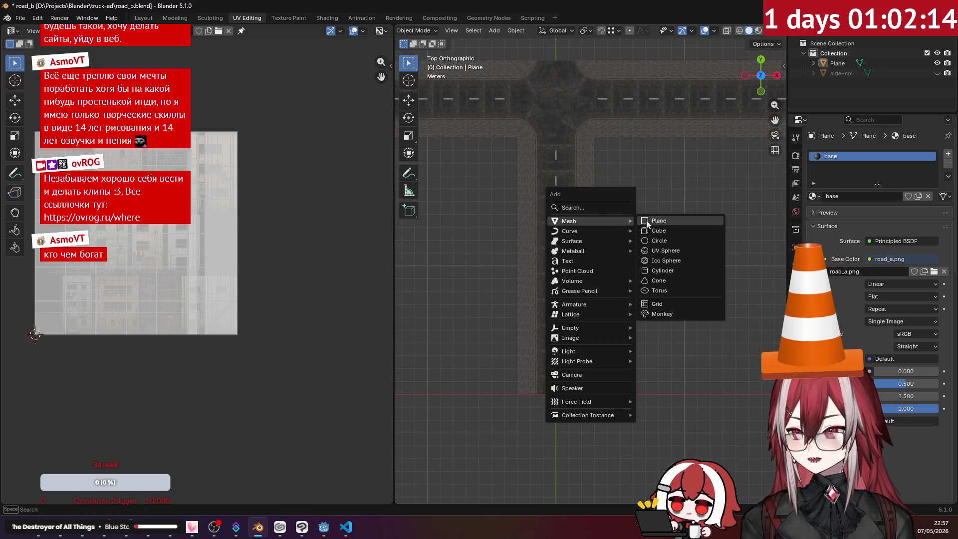
pyautogui.click(659, 220)
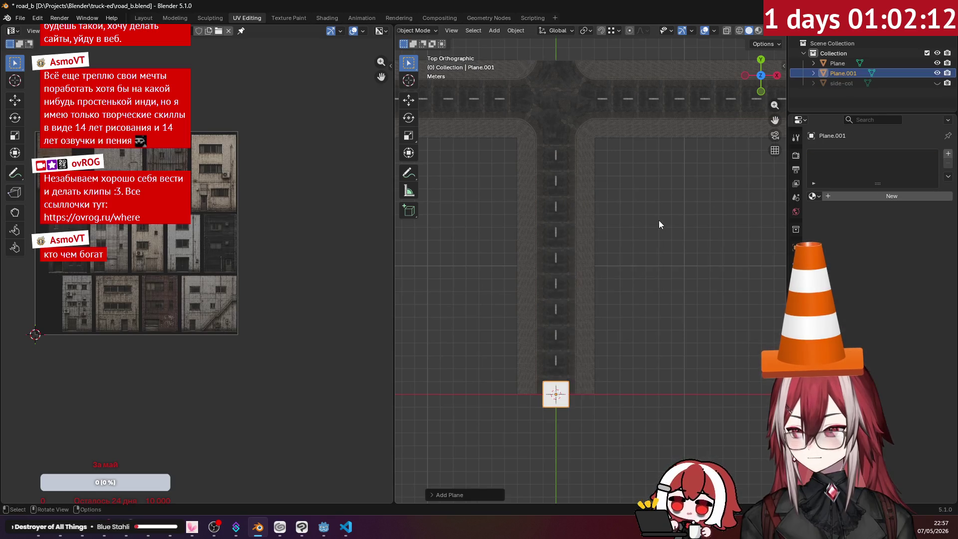
pyautogui.scroll(6, 647, 211)
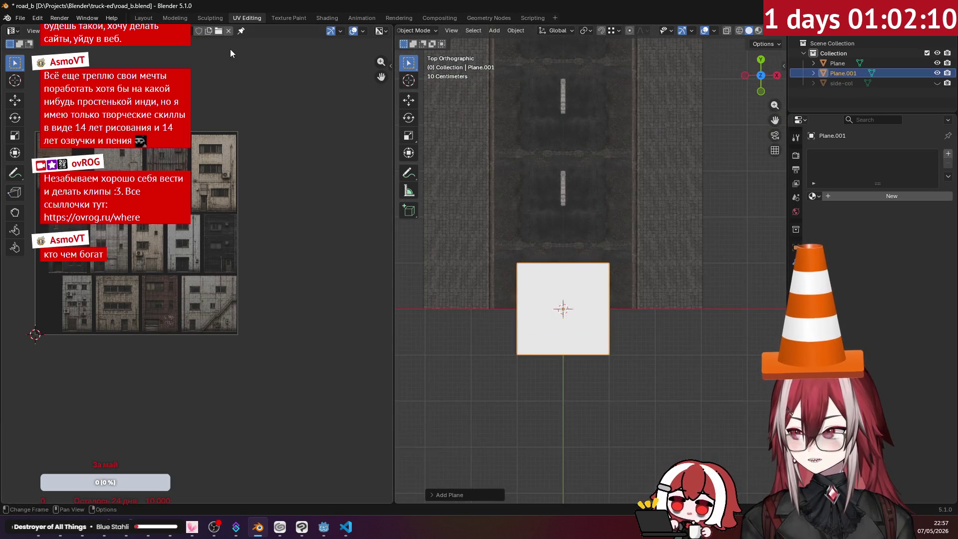
pyautogui.click(143, 17)
pyautogui.scroll(-4, 488, 202)
pyautogui.scroll(3, 501, 128)
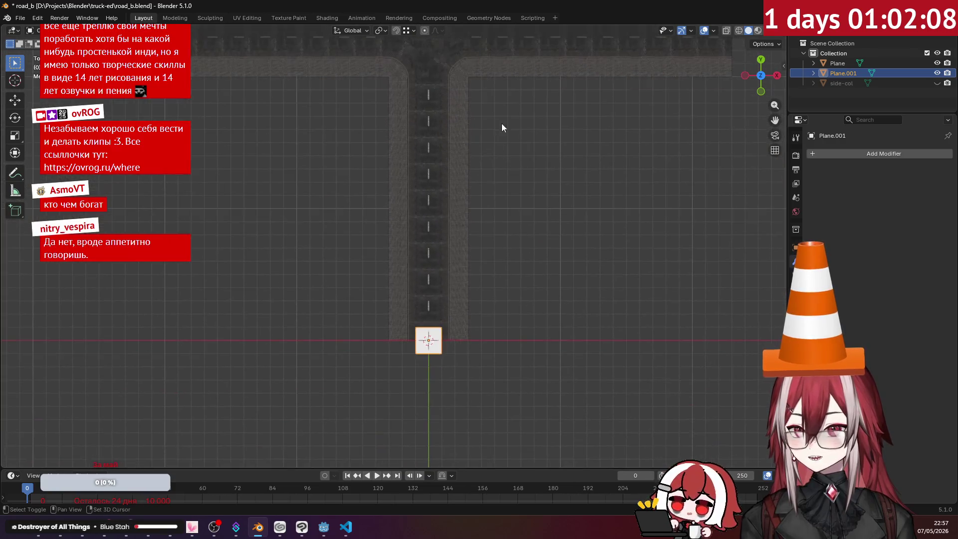
pyautogui.keyDown('shift'); pyautogui.moveTo(501, 127); pyautogui.dragTo(525, 81, button='middle'); pyautogui.keyUp('shift')
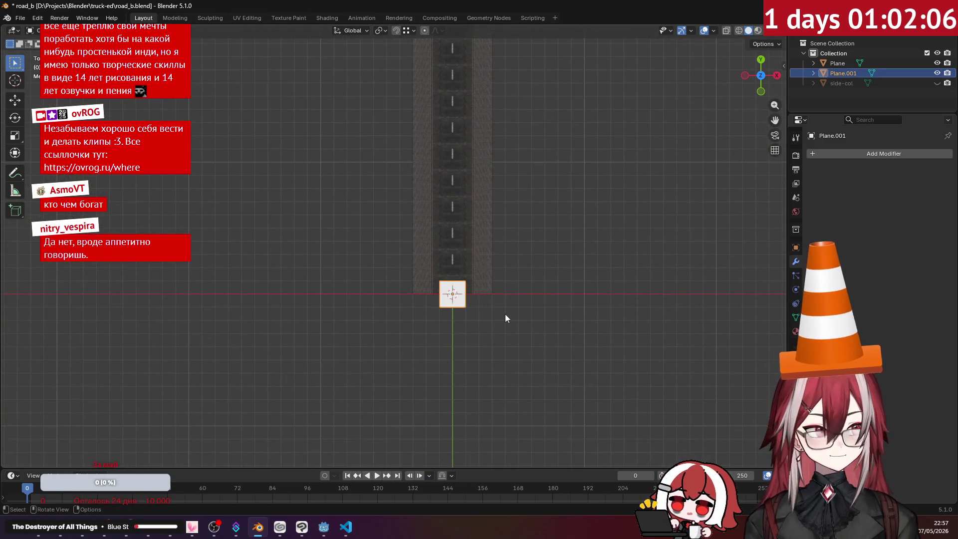
pyautogui.scroll(6, 505, 318)
# - In Edit Mode, delete the plane's geometry down to a single edge
pyautogui.press('Tab')
pyautogui.keyDown('shift'); pyautogui.moveTo(505, 318); pyautogui.dragTo(478, 253, button='middle'); pyautogui.keyUp('shift')
pyautogui.scroll(2, 430, 222)
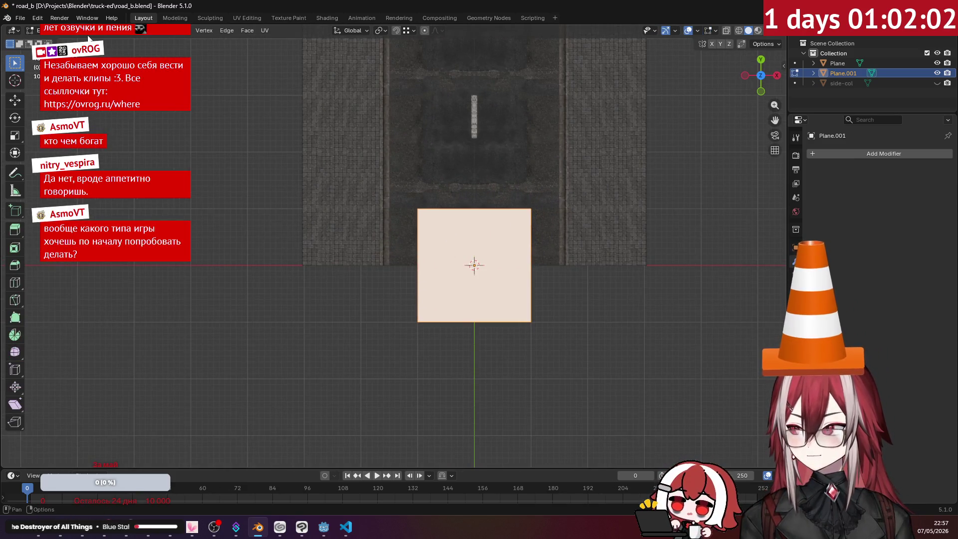
pyautogui.click(421, 232)
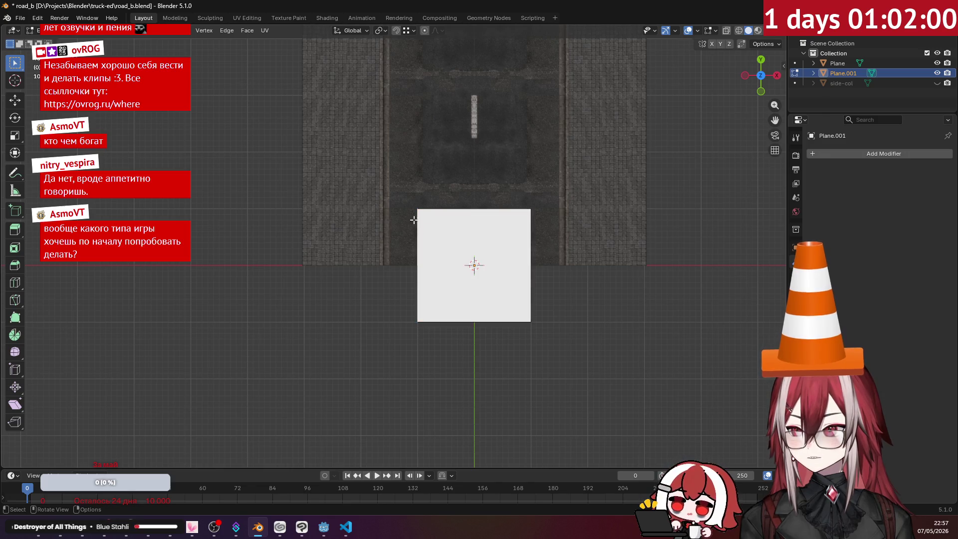
pyautogui.moveTo(427, 296); pyautogui.dragTo(435, 284, button='middle')
pyautogui.press('x')
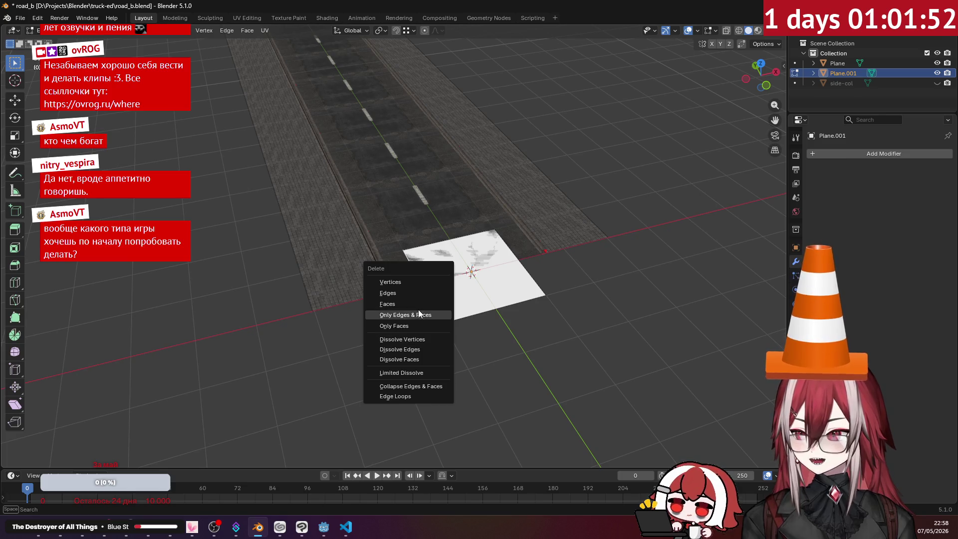
pyautogui.click(414, 295)
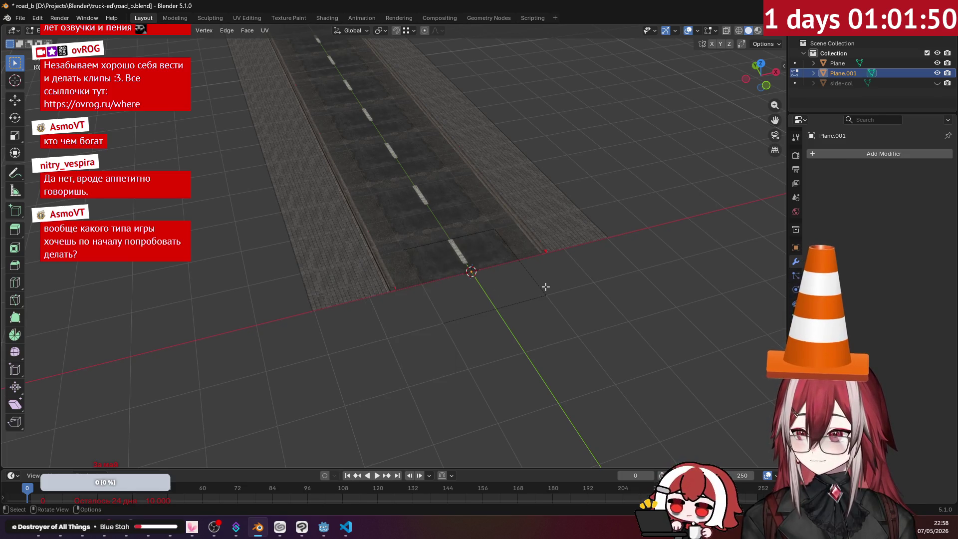
pyautogui.hotkey('ctrl', 'z')
pyautogui.press('x')
pyautogui.click(544, 277)
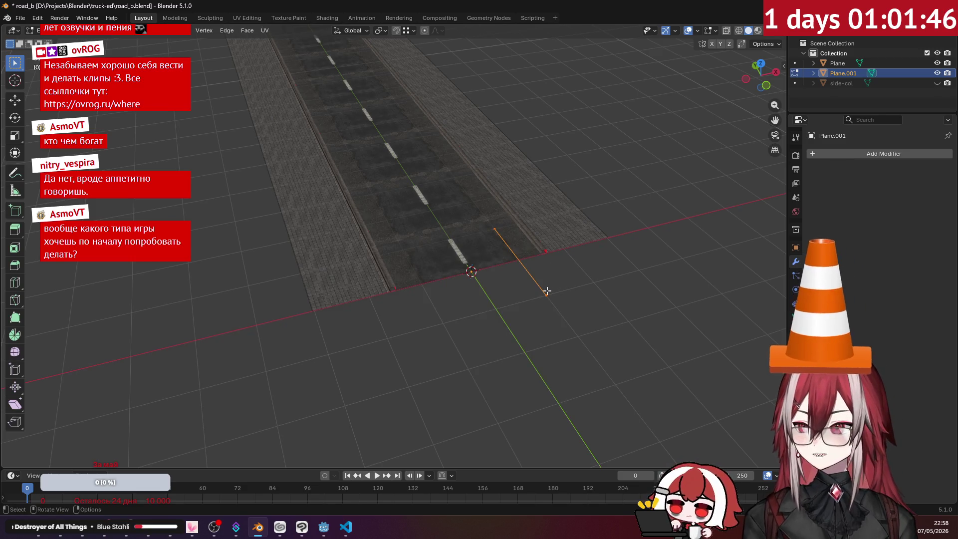
pyautogui.press('KP_7')
pyautogui.hotkey('ctrl', 'l')
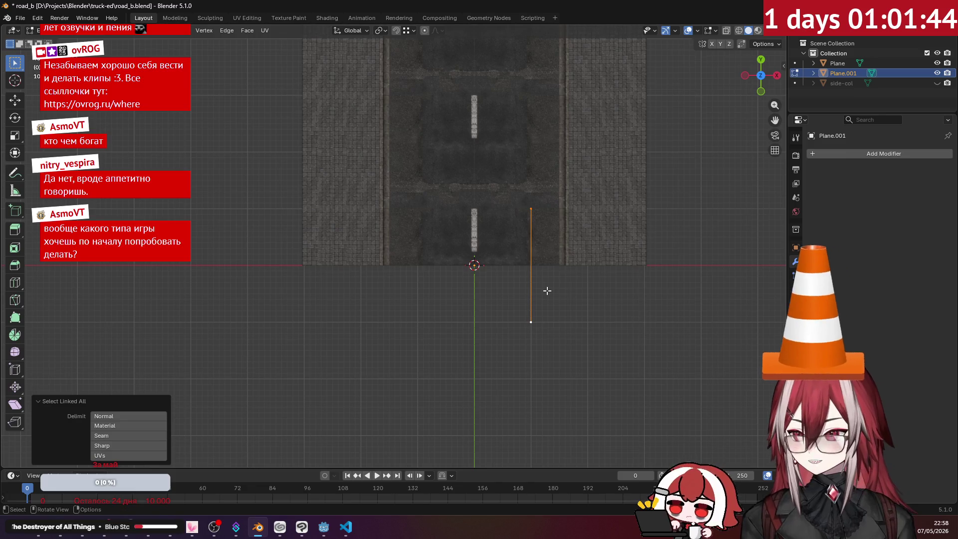
# - Enable Increment snapping and move the edge 2 m X, 1 m Y onto the sidewalk's outer edge
pyautogui.scroll(3, 590, 306)
pyautogui.keyDown('shift'); pyautogui.moveTo(590, 306); pyautogui.dragTo(376, 340, button='middle'); pyautogui.keyUp('shift')
pyautogui.scroll(1, 532, 340)
pyautogui.scroll(1, 533, 340)
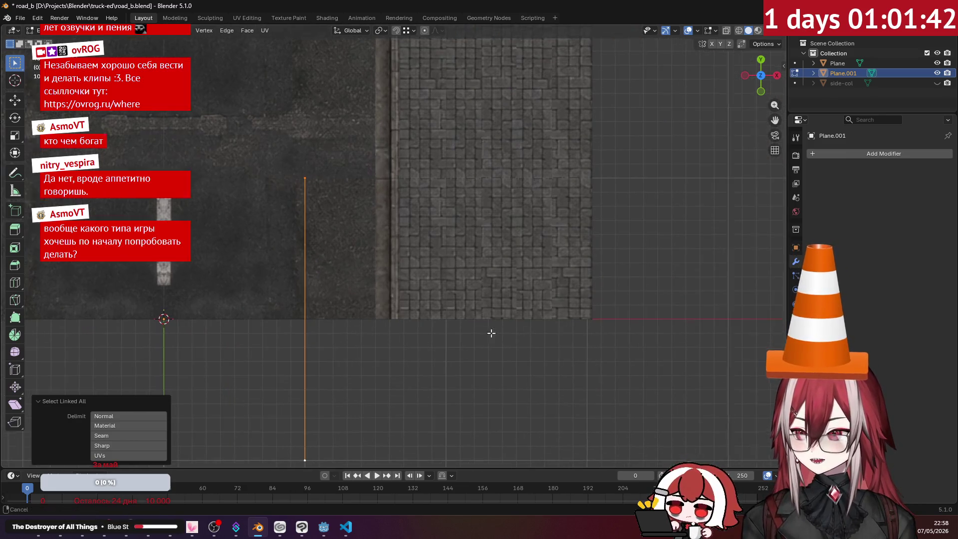
pyautogui.scroll(1, 489, 331)
pyautogui.press('g')
pyautogui.press('Escape')
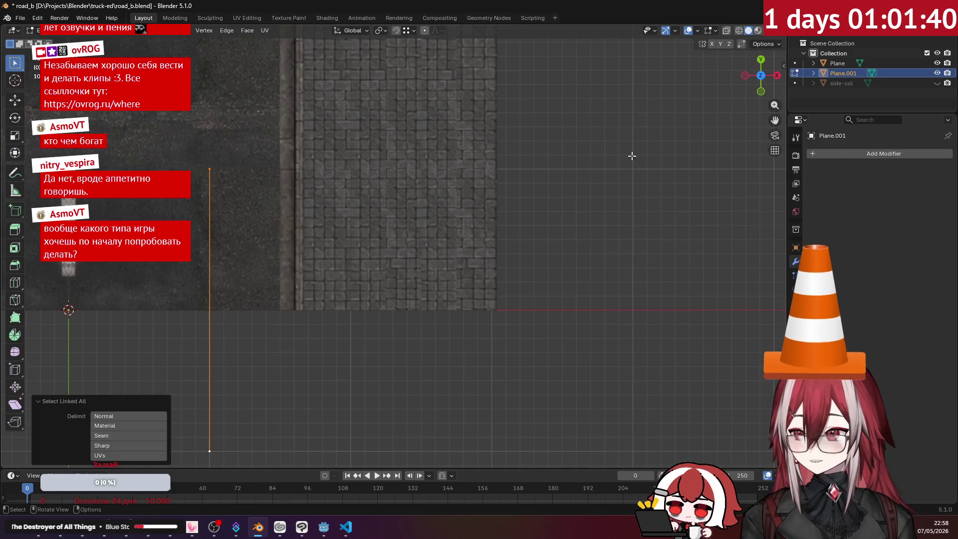
pyautogui.click(408, 31)
pyautogui.click(394, 84)
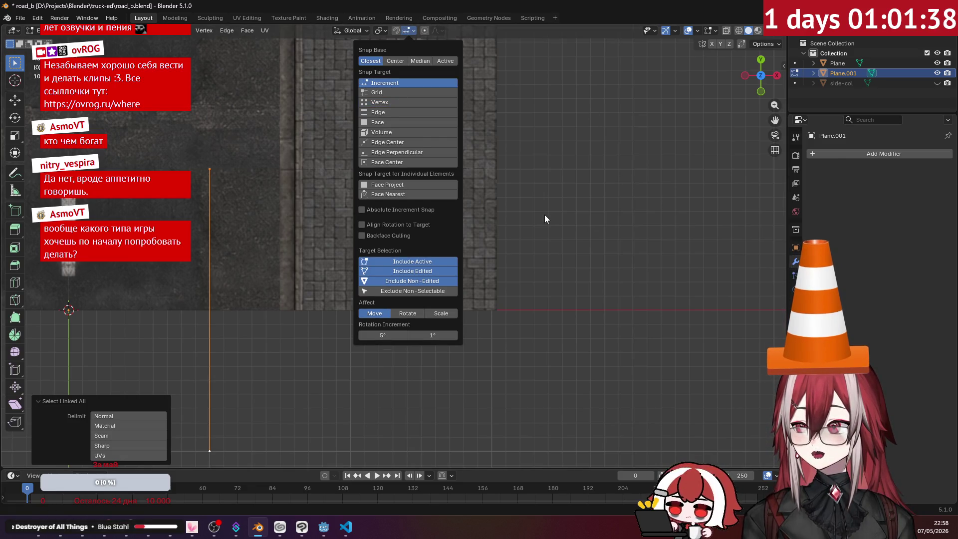
pyautogui.press('g')
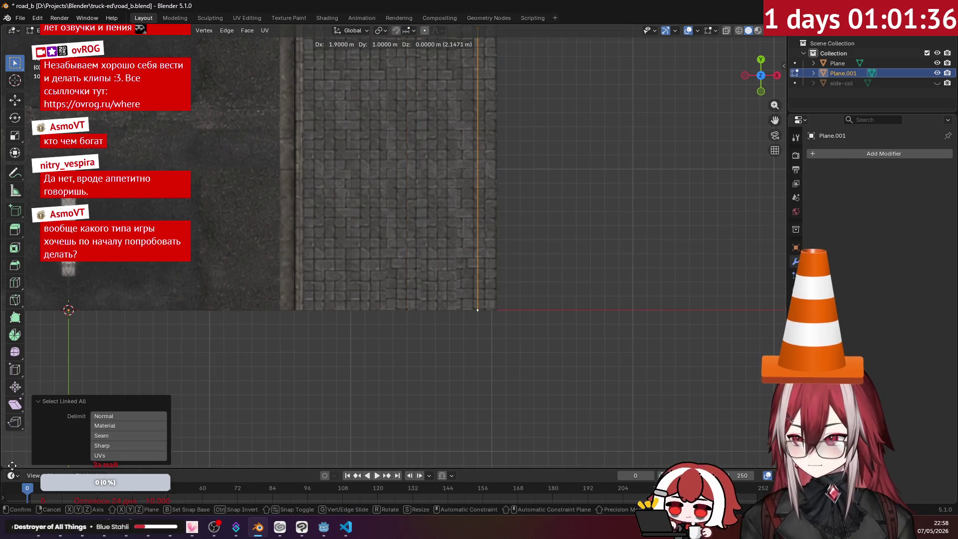
pyautogui.click(76, 453)
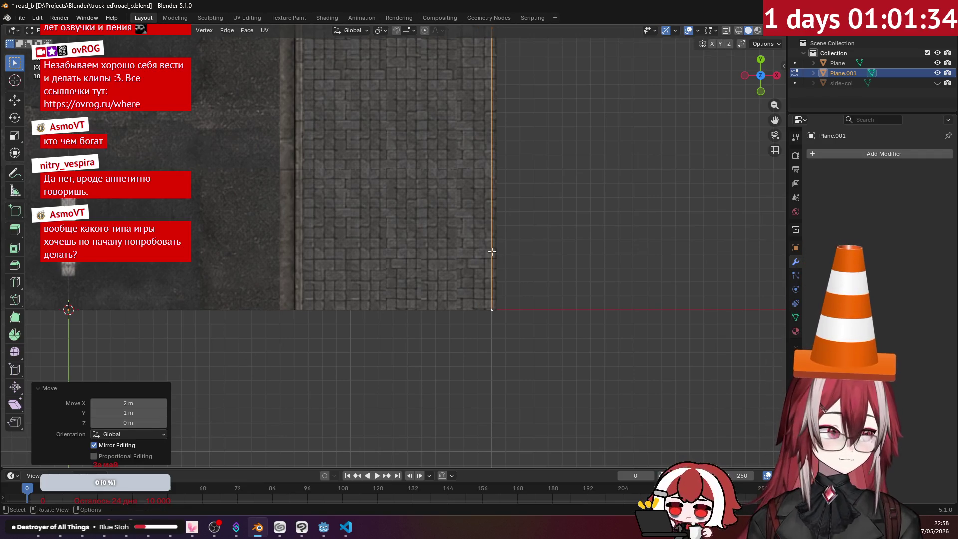
# - Stretch the edge's top vertex 18 m along Y up to the intersection corner
pyautogui.scroll(-4, 492, 250)
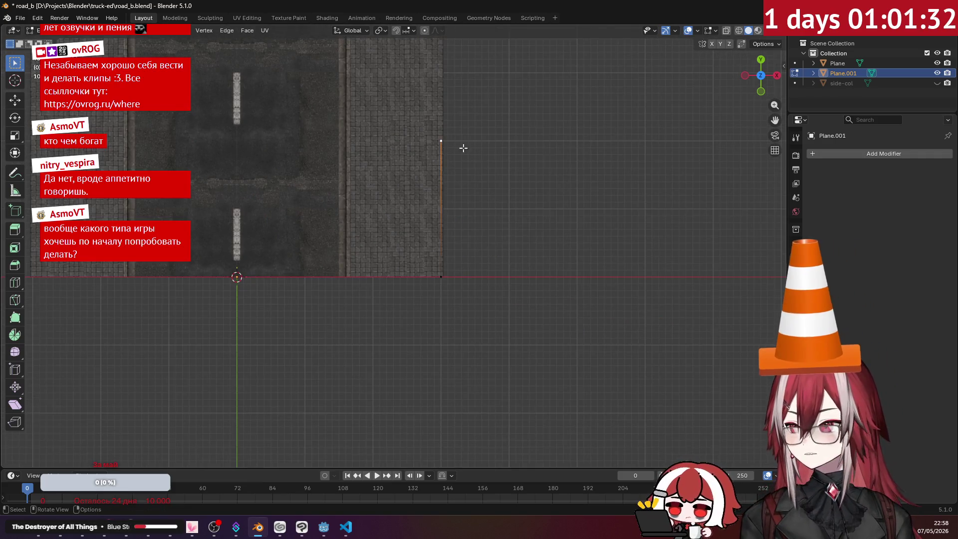
pyautogui.scroll(-5, 507, 297)
pyautogui.keyDown('shift'); pyautogui.moveTo(506, 278); pyautogui.dragTo(515, 409, button='middle'); pyautogui.keyUp('shift')
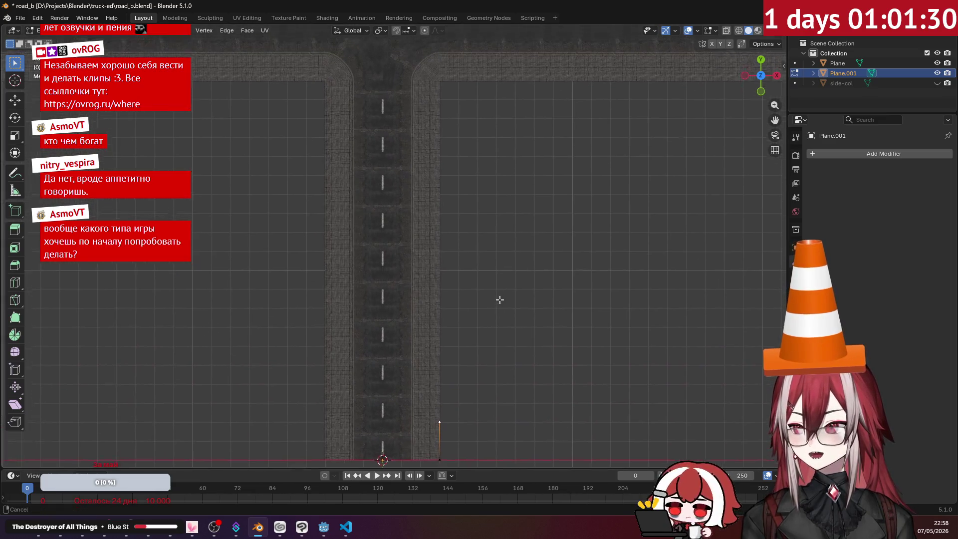
pyautogui.press('g')
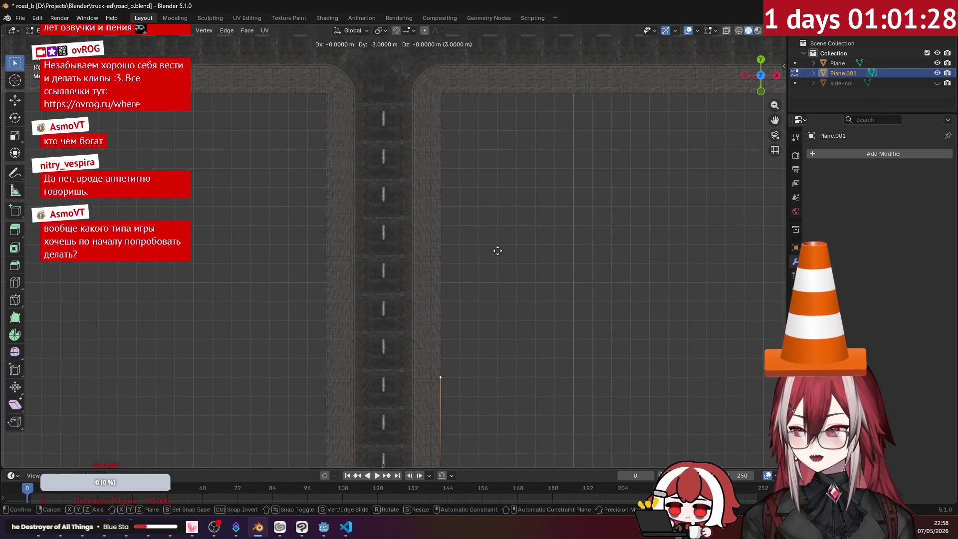
pyautogui.click(494, 412)
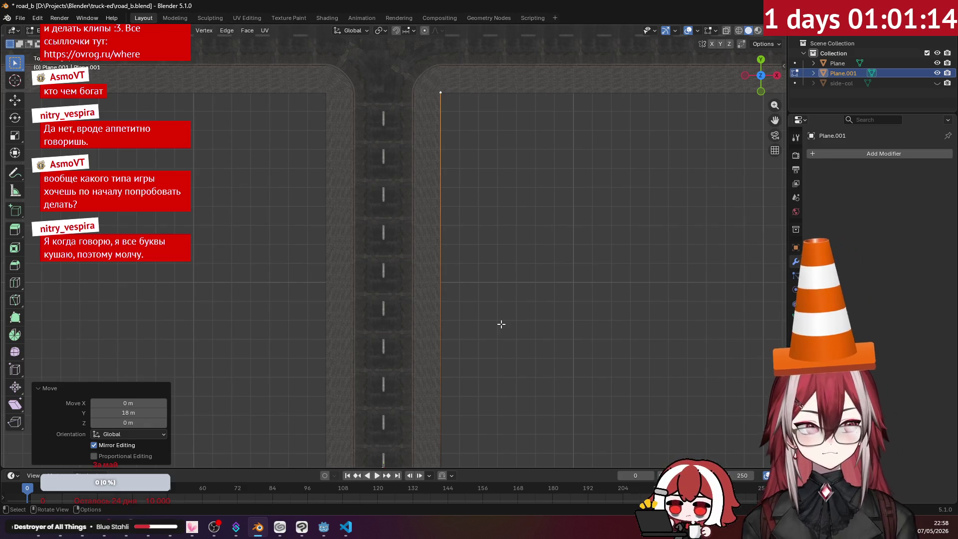
pyautogui.keyDown('ctrl'); pyautogui.scroll(-2, 501, 325); pyautogui.keyUp('ctrl')
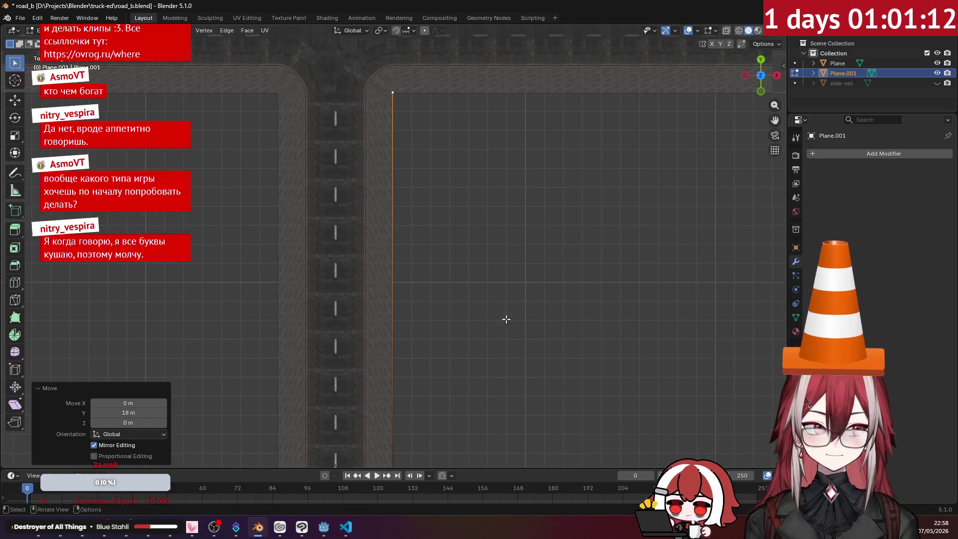
pyautogui.moveTo(505, 319); pyautogui.dragTo(508, 218, button='middle')
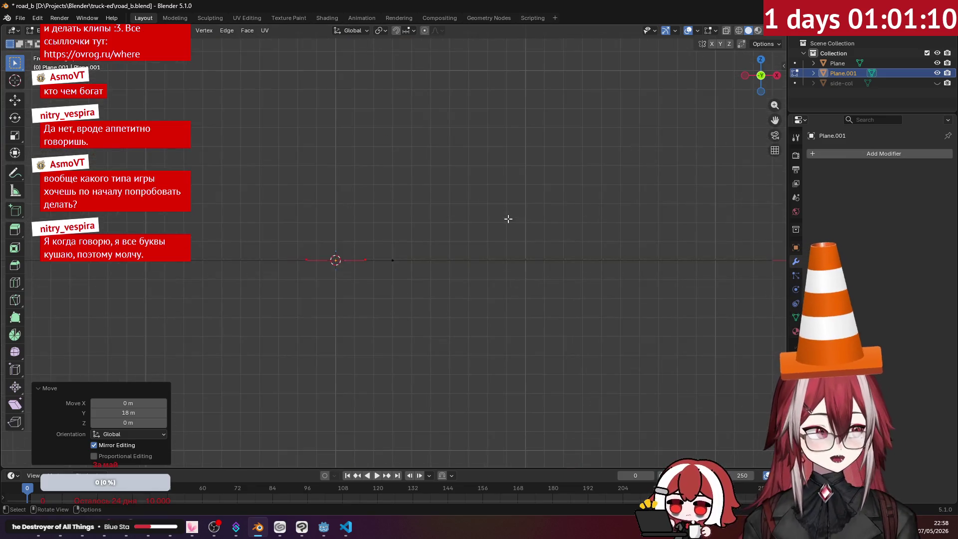
pyautogui.scroll(8, 507, 218)
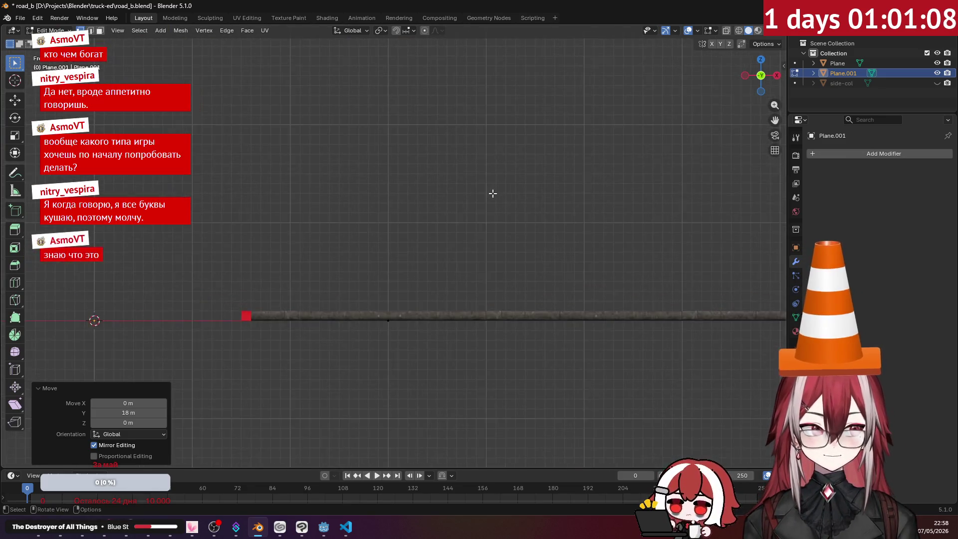
# - In front view, extrude the edge 2 m straight up to form the wall
pyautogui.moveTo(469, 226)
pyautogui.mouseDown(button='middle')
pyautogui.moveTo(526, 239)
pyautogui.moveTo(420, 144)
pyautogui.moveTo(451, 202)
pyautogui.moveTo(484, 227)
pyautogui.mouseUp(button='middle')
pyautogui.press('KP_1')
pyautogui.scroll(2, 465, 210)
pyautogui.press('e')
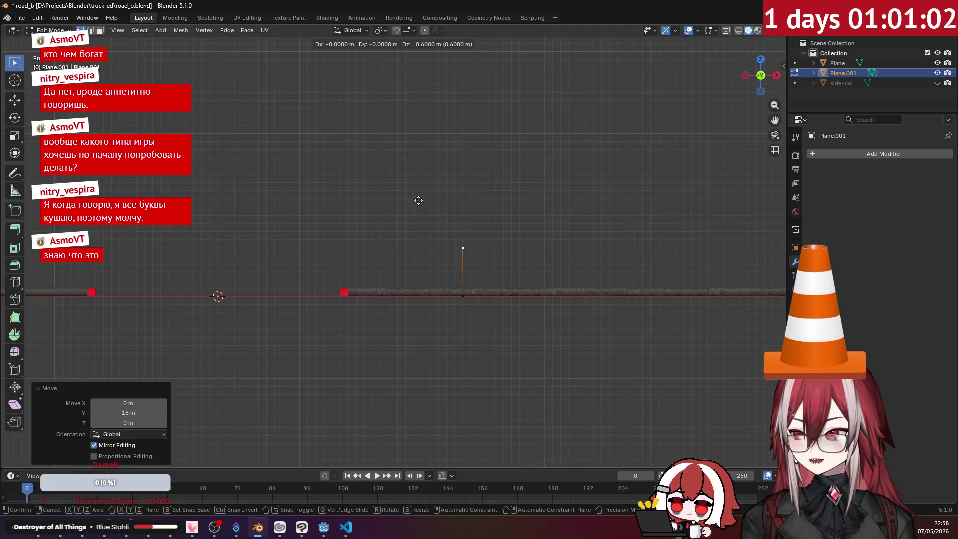
pyautogui.click(419, 100)
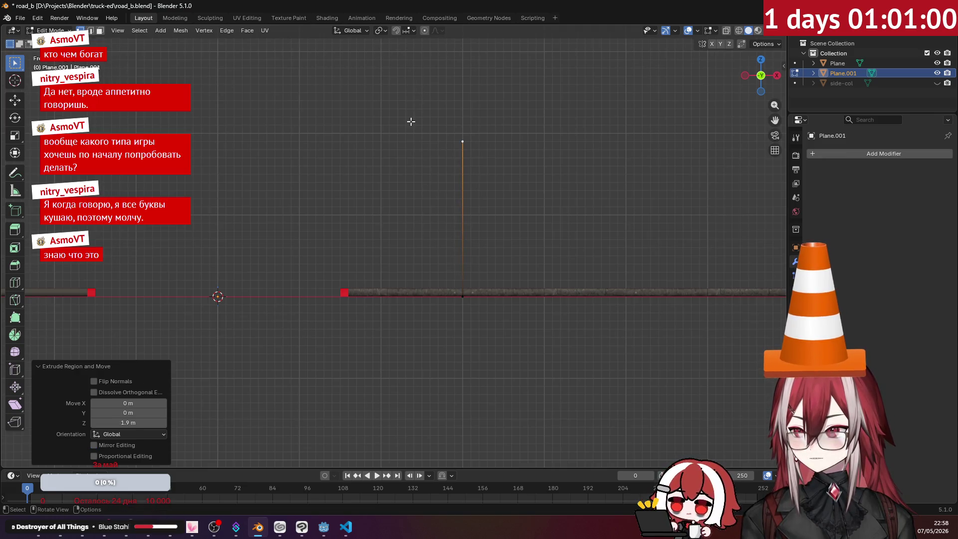
pyautogui.moveTo(413, 120); pyautogui.dragTo(449, 173, button='middle')
pyautogui.hotkey('ctrl', 'z')
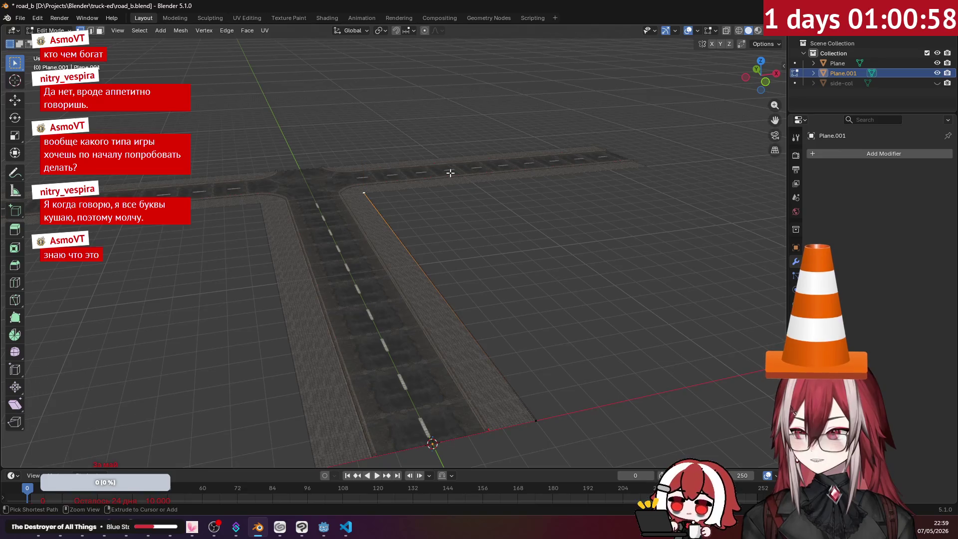
pyautogui.press('KP_1')
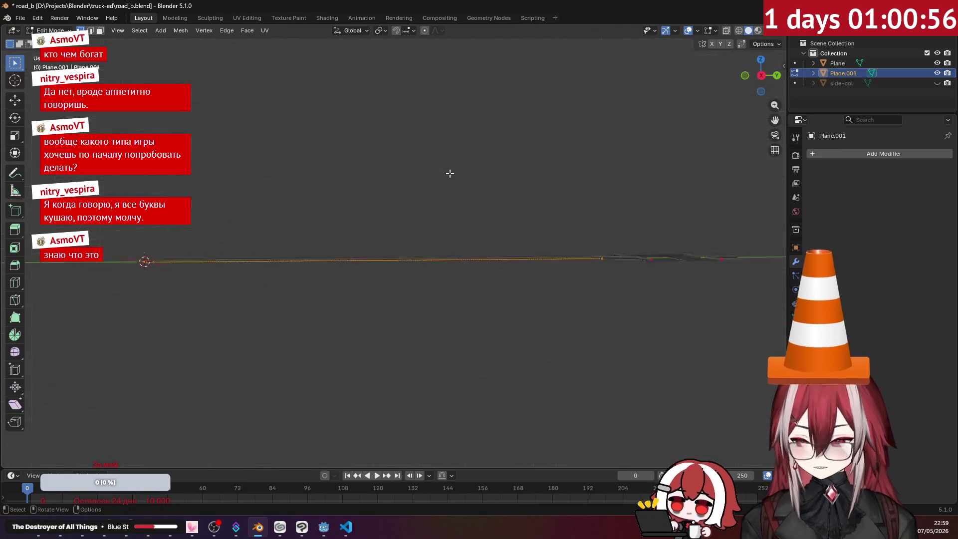
pyautogui.scroll(2, 438, 180)
pyautogui.keyDown('shift'); pyautogui.moveTo(427, 188); pyautogui.dragTo(468, 225, button='middle'); pyautogui.keyUp('shift')
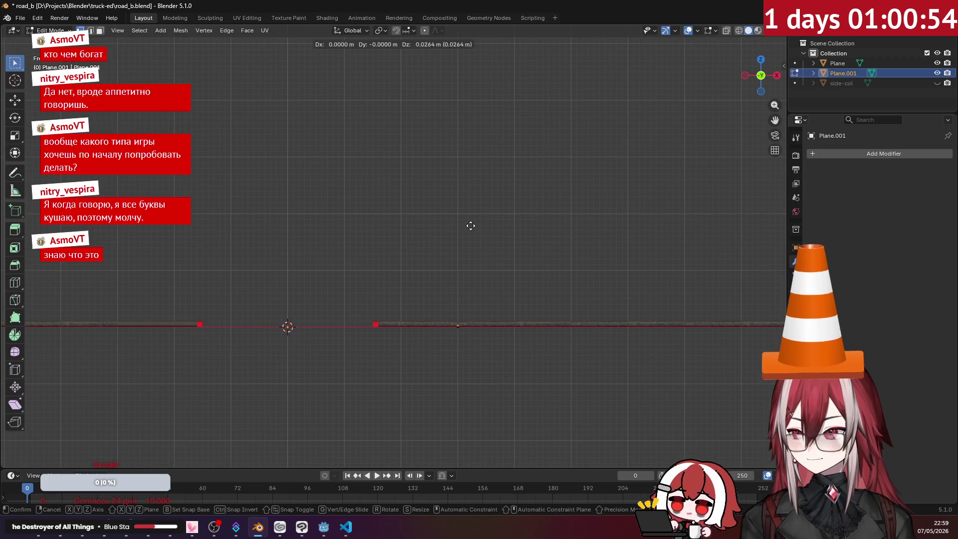
pyautogui.press('e')
pyautogui.press('Return')
# - Recalculate the wall's normals with Inside enabled so it faces outward
pyautogui.moveTo(470, 119)
pyautogui.mouseDown(button='middle')
pyautogui.moveTo(477, 156)
pyautogui.moveTo(408, 154)
pyautogui.moveTo(485, 156)
pyautogui.mouseUp(button='middle')
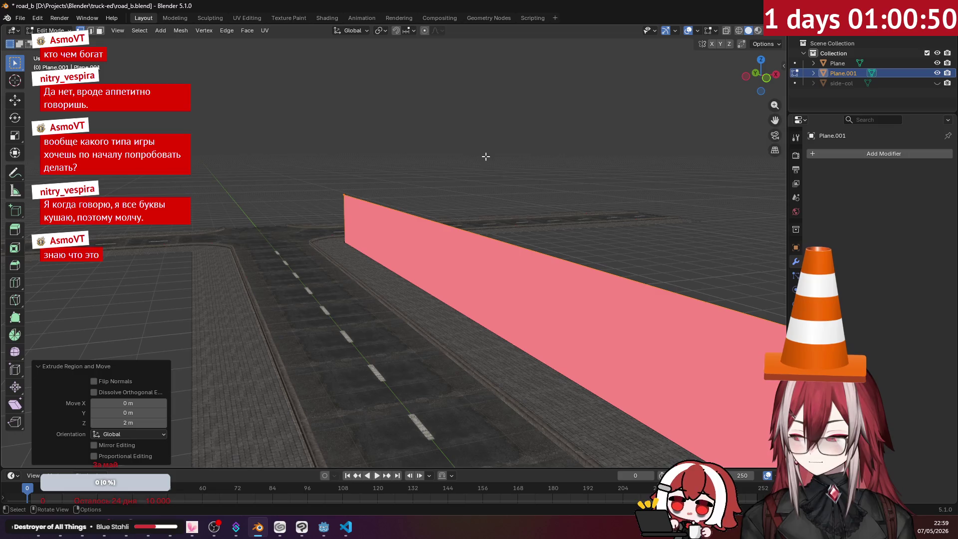
pyautogui.hotkey('alt', 'n')
pyautogui.click(486, 156)
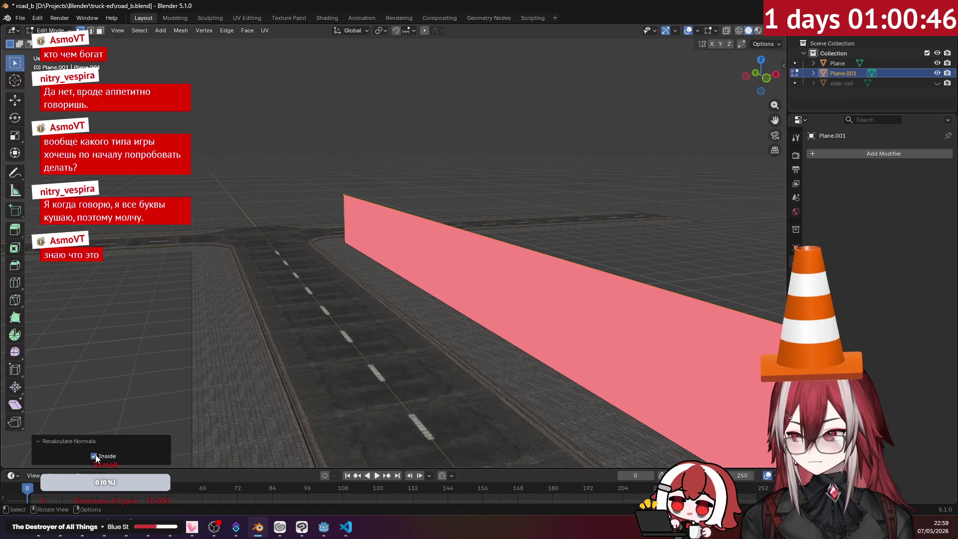
pyautogui.click(451, 298)
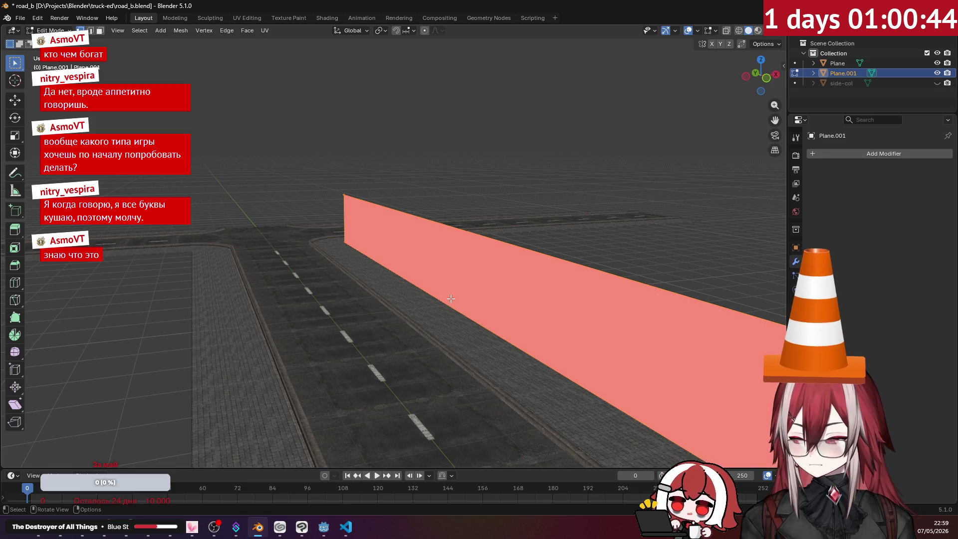
pyautogui.hotkey('alt', 'n')
pyautogui.click(451, 299)
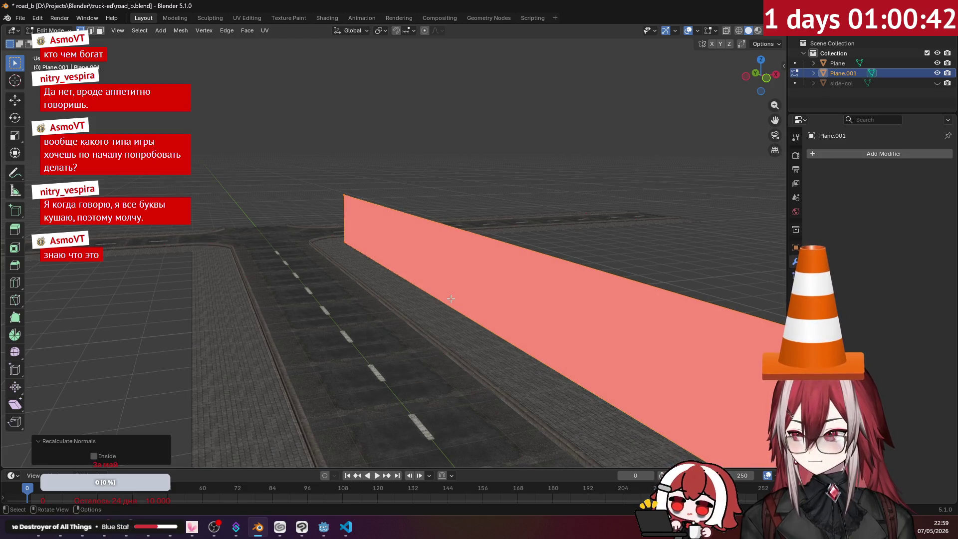
pyautogui.click(93, 456)
pyautogui.click(480, 151)
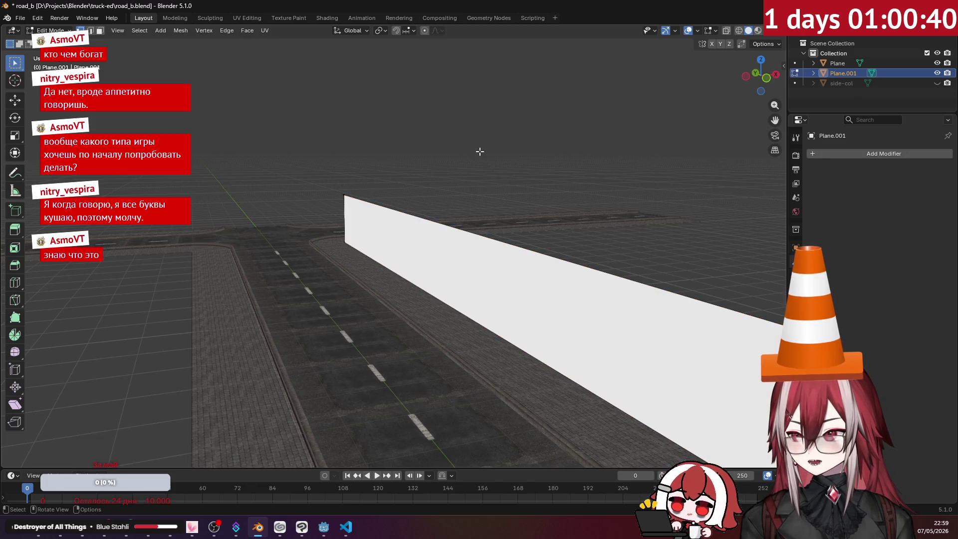
# - Raise the wall's top edge 1 m along Z, working from a left ortho view
pyautogui.moveTo(480, 152); pyautogui.dragTo(480, 160, button='middle')
pyautogui.scroll(-4, 432, 154)
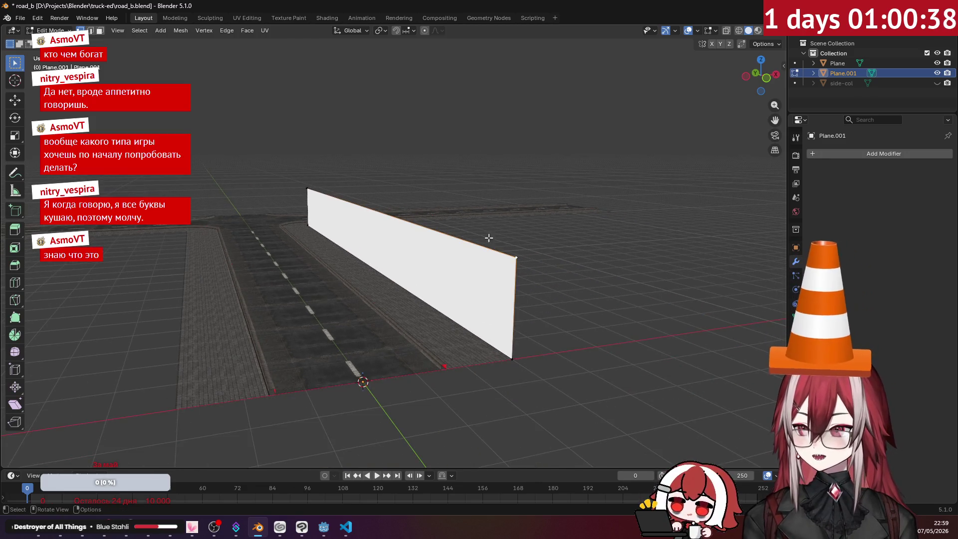
pyautogui.click(304, 186)
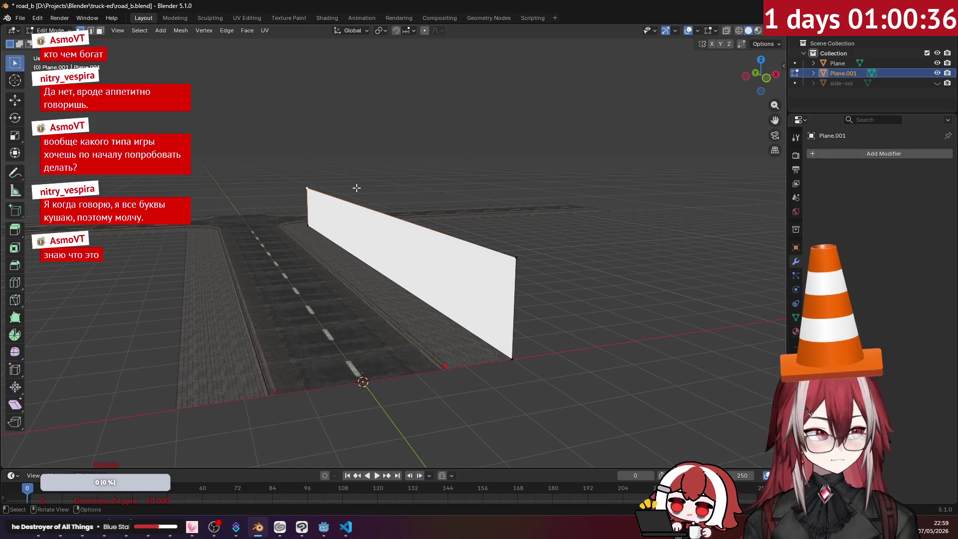
pyautogui.press('KP_3')
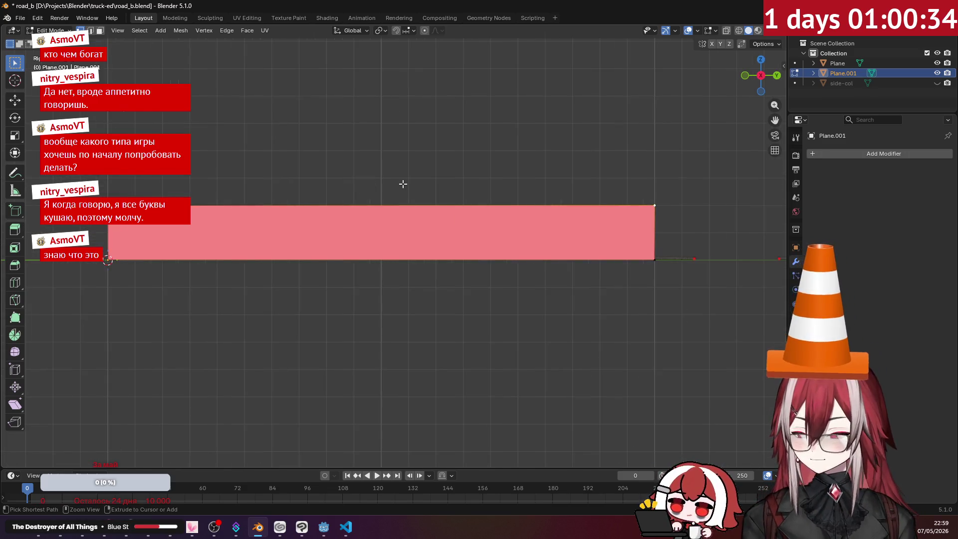
pyautogui.press('ctrl+KP_3')
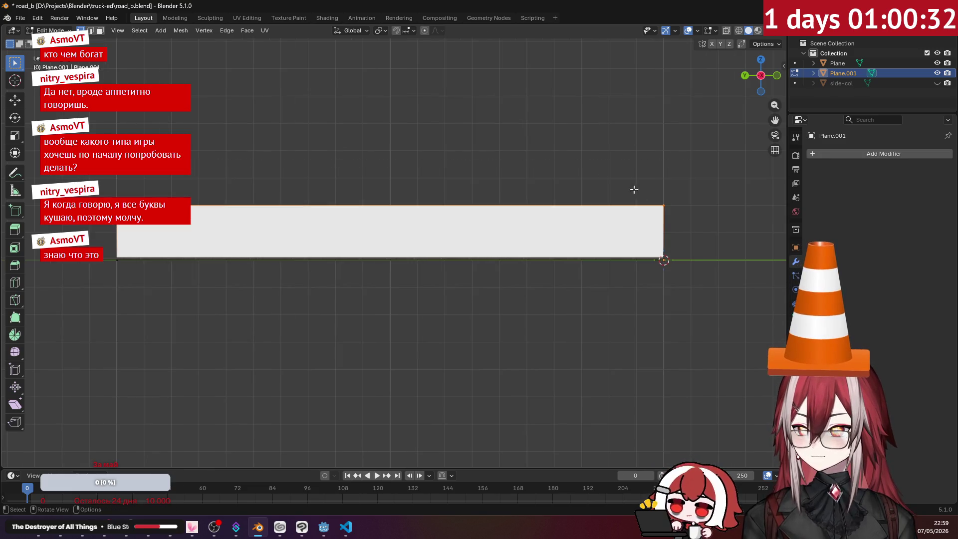
pyautogui.keyDown('shift'); pyautogui.scroll(3, 633, 190); pyautogui.keyUp('shift')
pyautogui.press('g')
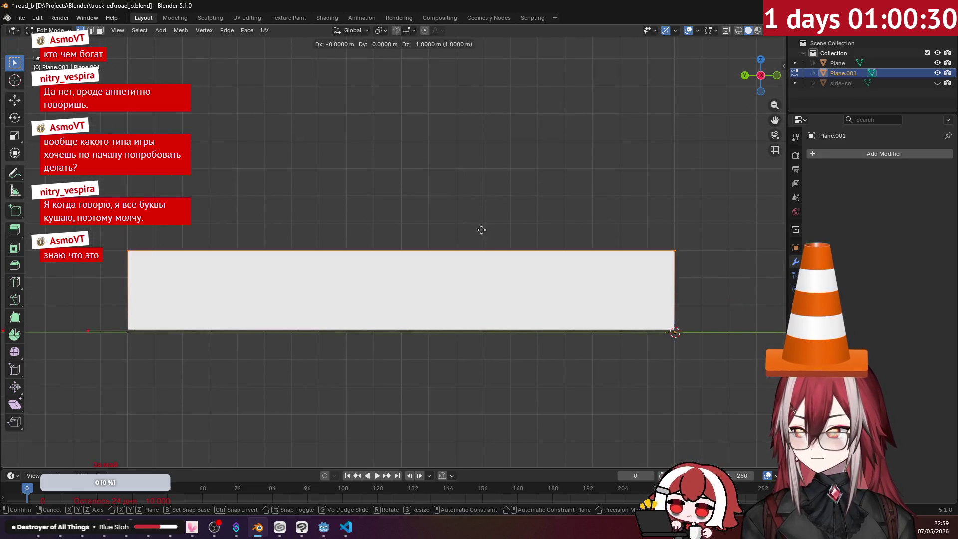
pyautogui.click(480, 153)
# - Compare against the side-col buildings, then select the whole wall mesh and show its material settings
pyautogui.moveTo(494, 119)
pyautogui.mouseDown(button='middle')
pyautogui.moveTo(573, 159)
pyautogui.moveTo(649, 164)
pyautogui.mouseUp(button='middle')
pyautogui.click(936, 83)
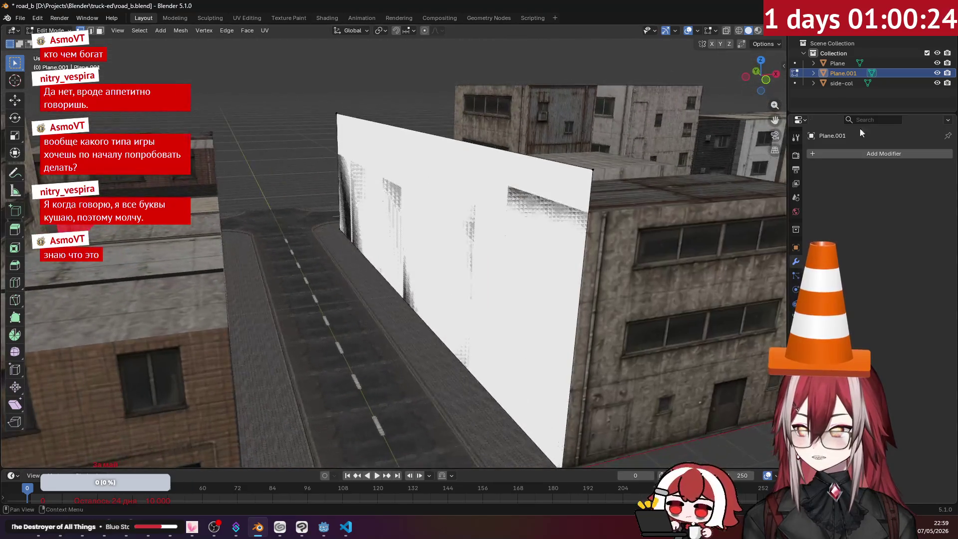
pyautogui.click(937, 83)
pyautogui.moveTo(498, 149); pyautogui.dragTo(510, 156, button='middle')
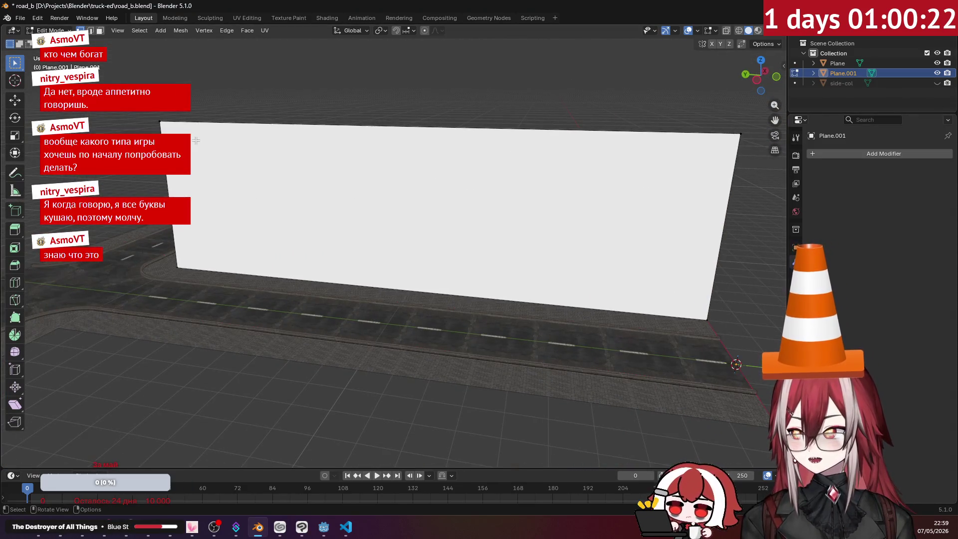
pyautogui.hotkey('ctrl', 'l')
pyautogui.press('KP_1')
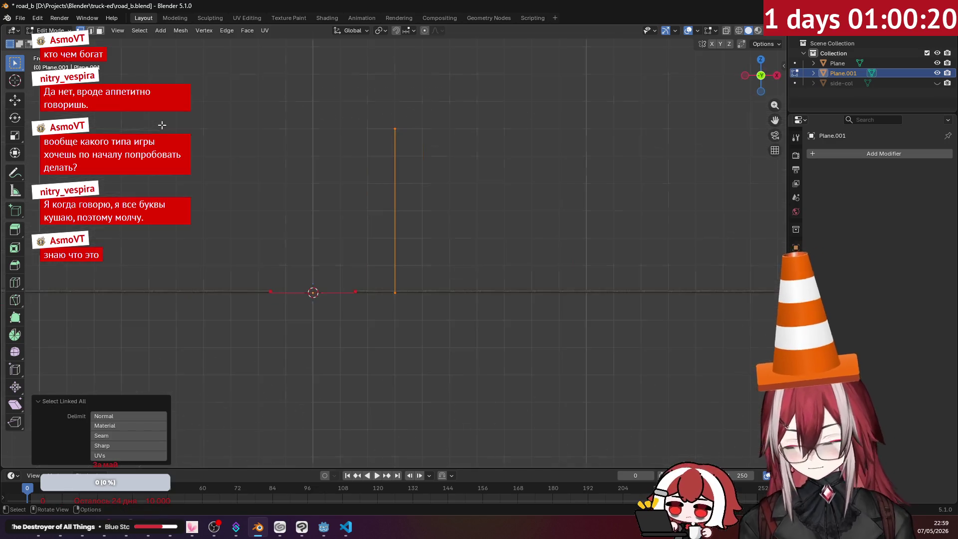
pyautogui.press('KP_3')
pyautogui.press('ctrl+KP_3')
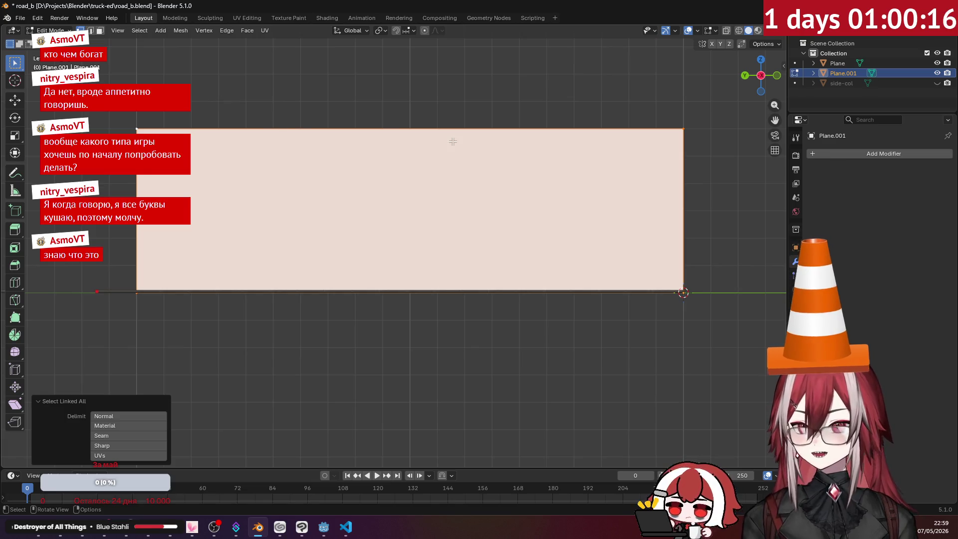
pyautogui.click(796, 332)
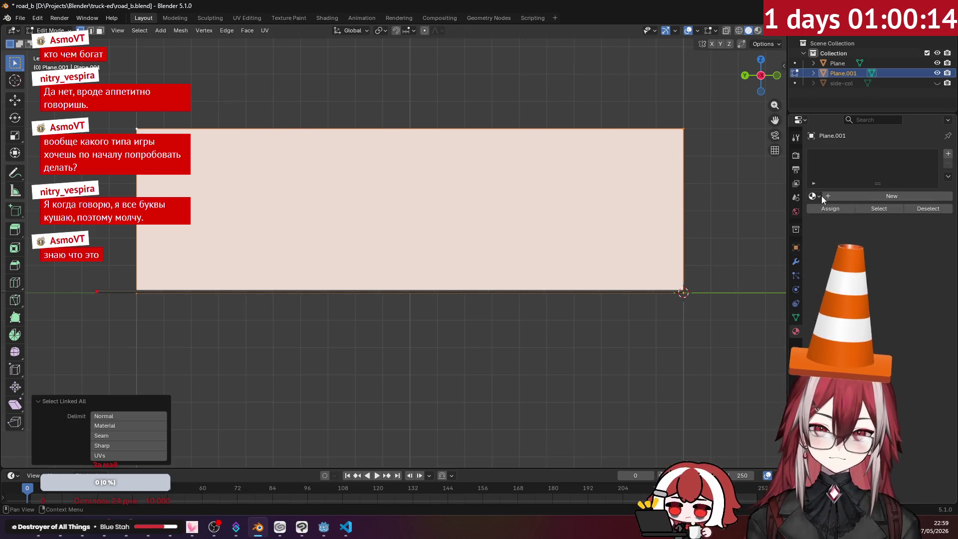
# - Save the scene as road_c.blend by changing the b in road_b.blend to c
pyautogui.click(820, 195)
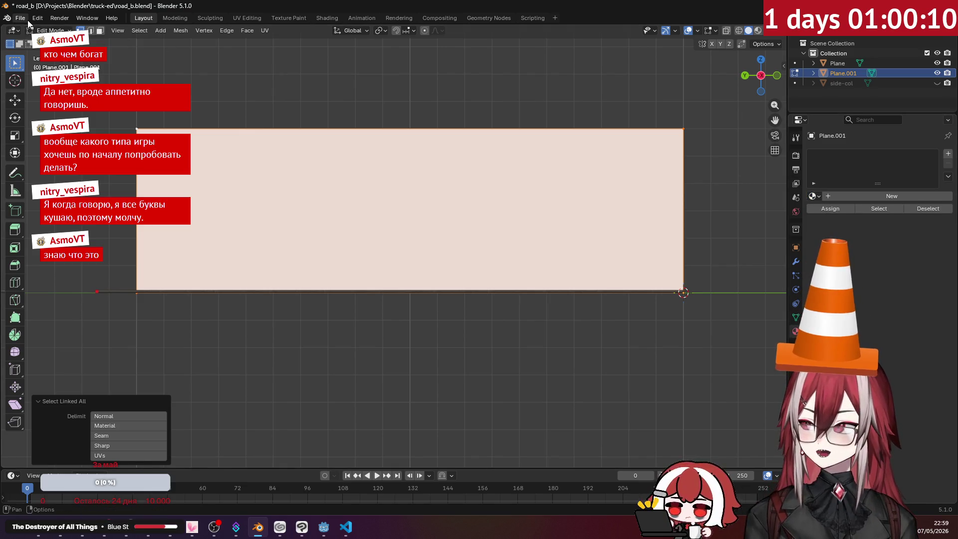
pyautogui.hotkey('ctrl', 'shift', 's')
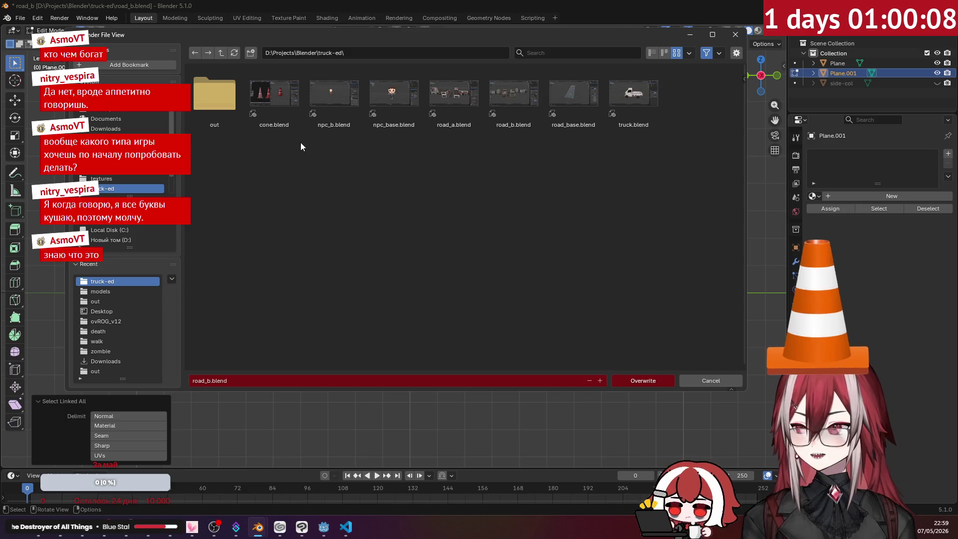
pyautogui.click(209, 380)
pyautogui.press('BackSpace')
pyautogui.write('c')
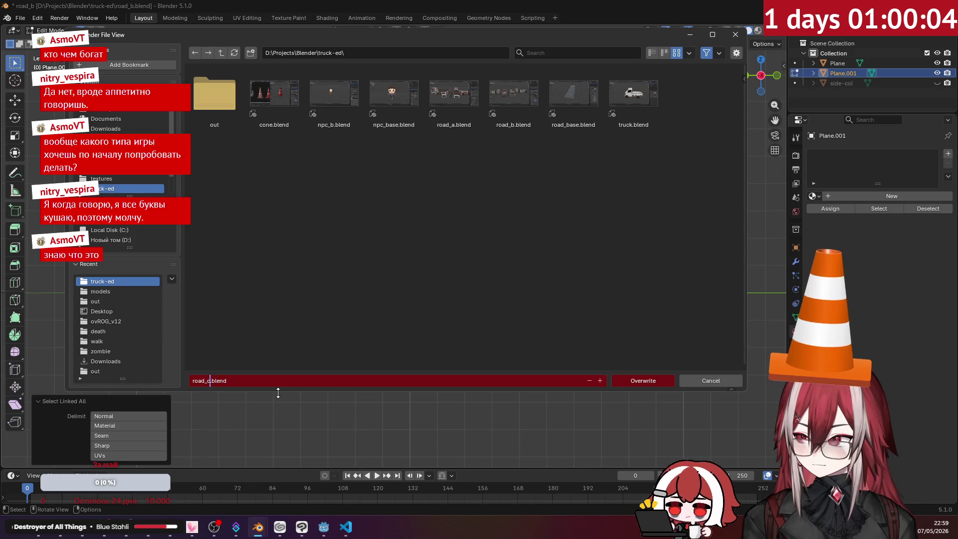
pyautogui.press('Return')
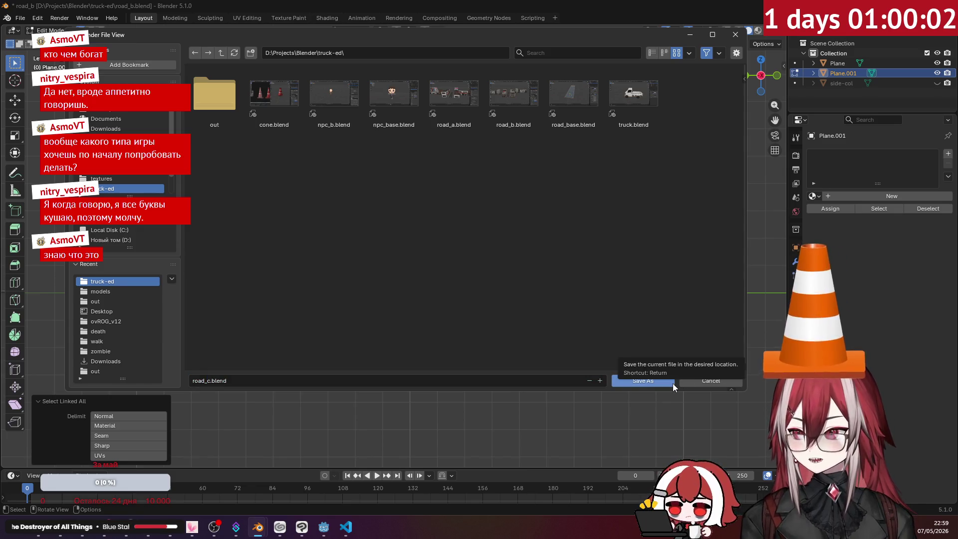
pyautogui.click(672, 383)
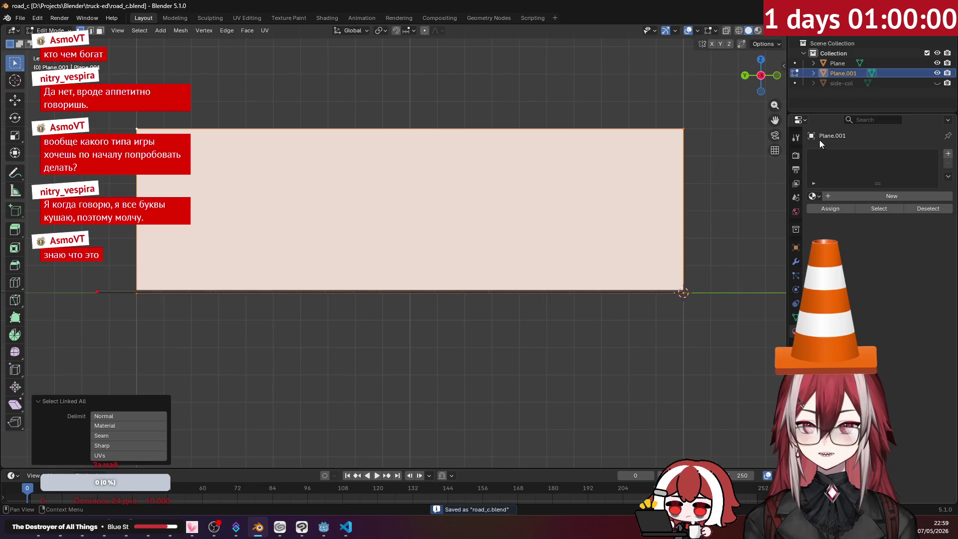
pyautogui.click(817, 196)
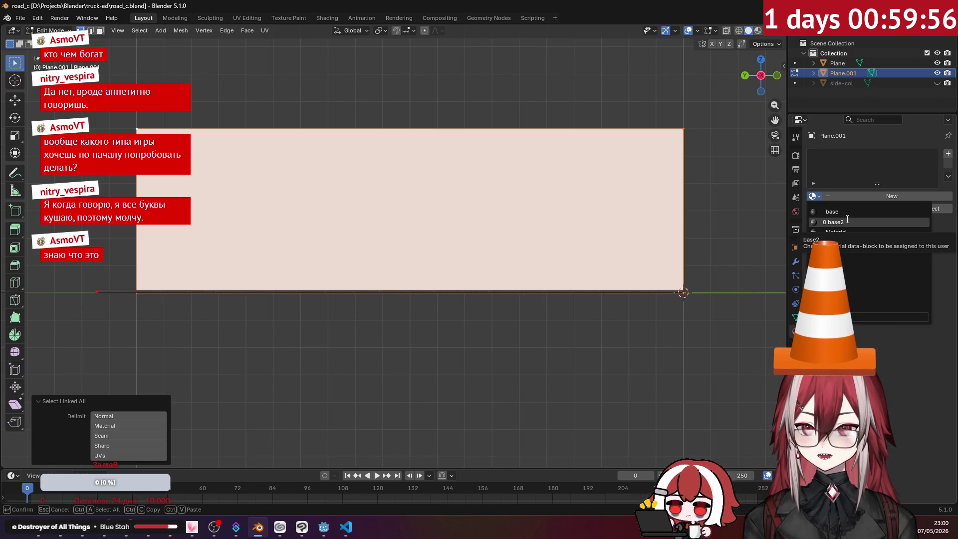
# - Try the base and base2 materials on the wall, then settle on Material
pyautogui.click(847, 211)
pyautogui.moveTo(648, 224)
pyautogui.mouseDown(button='middle')
pyautogui.moveTo(535, 256)
pyautogui.moveTo(619, 210)
pyautogui.mouseUp(button='middle')
pyautogui.click(619, 209)
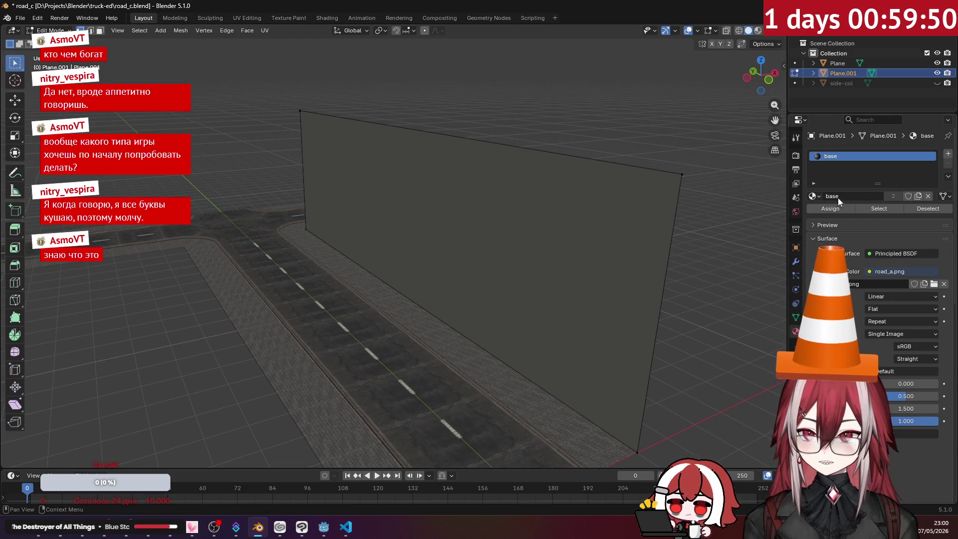
pyautogui.click(814, 196)
pyautogui.click(822, 219)
pyautogui.click(814, 196)
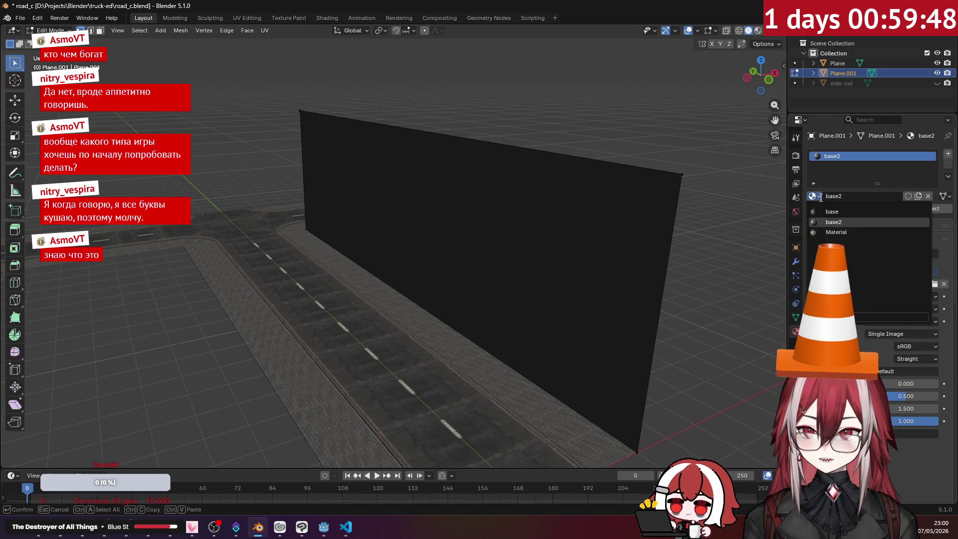
pyautogui.click(818, 228)
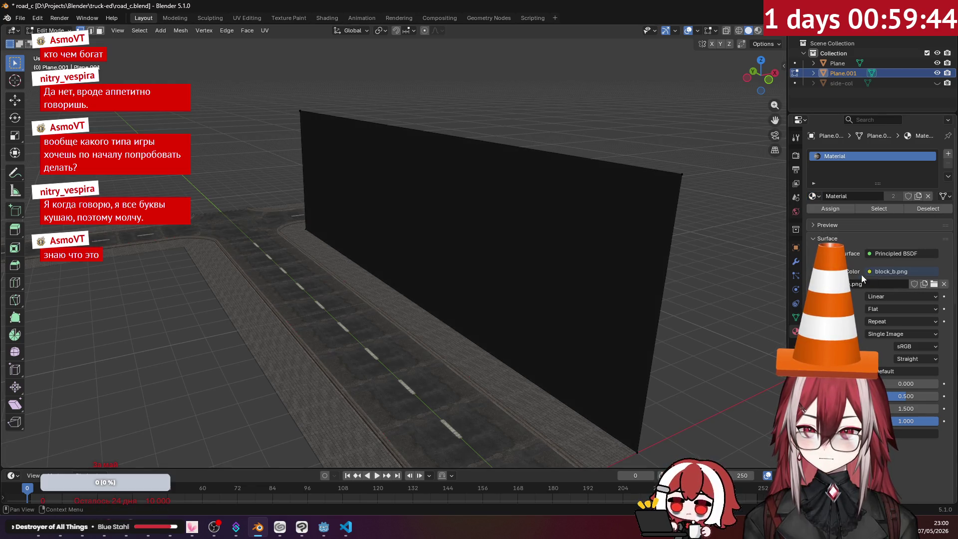
# - Load block_c.png as the base colour image and check the wall from top, side and front views
pyautogui.click(933, 285)
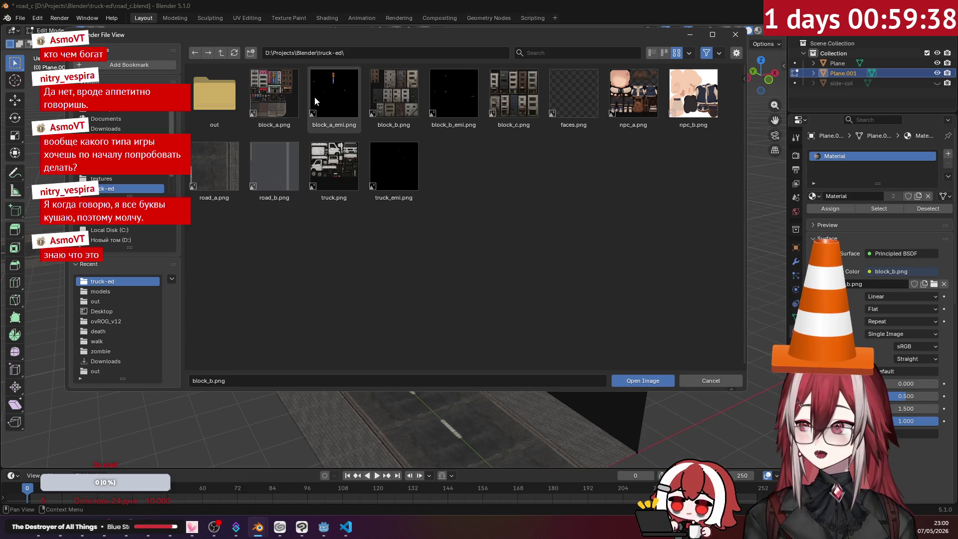
pyautogui.click(520, 104)
pyautogui.doubleClick(520, 104)
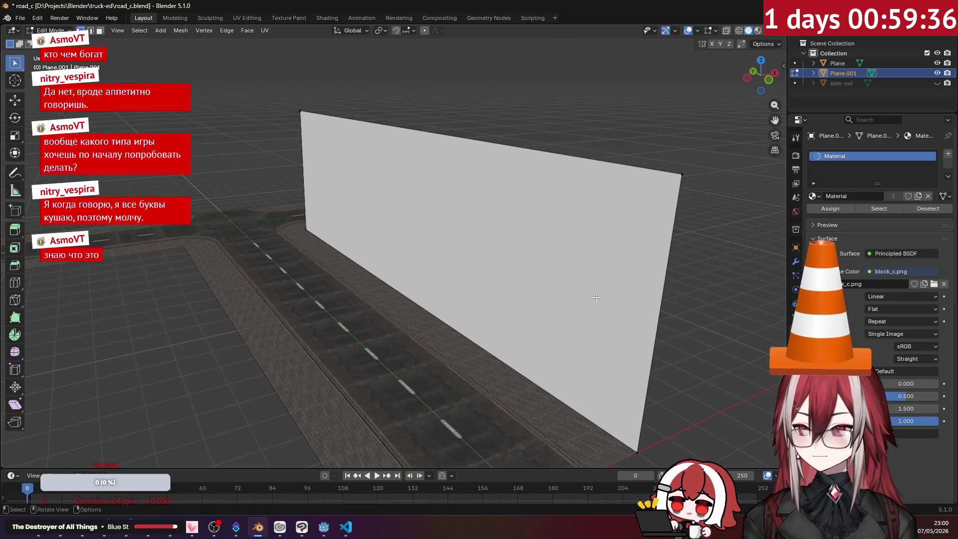
pyautogui.press('KP_7')
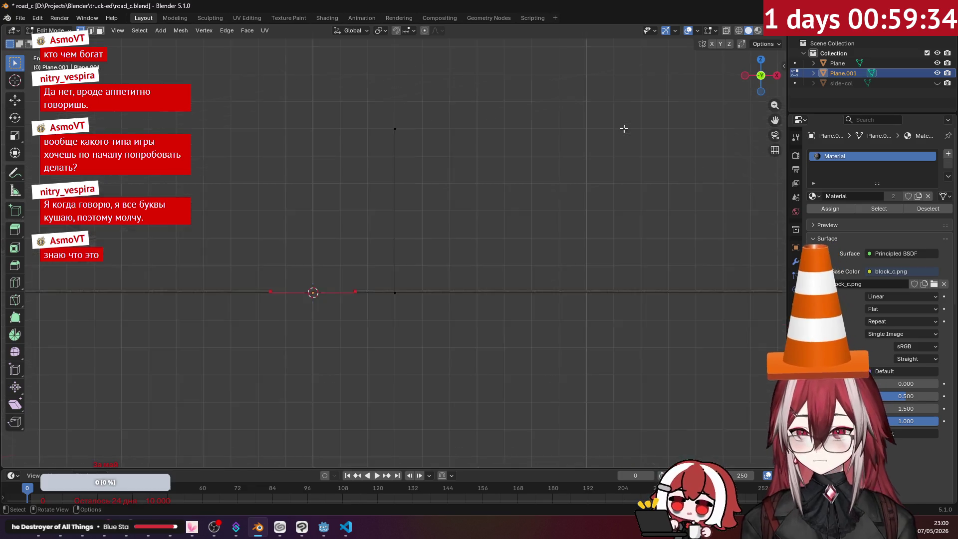
pyautogui.press('KP_3')
pyautogui.press('KP_1')
pyautogui.press('KP_7')
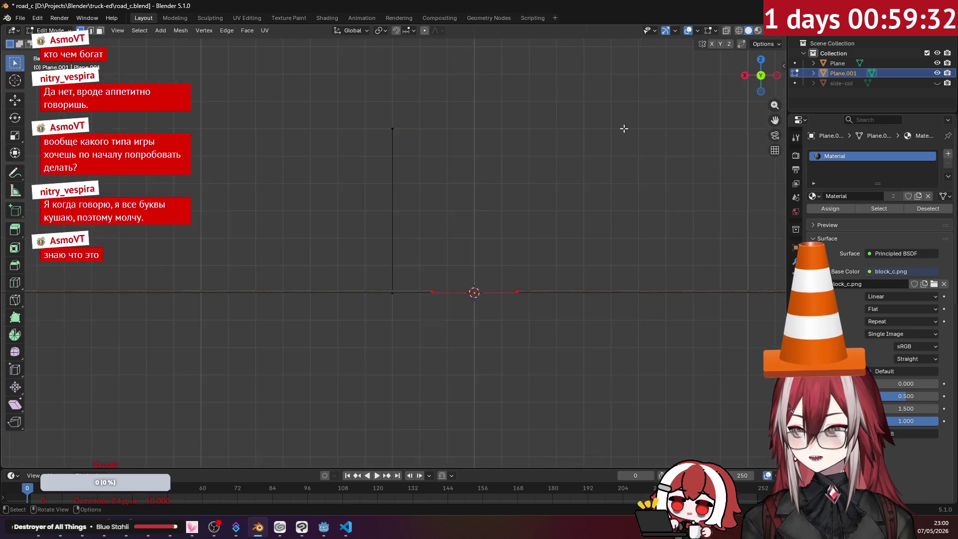
pyautogui.press('KP_3')
pyautogui.press('ctrl+KP_3')
# - Select the whole plane in the UV Editing workspace and centre it in a left side ortho view
pyautogui.press('a')
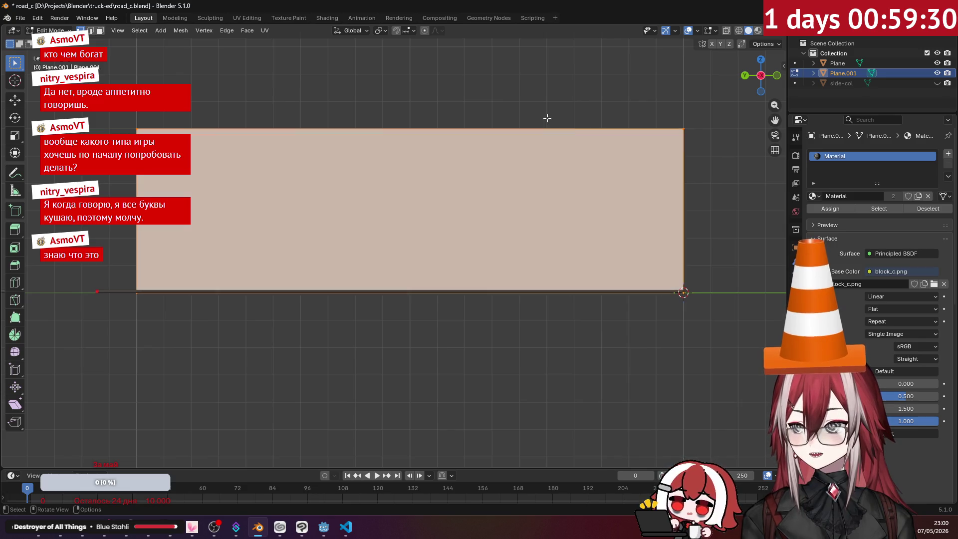
pyautogui.click(247, 18)
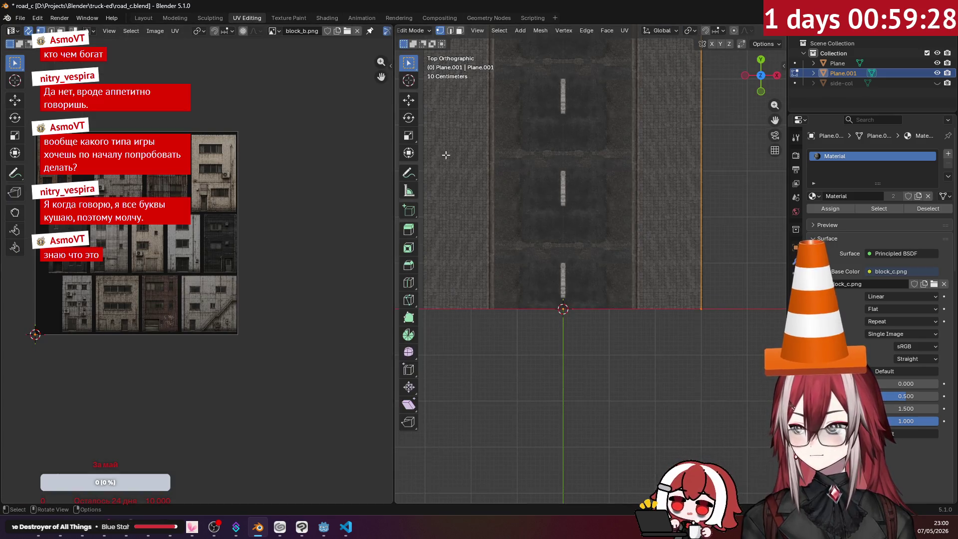
pyautogui.press('KP_3')
pyautogui.press('ctrl+KP_3')
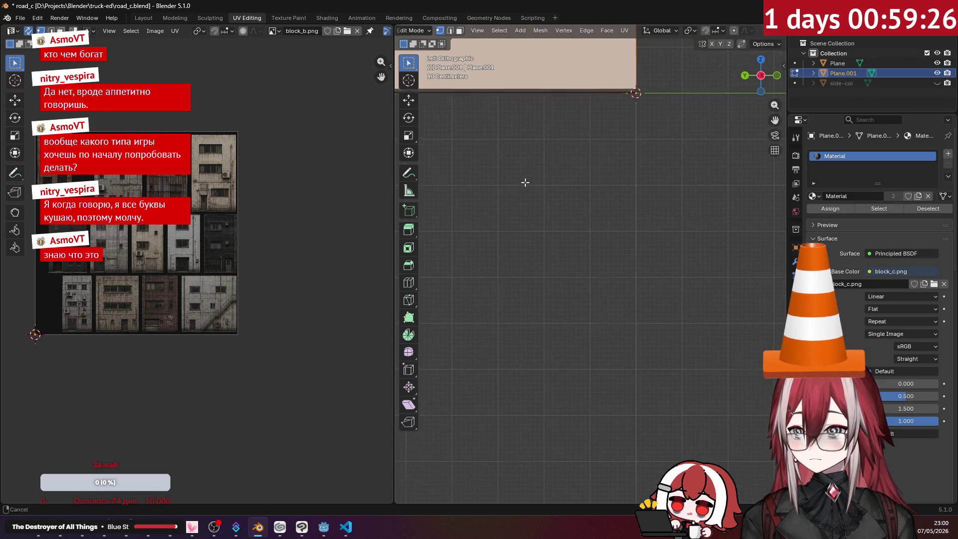
pyautogui.keyDown('shift'); pyautogui.moveTo(525, 182); pyautogui.dragTo(559, 300, button='middle'); pyautogui.keyUp('shift')
pyautogui.scroll(-3, 559, 299)
pyautogui.moveTo(624, 239)
pyautogui.keyDown('shift'); pyautogui.mouseDown(button='middle')
pyautogui.moveTo(699, 263)
pyautogui.moveTo(648, 246)
pyautogui.mouseUp(button='middle'); pyautogui.keyUp('shift')
pyautogui.scroll(-1, 699, 263)
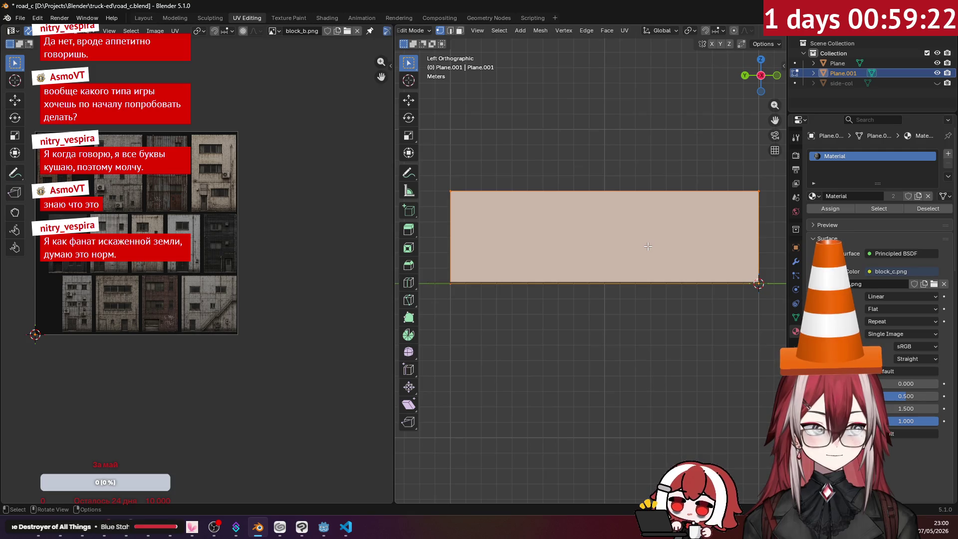
# - Project the plane's UVs from the side view and inspect the textured wall in perspective
pyautogui.click(630, 31)
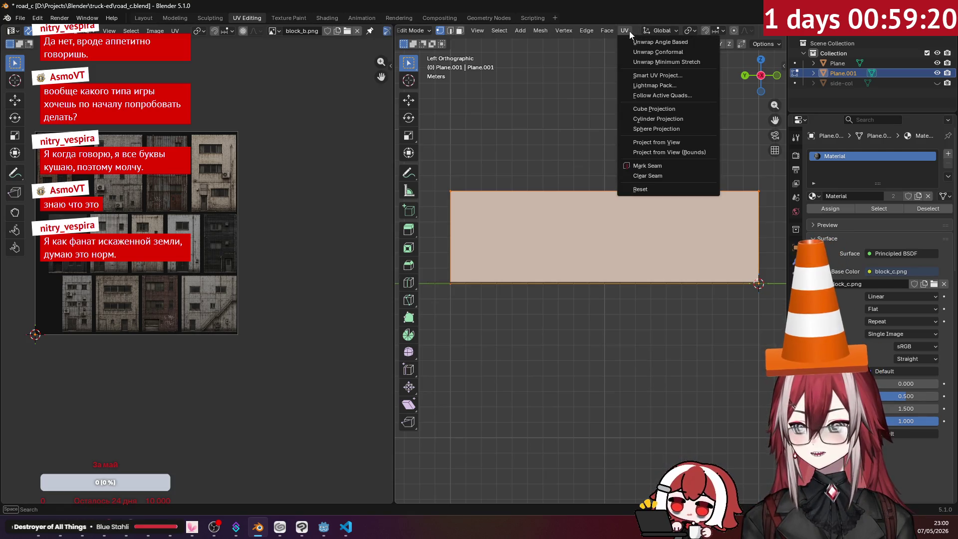
pyautogui.click(676, 142)
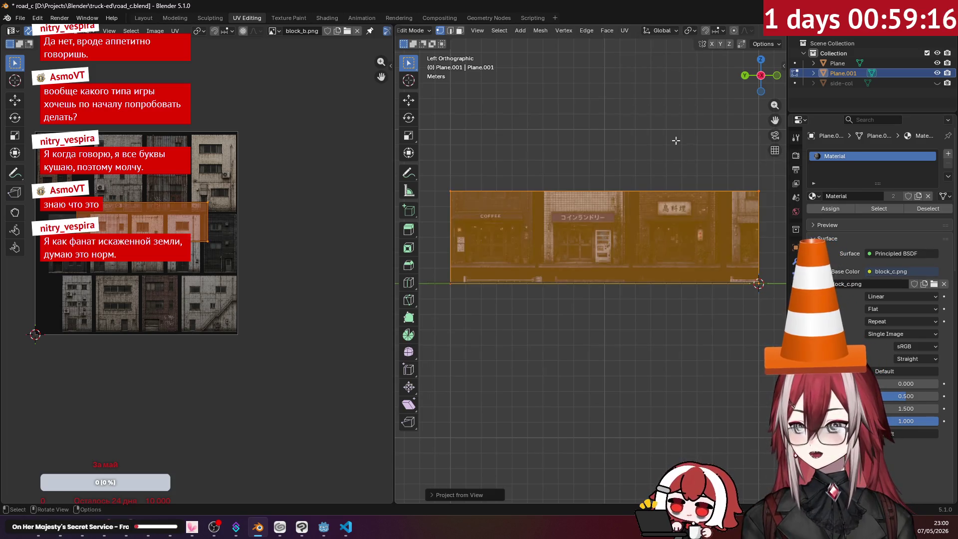
pyautogui.moveTo(191, 199); pyautogui.dragTo(243, 203, button='middle')
pyautogui.moveTo(469, 234)
pyautogui.mouseDown(button='middle')
pyautogui.moveTo(508, 250)
pyautogui.moveTo(399, 249)
pyautogui.mouseUp(button='middle')
pyautogui.scroll(2, 222, 227)
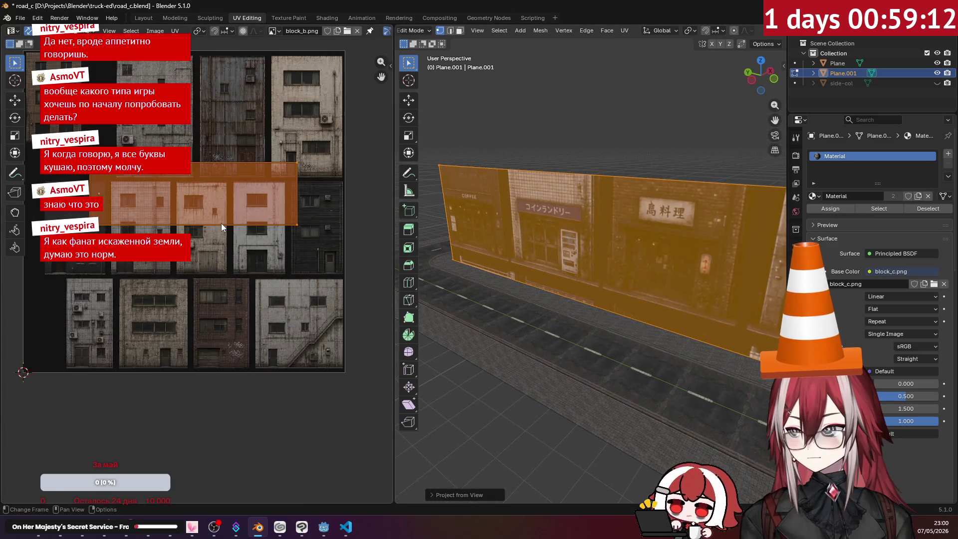
pyautogui.click(275, 31)
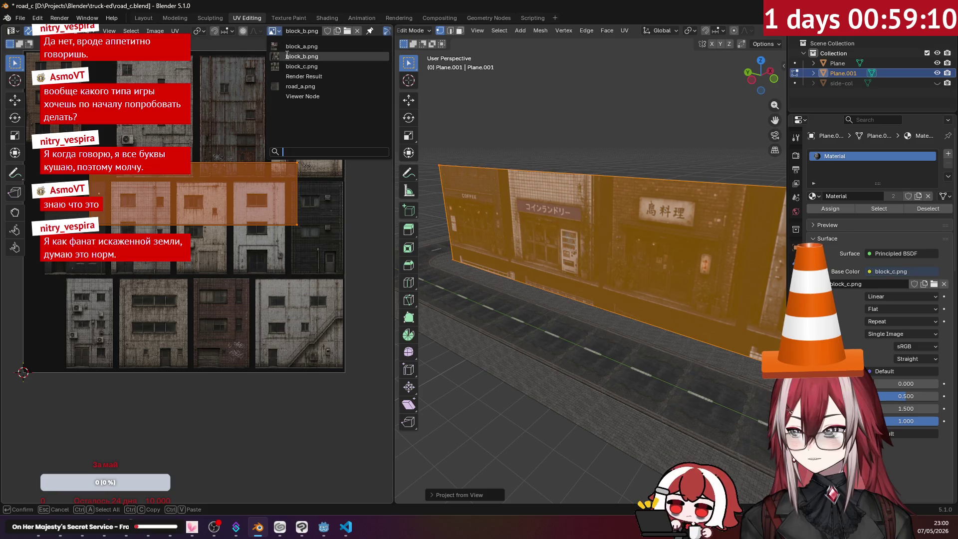
# - Display the block_c.png atlas in the UV editor and move the wall's UVs onto the facade row
pyautogui.click(289, 63)
pyautogui.moveTo(223, 160); pyautogui.dragTo(250, 184, button='middle')
pyautogui.press('g')
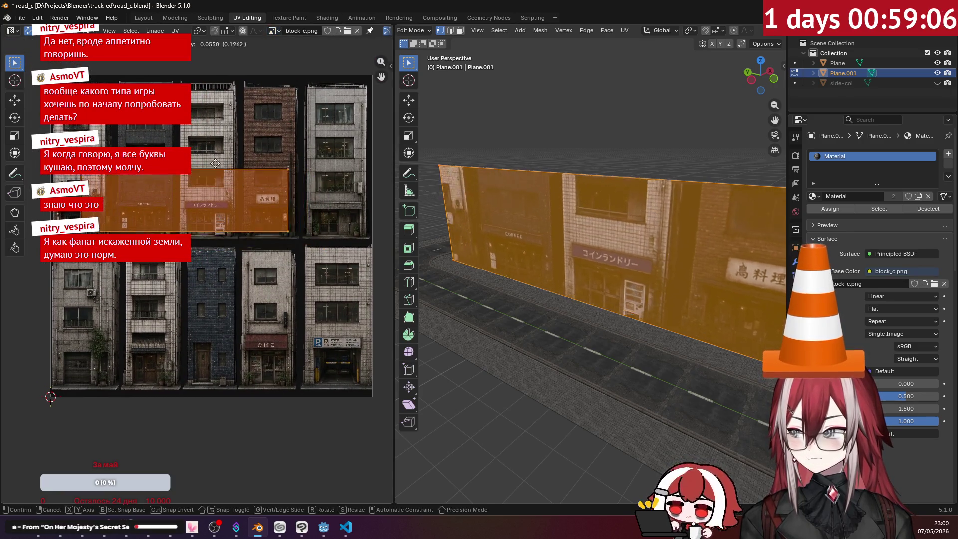
pyautogui.click(214, 172)
pyautogui.scroll(7, 214, 192)
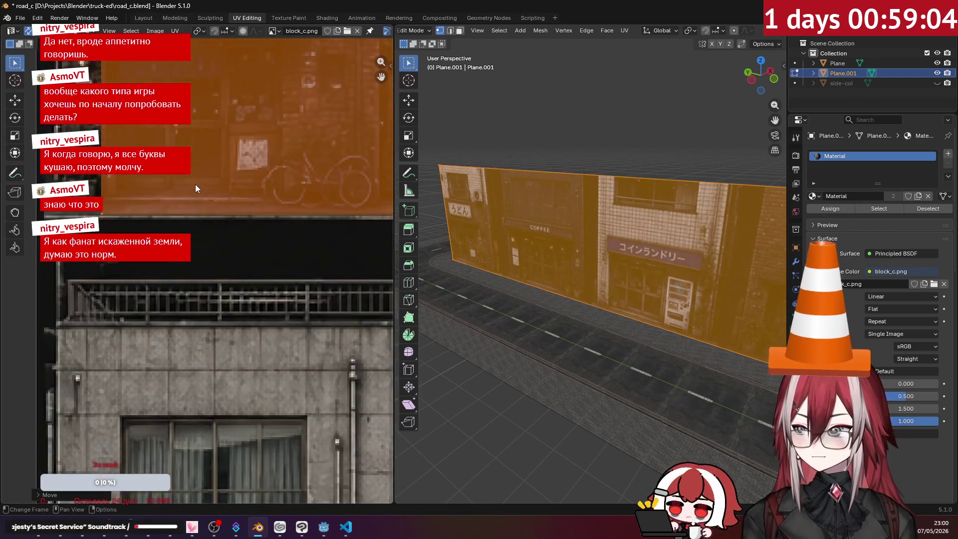
pyautogui.scroll(-3, 249, 209)
# - Raise the UVs higher on the atlas and fine-tune their position with another grab
pyautogui.press('g')
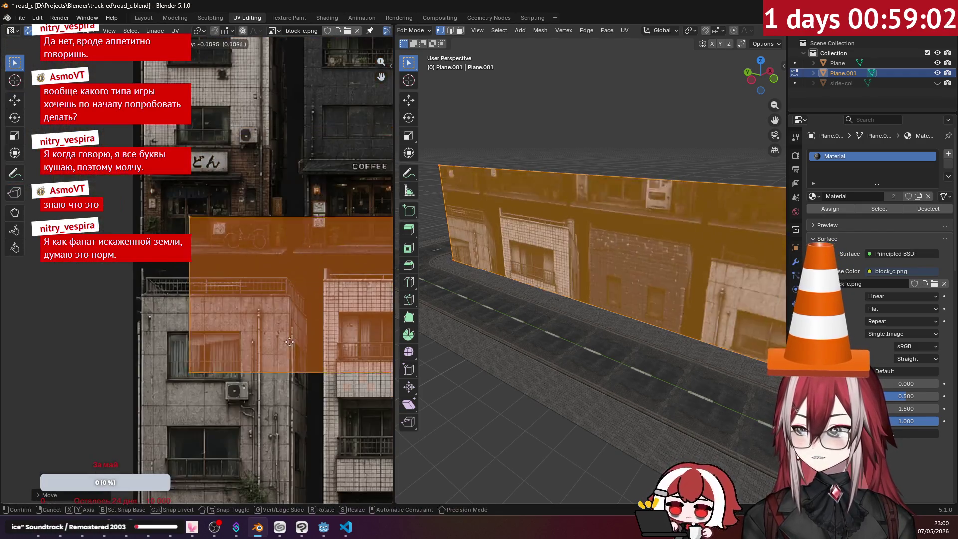
pyautogui.scroll(2, 276, 303)
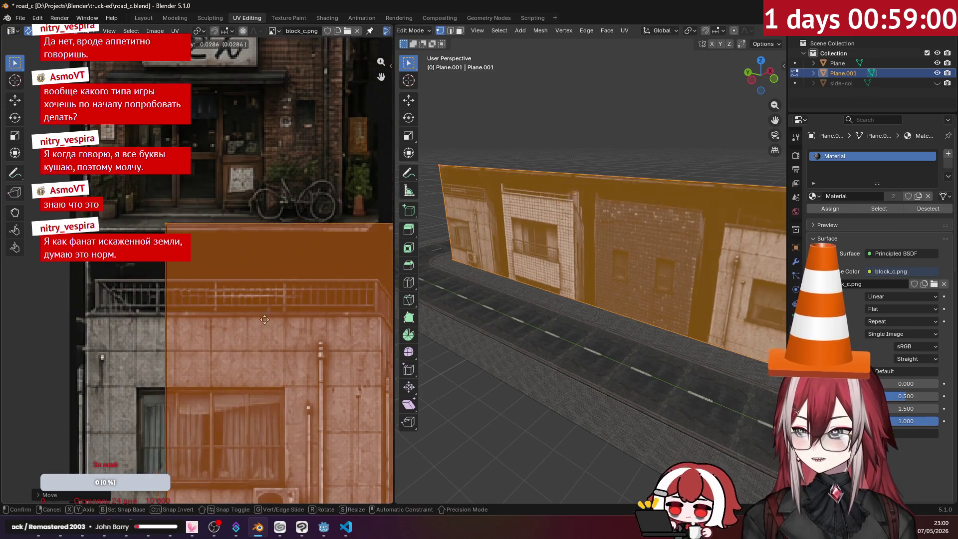
pyautogui.click(216, 224)
pyautogui.scroll(2, 217, 225)
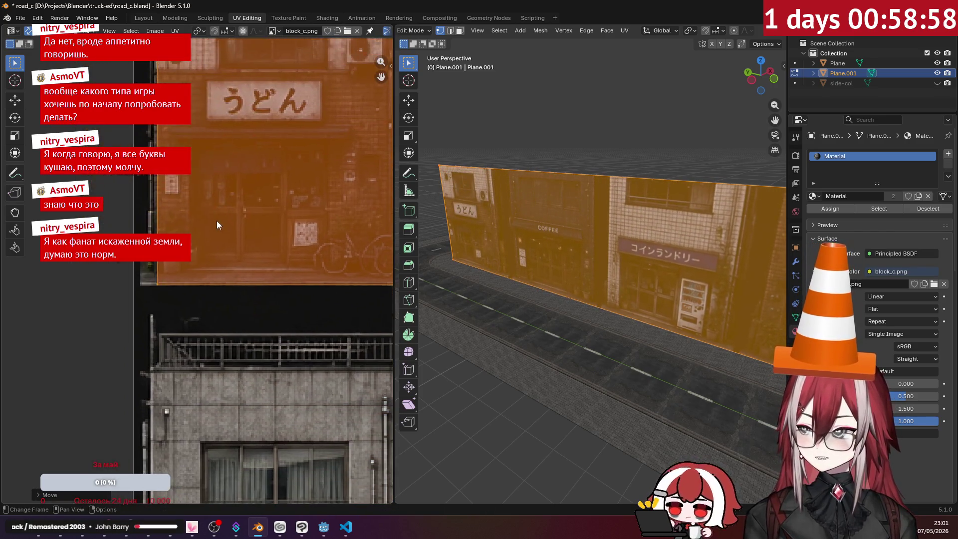
pyautogui.scroll(2, 216, 224)
pyautogui.press('g')
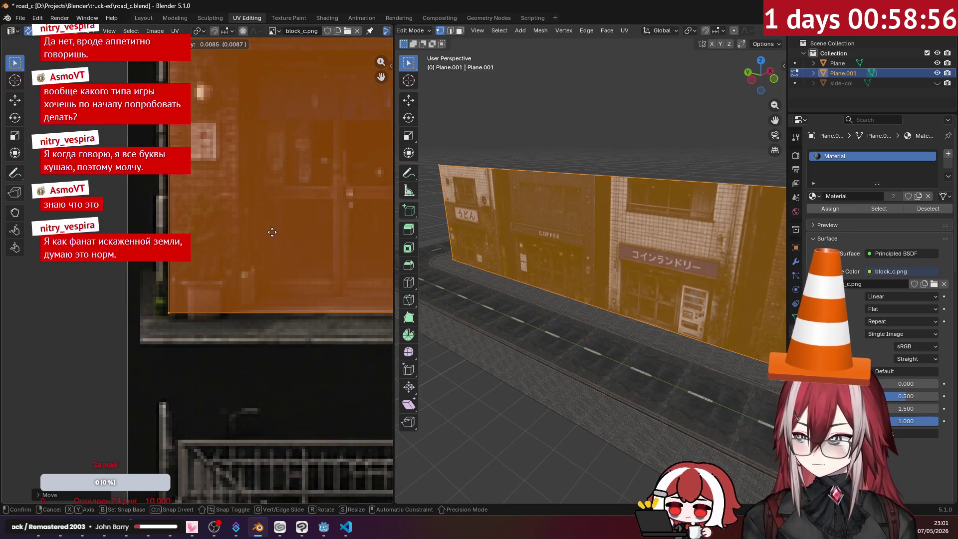
pyautogui.click(272, 231)
pyautogui.scroll(-5, 271, 232)
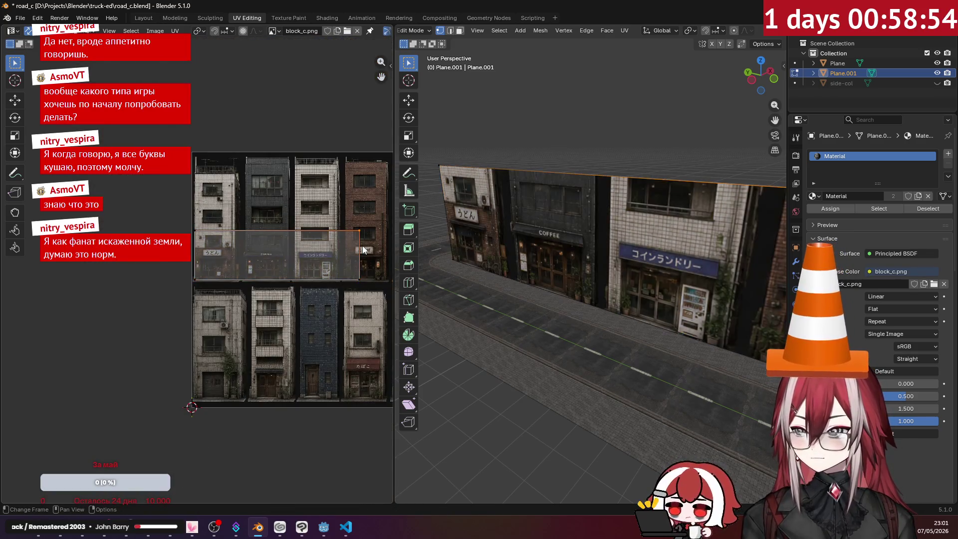
pyautogui.moveTo(363, 250); pyautogui.dragTo(252, 228, button='middle')
pyautogui.scroll(1, 252, 228)
pyautogui.click(260, 194)
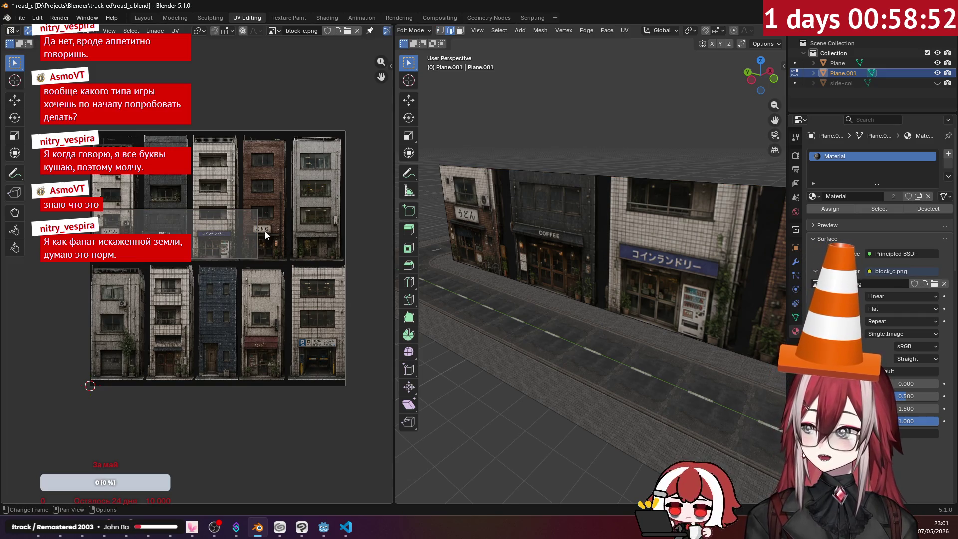
pyautogui.scroll(5, 265, 230)
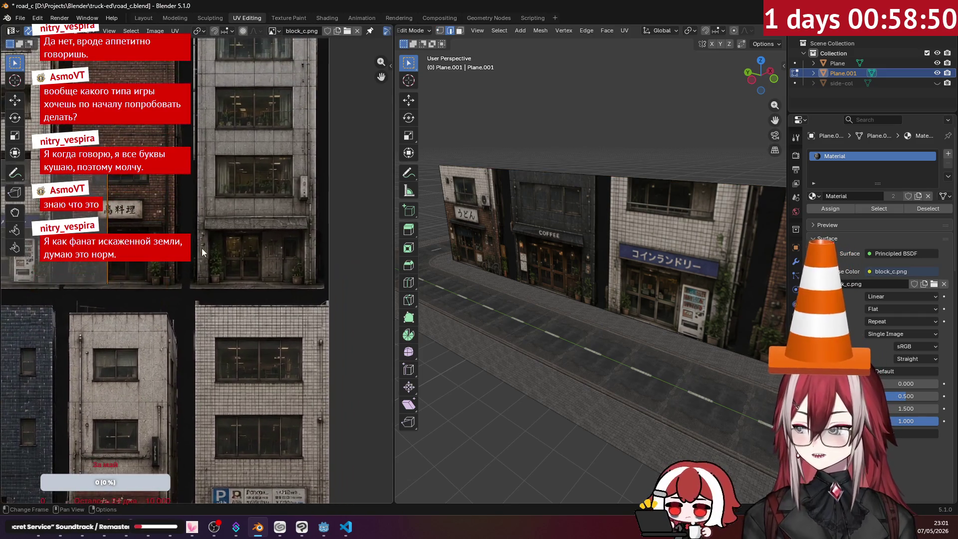
# - Slide the UVs horizontally, then vertically, so they span the atlas's top facade row
pyautogui.press('g')
pyautogui.press('x')
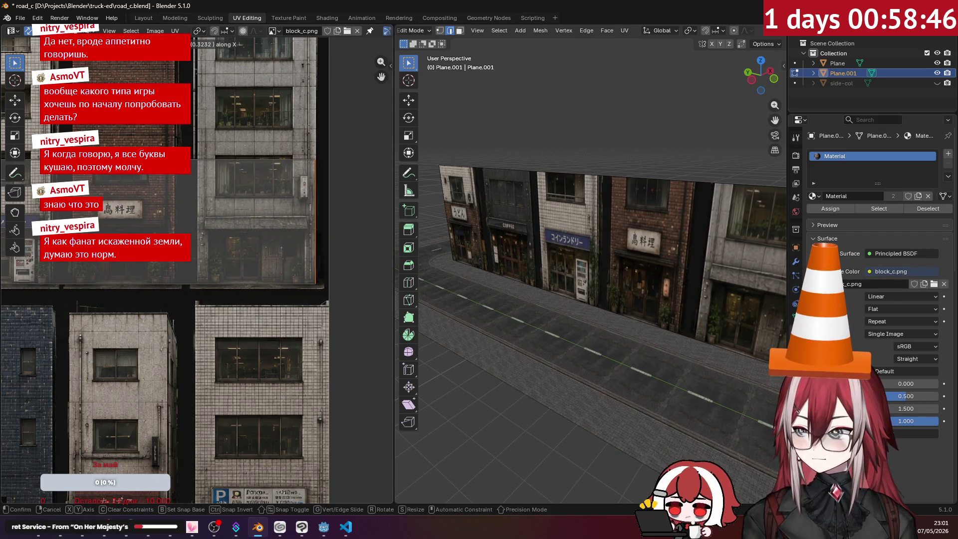
pyautogui.press('Return')
pyautogui.scroll(-5, 229, 273)
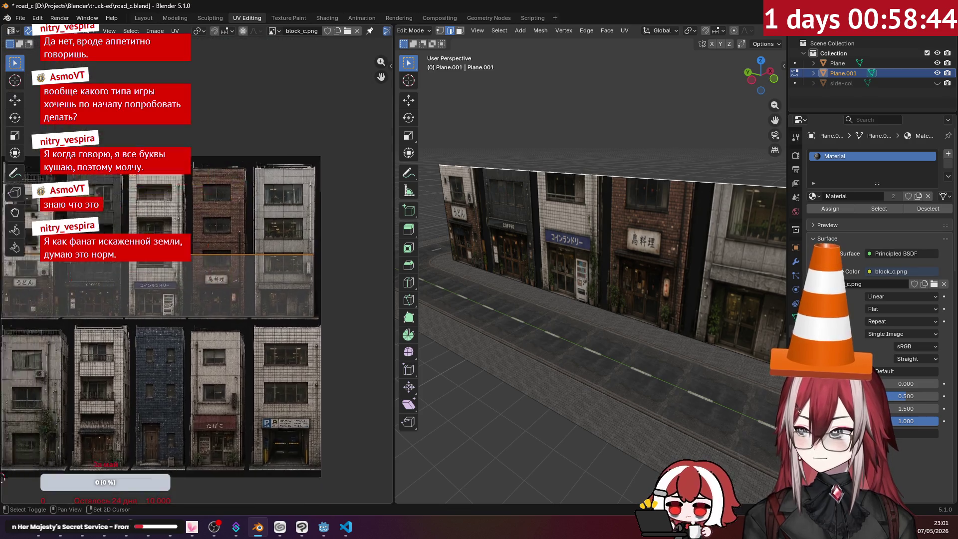
pyautogui.press('g')
pyautogui.press('y')
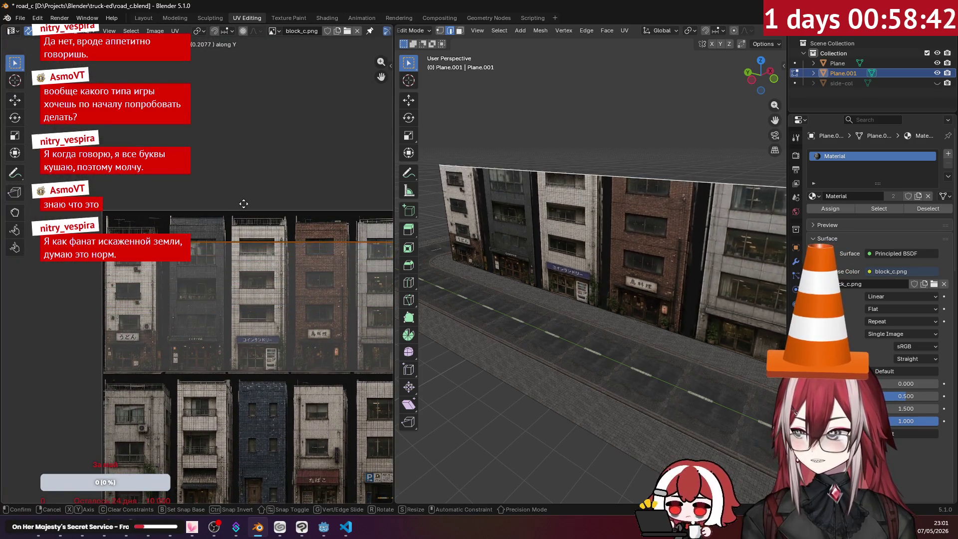
pyautogui.click(280, 201)
pyautogui.moveTo(621, 195); pyautogui.dragTo(606, 190, button='middle')
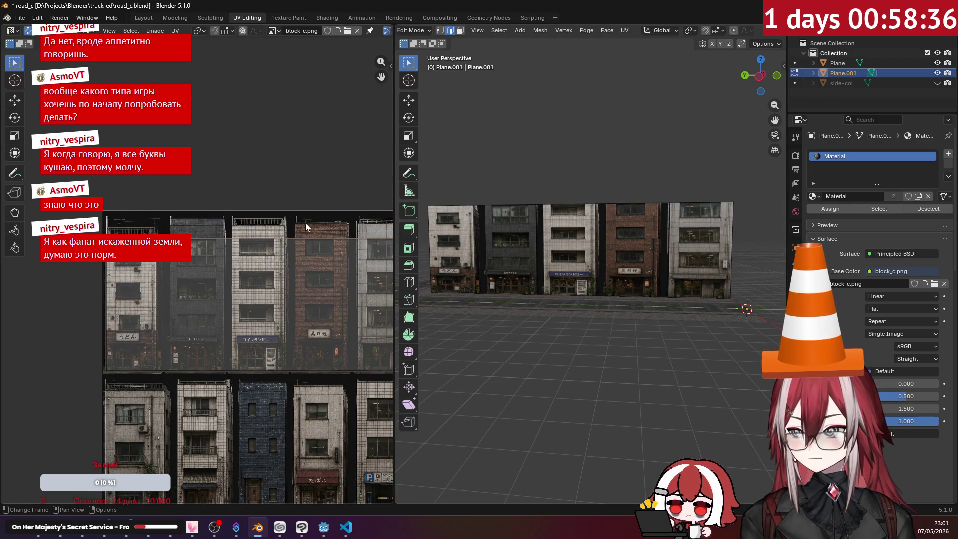
pyautogui.scroll(8, 494, 212)
pyautogui.scroll(-5, 570, 206)
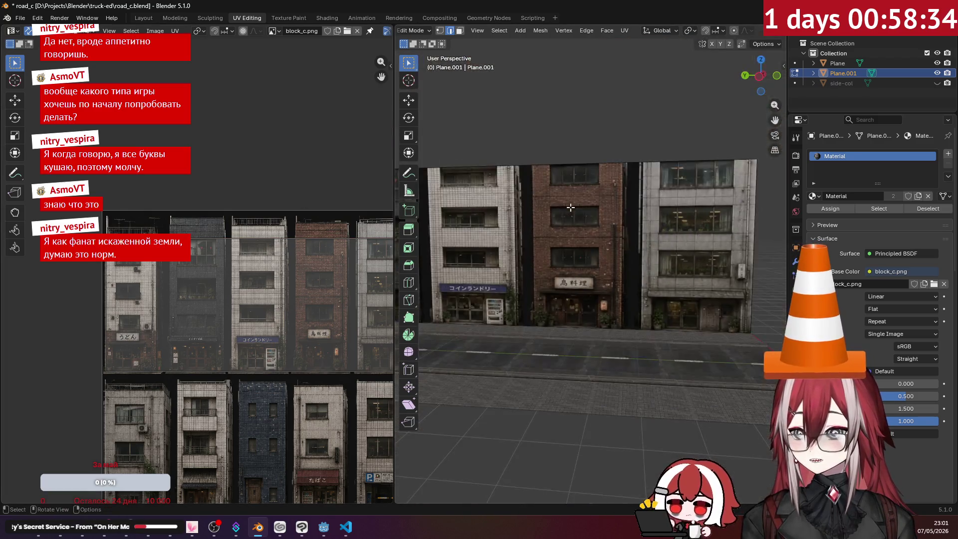
pyautogui.moveTo(568, 207); pyautogui.dragTo(409, 225, button='middle')
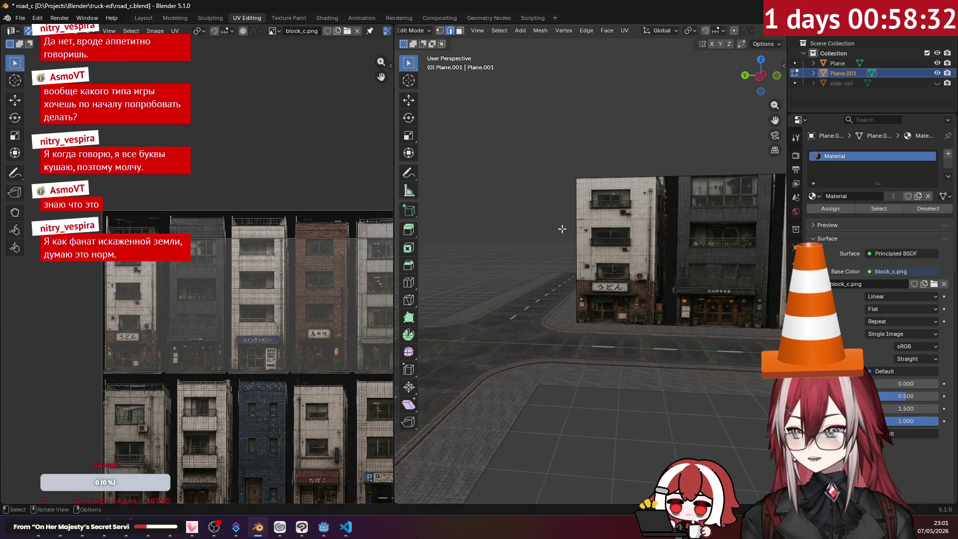
pyautogui.moveTo(562, 229)
pyautogui.mouseDown(button='middle')
pyautogui.moveTo(682, 215)
pyautogui.moveTo(647, 222)
pyautogui.mouseUp(button='middle')
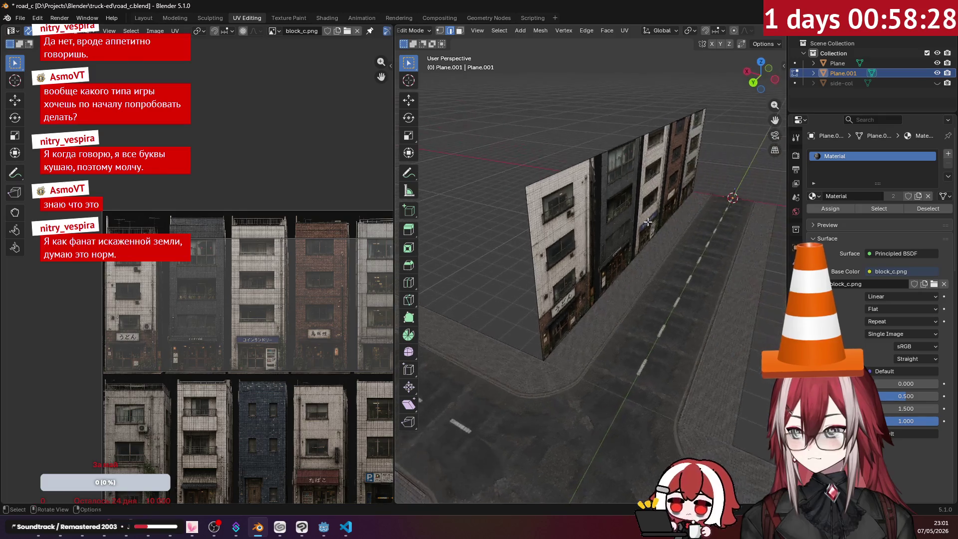
pyautogui.moveTo(532, 236); pyautogui.dragTo(496, 230, button='middle')
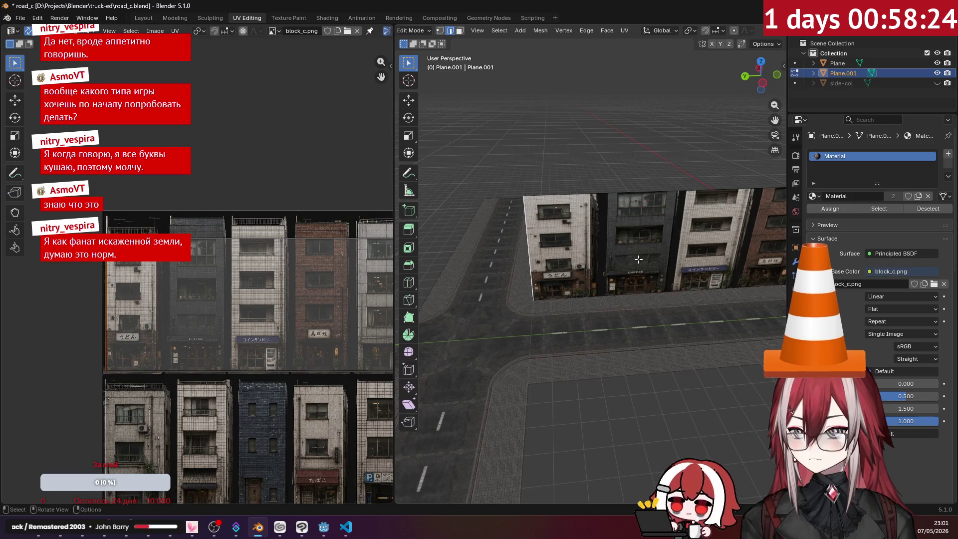
pyautogui.moveTo(638, 259); pyautogui.dragTo(559, 237, button='middle')
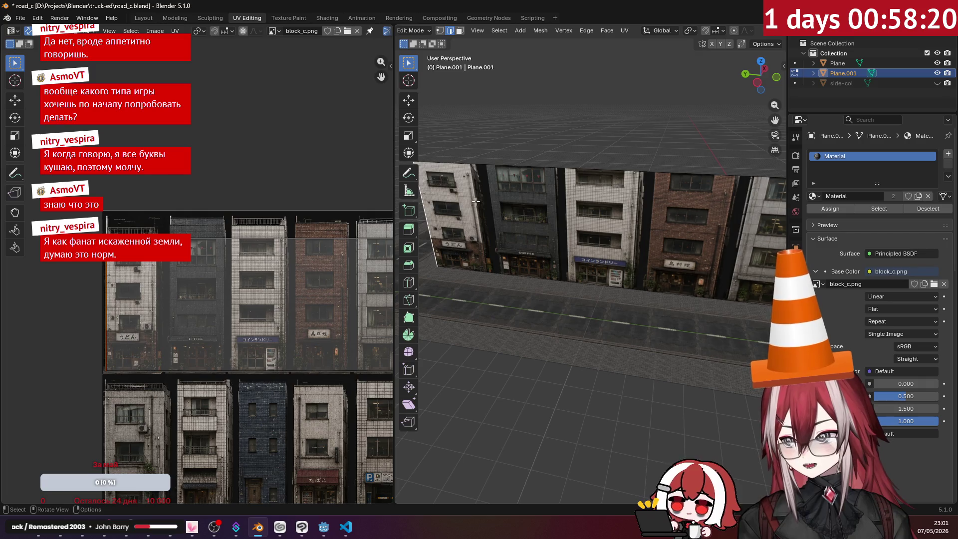
pyautogui.scroll(-4, 505, 209)
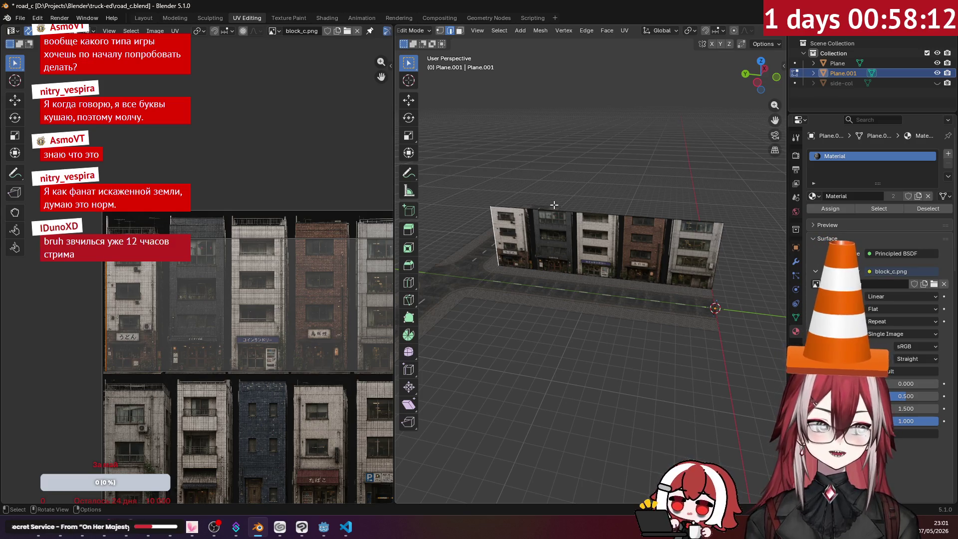
pyautogui.scroll(5, 553, 204)
pyautogui.moveTo(565, 215); pyautogui.dragTo(608, 229, button='middle')
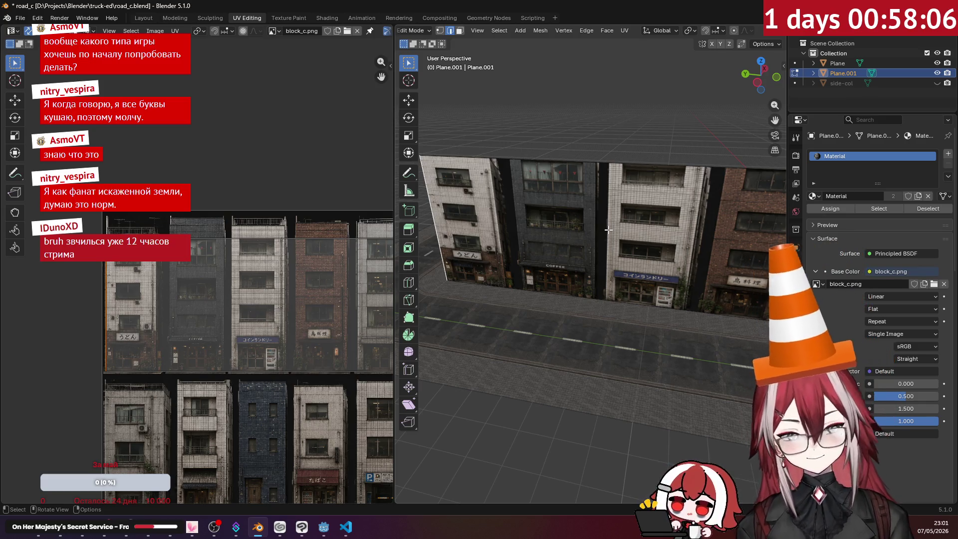
pyautogui.moveTo(608, 230)
pyautogui.mouseDown(button='middle')
pyautogui.moveTo(643, 214)
pyautogui.moveTo(598, 192)
pyautogui.moveTo(622, 223)
pyautogui.moveTo(633, 202)
pyautogui.moveTo(608, 194)
pyautogui.moveTo(625, 171)
pyautogui.mouseUp(button='middle')
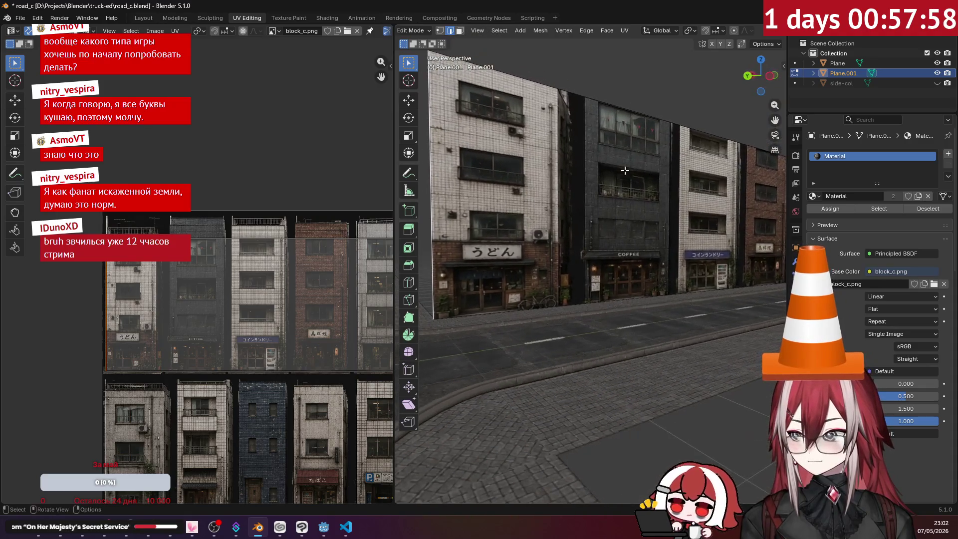
pyautogui.click(302, 241)
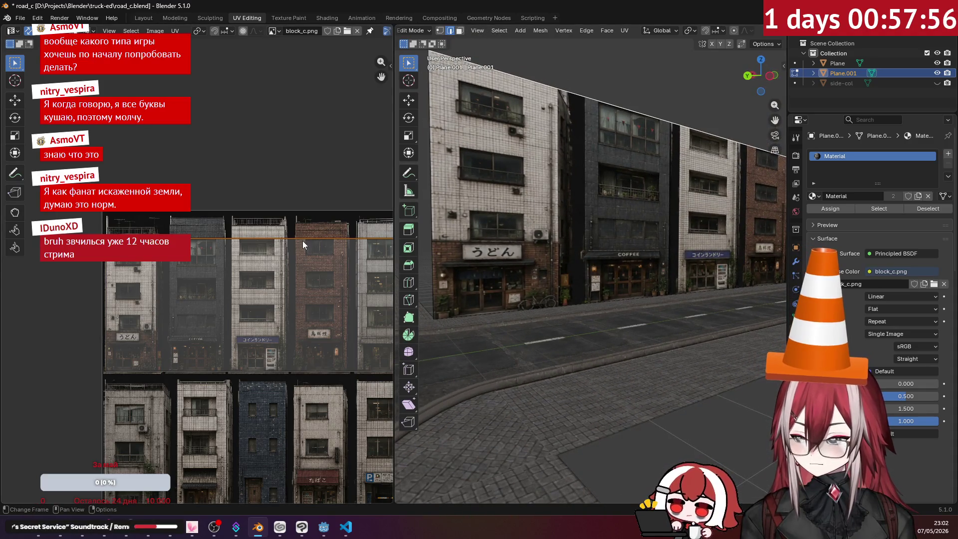
# - Lower the wall's top UV edge about 0.085 along Y, trimming the upper storeys
pyautogui.press('g')
pyautogui.press('y')
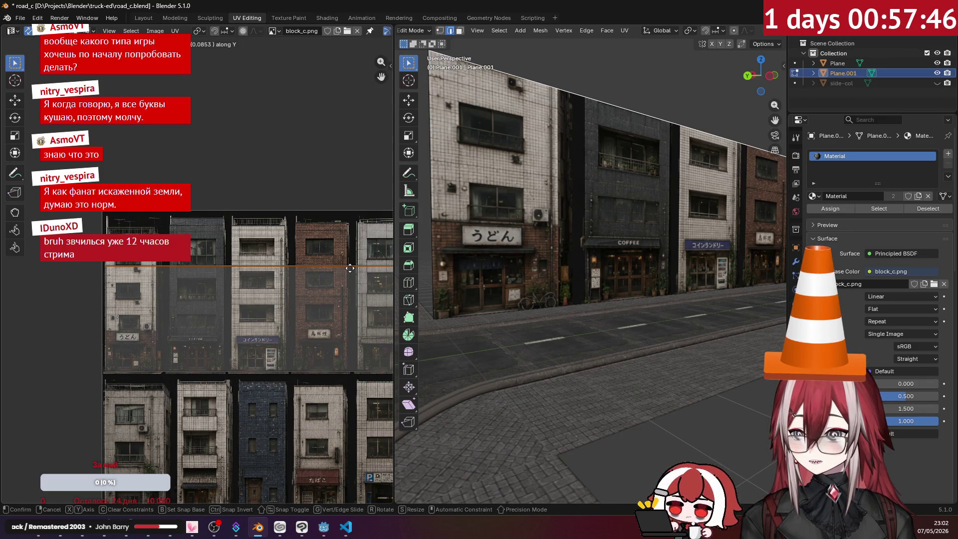
pyautogui.click(350, 268)
pyautogui.moveTo(529, 259)
pyautogui.mouseDown(button='middle')
pyautogui.moveTo(576, 254)
pyautogui.moveTo(624, 264)
pyautogui.moveTo(648, 254)
pyautogui.mouseUp(button='middle')
pyautogui.scroll(5, 603, 274)
pyautogui.scroll(-5, 603, 274)
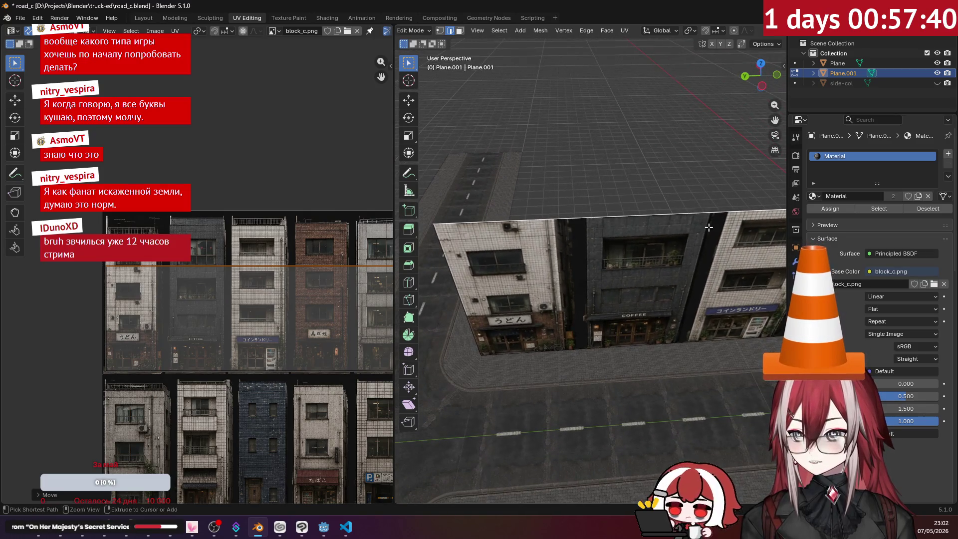
# - Cut a vertical edge loop into the wall and slide it into a gap between buildings
pyautogui.hotkey('ctrl', 'r')
pyautogui.click(643, 279)
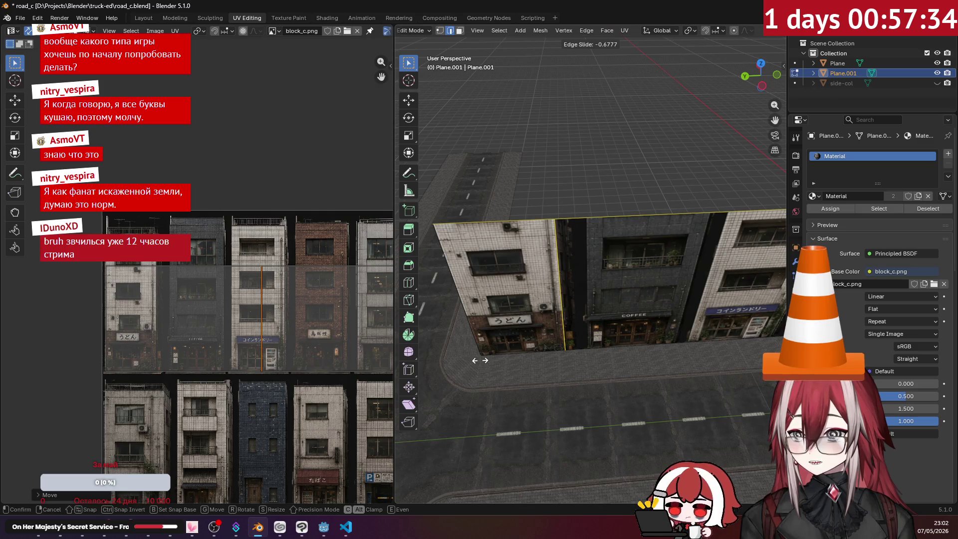
pyautogui.click(480, 361)
pyautogui.scroll(5, 599, 258)
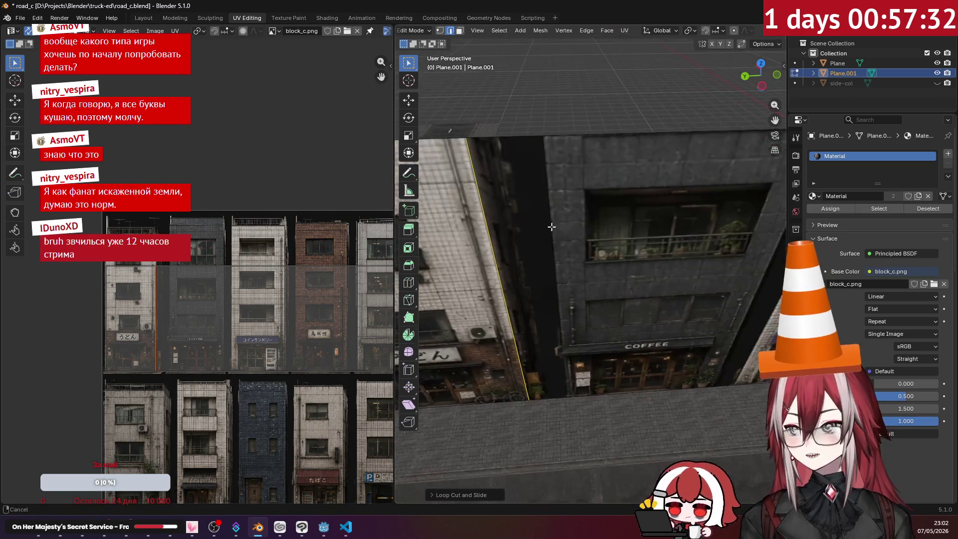
pyautogui.scroll(-5, 598, 258)
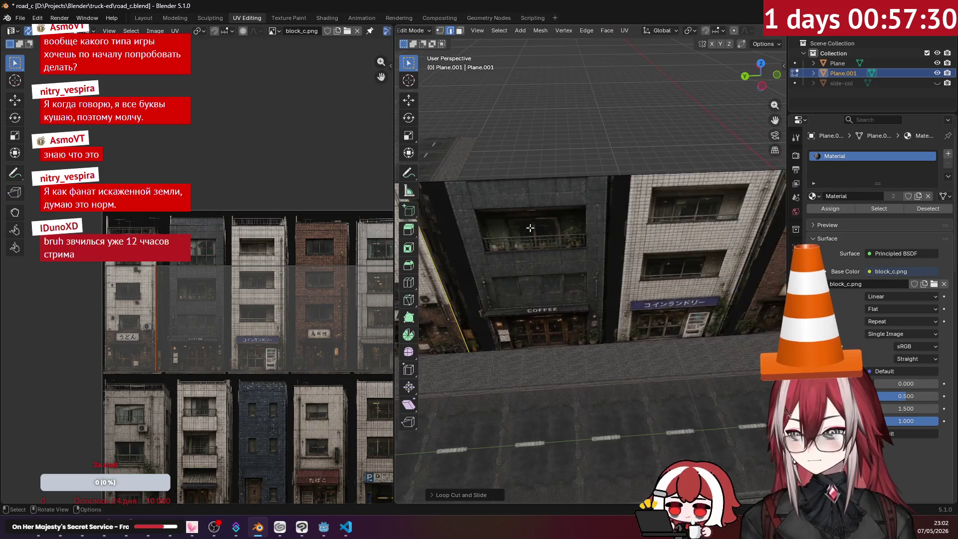
pyautogui.scroll(5, 556, 226)
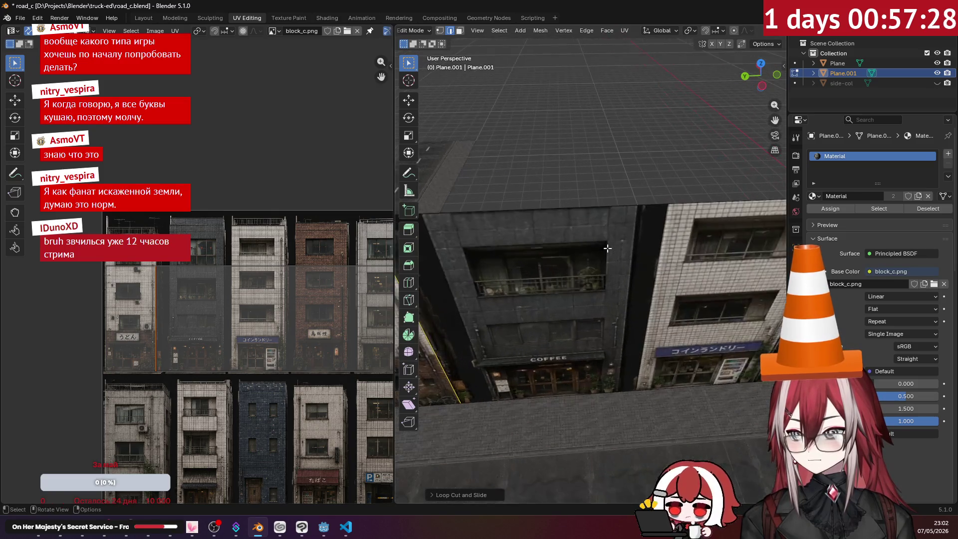
# - Add a second vertical loop beside the COFFEE building and fine-tune that edge's position
pyautogui.hotkey('ctrl', 'r')
pyautogui.click(659, 198)
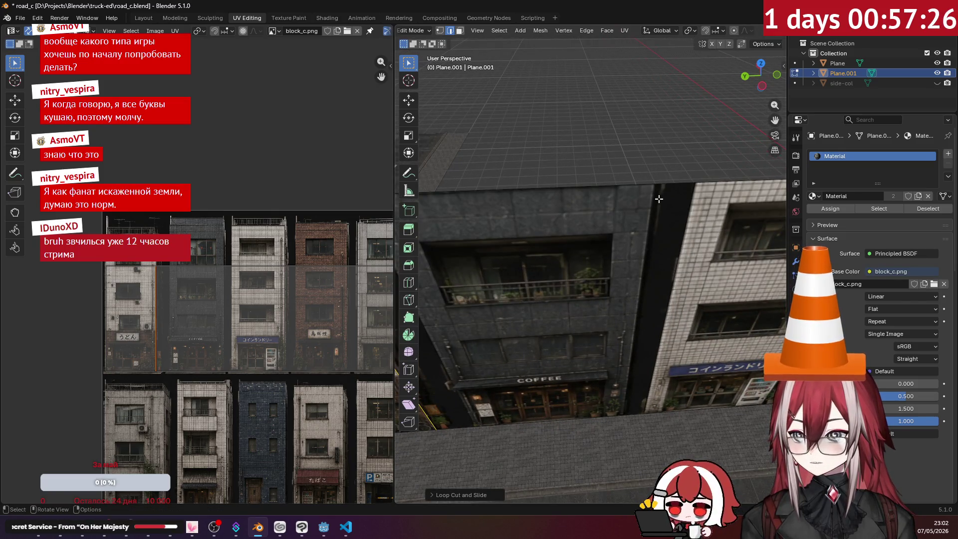
pyautogui.scroll(-3, 668, 219)
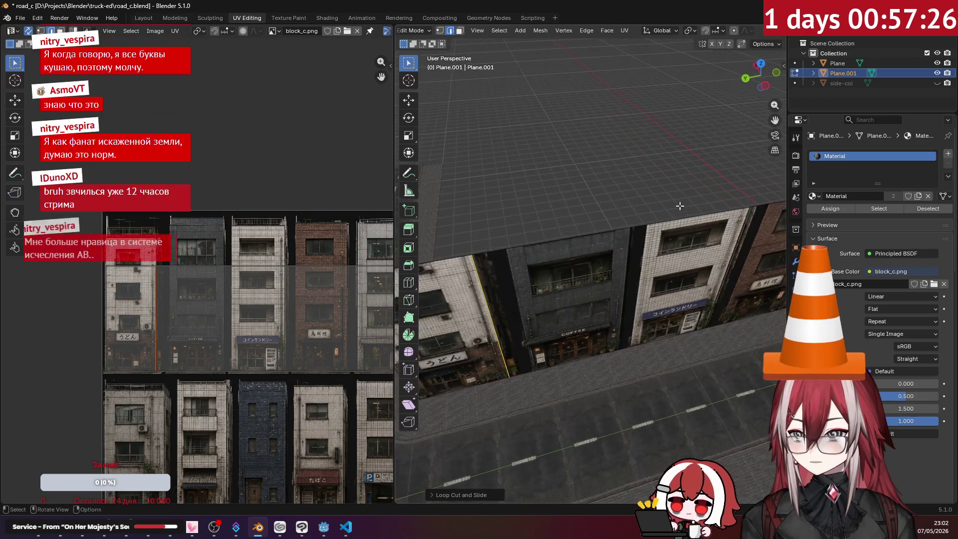
pyautogui.click(608, 290)
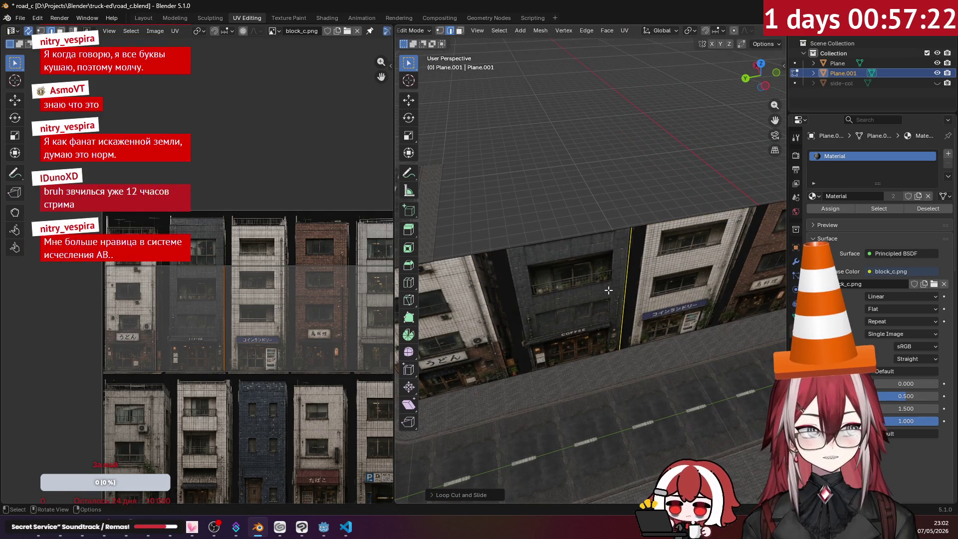
pyautogui.scroll(4, 652, 271)
pyautogui.scroll(5, 673, 267)
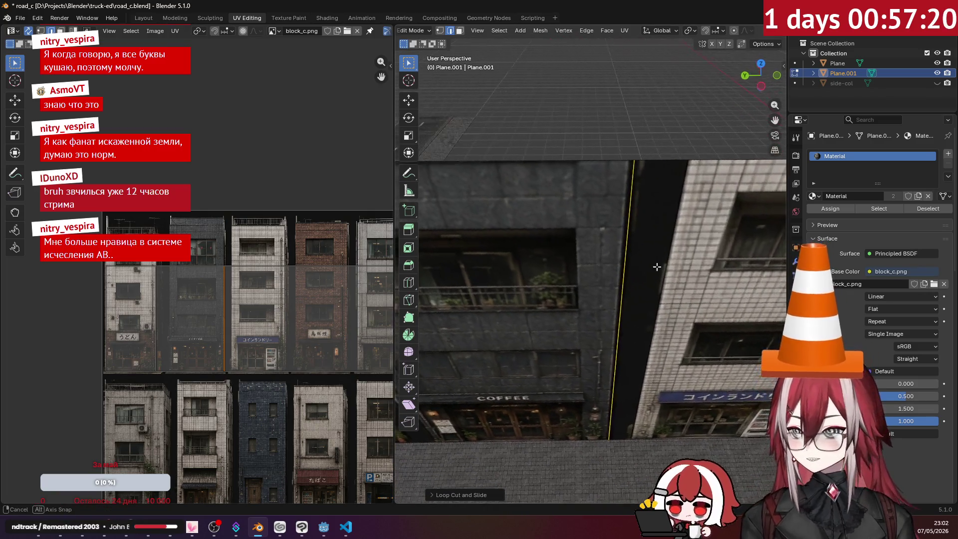
pyautogui.press('g')
pyautogui.press('g')
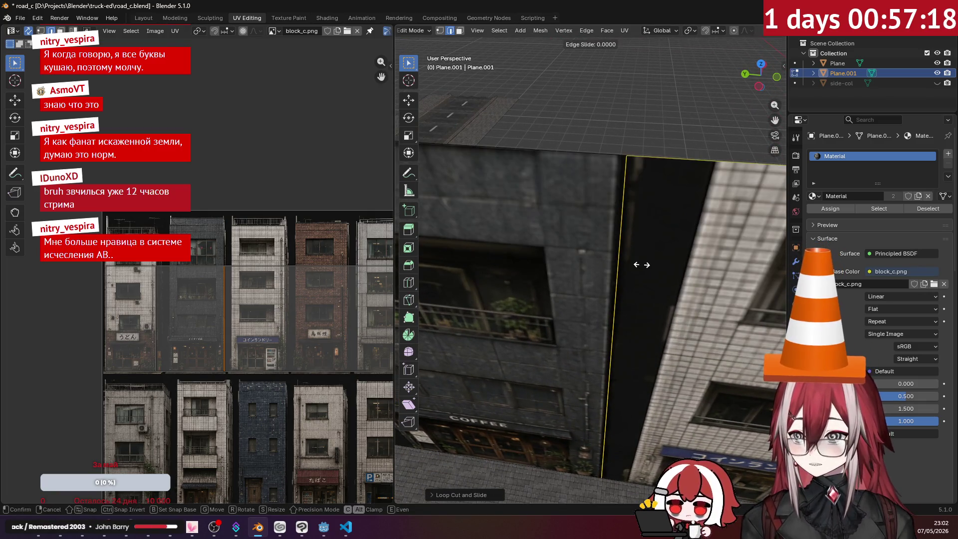
pyautogui.click(599, 276)
pyautogui.scroll(-6, 603, 273)
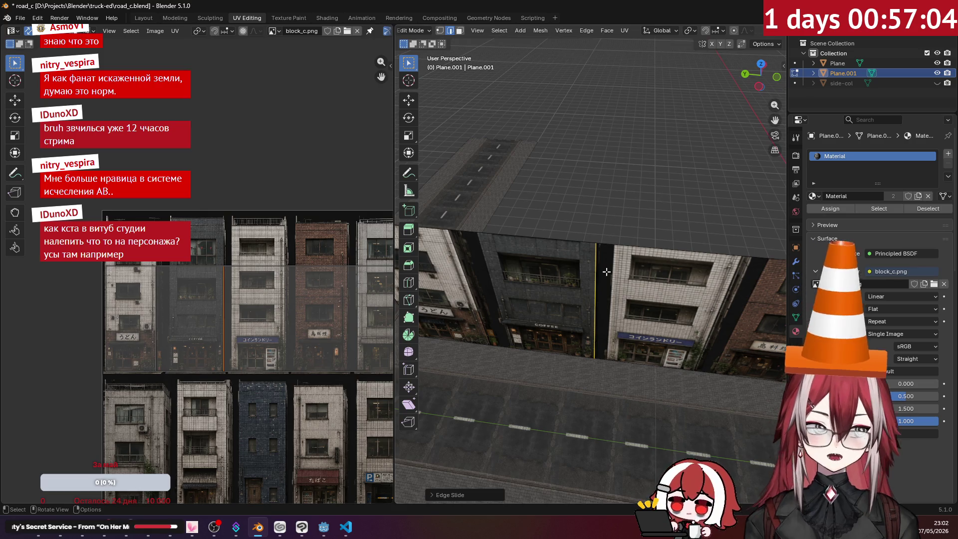
pyautogui.moveTo(51, 521)
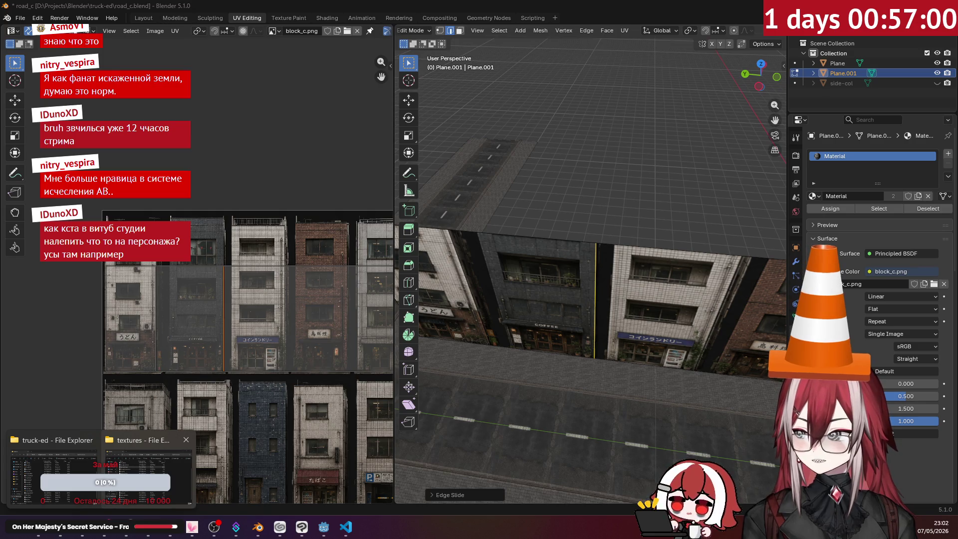
# - Bring up the truck-ed folder, open Downloads in a new window, and drag out the beetle stock image
pyautogui.click(67, 492)
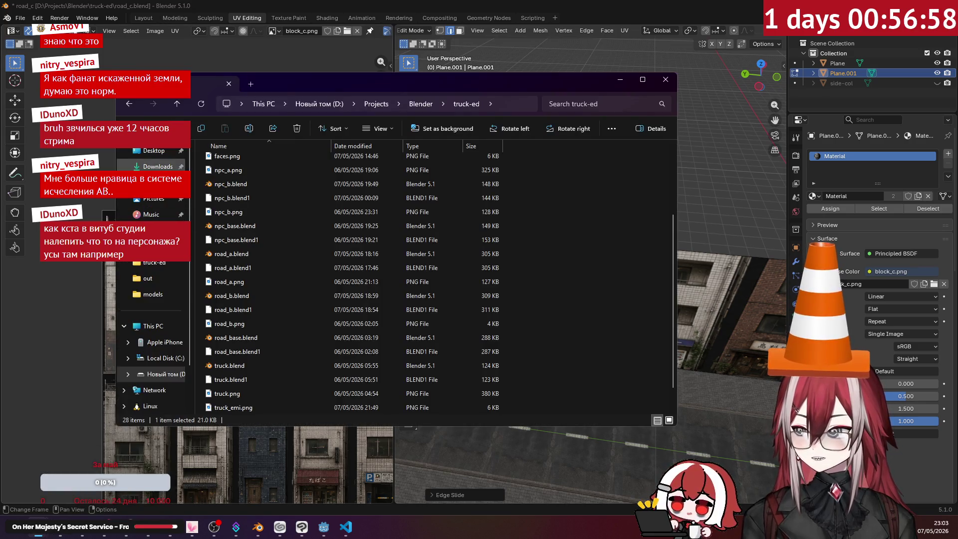
pyautogui.rightClick(159, 168)
pyautogui.click(225, 209)
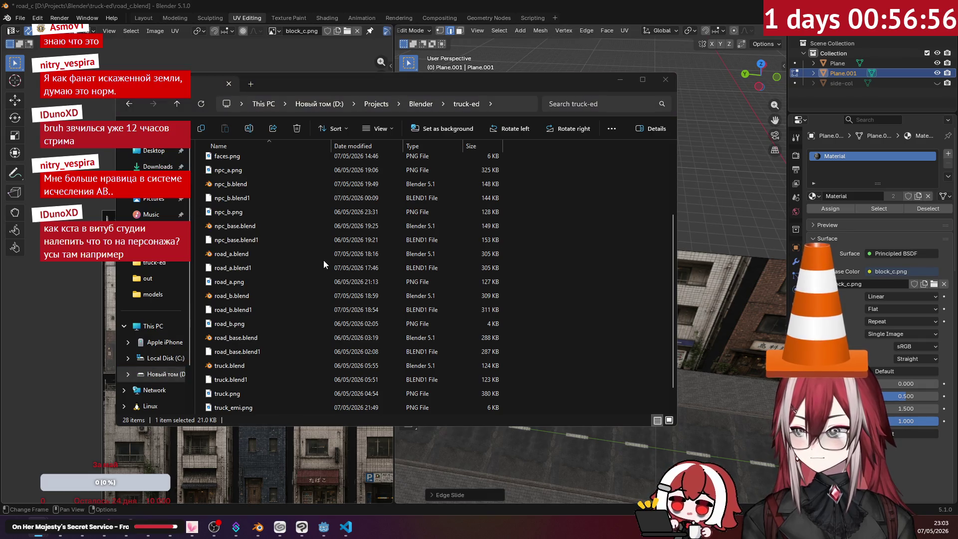
pyautogui.moveTo(685, 183)
pyautogui.mouseDown()
pyautogui.moveTo(701, 406)
pyautogui.moveTo(714, 245)
pyautogui.mouseUp()
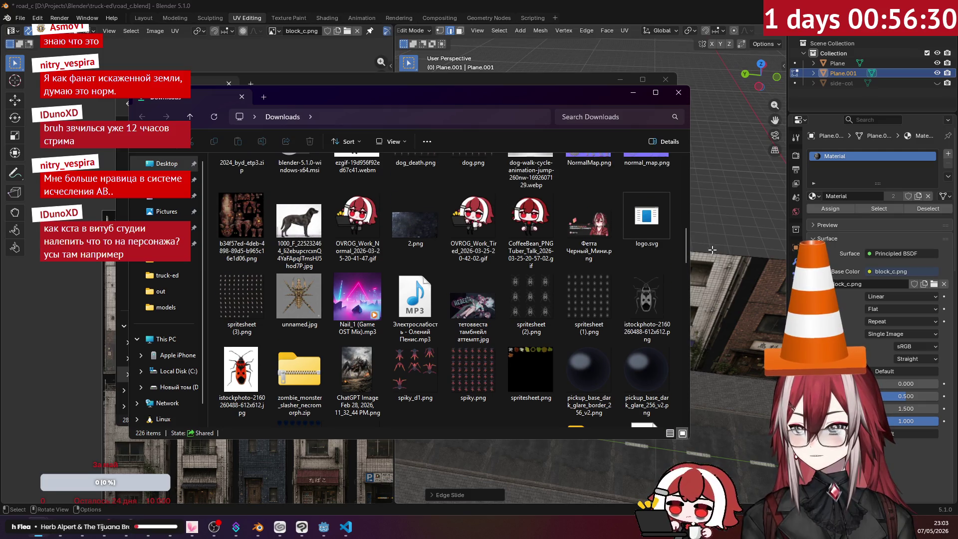
pyautogui.moveTo(651, 285)
pyautogui.mouseDown()
pyautogui.moveTo(541, 274)
pyautogui.moveTo(344, 317)
pyautogui.moveTo(235, 416)
pyautogui.moveTo(212, 528)
pyautogui.moveTo(193, 534)
pyautogui.mouseUp()
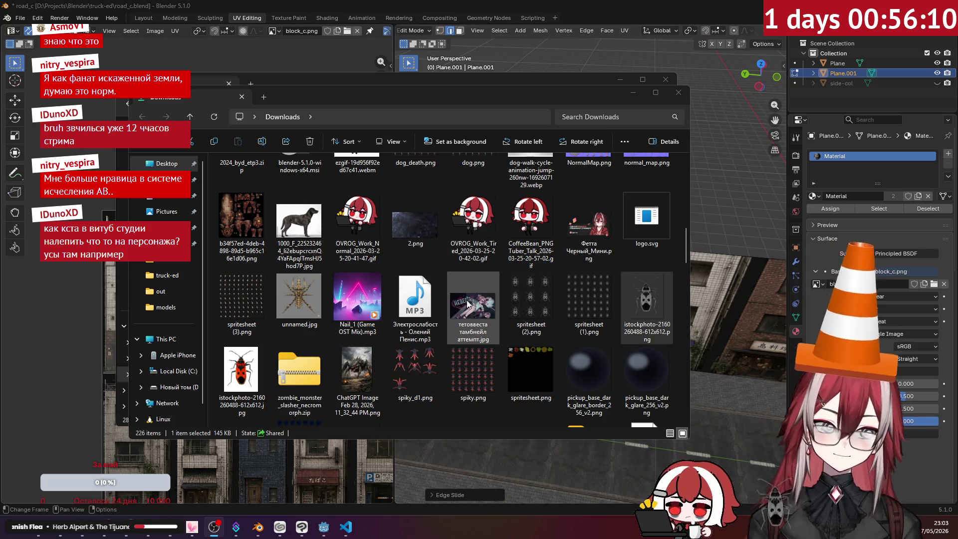
# - Close the Downloads window and put the file browser away to return to Blender
pyautogui.click(680, 101)
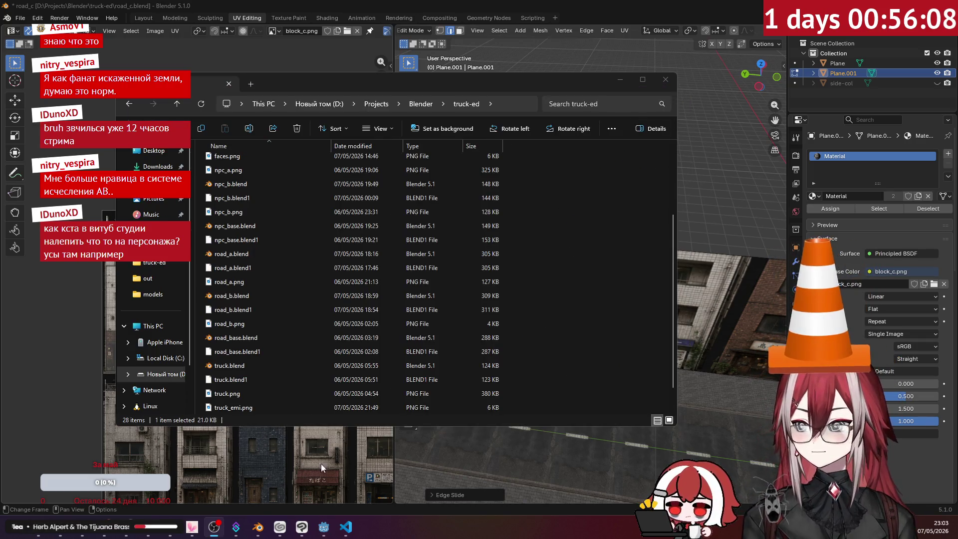
pyautogui.moveTo(348, 527)
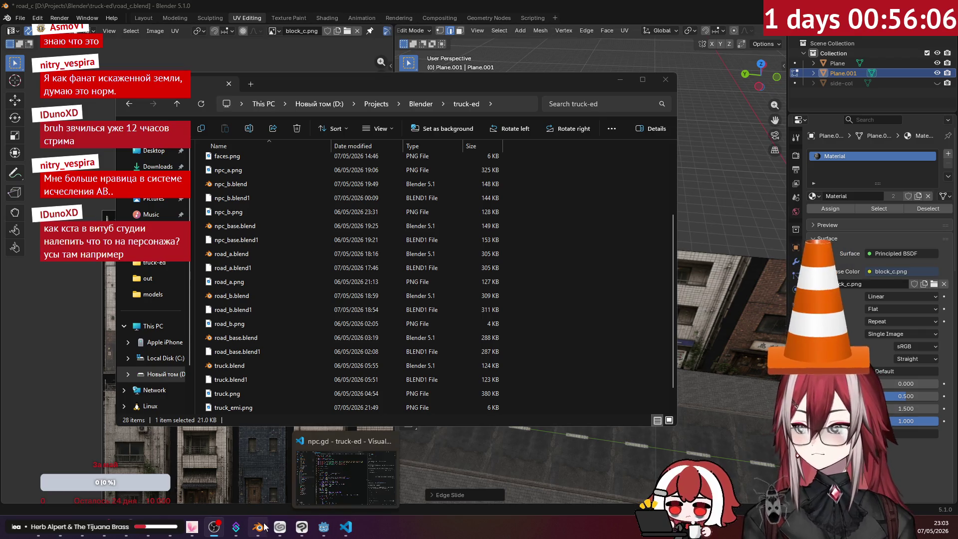
pyautogui.moveTo(149, 526)
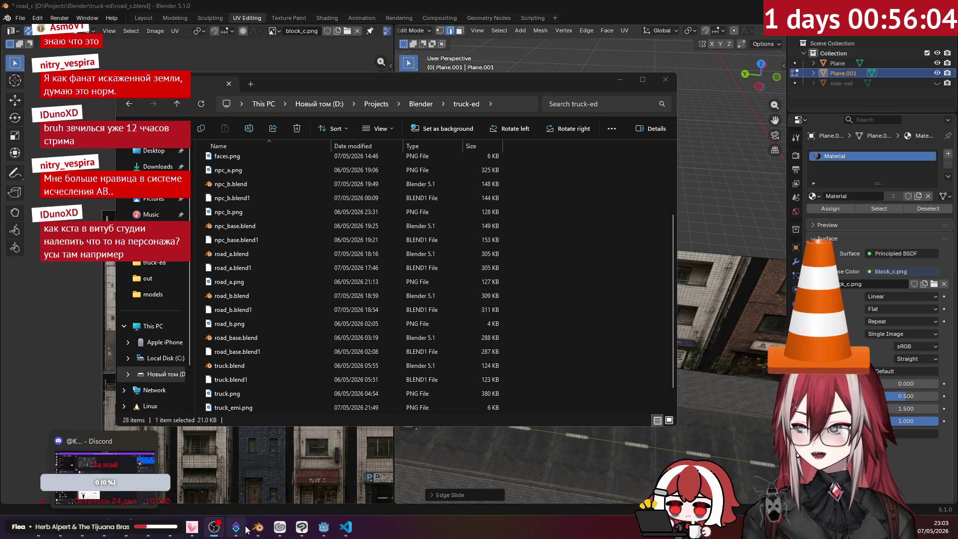
pyautogui.moveTo(194, 527)
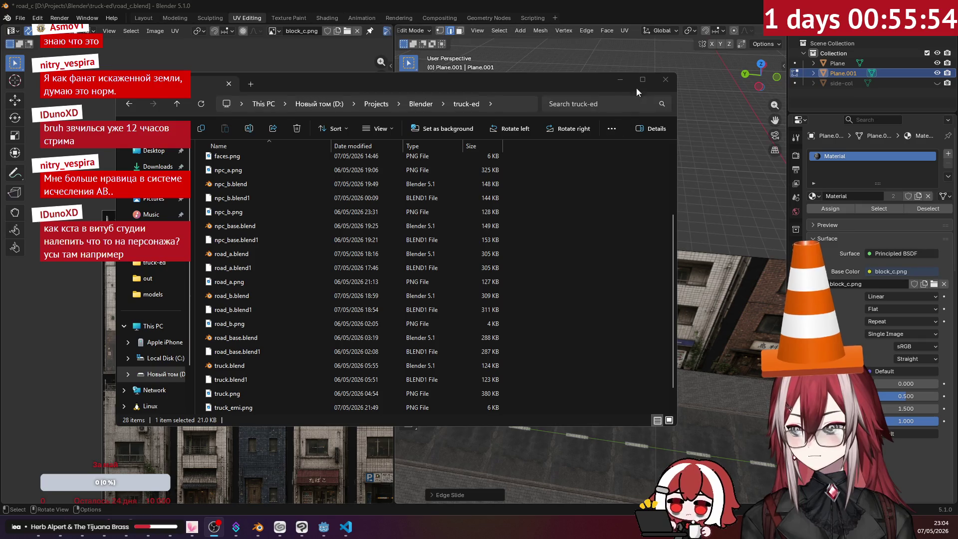
pyautogui.click(620, 80)
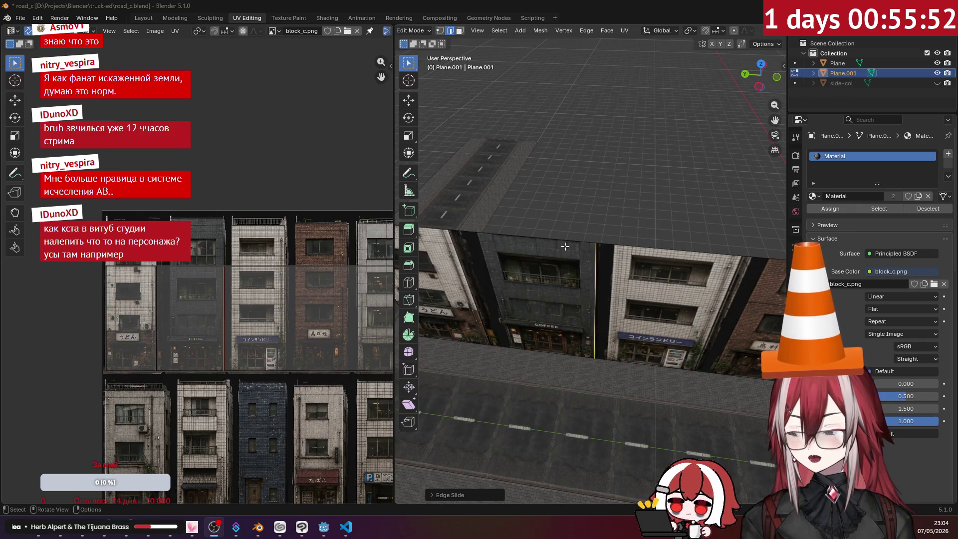
# - Switch to face select, pick the COFFEE building's wall face, and frame it in the view
pyautogui.scroll(2, 566, 252)
pyautogui.scroll(3, 577, 260)
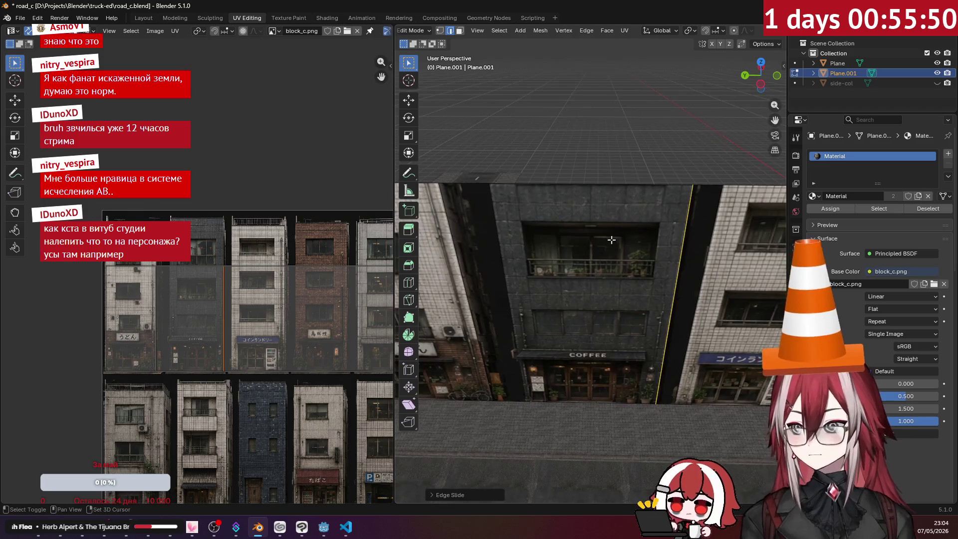
pyautogui.moveTo(574, 250); pyautogui.dragTo(562, 229, button='middle')
pyautogui.scroll(-2, 562, 228)
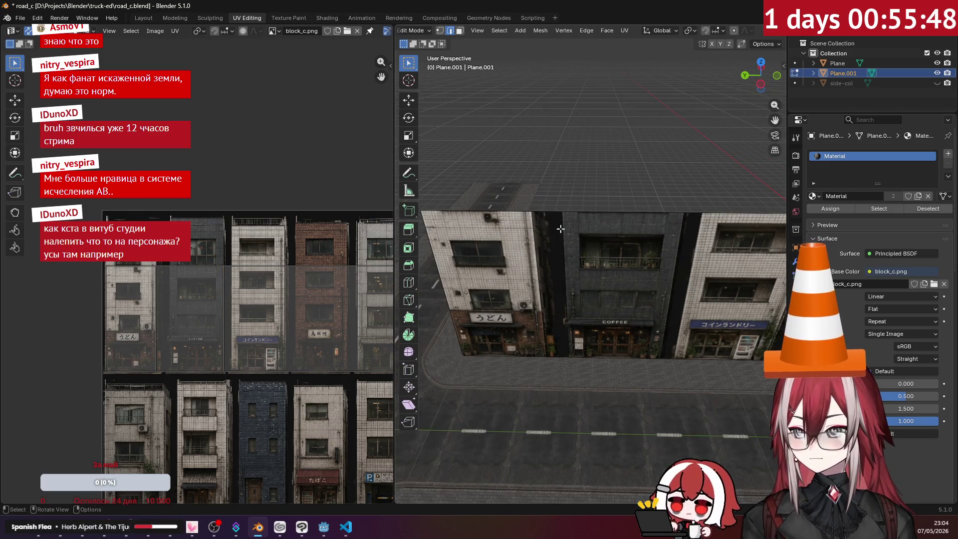
pyautogui.click(459, 31)
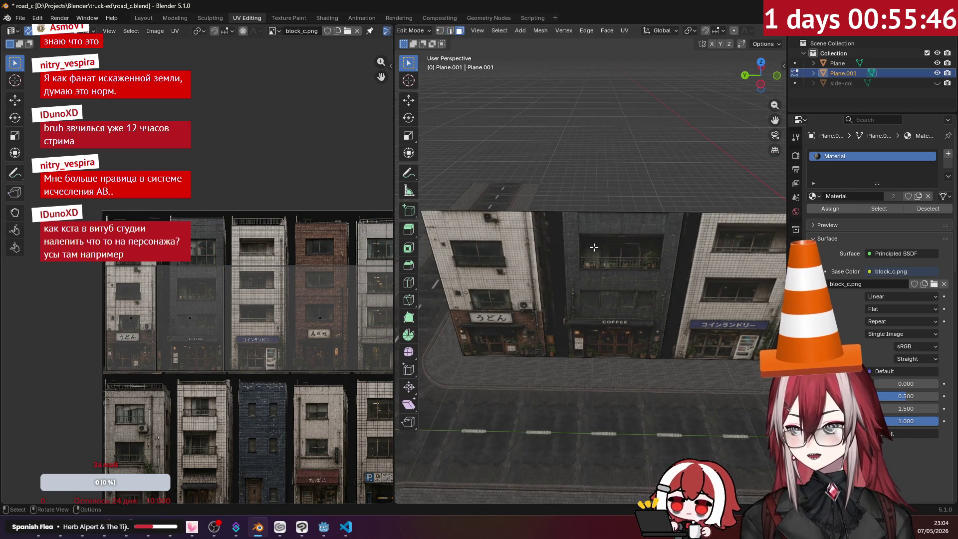
pyautogui.click(592, 246)
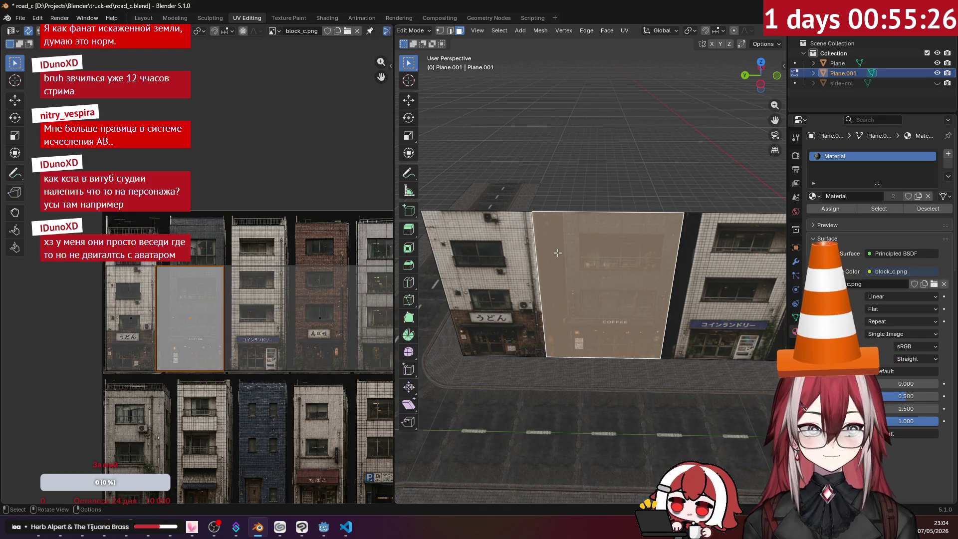
pyautogui.press('KP_Decimal')
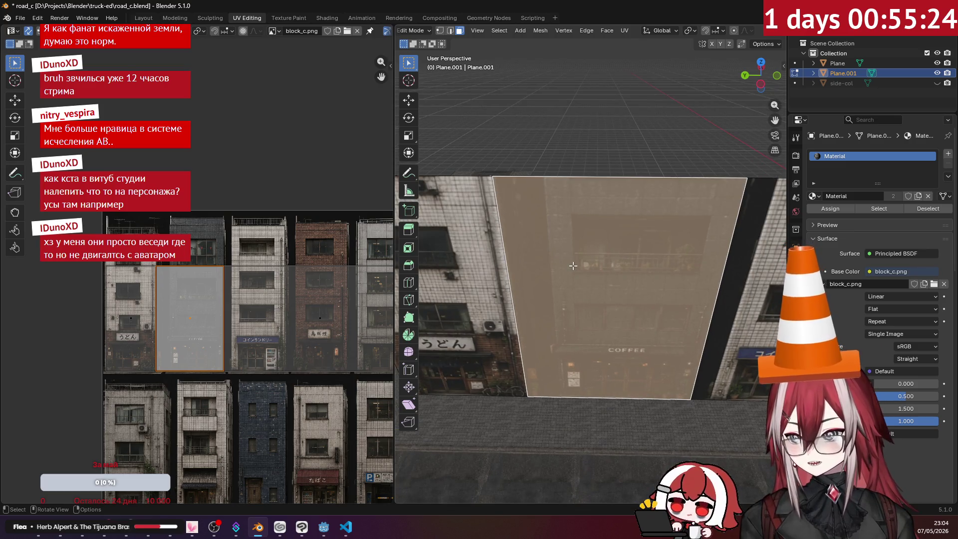
# - Look at the COFFEE face straight on and pan the atlas toward its coffee tile
pyautogui.moveTo(569, 266); pyautogui.dragTo(585, 237, button='middle')
pyautogui.scroll(3, 139, 289)
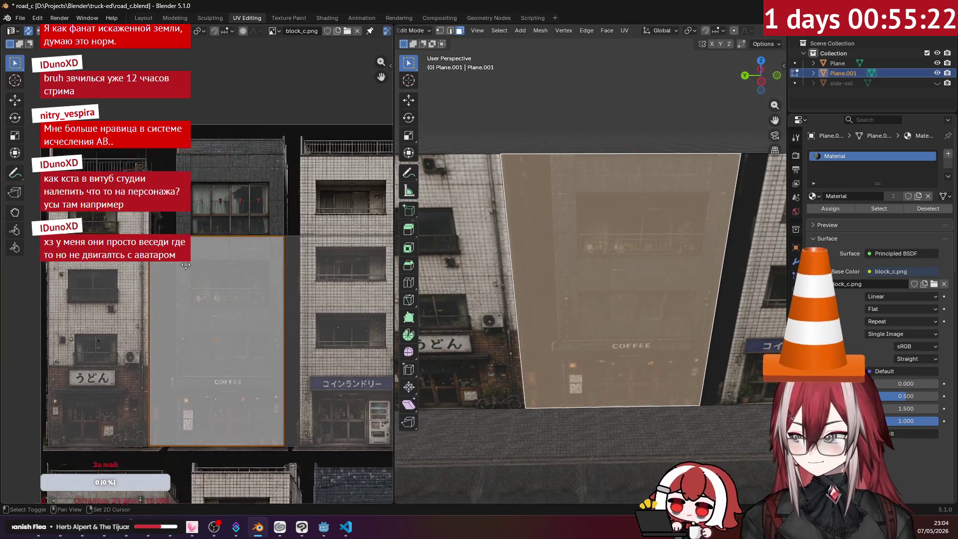
pyautogui.moveTo(189, 235); pyautogui.dragTo(179, 232, button='middle')
pyautogui.press('KP_1')
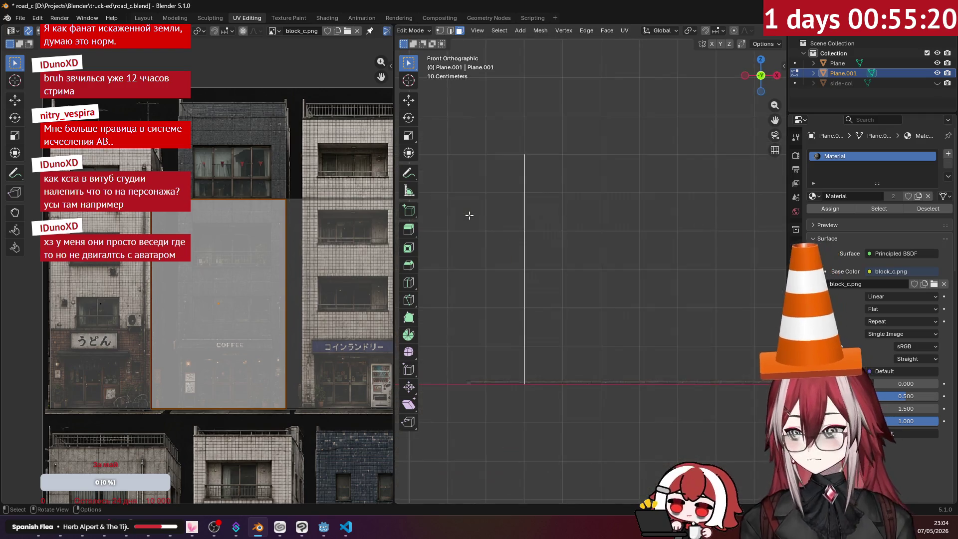
pyautogui.press('KP_3')
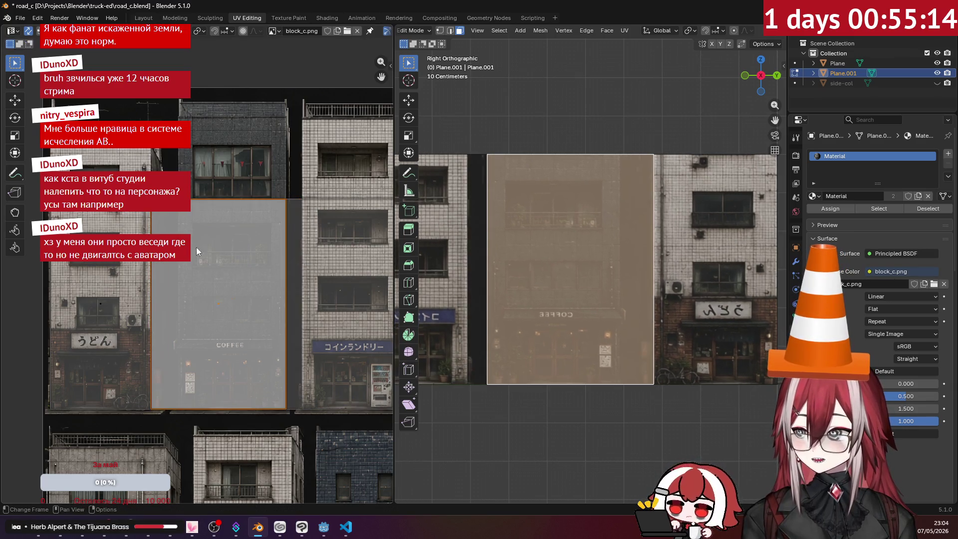
pyautogui.press('u')
pyautogui.click(235, 250)
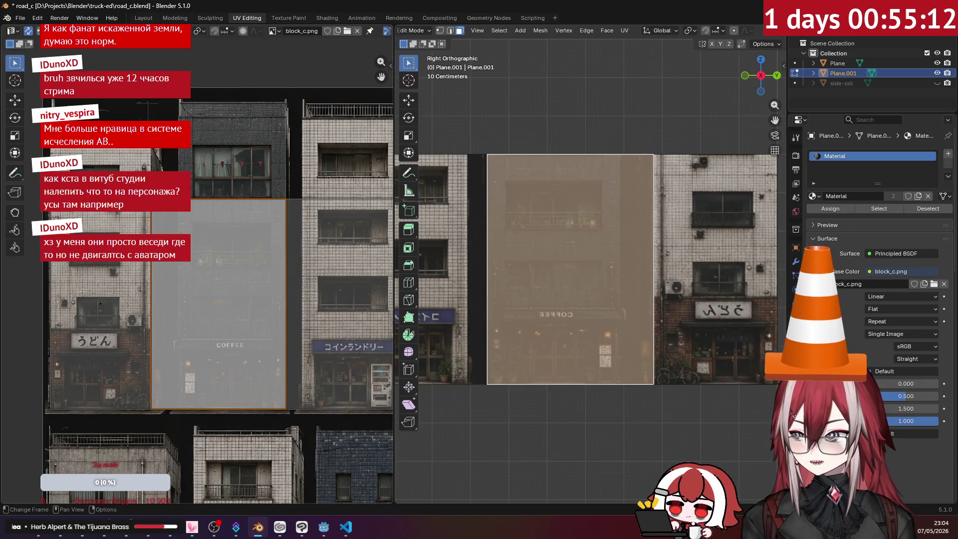
# - In edge select, pick the island's left edge and split the selected UVs from their neighbours
pyautogui.press('2')
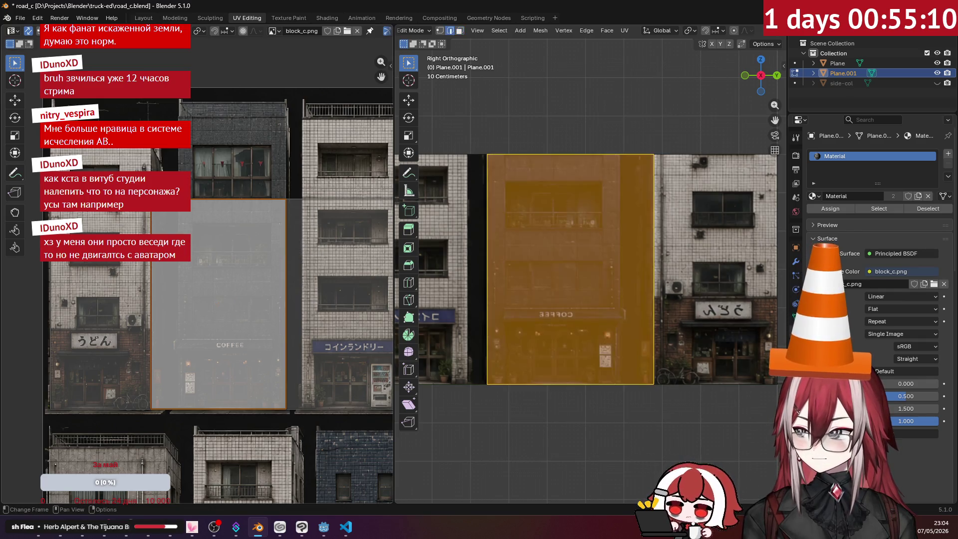
pyautogui.click(166, 222)
pyautogui.press('u')
pyautogui.moveTo(160, 223)
pyautogui.click(190, 225)
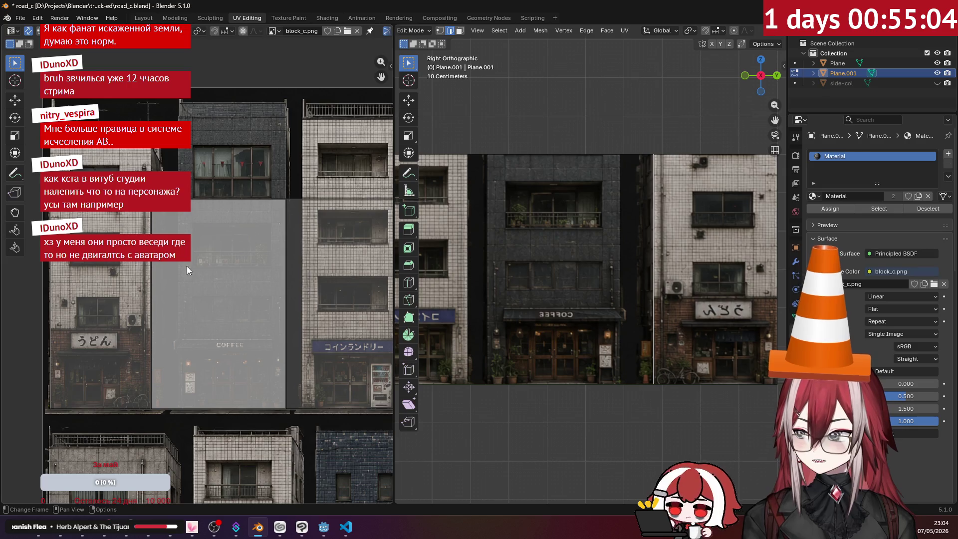
pyautogui.click(141, 273)
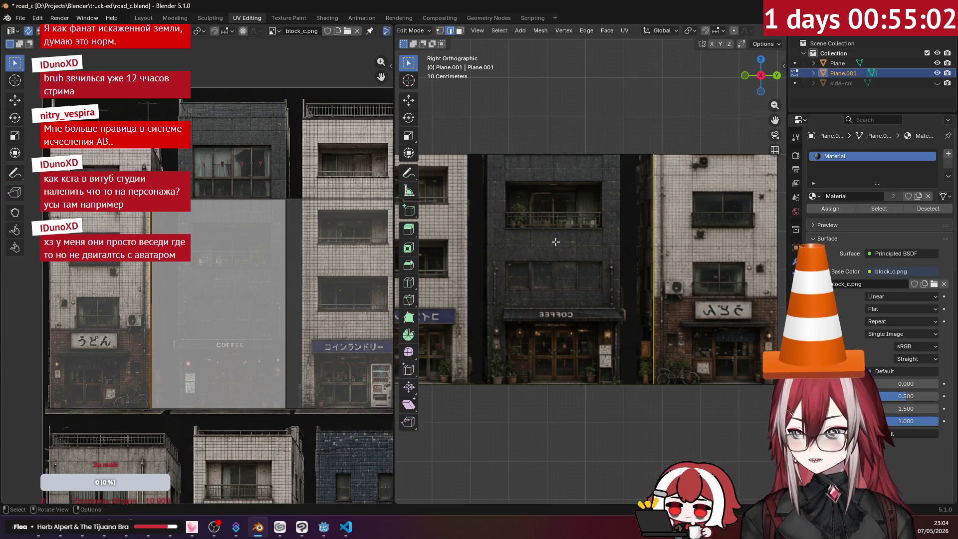
pyautogui.moveTo(555, 241); pyautogui.dragTo(617, 290, button='middle')
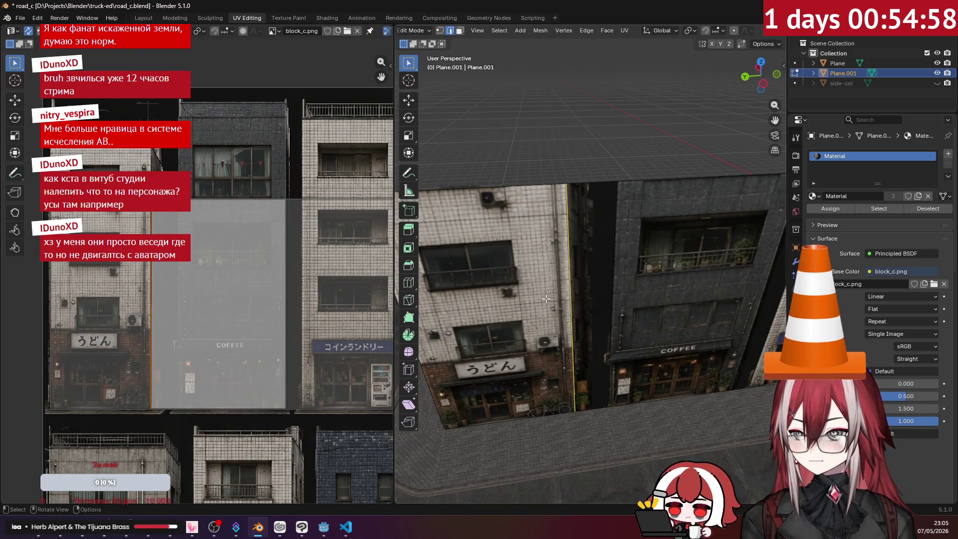
# - Select the wall's UV island as a face and shift it vertically upward on the atlas
pyautogui.rightClick(193, 230)
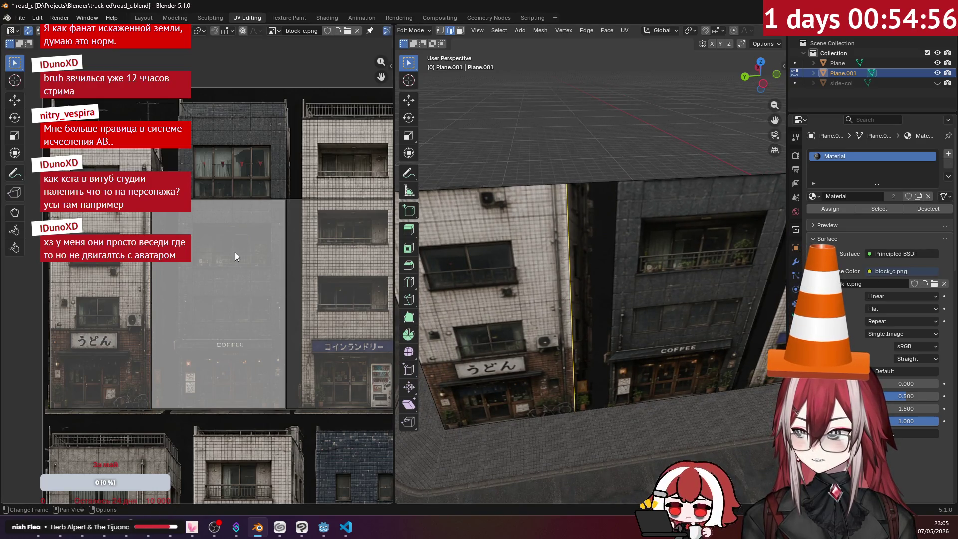
pyautogui.press('3')
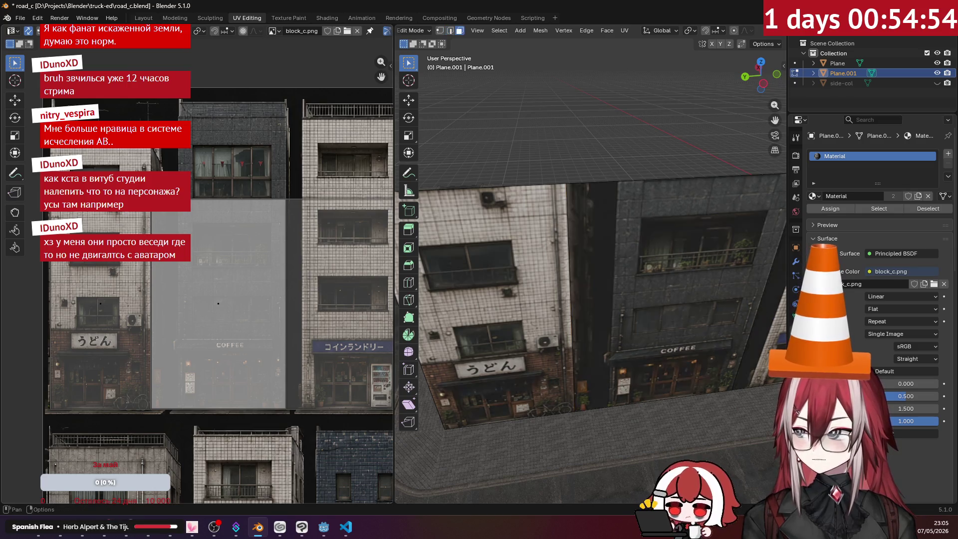
pyautogui.click(220, 307)
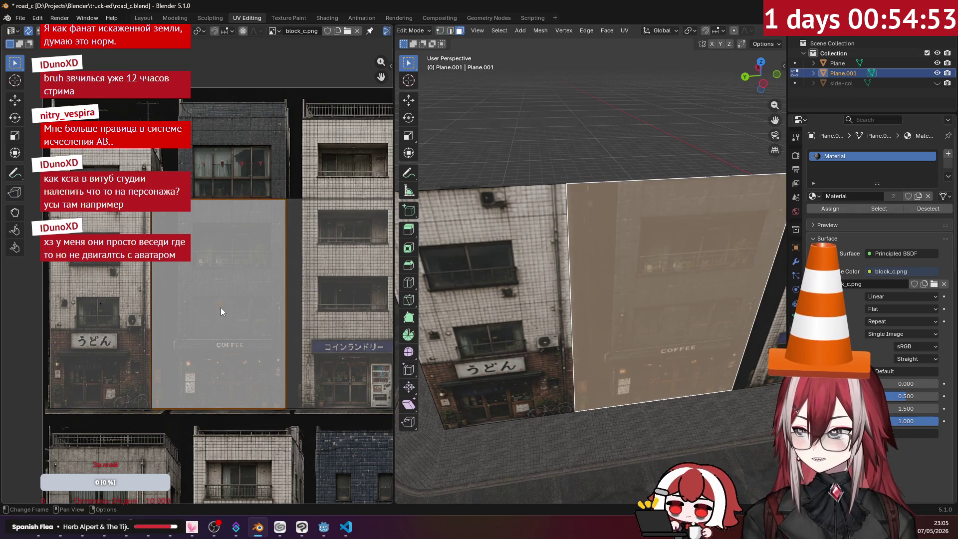
pyautogui.rightClick(217, 270)
pyautogui.press('g')
pyautogui.press('y')
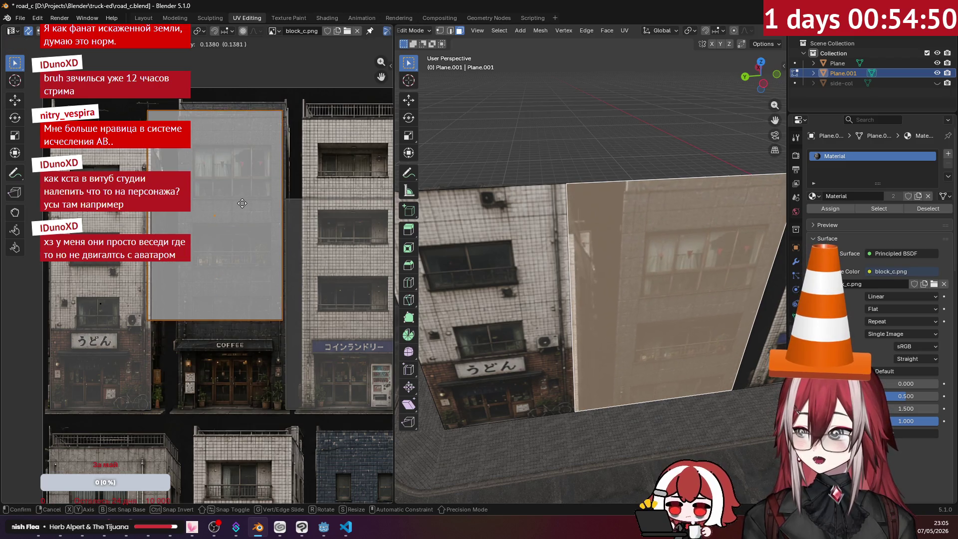
pyautogui.click(244, 201)
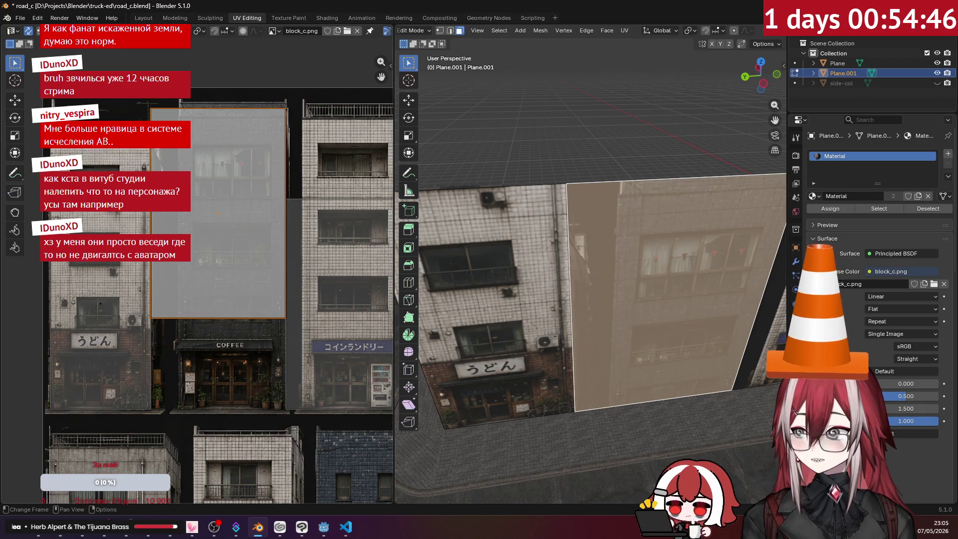
# - Move the island's left edge to the right to trim off the dark gap
pyautogui.press('2')
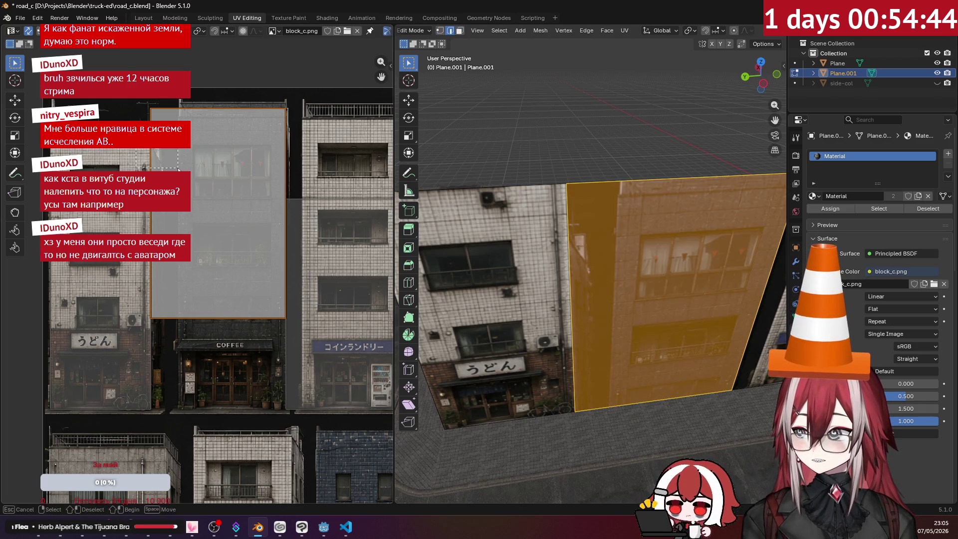
pyautogui.moveTo(178, 170); pyautogui.dragTo(179, 170)
pyautogui.press('g')
pyautogui.press('x')
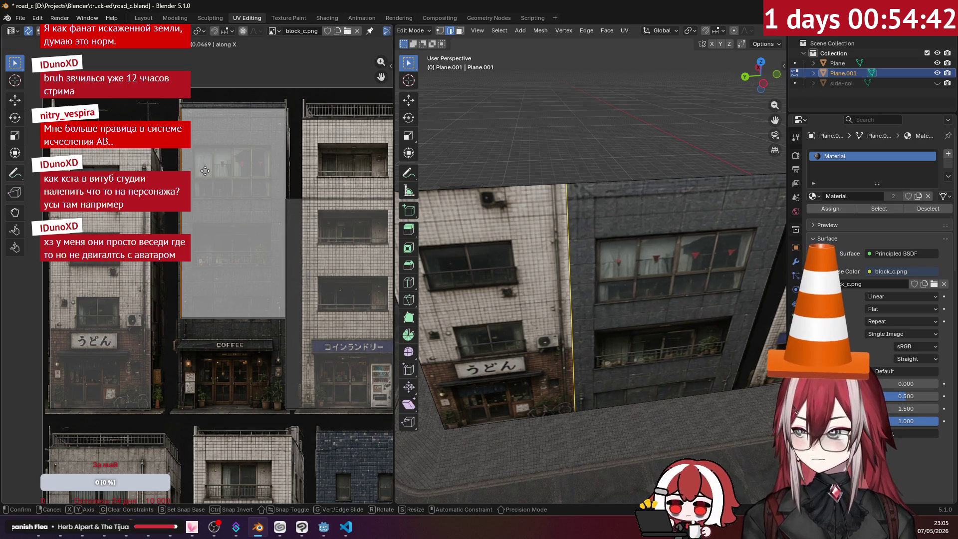
pyautogui.click(205, 194)
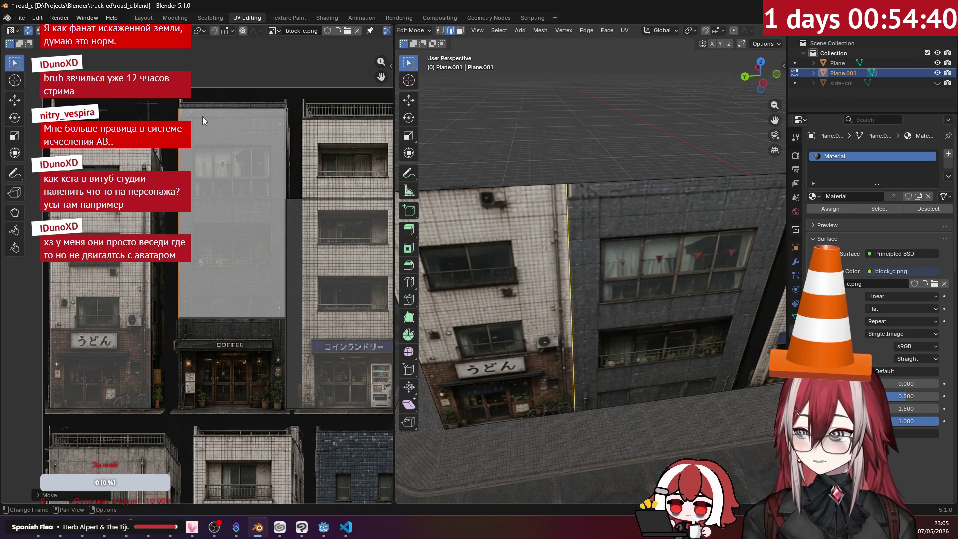
# - Shift the whole island back down so the wall shows the COFFEE shopfront sign
pyautogui.press('3')
pyautogui.click(245, 211)
pyautogui.press('g')
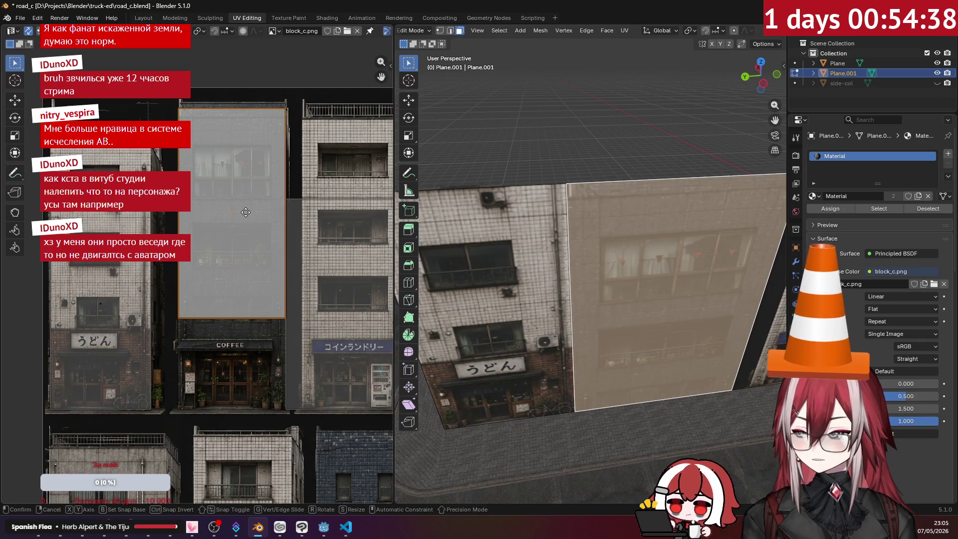
pyautogui.press('y')
pyautogui.click(245, 304)
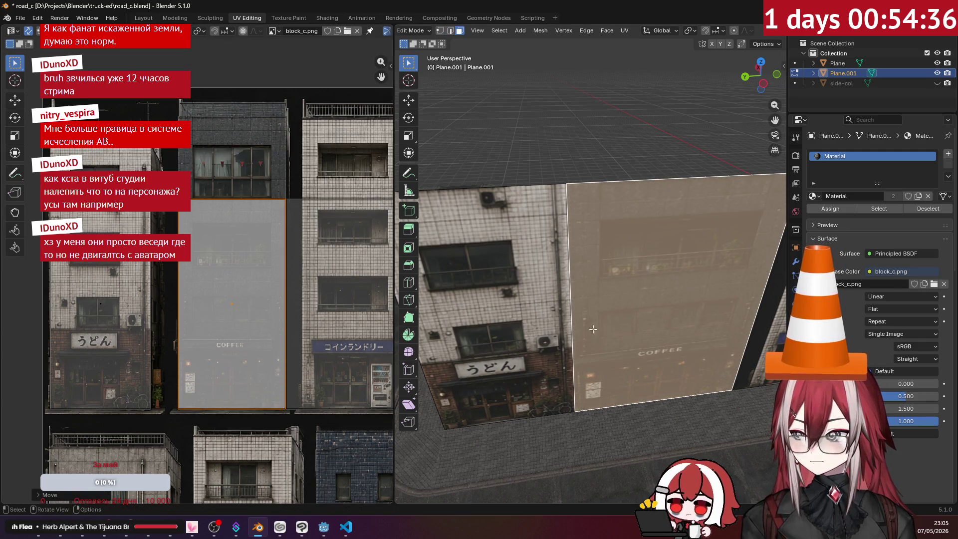
pyautogui.moveTo(589, 319)
pyautogui.mouseDown(button='middle')
pyautogui.moveTo(614, 309)
pyautogui.moveTo(561, 302)
pyautogui.moveTo(528, 332)
pyautogui.mouseUp(button='middle')
pyautogui.scroll(8, 527, 331)
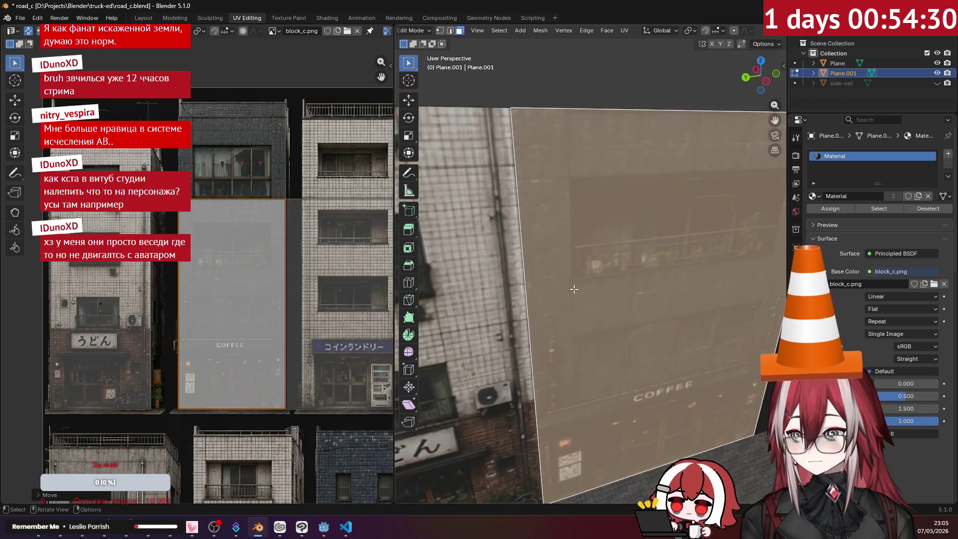
pyautogui.click(173, 217)
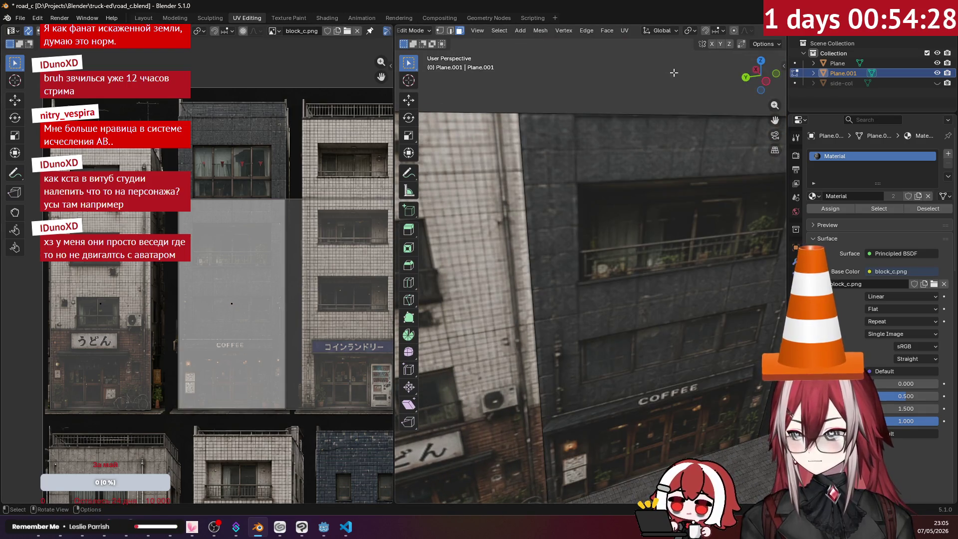
pyautogui.scroll(-5, 733, 33)
pyautogui.scroll(-2, 732, 33)
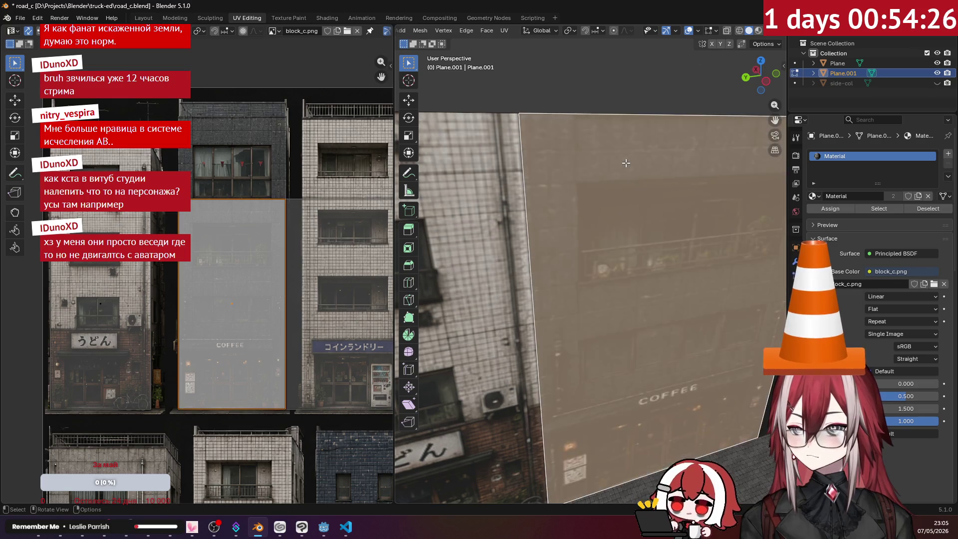
pyautogui.press('a')
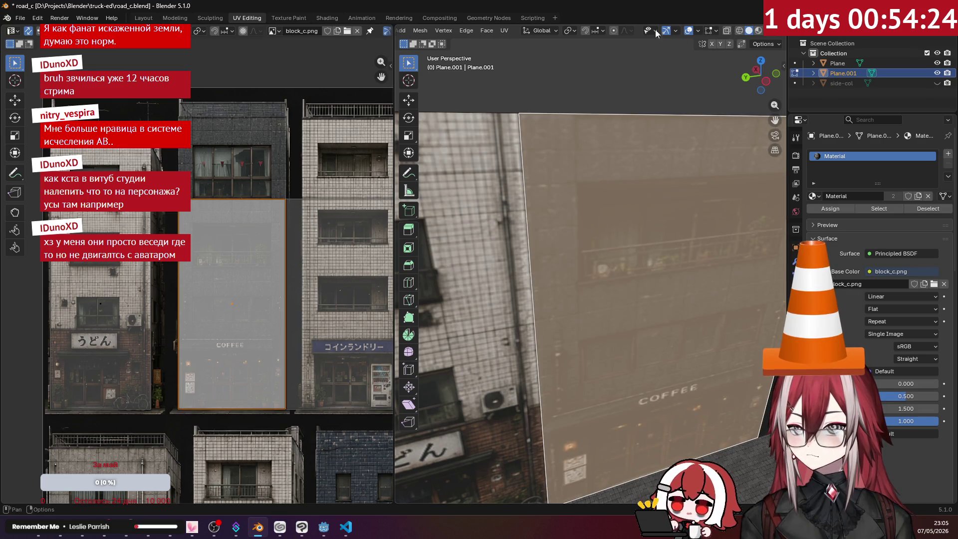
pyautogui.click(689, 30)
pyautogui.click(172, 220)
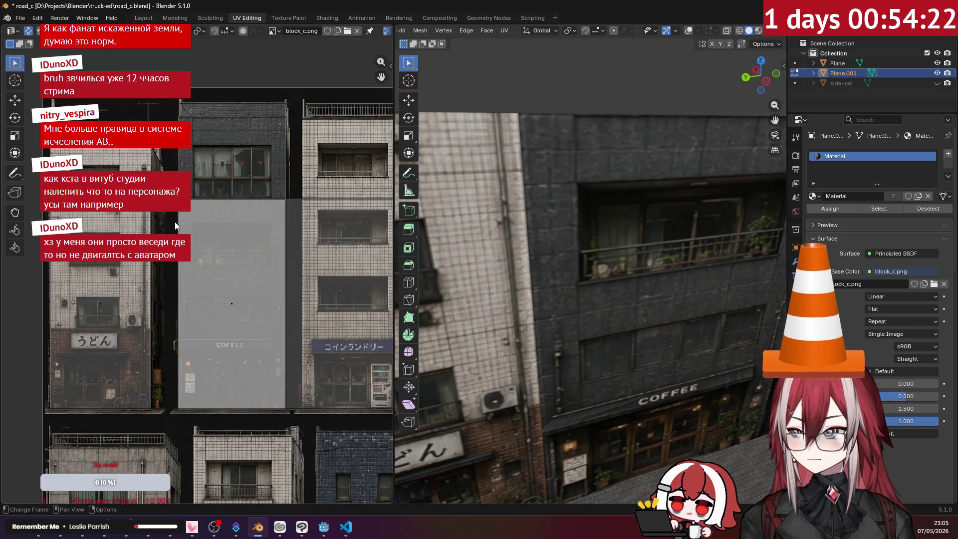
pyautogui.click(191, 250)
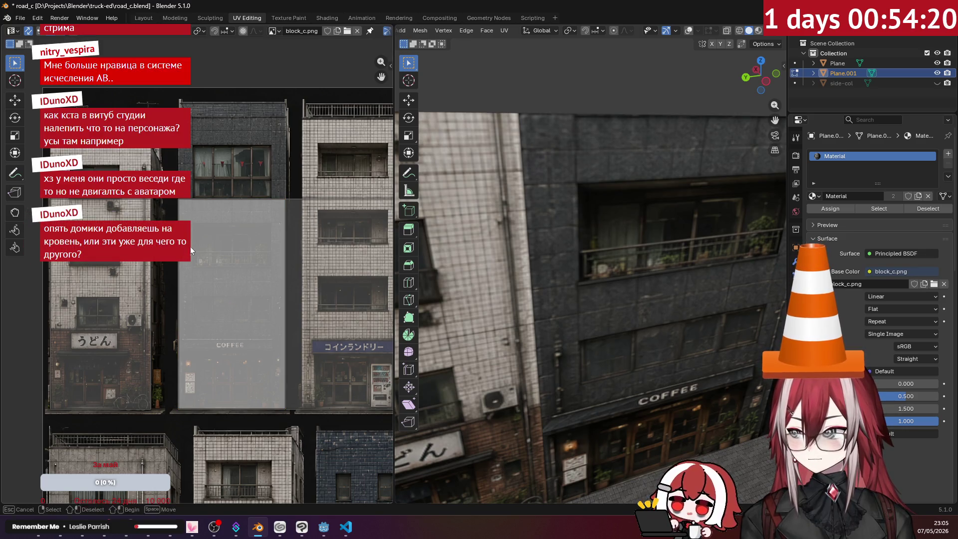
pyautogui.scroll(3, 209, 242)
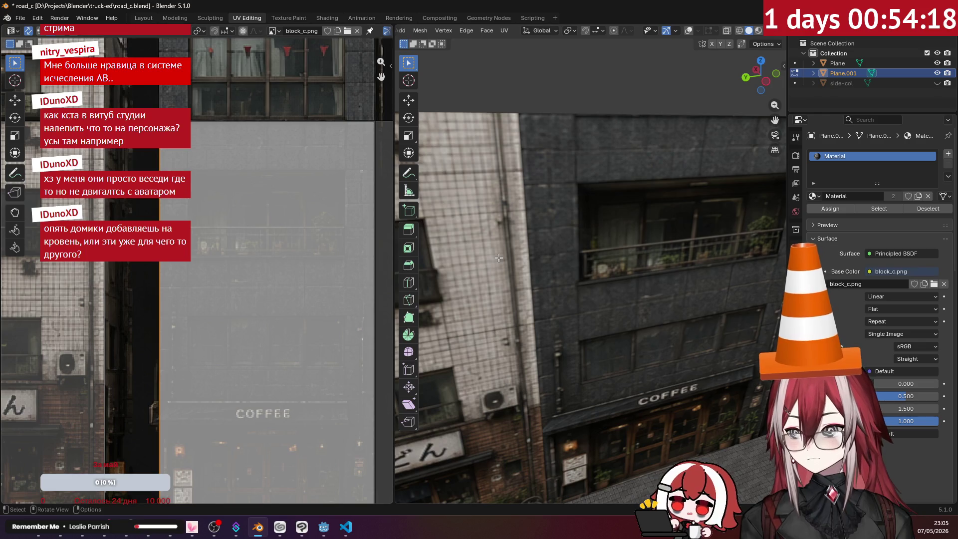
pyautogui.scroll(-1, 589, 200)
pyautogui.click(689, 31)
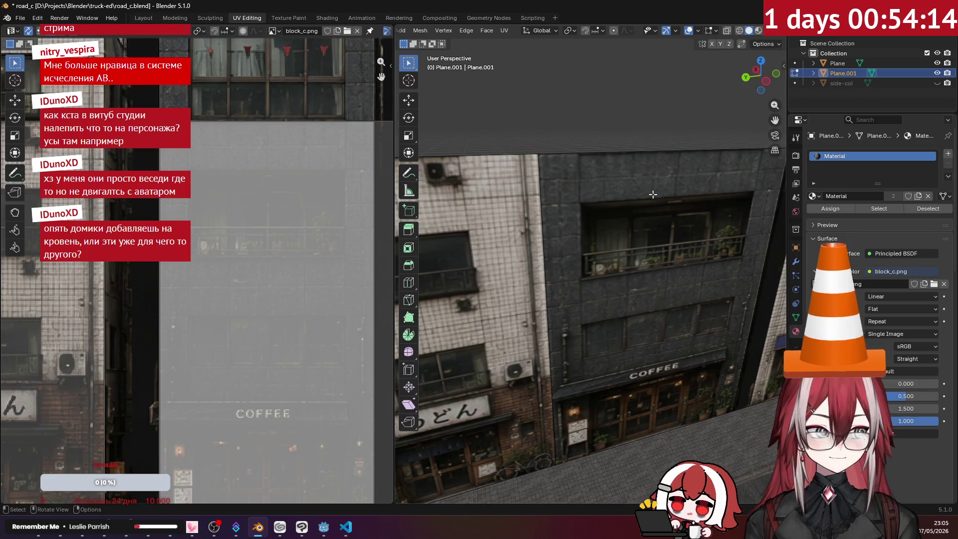
pyautogui.moveTo(653, 191)
pyautogui.mouseDown(button='middle')
pyautogui.moveTo(626, 193)
pyautogui.moveTo(619, 225)
pyautogui.moveTo(592, 220)
pyautogui.moveTo(631, 199)
pyautogui.mouseUp(button='middle')
pyautogui.scroll(-5, 631, 200)
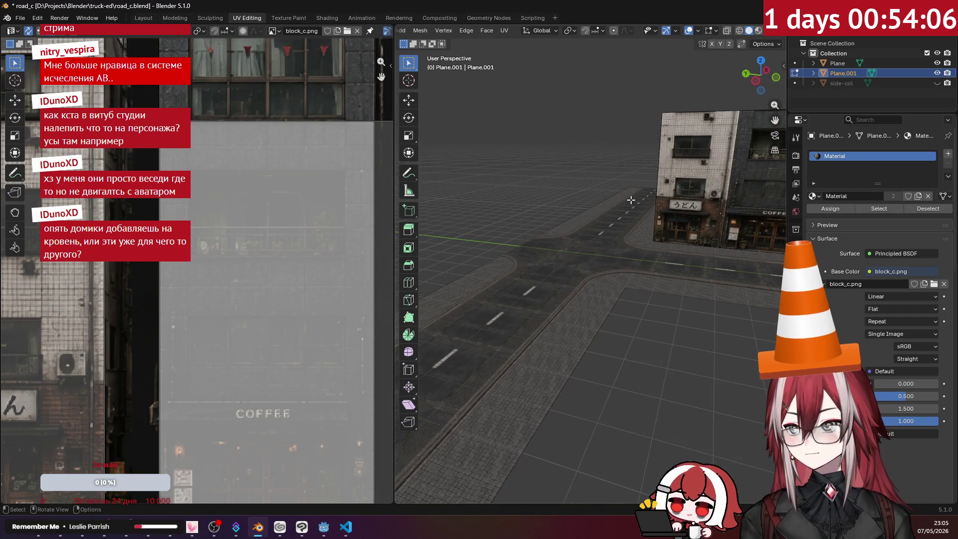
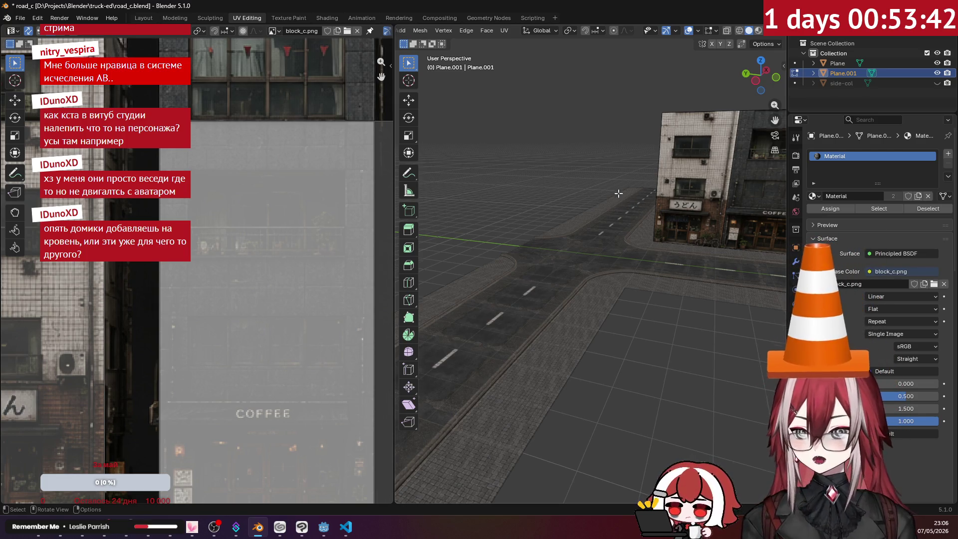
# - Zoom and orbit to a close front view of the laundry building facade and its gap to the brick building
pyautogui.scroll(6, 644, 209)
pyautogui.moveTo(654, 218)
pyautogui.mouseDown(button='middle')
pyautogui.moveTo(582, 222)
pyautogui.moveTo(655, 255)
pyautogui.mouseUp(button='middle')
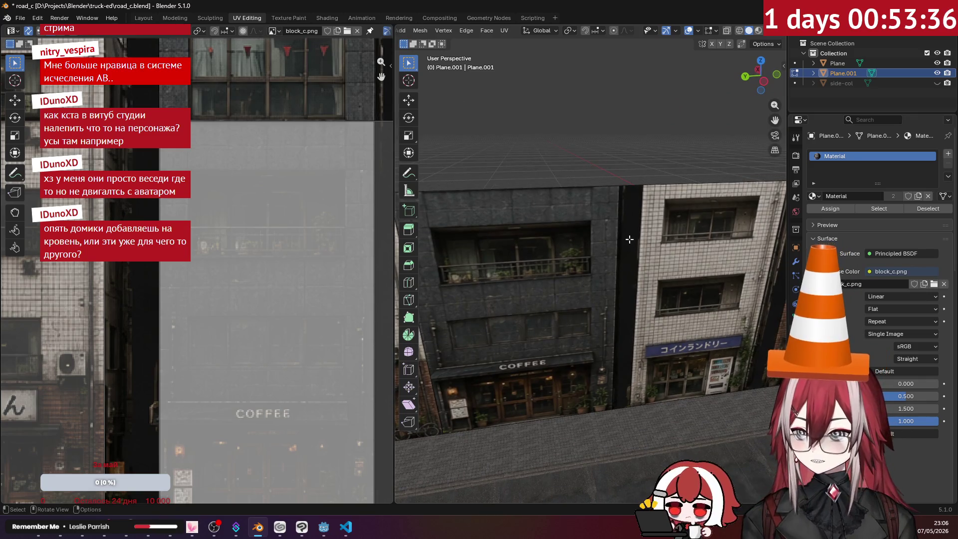
pyautogui.keyDown('shift'); pyautogui.moveTo(671, 223); pyautogui.dragTo(561, 219, button='middle'); pyautogui.keyUp('shift')
pyautogui.moveTo(582, 236); pyautogui.dragTo(575, 235, button='middle')
pyautogui.scroll(3, 579, 236)
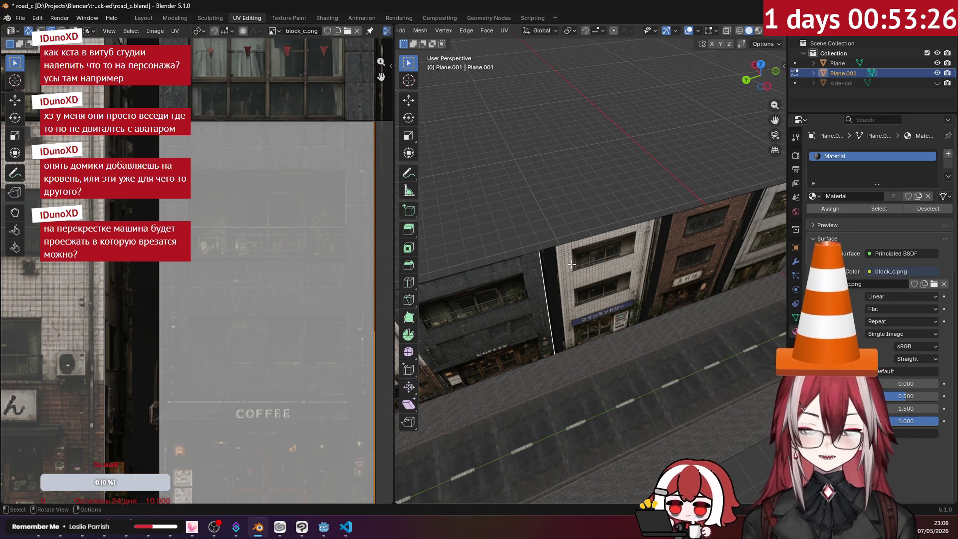
pyautogui.scroll(2, 566, 266)
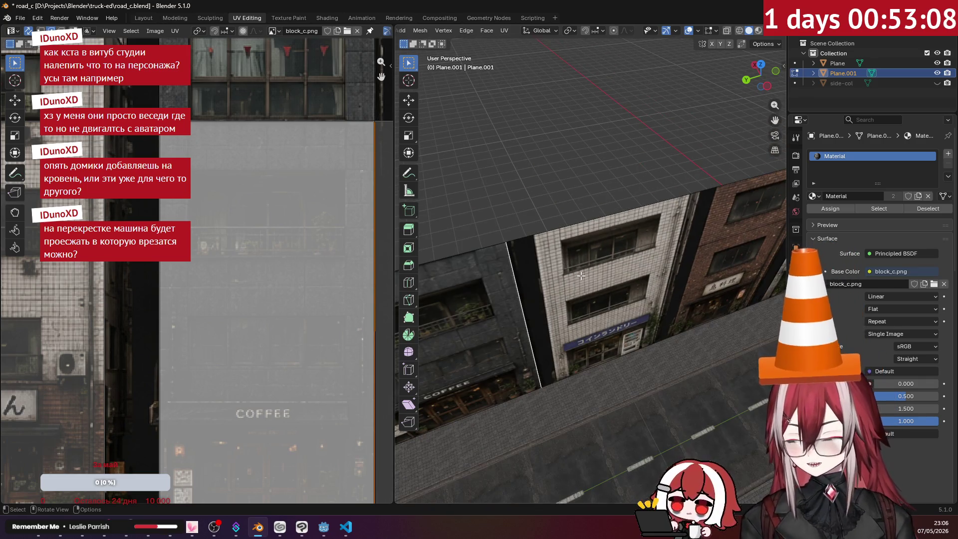
pyautogui.scroll(3, 572, 270)
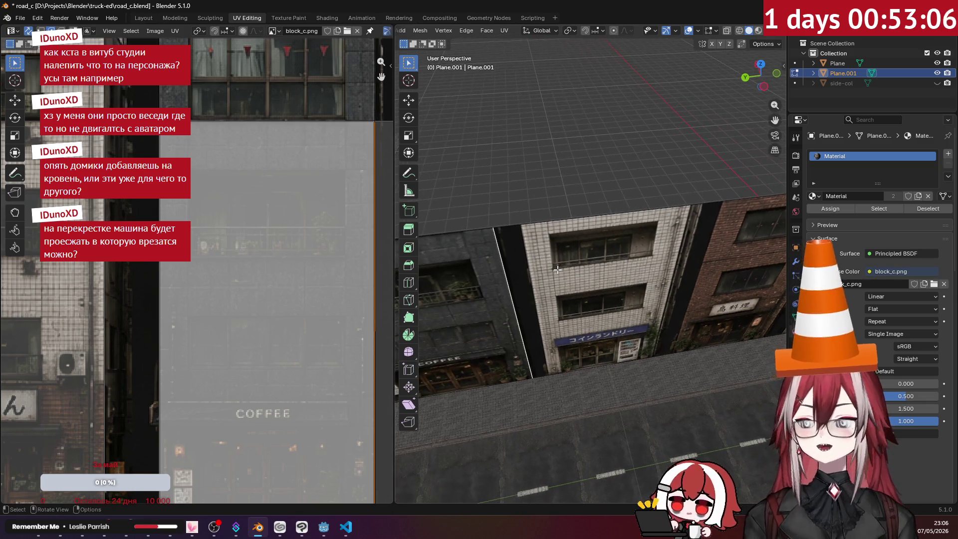
pyautogui.moveTo(553, 264)
pyautogui.mouseDown(button='middle')
pyautogui.moveTo(693, 238)
pyautogui.moveTo(664, 252)
pyautogui.mouseUp(button='middle')
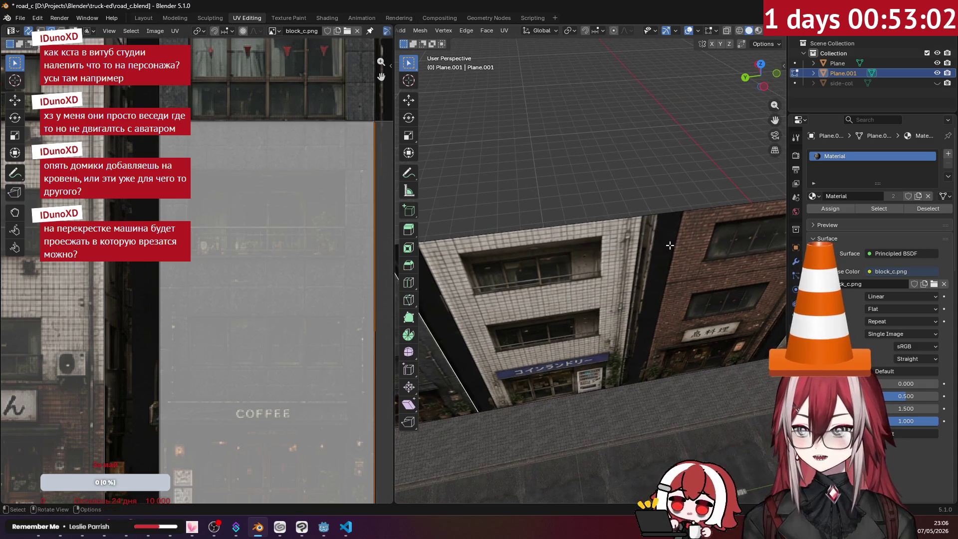
pyautogui.press('g')
pyautogui.press('g')
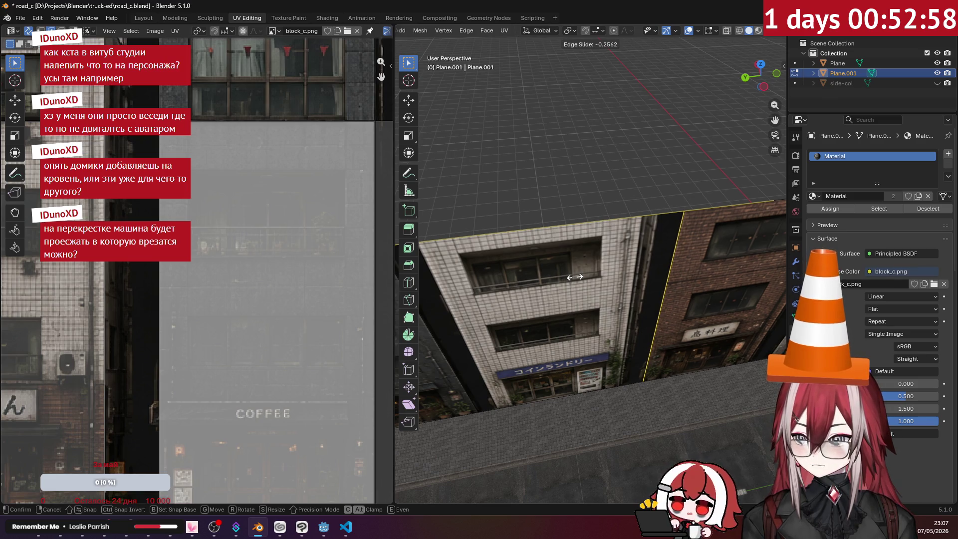
# - Fix the loop cut at the laundry building's edge
pyautogui.click(574, 277)
pyautogui.moveTo(575, 276); pyautogui.dragTo(576, 249, button='middle')
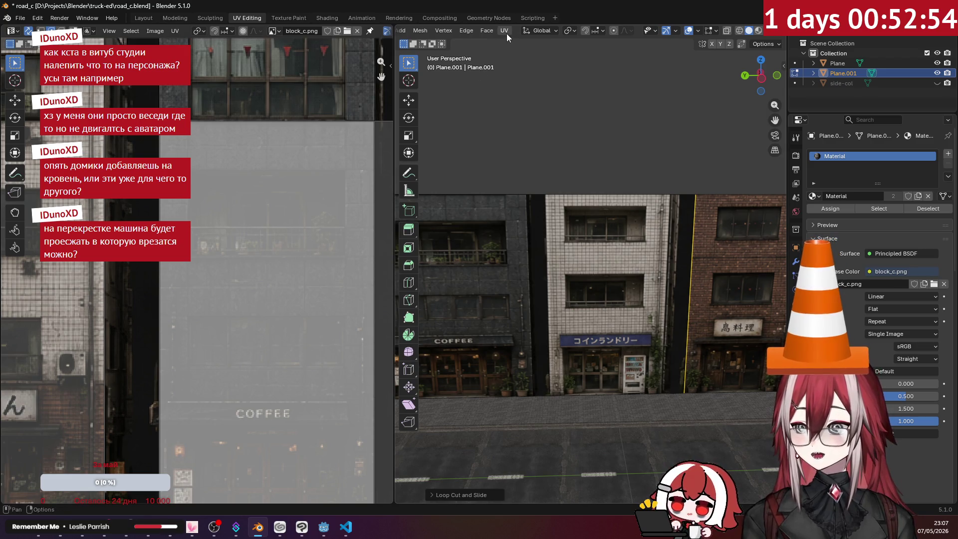
pyautogui.moveTo(581, 111); pyautogui.dragTo(574, 122, button='middle')
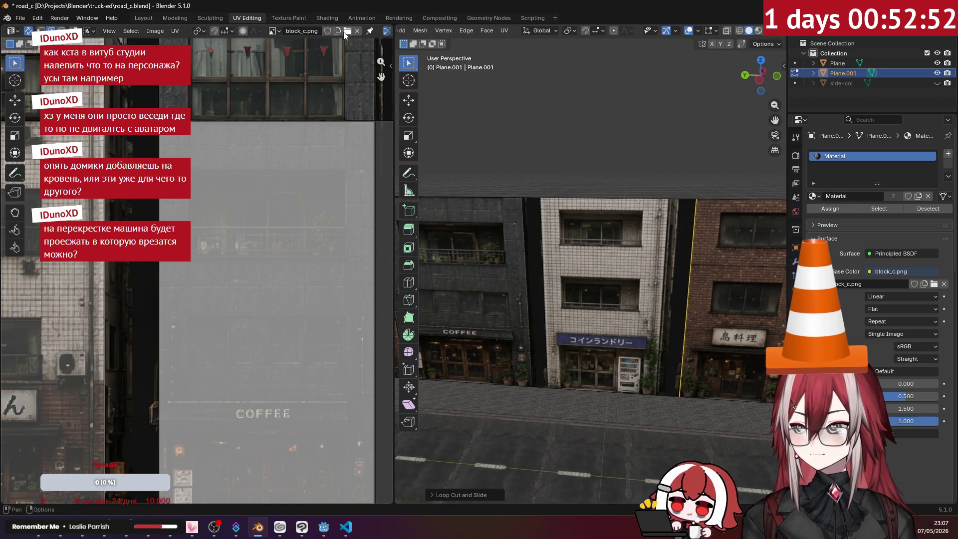
pyautogui.scroll(5, 561, 31)
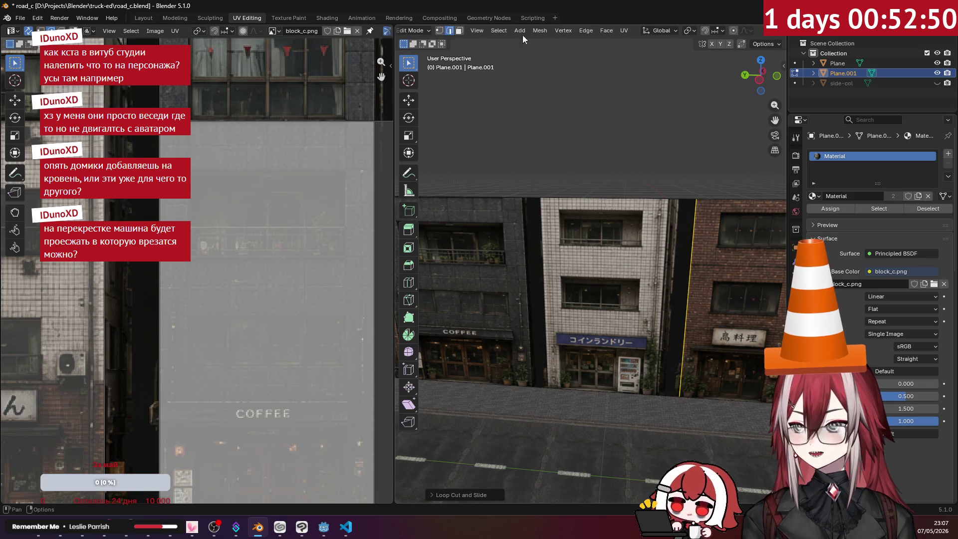
# - Select the laundry building's facade face and extrude it 3 m back into its own block
pyautogui.click(459, 30)
pyautogui.click(604, 229)
pyautogui.moveTo(603, 229); pyautogui.dragTo(560, 268, button='middle')
pyautogui.press('e')
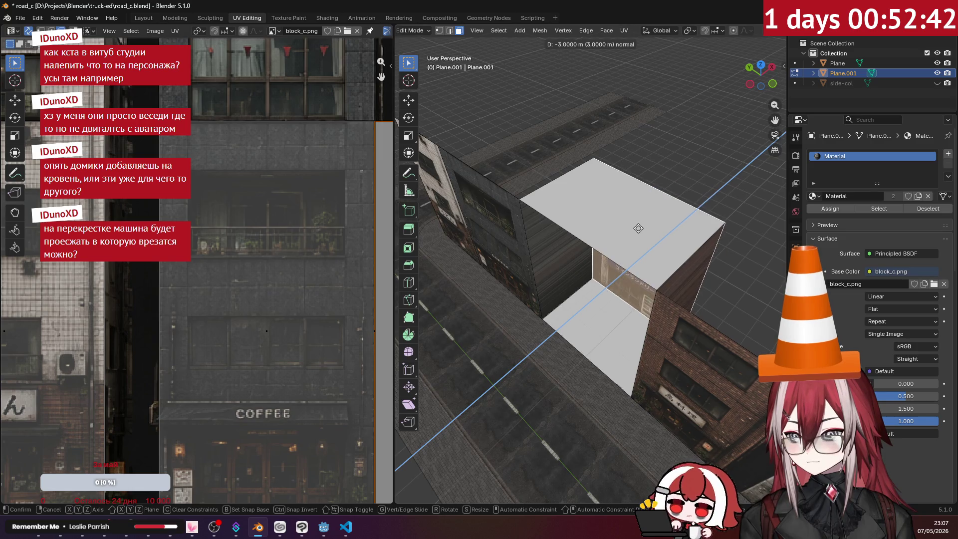
pyautogui.click(642, 228)
pyautogui.moveTo(642, 228)
pyautogui.mouseDown(button='middle')
pyautogui.moveTo(618, 232)
pyautogui.moveTo(621, 199)
pyautogui.moveTo(620, 217)
pyautogui.mouseUp(button='middle')
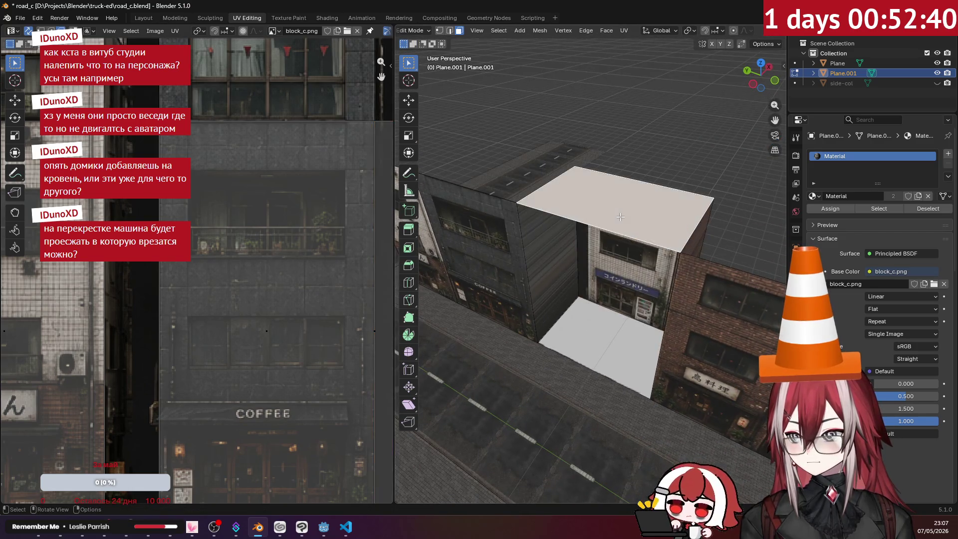
# - Delete the edges of the new block's leftover top cap
pyautogui.press('x')
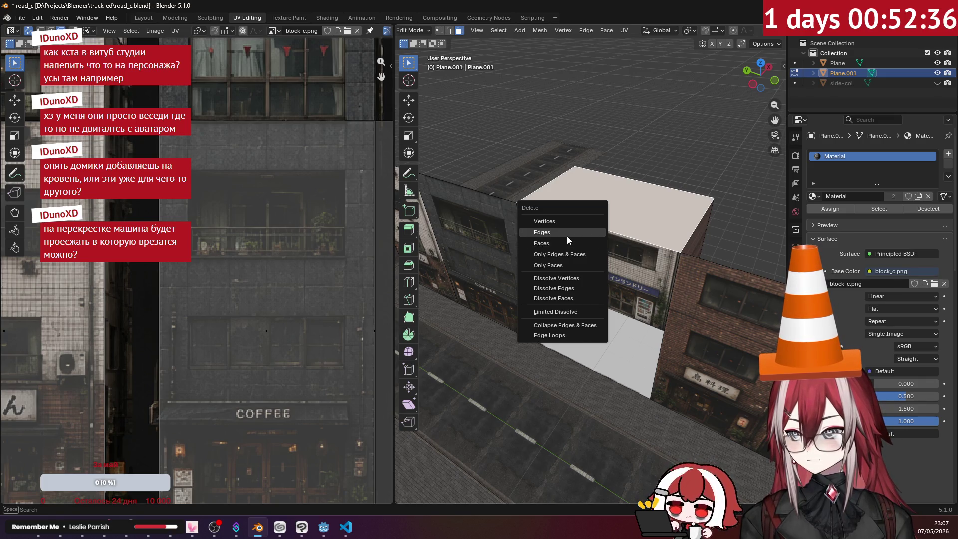
pyautogui.click(567, 235)
pyautogui.moveTo(566, 235)
pyautogui.mouseDown(button='middle')
pyautogui.moveTo(658, 189)
pyautogui.moveTo(657, 232)
pyautogui.mouseUp(button='middle')
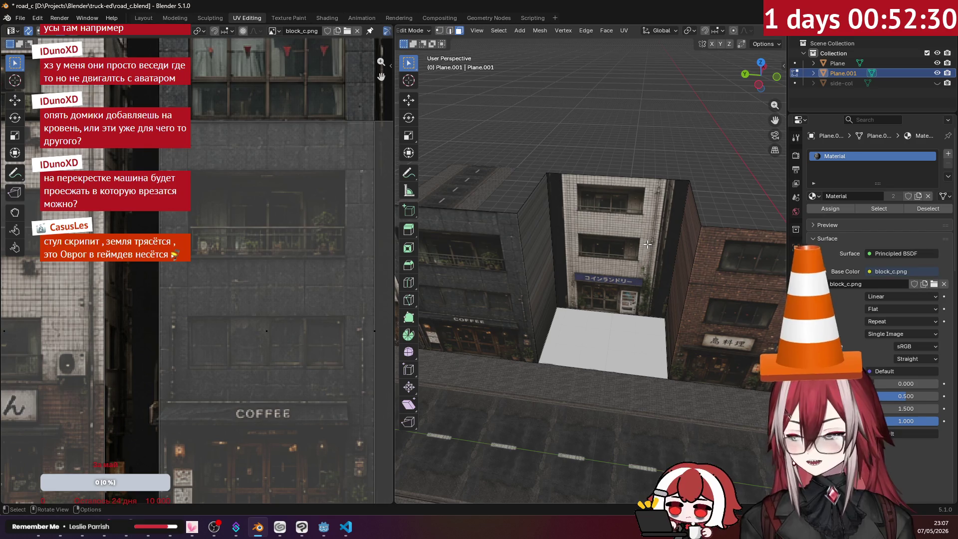
pyautogui.moveTo(608, 244)
pyautogui.mouseDown(button='middle')
pyautogui.moveTo(582, 240)
pyautogui.moveTo(619, 200)
pyautogui.mouseUp(button='middle')
pyautogui.press('2')
pyautogui.press('g')
pyautogui.press('g')
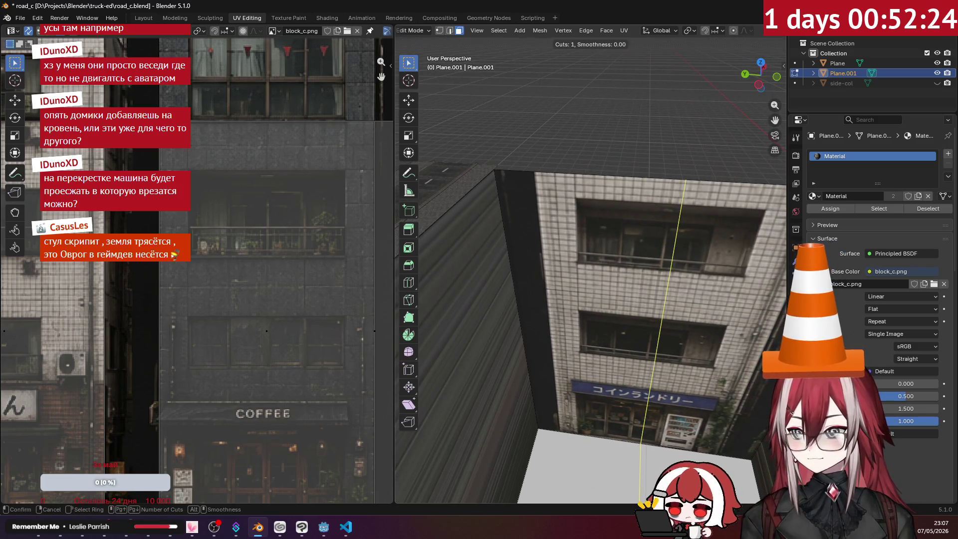
# - Reposition the laundry building's vertical edge and slide the new edge loop into place
pyautogui.click(454, 222)
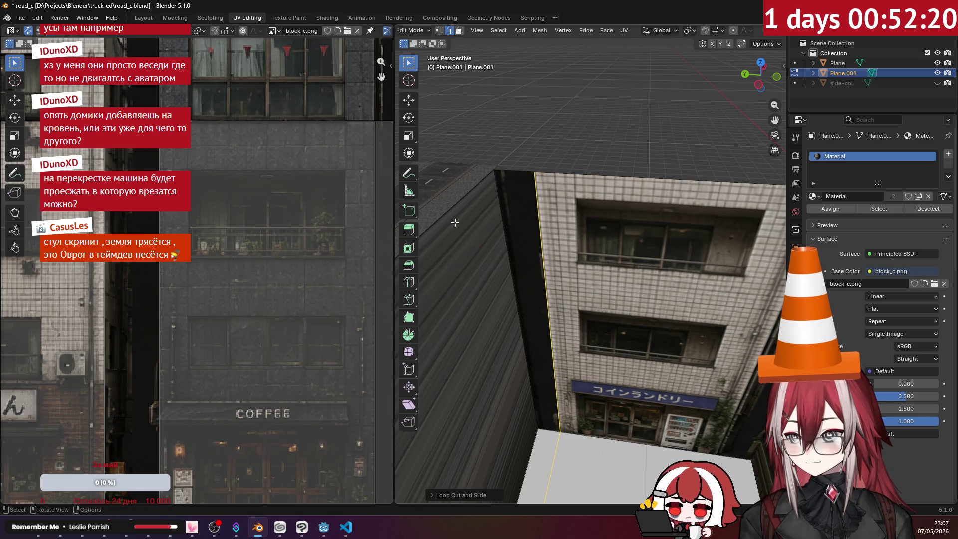
pyautogui.moveTo(454, 222); pyautogui.dragTo(599, 228, button='middle')
pyautogui.scroll(2, 588, 225)
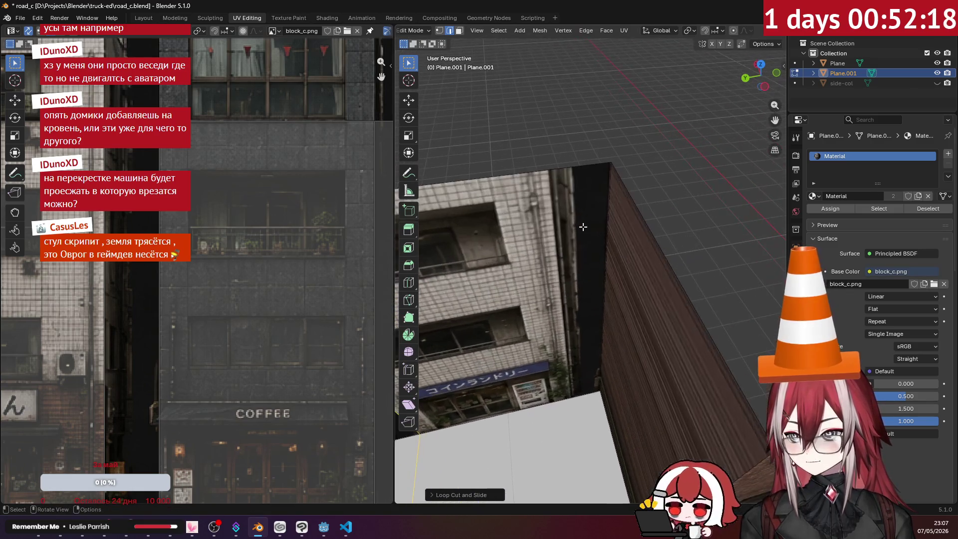
pyautogui.press('g')
pyautogui.press('g')
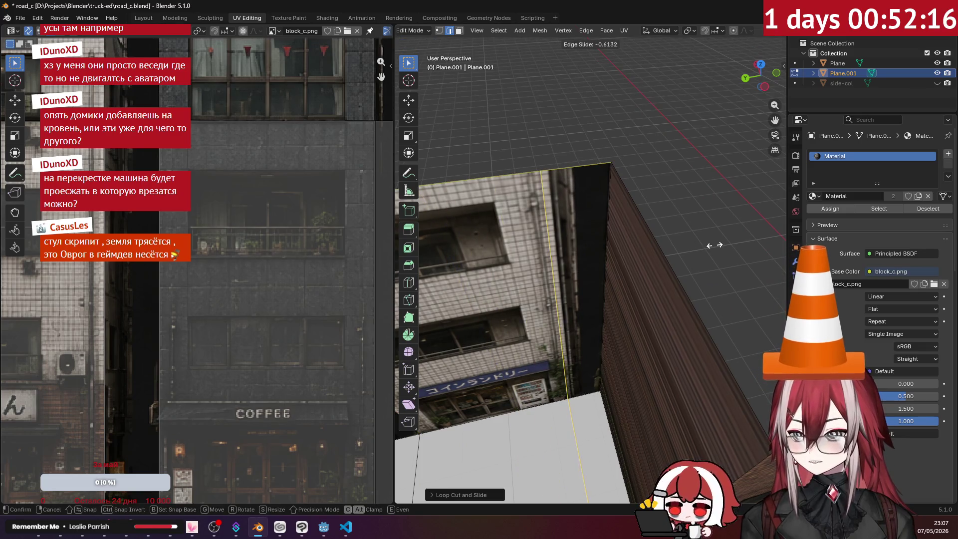
pyautogui.rightClick(548, 224)
pyautogui.moveTo(548, 224)
pyautogui.mouseDown(button='middle')
pyautogui.moveTo(530, 240)
pyautogui.moveTo(487, 173)
pyautogui.mouseUp(button='middle')
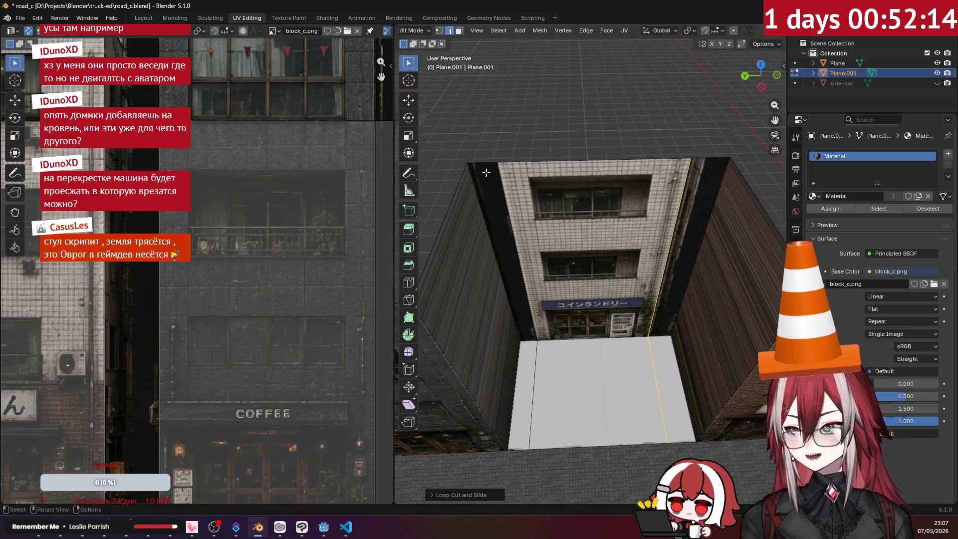
# - Extrude the narrow side wall face 4 m outward along X, removing the white wall-top caps
pyautogui.click(459, 31)
pyautogui.click(506, 250)
pyautogui.moveTo(506, 249)
pyautogui.mouseDown(button='middle')
pyautogui.moveTo(602, 232)
pyautogui.moveTo(555, 252)
pyautogui.mouseUp(button='middle')
pyautogui.press('g')
pyautogui.press('x')
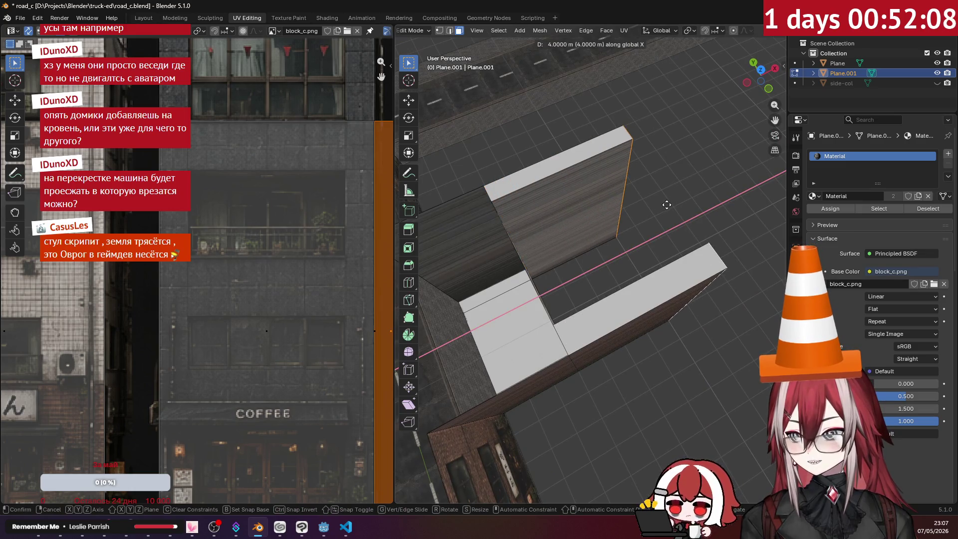
pyautogui.click(666, 205)
pyautogui.moveTo(666, 204); pyautogui.dragTo(585, 190, button='middle')
pyautogui.hotkey('ctrl', 'z')
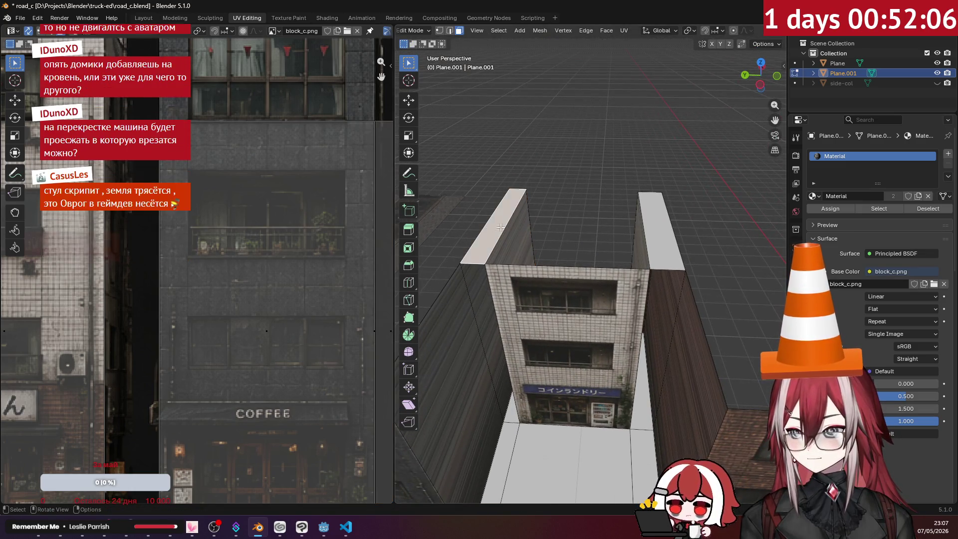
pyautogui.rightClick(665, 235)
pyautogui.press('Escape')
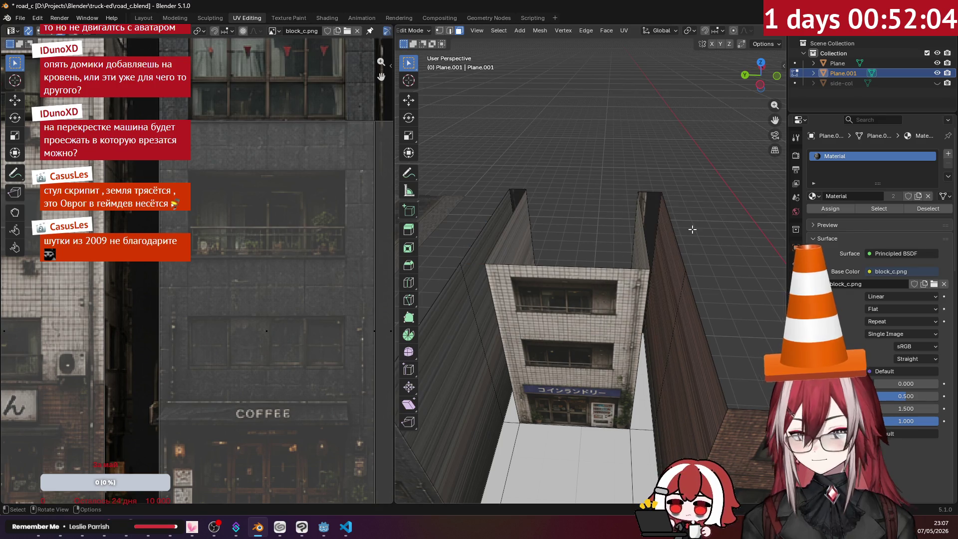
pyautogui.moveTo(669, 233)
pyautogui.mouseDown(button='middle')
pyautogui.moveTo(603, 211)
pyautogui.moveTo(618, 248)
pyautogui.mouseUp(button='middle')
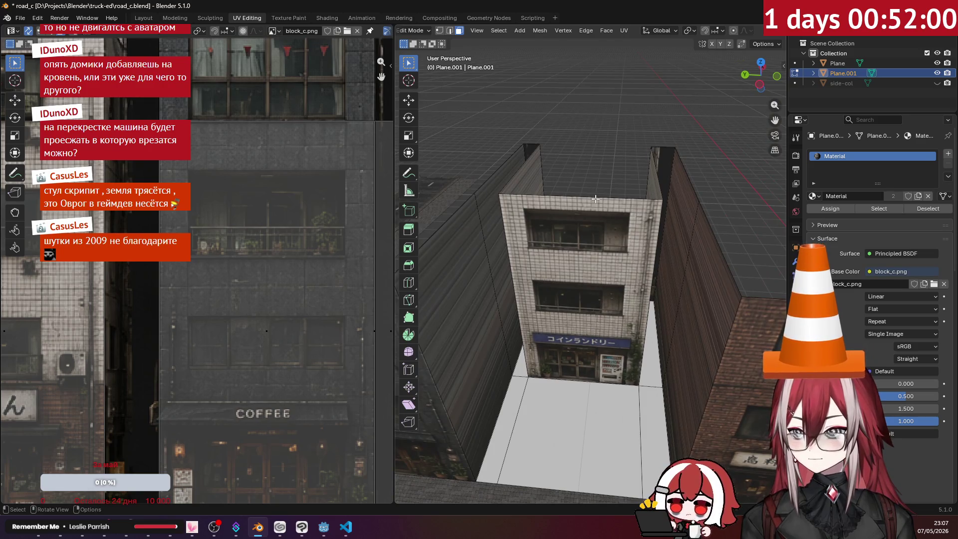
# - Fill the building's open top edge loop with a roof face
pyautogui.press('2')
pyautogui.keyDown('alt'); pyautogui.click(595, 198); pyautogui.keyUp('alt')
pyautogui.press('f')
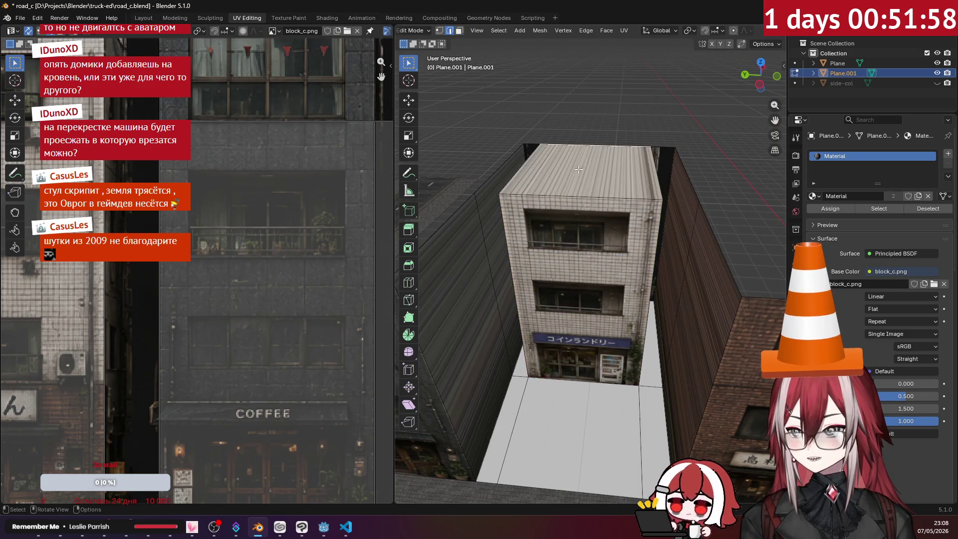
pyautogui.scroll(-3, 586, 161)
pyautogui.moveTo(586, 161)
pyautogui.mouseDown(button='middle')
pyautogui.moveTo(595, 100)
pyautogui.moveTo(567, 130)
pyautogui.moveTo(565, 213)
pyautogui.moveTo(546, 236)
pyautogui.mouseUp(button='middle')
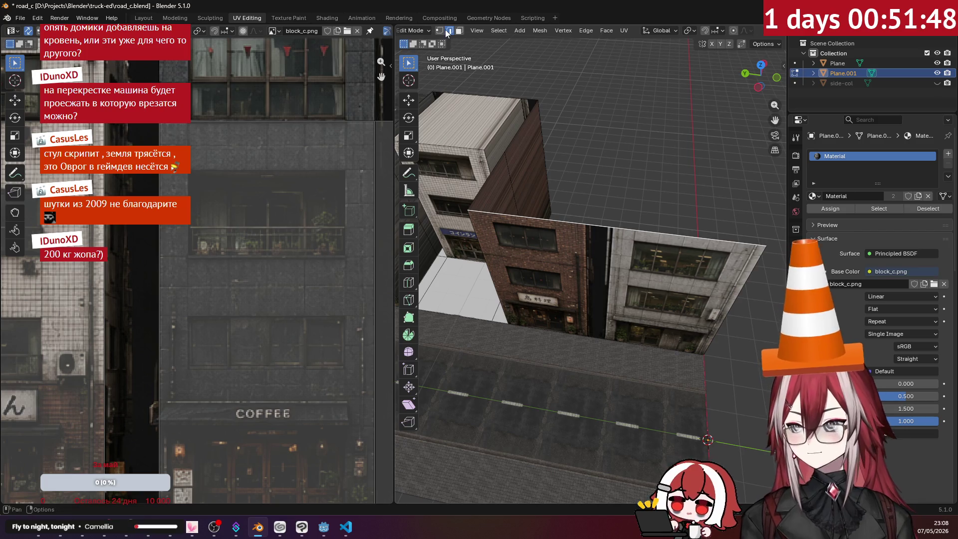
# - Slide an edge along the brick building's facade to a new position
pyautogui.scroll(5, 518, 89)
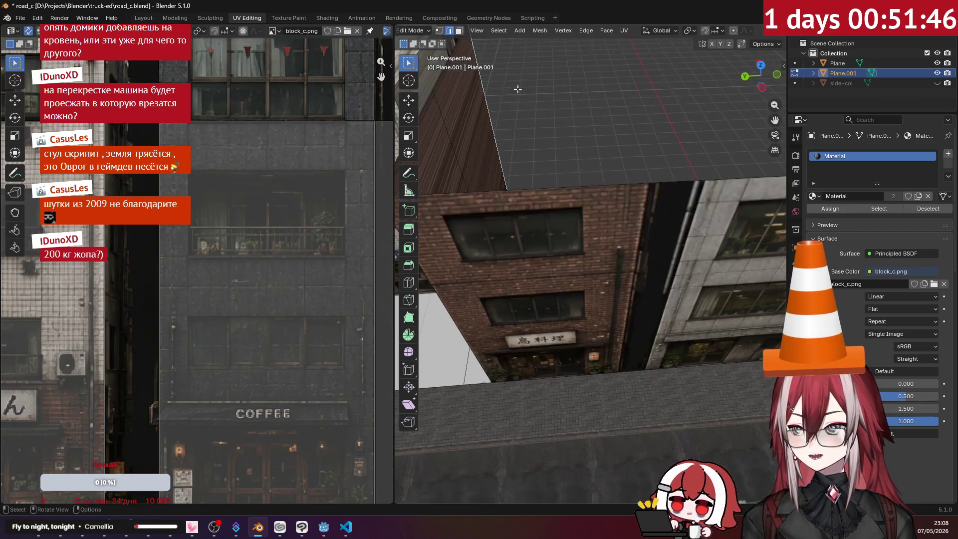
pyautogui.click(439, 32)
pyautogui.moveTo(503, 131); pyautogui.dragTo(515, 145, button='middle')
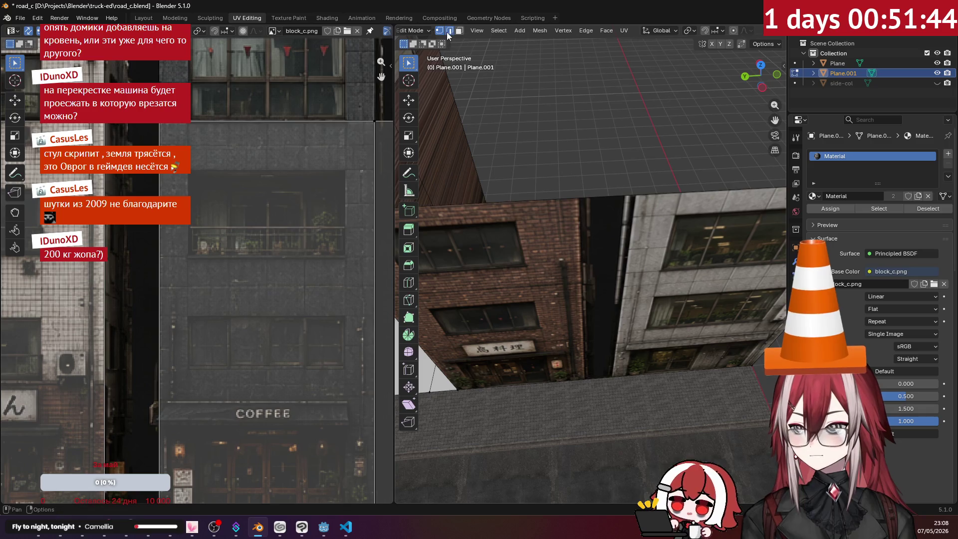
pyautogui.click(449, 33)
pyautogui.moveTo(499, 80)
pyautogui.mouseDown(button='middle')
pyautogui.moveTo(581, 109)
pyautogui.moveTo(571, 158)
pyautogui.moveTo(554, 167)
pyautogui.moveTo(533, 154)
pyautogui.moveTo(583, 228)
pyautogui.moveTo(707, 209)
pyautogui.moveTo(559, 251)
pyautogui.mouseUp(button='middle')
pyautogui.scroll(5, 560, 178)
pyautogui.press('g')
pyautogui.press('g')
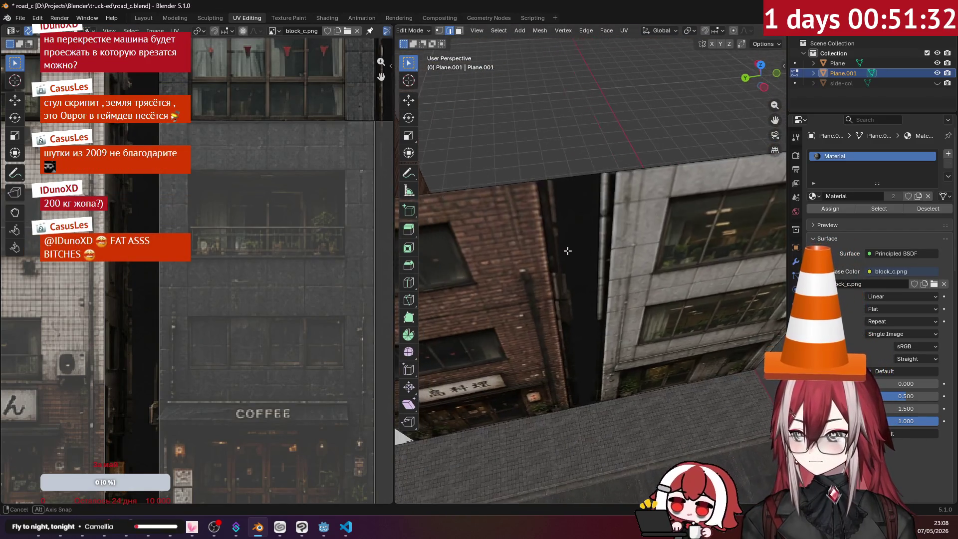
pyautogui.click(508, 234)
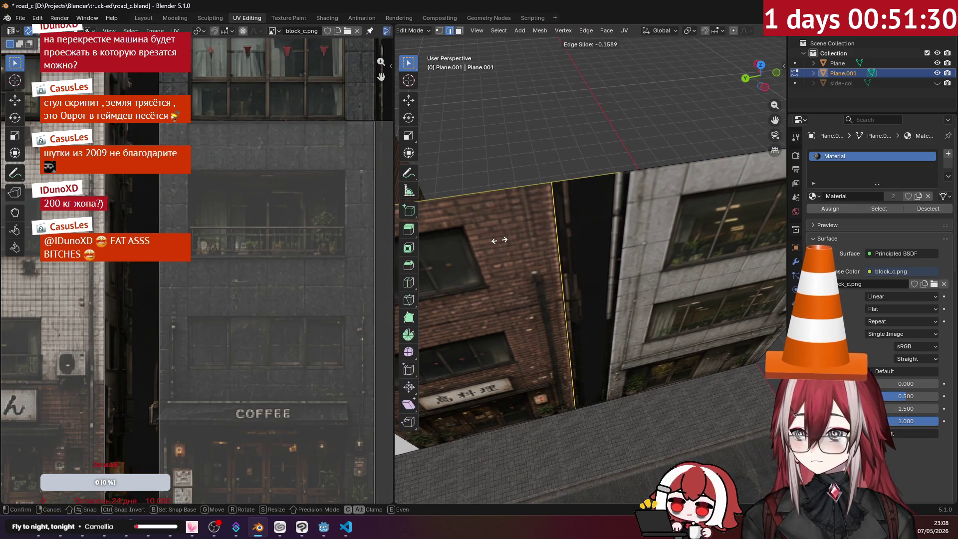
# - Add a loop cut on the brick facade and place it
pyautogui.hotkey('ctrl', 'r')
pyautogui.click(630, 178)
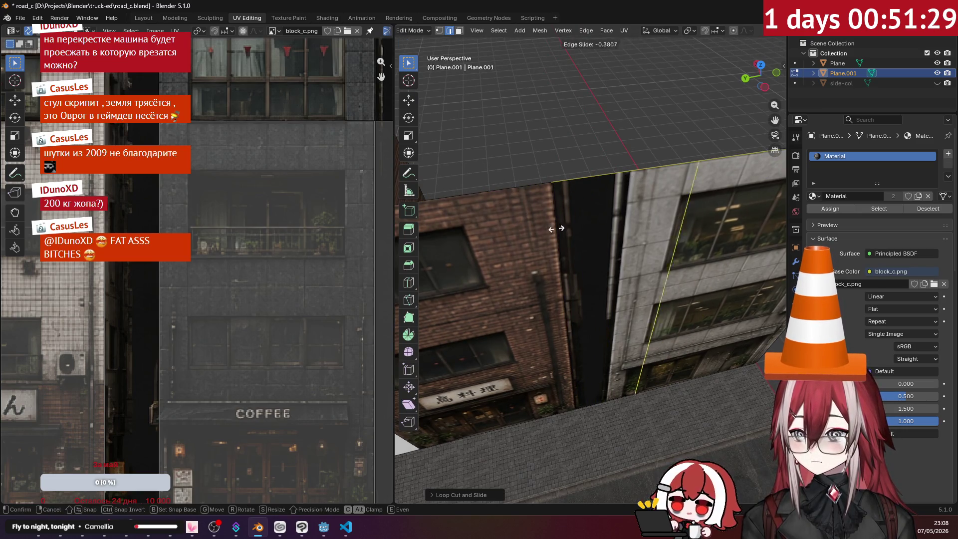
pyautogui.click(498, 256)
pyautogui.scroll(-4, 498, 256)
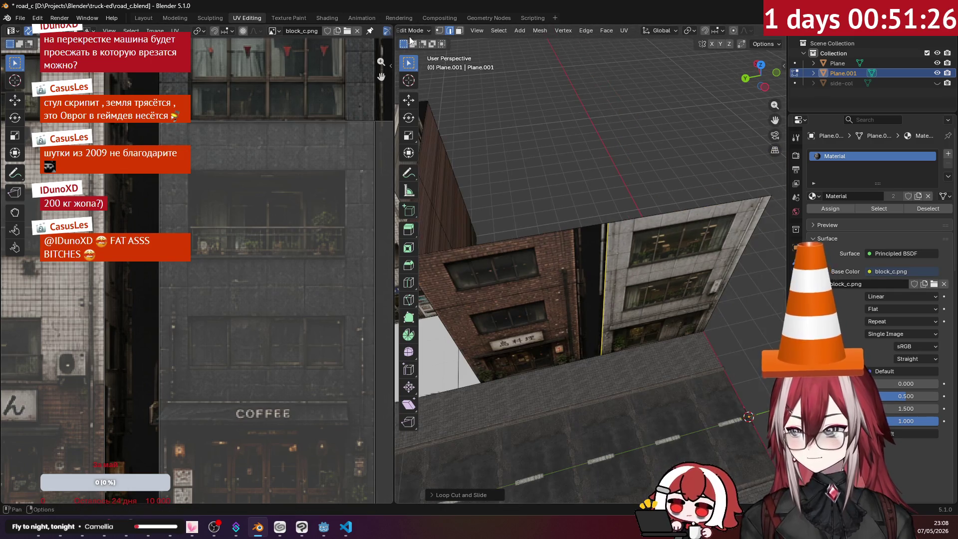
# - Extrude the narrow face beside the brick facade outward into a tall wall
pyautogui.click(458, 31)
pyautogui.moveTo(580, 219)
pyautogui.mouseDown(button='middle')
pyautogui.moveTo(560, 298)
pyautogui.moveTo(564, 269)
pyautogui.mouseUp(button='middle')
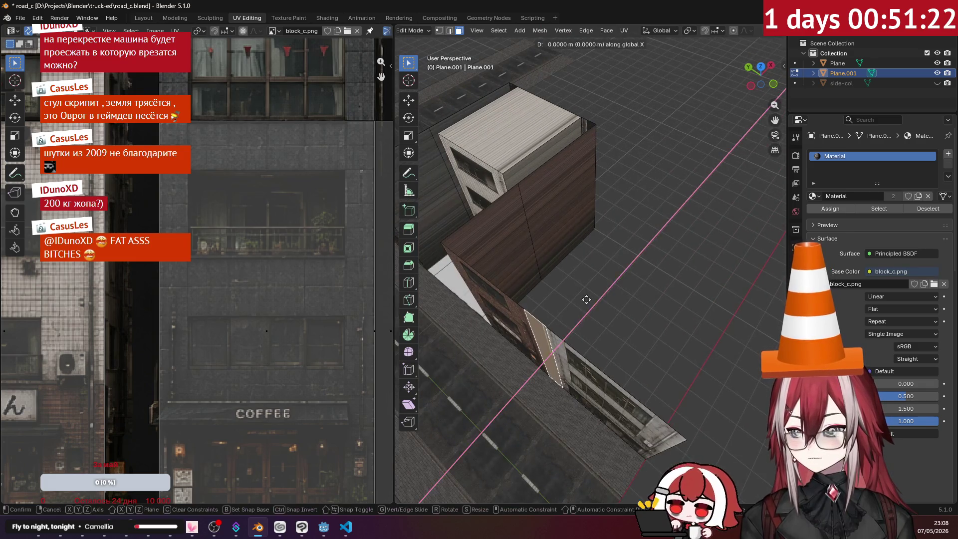
pyautogui.press('e')
pyautogui.click(680, 146)
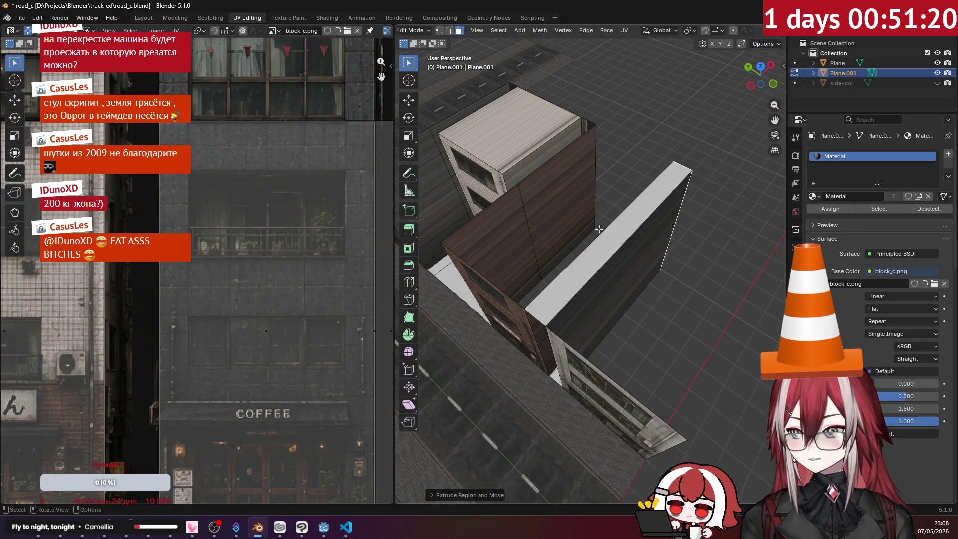